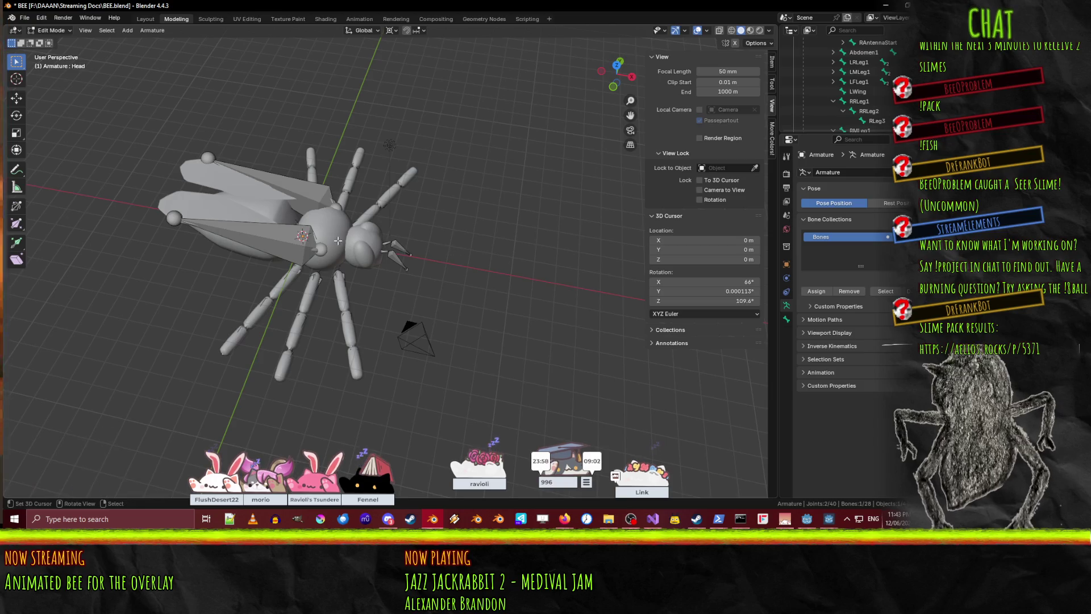
# - Put the bee mesh in Edit Mode and make RFLeg1 the active vertex group
pyautogui.click(50, 30)
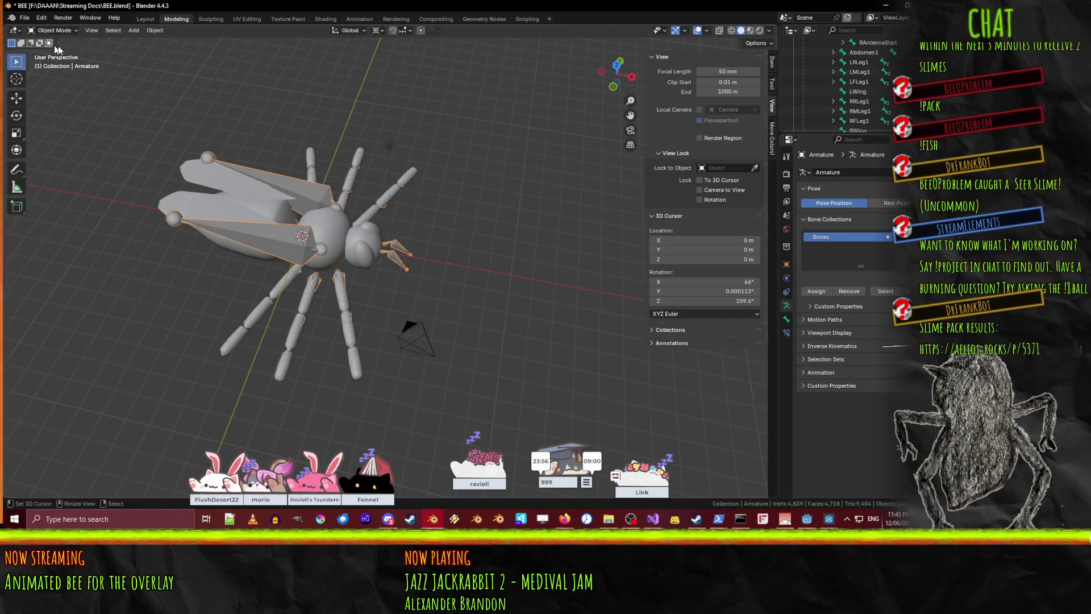
pyautogui.click(334, 230)
pyautogui.press('Tab')
pyautogui.moveTo(334, 230)
pyautogui.mouseDown(button='middle')
pyautogui.moveTo(364, 295)
pyautogui.moveTo(432, 256)
pyautogui.moveTo(480, 280)
pyautogui.moveTo(392, 290)
pyautogui.moveTo(402, 293)
pyautogui.mouseUp(button='middle')
pyautogui.scroll(5, 480, 280)
pyautogui.scroll(-5, 451, 276)
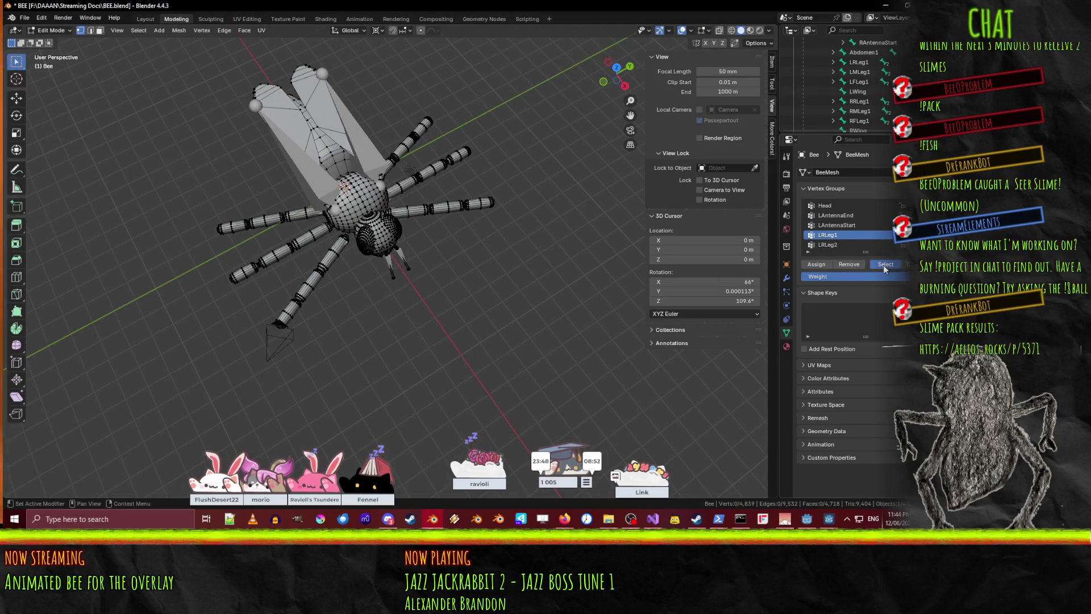
pyautogui.scroll(-1, 833, 240)
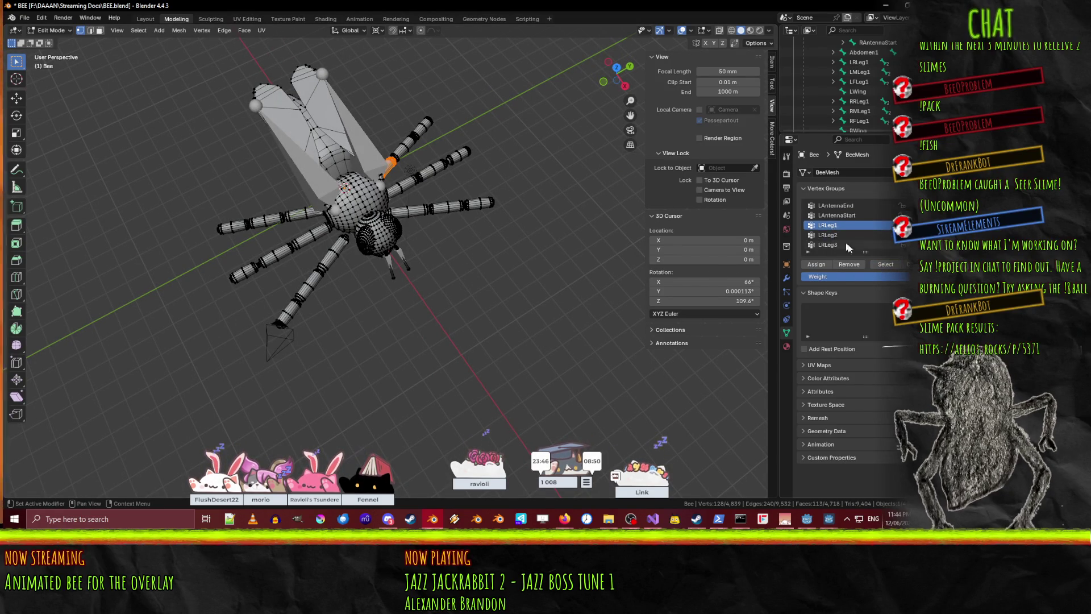
pyautogui.scroll(-3, 844, 234)
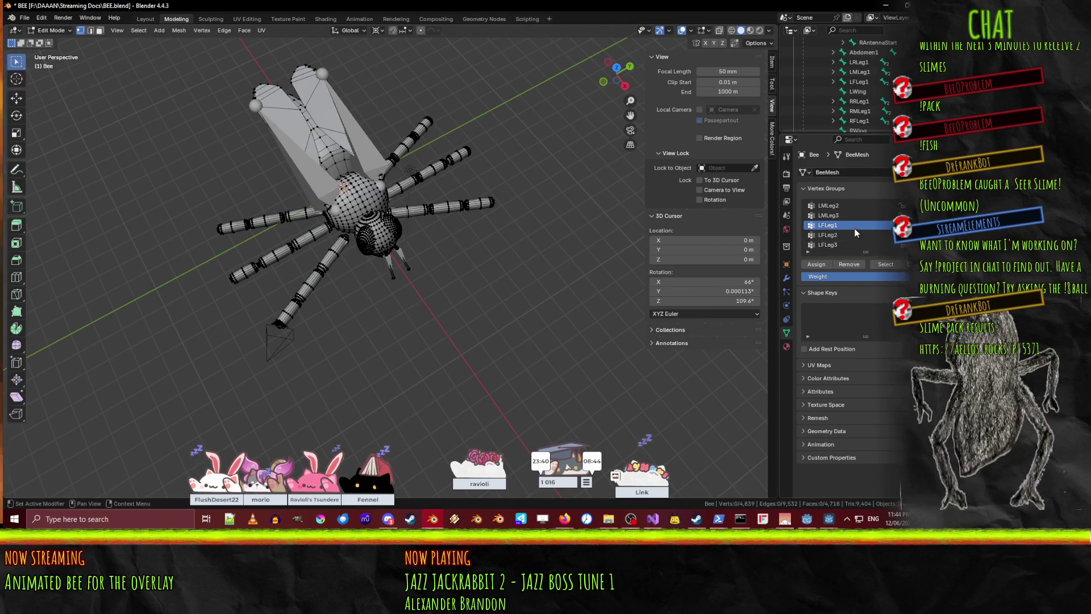
pyautogui.scroll(-4, 858, 227)
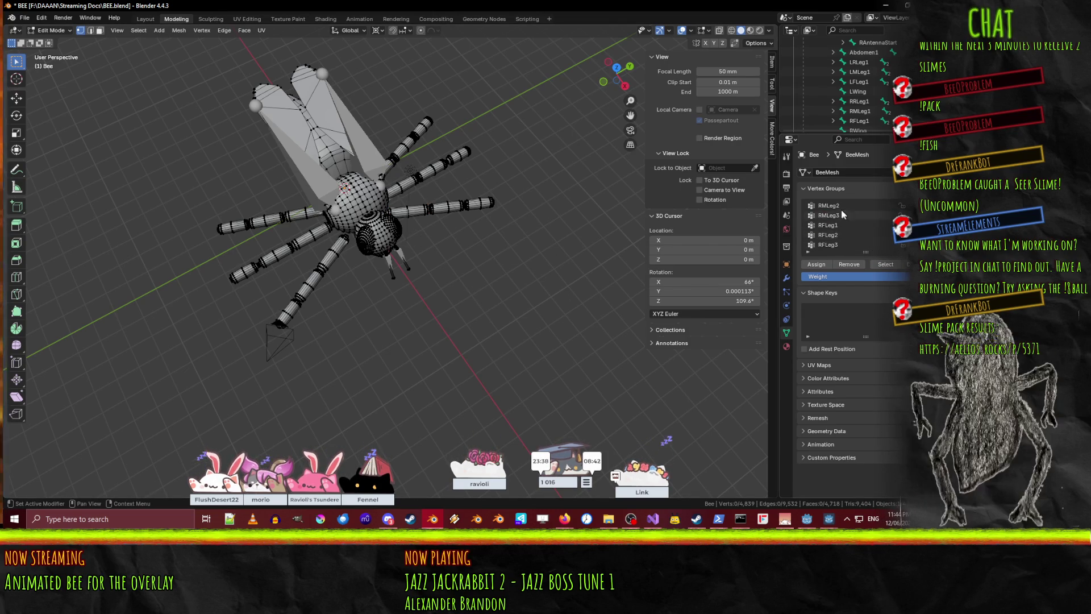
pyautogui.click(838, 226)
pyautogui.scroll(4, 440, 288)
# - In top orthographic wireframe view, box-select the upper legs' and wing's vertices
pyautogui.moveTo(447, 276)
pyautogui.mouseDown(button='middle')
pyautogui.moveTo(521, 267)
pyautogui.moveTo(517, 257)
pyautogui.mouseUp(button='middle')
pyautogui.press('KP_7')
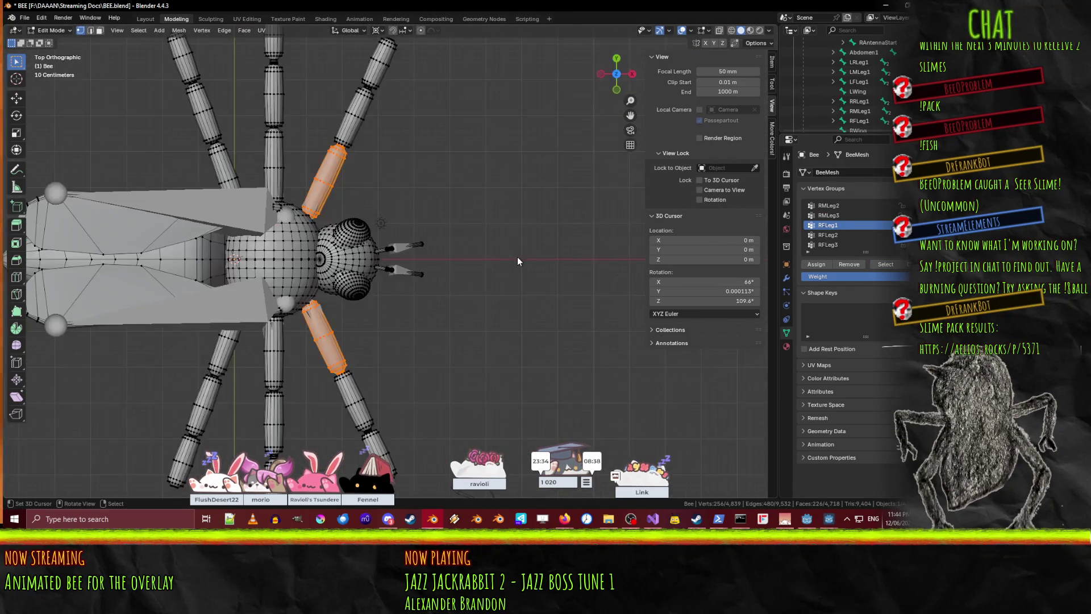
pyautogui.scroll(-2, 555, 250)
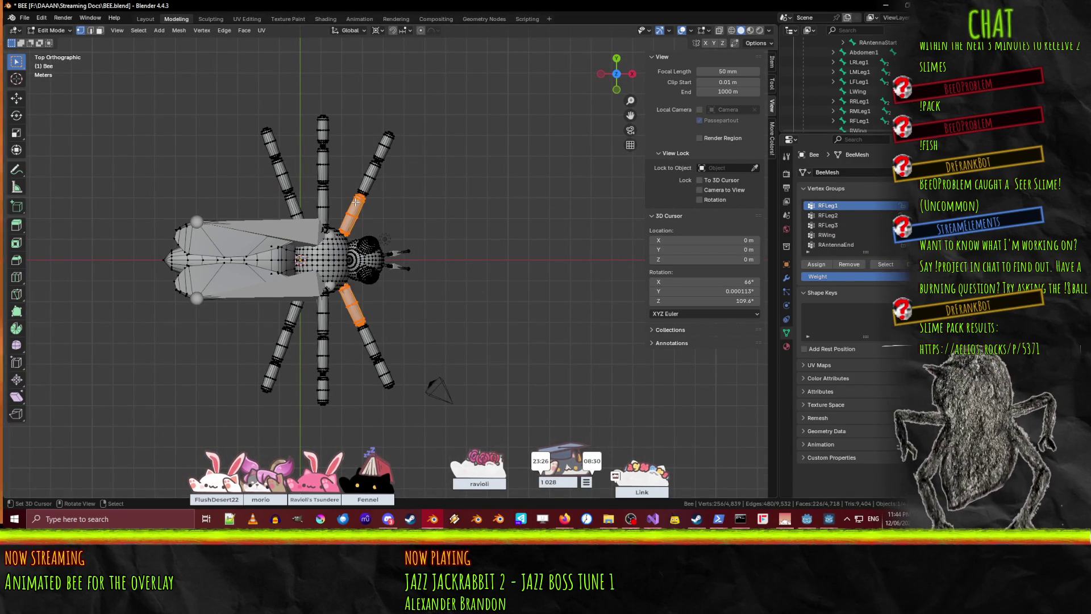
pyautogui.hotkey('alt', 'a')
pyautogui.press('z')
pyautogui.click(365, 265)
pyautogui.press('n')
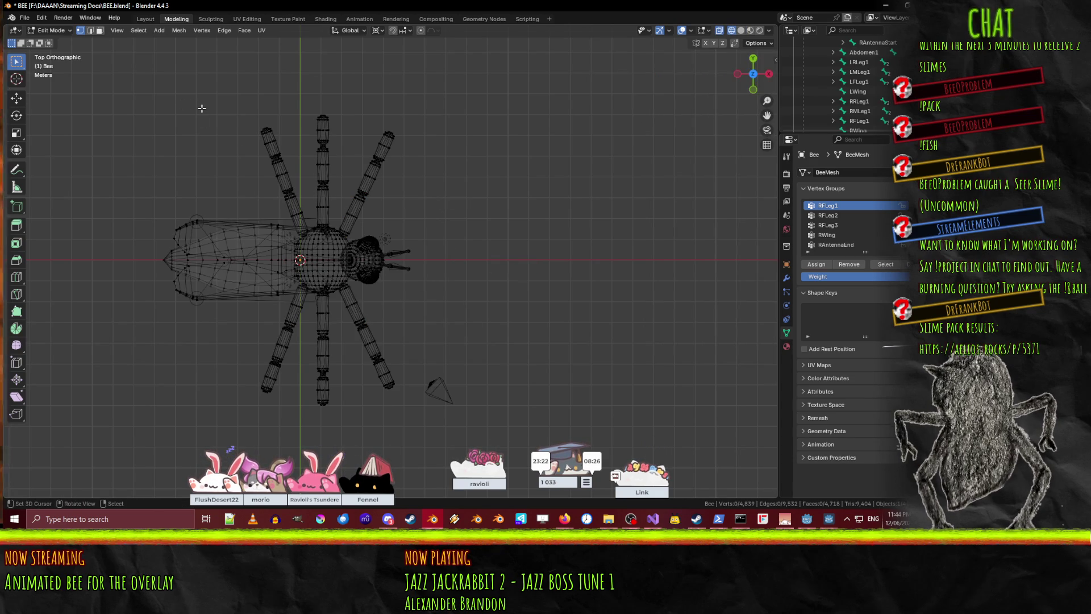
pyautogui.press('n')
pyautogui.moveTo(205, 98)
pyautogui.mouseDown()
pyautogui.moveTo(366, 175)
pyautogui.moveTo(462, 241)
pyautogui.mouseUp()
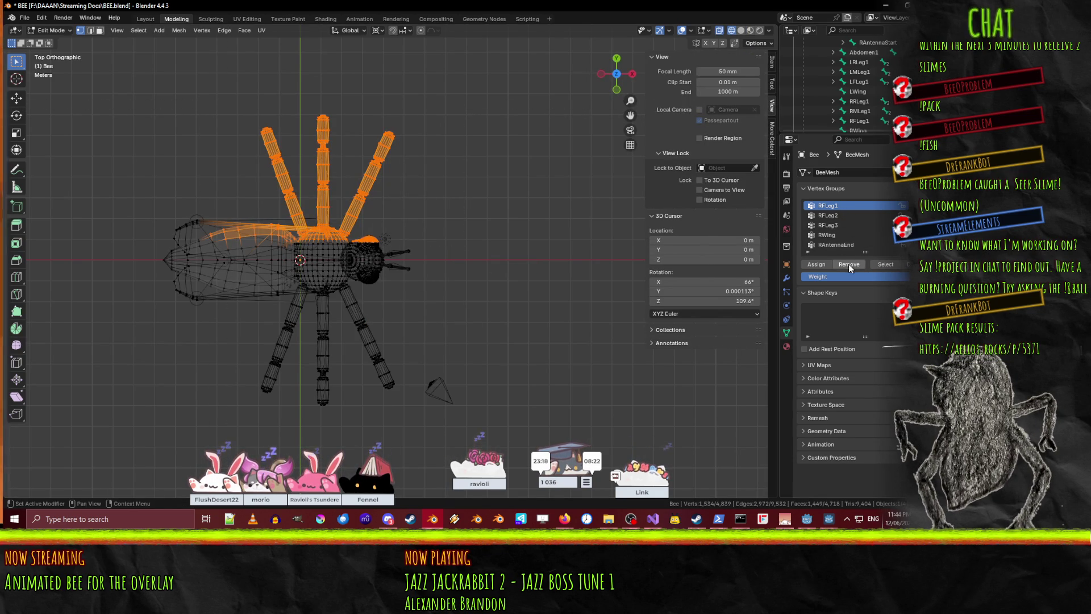
# - Clear the selection, return to solid shading and go back to Object Mode
pyautogui.hotkey('alt', 'a')
pyautogui.press('z')
pyautogui.click(511, 239)
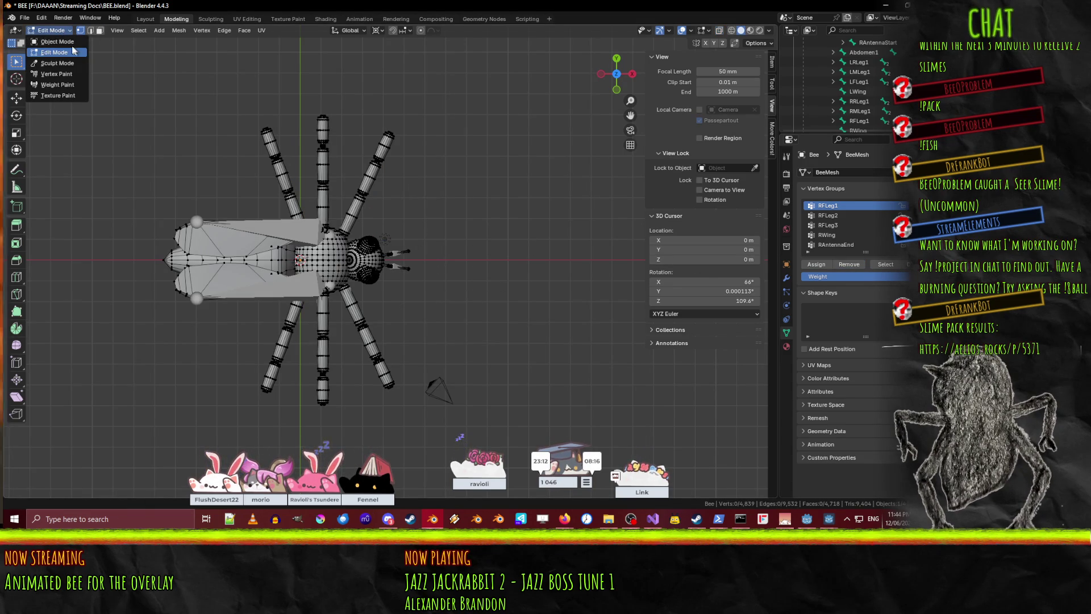
pyautogui.click(57, 41)
# - Put the armature in Pose Mode and select Abdomen1, undoing an accidental bone move
pyautogui.click(396, 257)
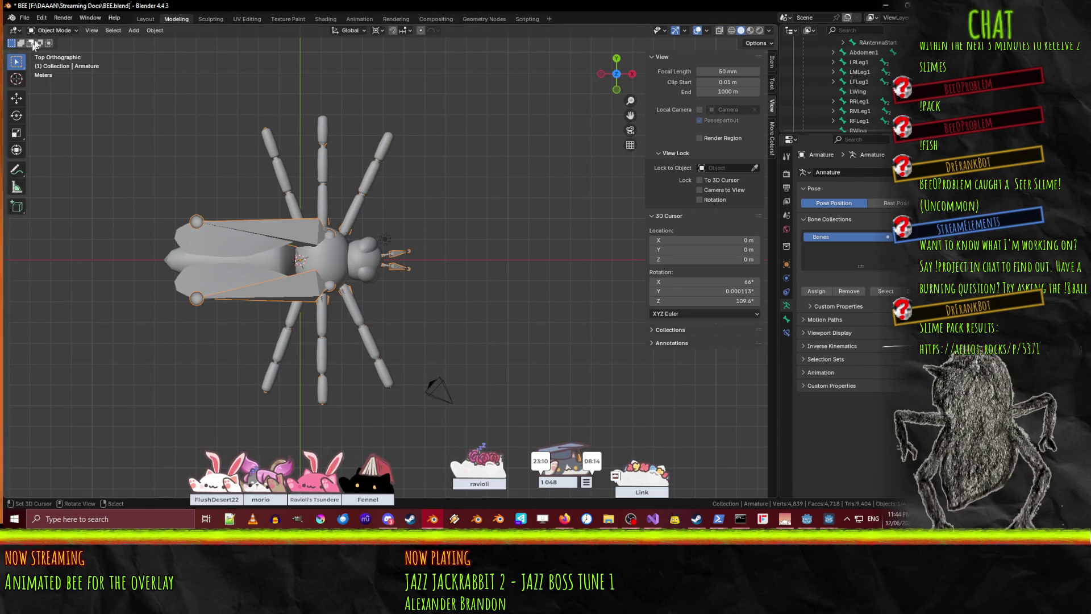
pyautogui.click(61, 63)
pyautogui.moveTo(296, 125)
pyautogui.mouseDown(button='middle')
pyautogui.moveTo(361, 166)
pyautogui.moveTo(422, 227)
pyautogui.moveTo(404, 226)
pyautogui.moveTo(406, 204)
pyautogui.mouseUp(button='middle')
pyautogui.press('r')
pyautogui.click(324, 236)
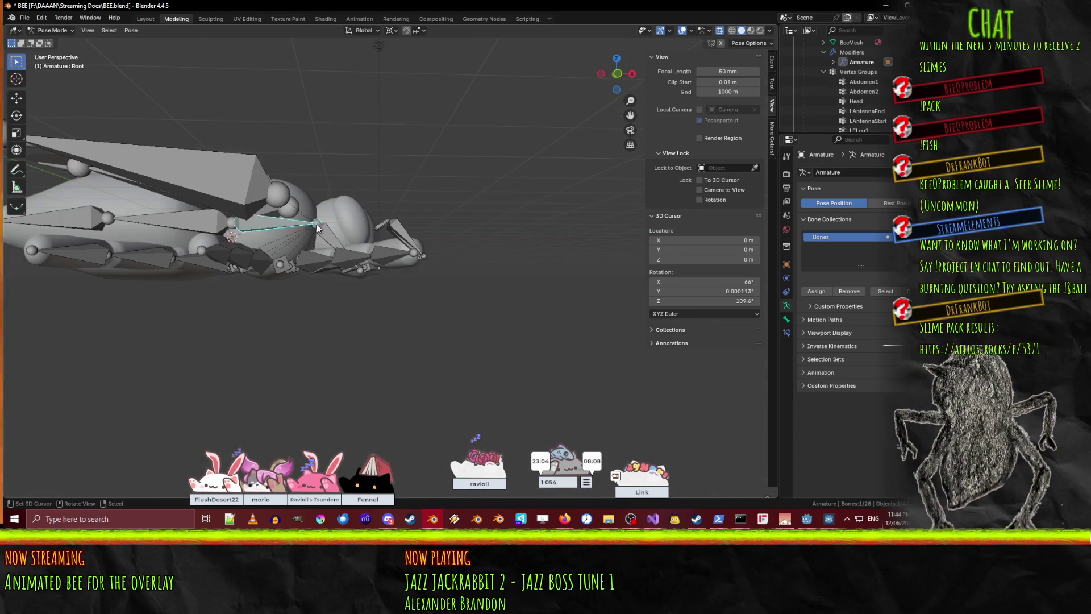
pyautogui.click(324, 237)
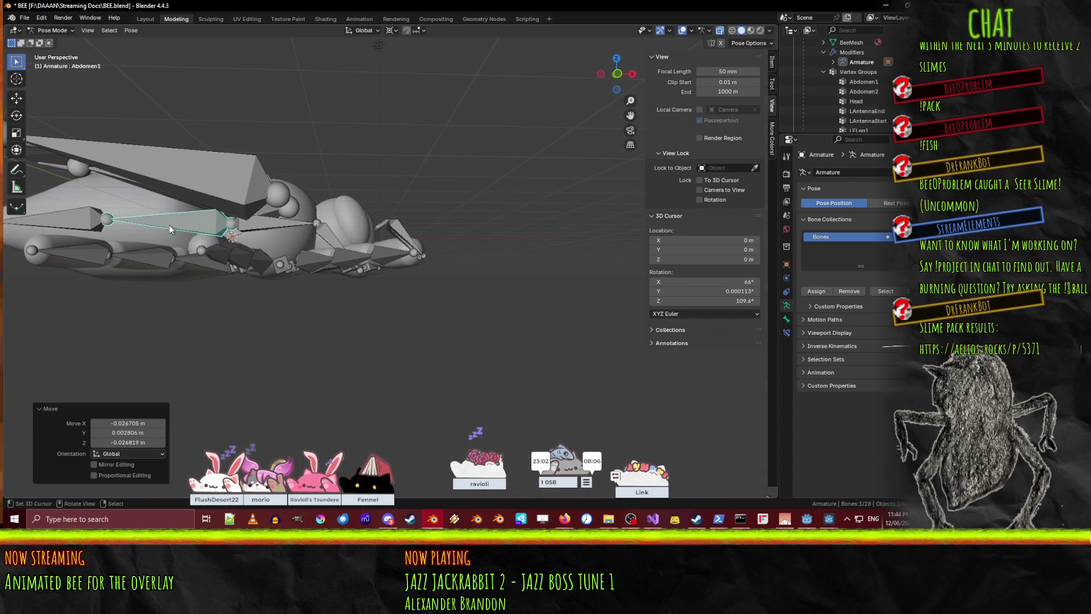
pyautogui.hotkey('ctrl', 'z')
pyautogui.moveTo(334, 265)
pyautogui.mouseDown(button='middle')
pyautogui.moveTo(212, 261)
pyautogui.moveTo(259, 251)
pyautogui.moveTo(239, 253)
pyautogui.moveTo(352, 332)
pyautogui.moveTo(406, 237)
pyautogui.mouseUp(button='middle')
pyautogui.scroll(-3, 236, 253)
# - Test-rotate the RWing and RFLeg1 bones to check the wing and leg deformation
pyautogui.press('r')
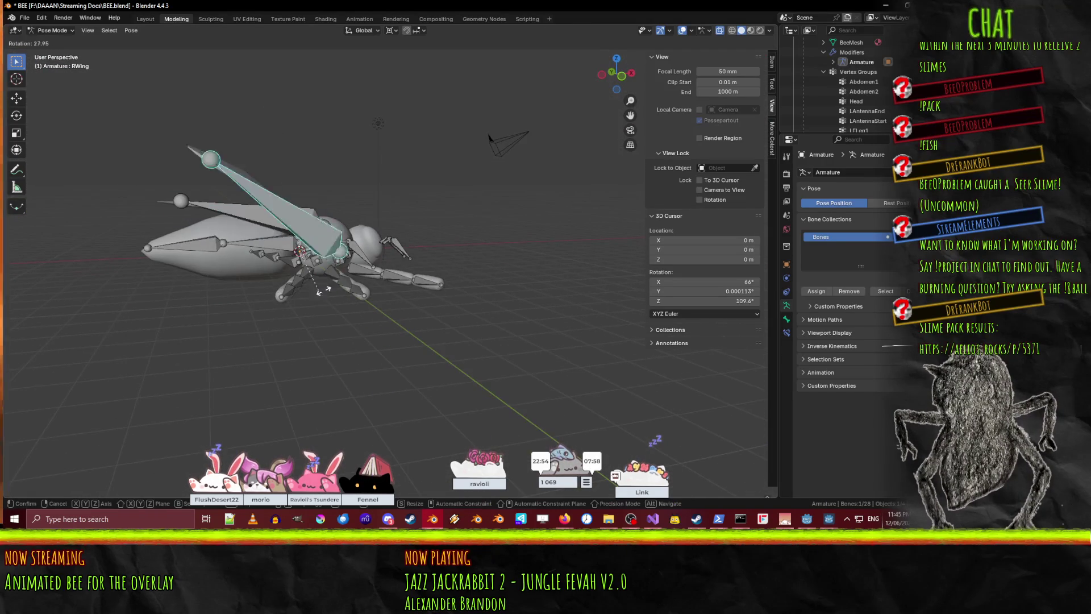
pyautogui.click(50, 251)
pyautogui.moveTo(362, 318)
pyautogui.mouseDown(button='middle')
pyautogui.moveTo(259, 275)
pyautogui.moveTo(295, 289)
pyautogui.moveTo(298, 349)
pyautogui.mouseUp(button='middle')
pyautogui.scroll(4, 310, 292)
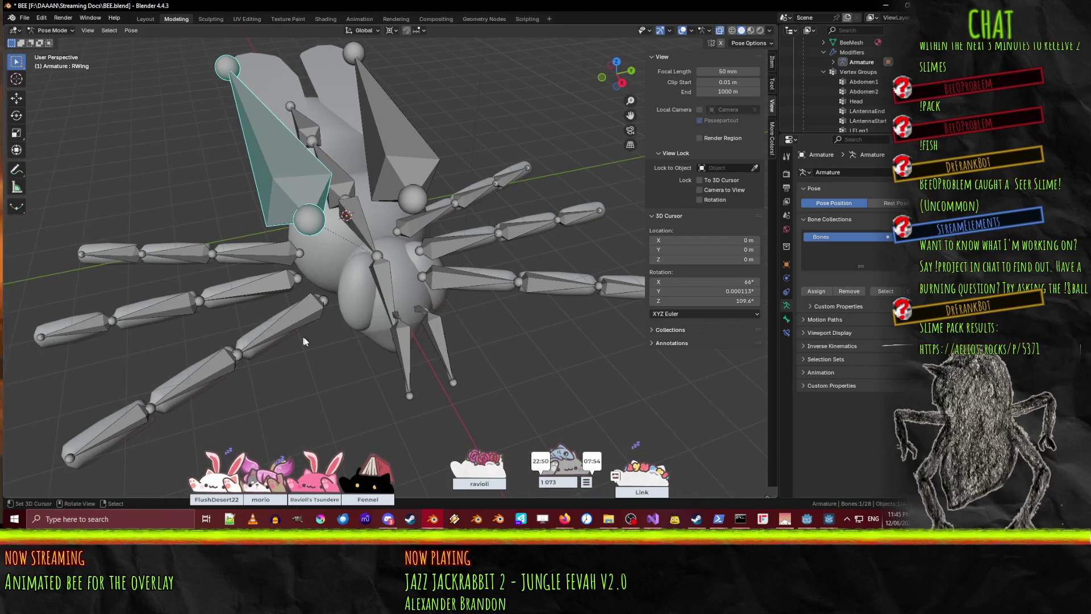
pyautogui.click(422, 284)
pyautogui.press('r')
pyautogui.click(304, 339)
pyautogui.moveTo(304, 340)
pyautogui.mouseDown(button='middle')
pyautogui.moveTo(450, 341)
pyautogui.moveTo(442, 306)
pyautogui.mouseUp(button='middle')
pyautogui.press('r')
pyautogui.rightClick(424, 333)
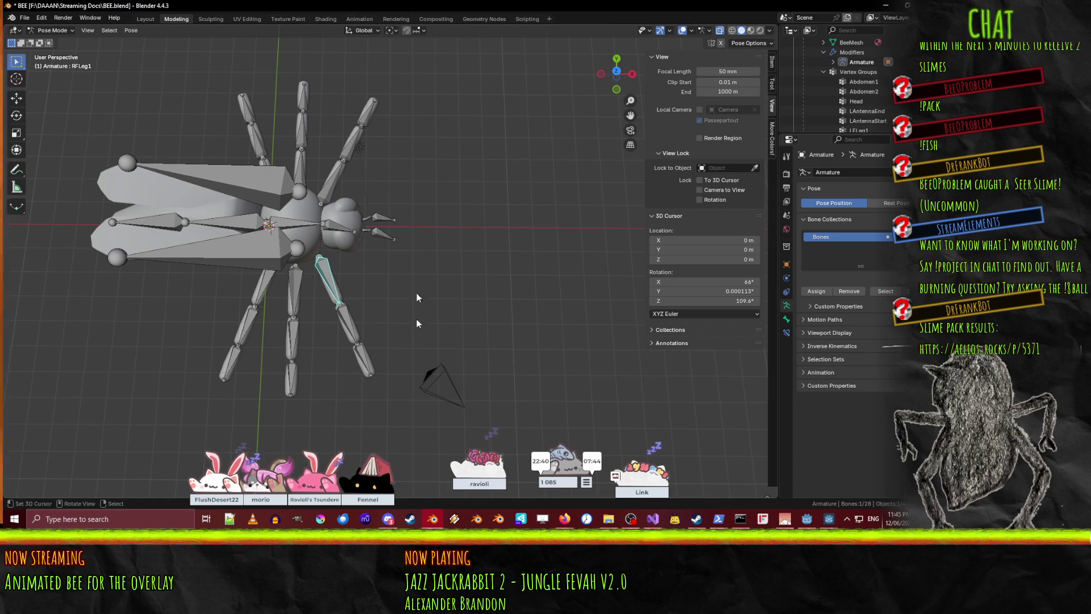
pyautogui.press('r')
pyautogui.rightClick(497, 272)
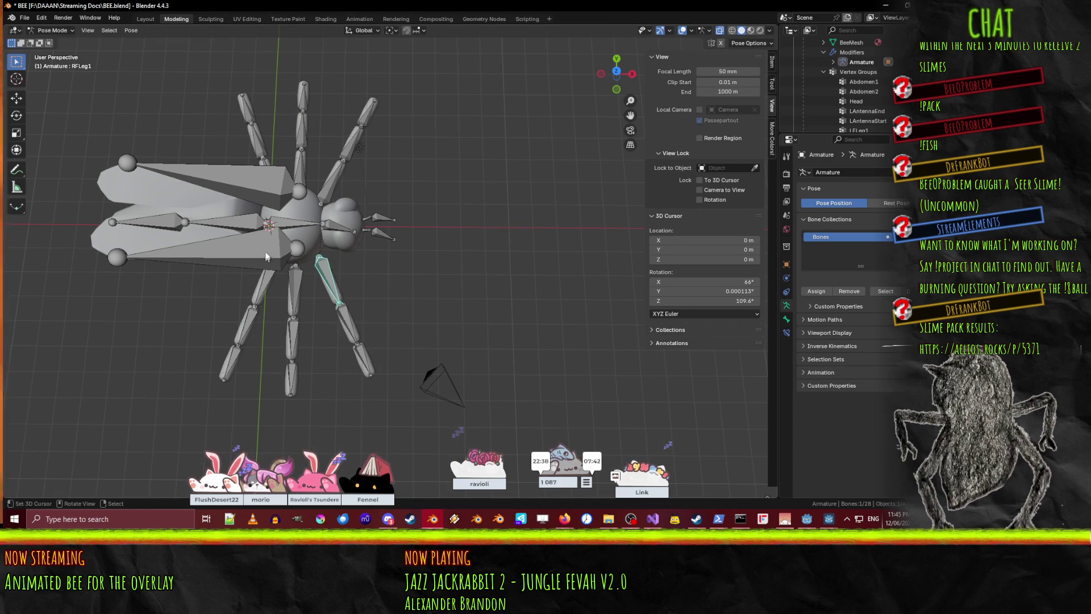
# - Test-rotate the RWing, LWing and Abdomen1 bones, cancelling each back to rest
pyautogui.click(272, 253)
pyautogui.press('r')
pyautogui.rightClick(292, 280)
pyautogui.click(228, 179)
pyautogui.press('r')
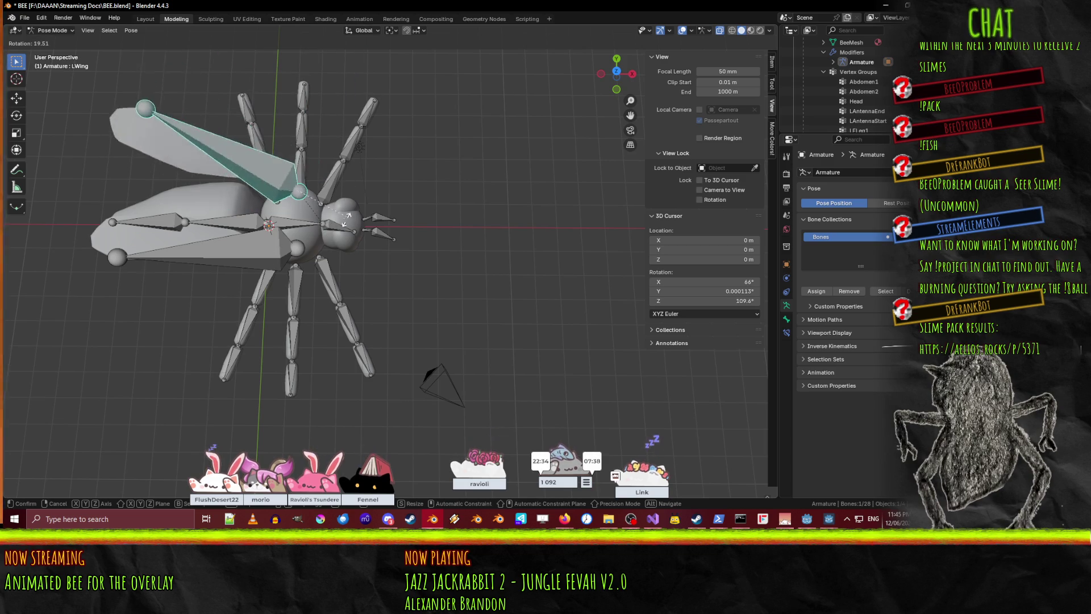
pyautogui.rightClick(343, 222)
pyautogui.click(210, 233)
pyautogui.click(244, 228)
pyautogui.press('r')
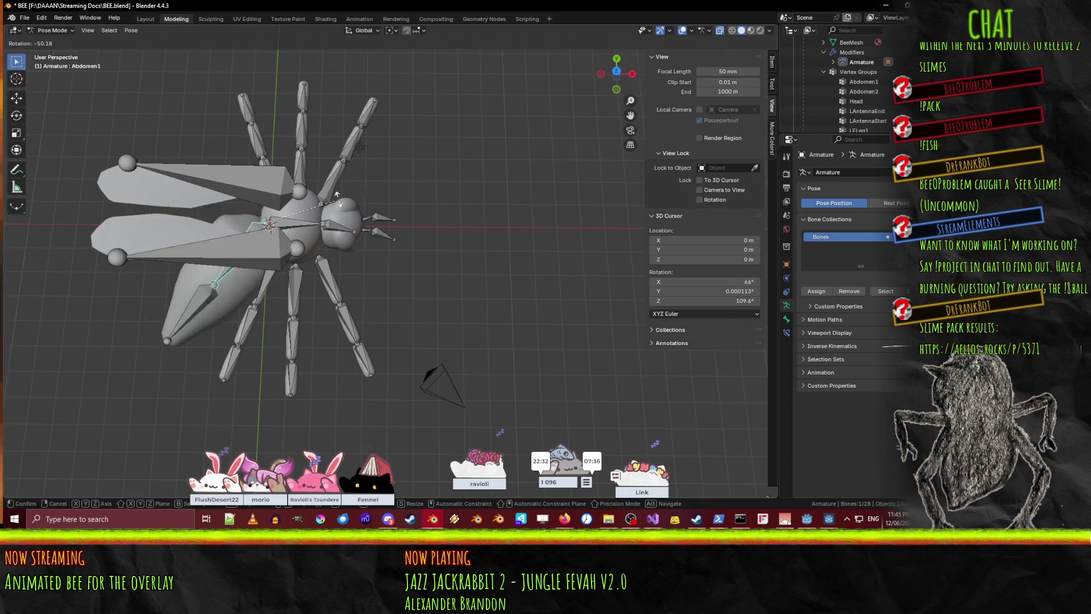
pyautogui.rightClick(367, 243)
# - Rotate Abdomen1 about global Y, then try Abdomen2 about Y and cancel it
pyautogui.moveTo(196, 253); pyautogui.dragTo(350, 290, button='middle')
pyautogui.press('r')
pyautogui.press('y')
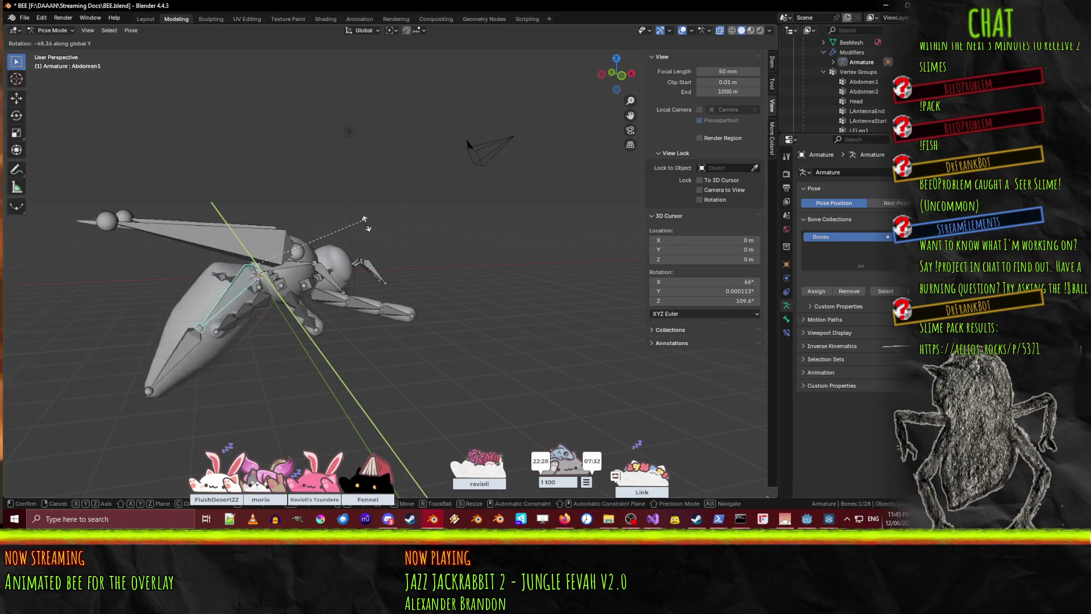
pyautogui.click(275, 297)
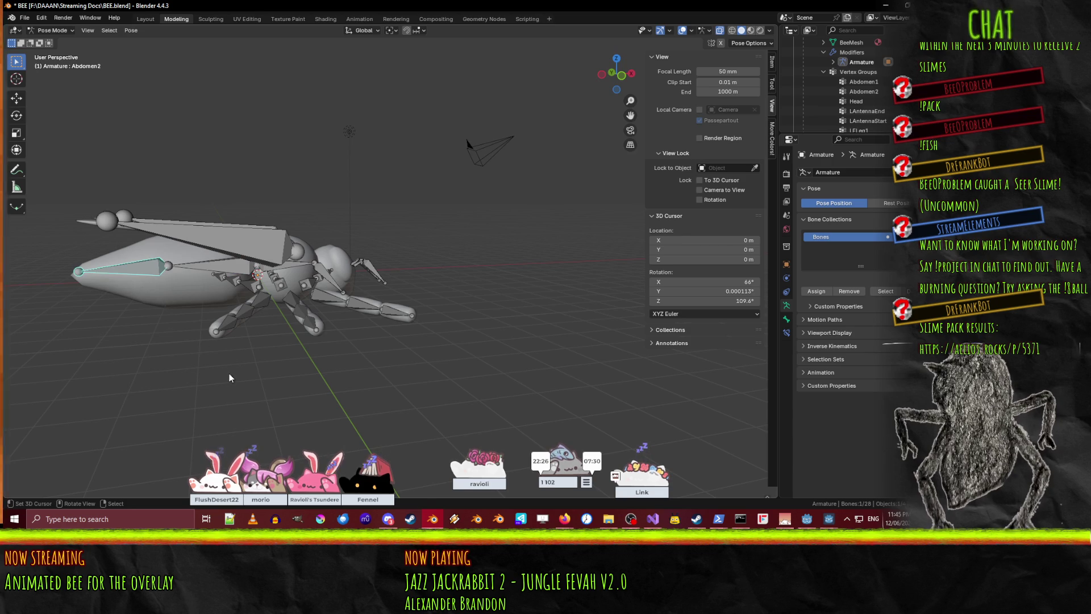
pyautogui.press('r')
pyautogui.press('y')
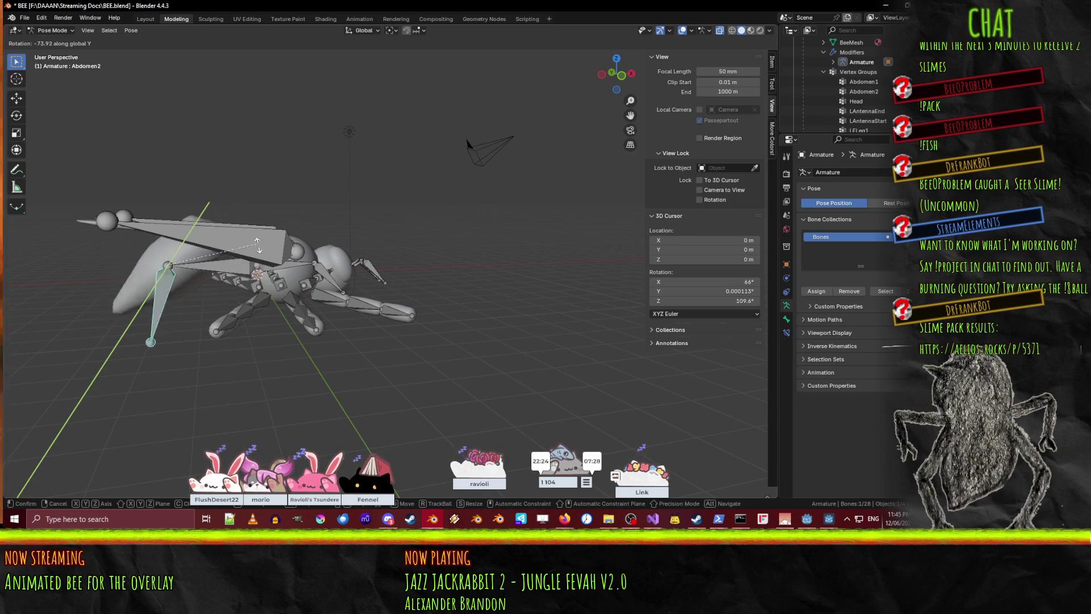
pyautogui.press('Escape')
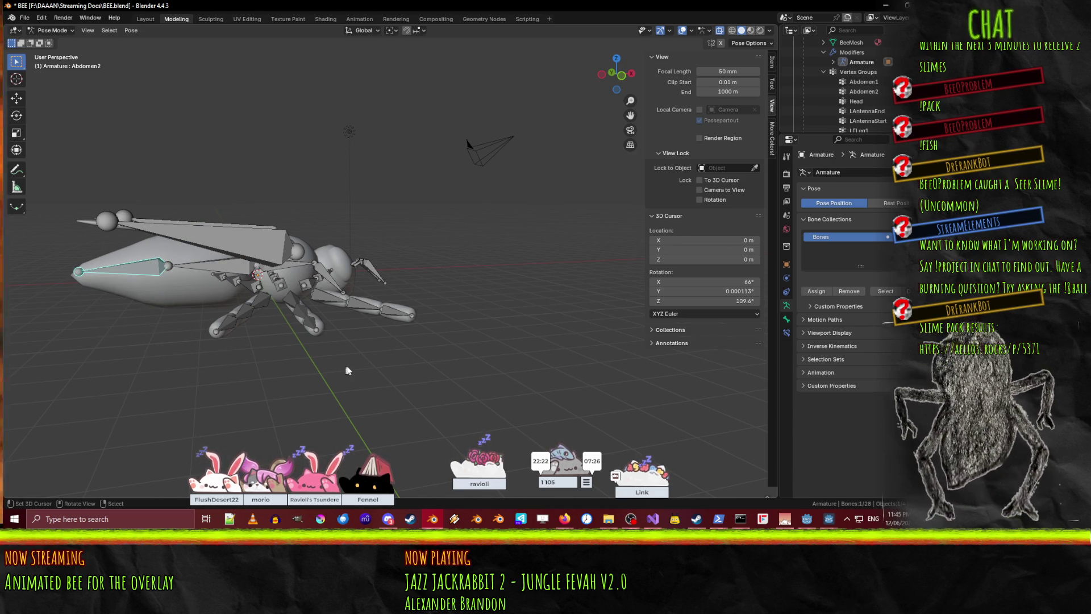
pyautogui.moveTo(274, 364)
pyautogui.mouseDown(button='middle')
pyautogui.moveTo(340, 326)
pyautogui.moveTo(421, 338)
pyautogui.mouseUp(button='middle')
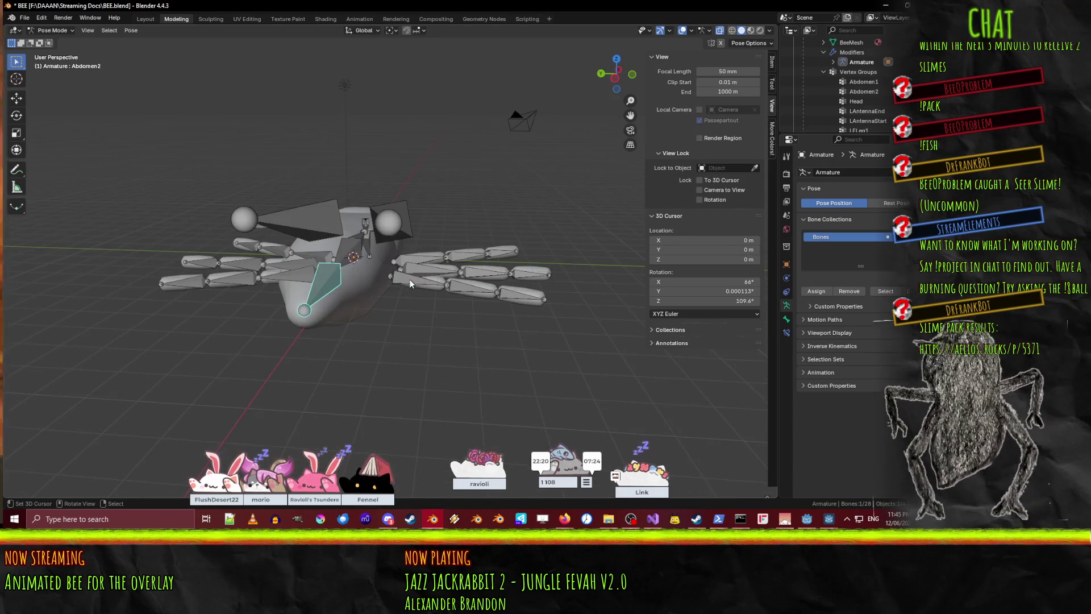
# - Rotate the RRLeg2 bone to check the right rear leg's swing
pyautogui.click(462, 295)
pyautogui.press('r')
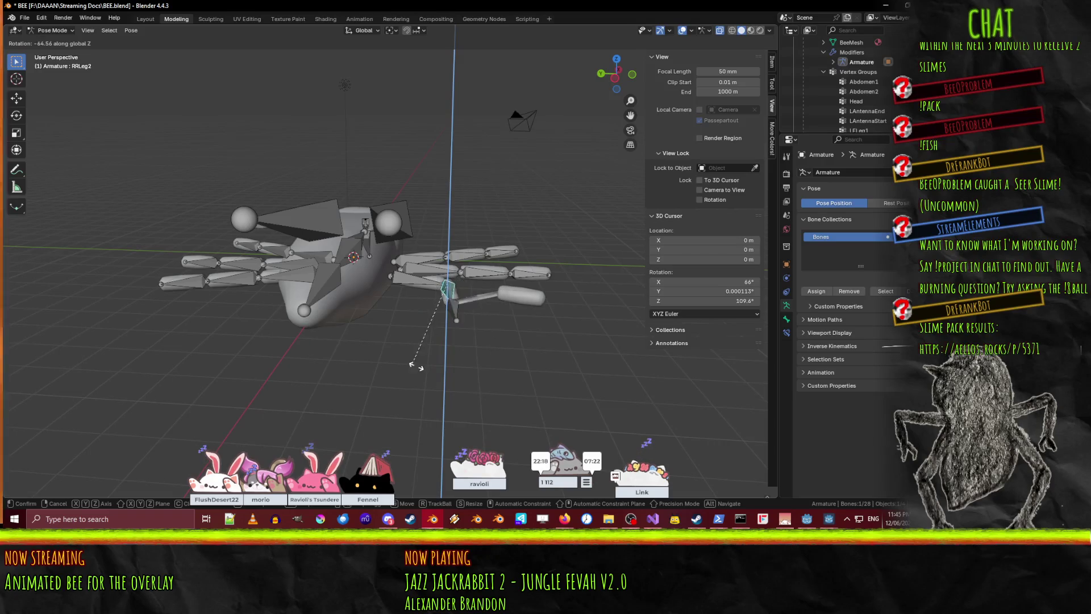
pyautogui.click(447, 376)
pyautogui.moveTo(448, 376)
pyautogui.mouseDown(button='middle')
pyautogui.moveTo(472, 350)
pyautogui.moveTo(448, 374)
pyautogui.moveTo(498, 276)
pyautogui.moveTo(370, 320)
pyautogui.moveTo(469, 266)
pyautogui.moveTo(404, 208)
pyautogui.moveTo(408, 316)
pyautogui.moveTo(428, 373)
pyautogui.moveTo(262, 356)
pyautogui.moveTo(344, 309)
pyautogui.mouseUp(button='middle')
pyautogui.scroll(5, 498, 281)
pyautogui.scroll(-5, 428, 376)
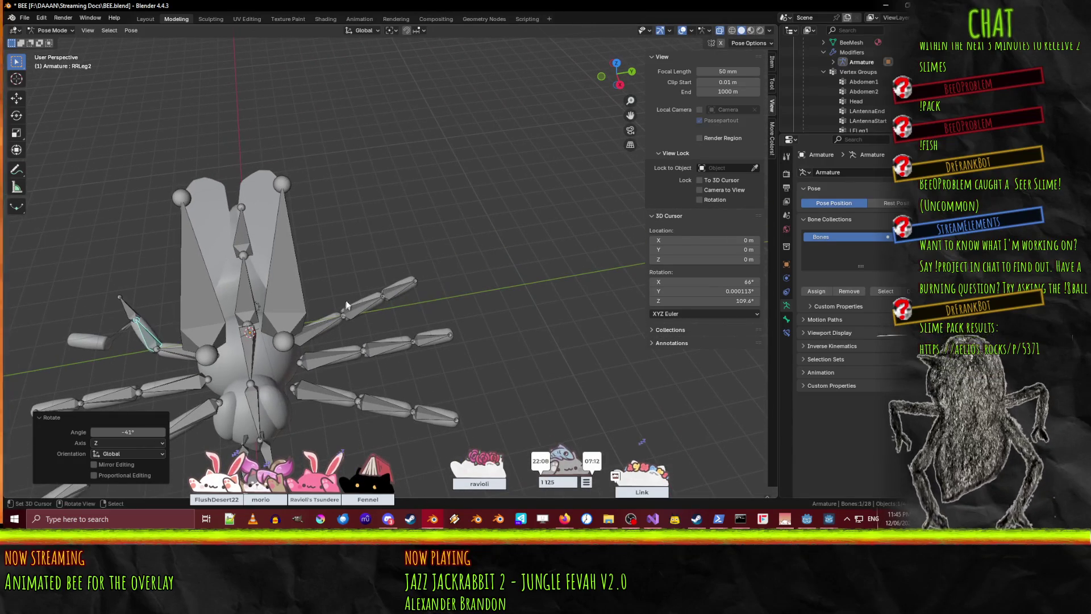
# - Rotate the LRLeg2 and another leg bone about global Z, the latter by -23°
pyautogui.press('r')
pyautogui.press('z')
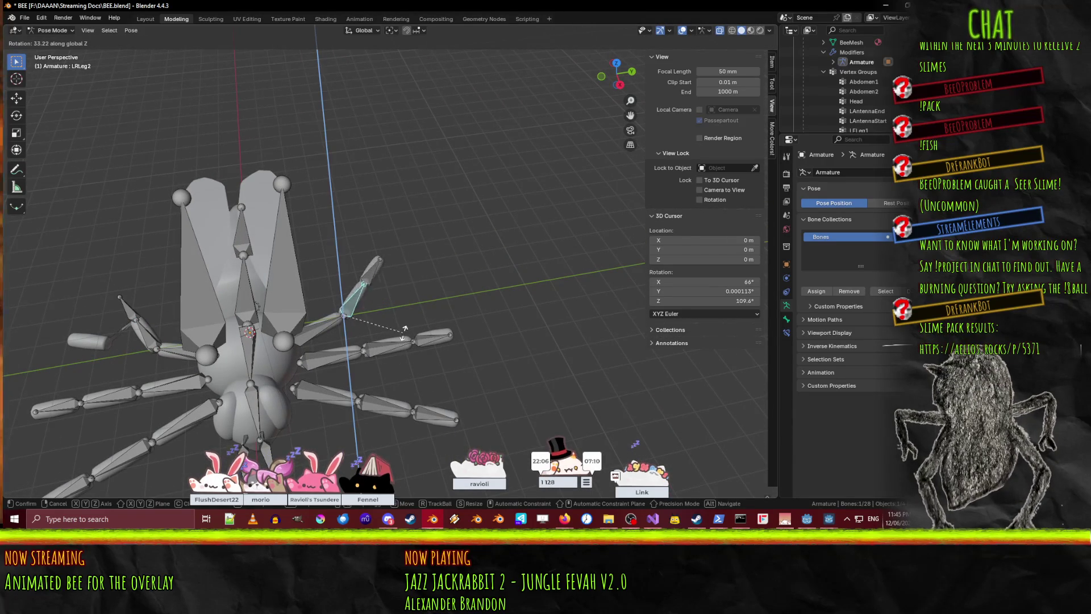
pyautogui.click(392, 347)
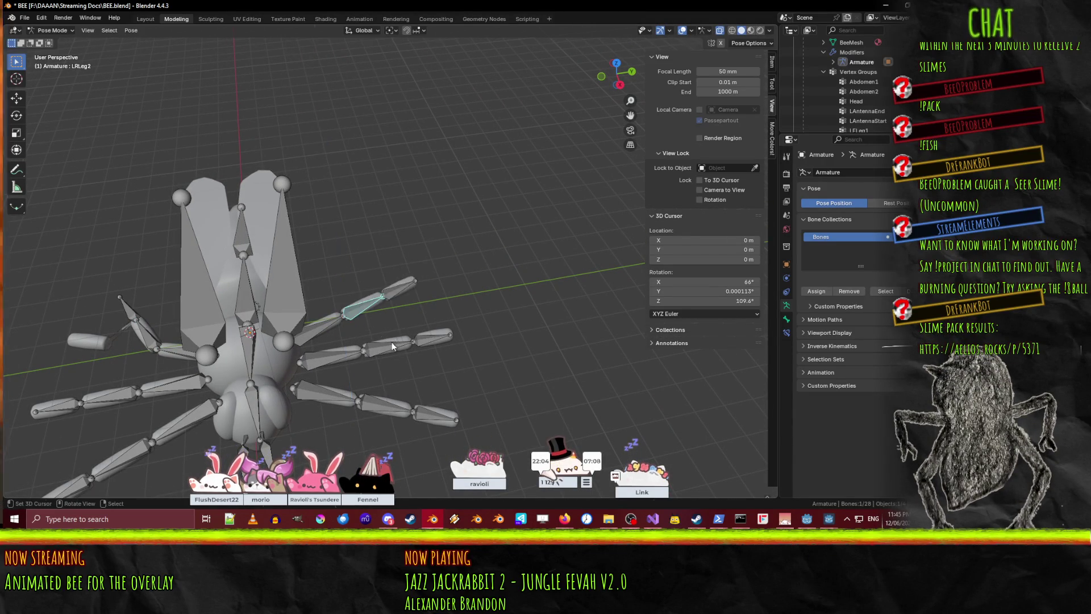
pyautogui.moveTo(329, 367)
pyautogui.mouseDown(button='middle')
pyautogui.moveTo(490, 307)
pyautogui.moveTo(417, 344)
pyautogui.moveTo(414, 276)
pyautogui.moveTo(394, 384)
pyautogui.moveTo(357, 287)
pyautogui.mouseUp(button='middle')
pyautogui.scroll(5, 357, 287)
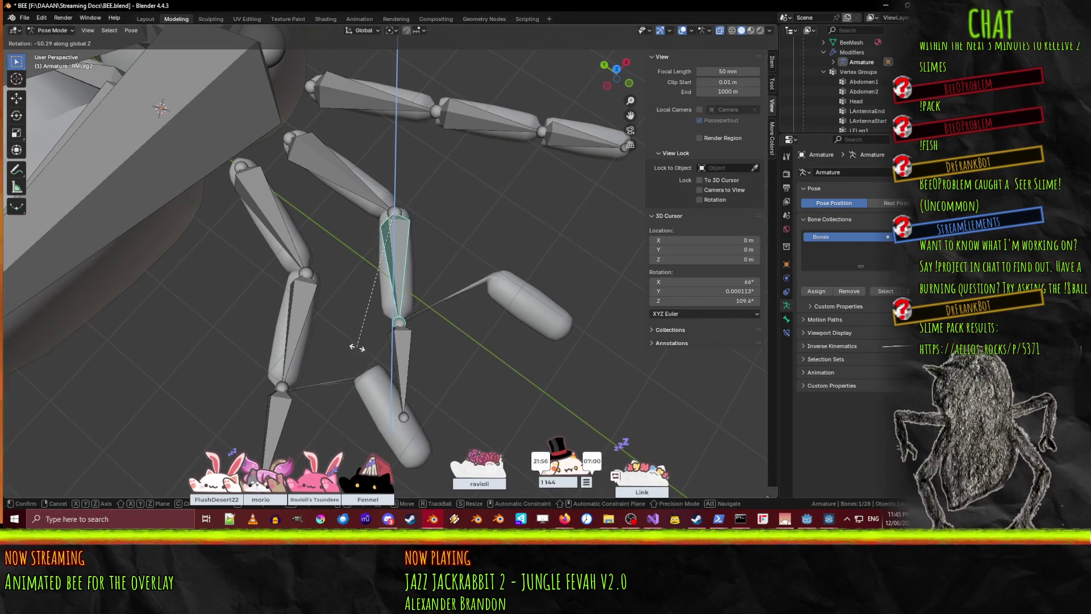
pyautogui.click(414, 348)
pyautogui.press('r')
pyautogui.press('z')
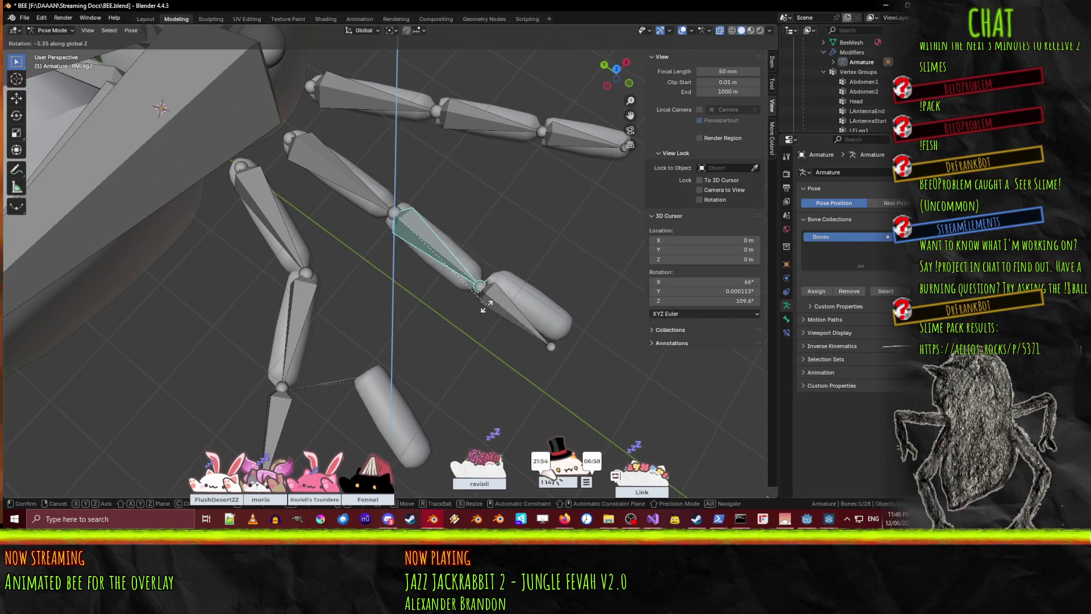
pyautogui.click(450, 321)
# - Rotate the upper leg bone, then put the armature into Edit Mode
pyautogui.click(492, 136)
pyautogui.press('r')
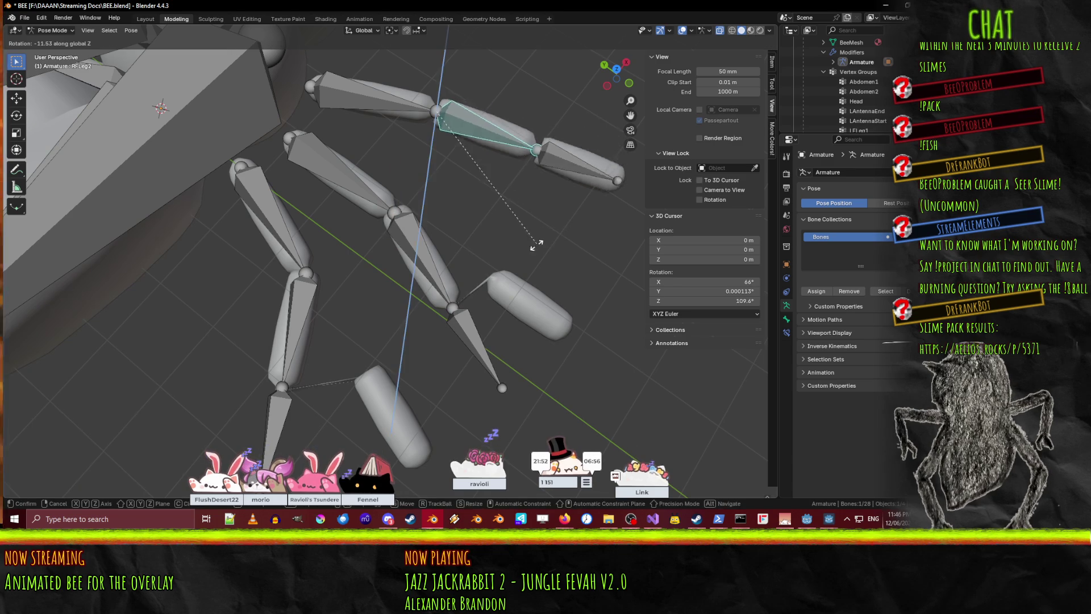
pyautogui.click(533, 342)
pyautogui.press('Tab')
pyautogui.moveTo(533, 342); pyautogui.dragTo(370, 296, button='middle')
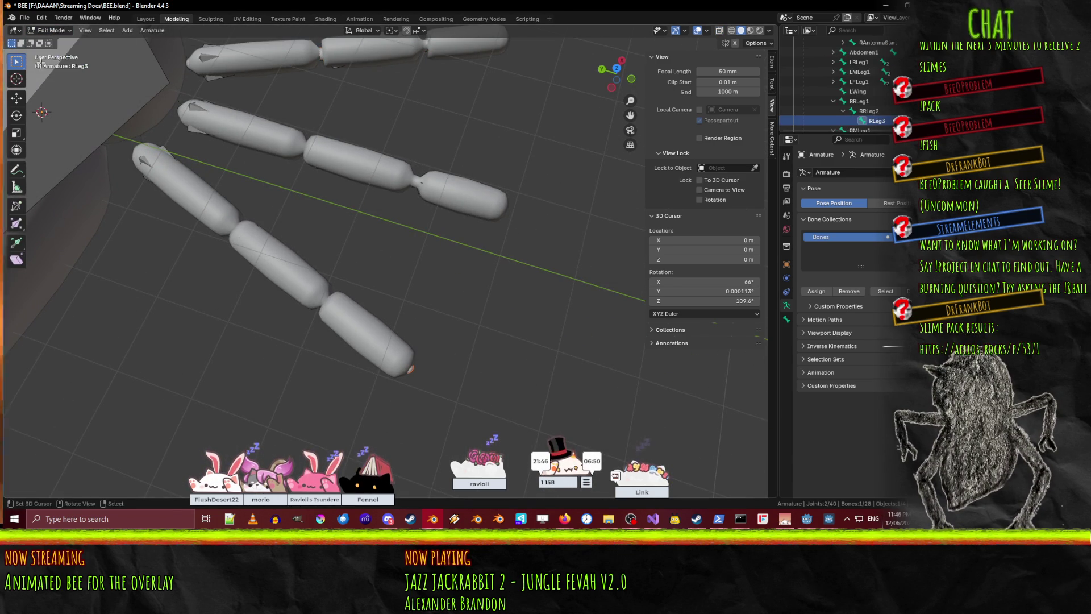
# - Leave the armature's Edit Mode and start editing the bee mesh, framing the legs
pyautogui.click(55, 42)
pyautogui.click(255, 281)
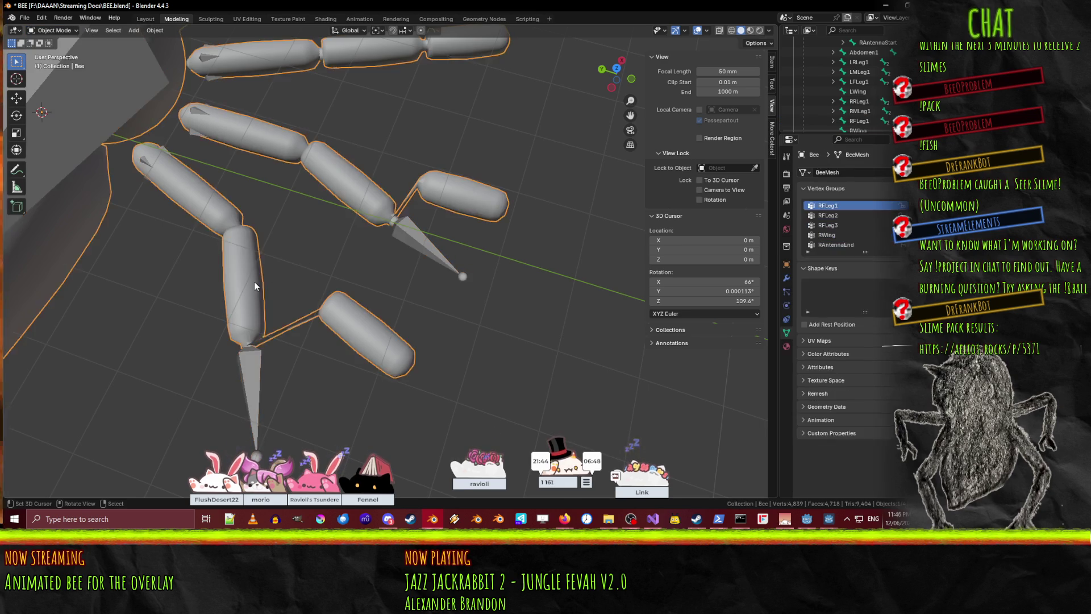
pyautogui.press('Tab')
pyautogui.scroll(2, 444, 314)
pyautogui.moveTo(444, 314)
pyautogui.keyDown('shift'); pyautogui.mouseDown(button='middle')
pyautogui.moveTo(188, 261)
pyautogui.moveTo(114, 273)
pyautogui.moveTo(398, 267)
pyautogui.mouseUp(button='middle'); pyautogui.keyUp('shift')
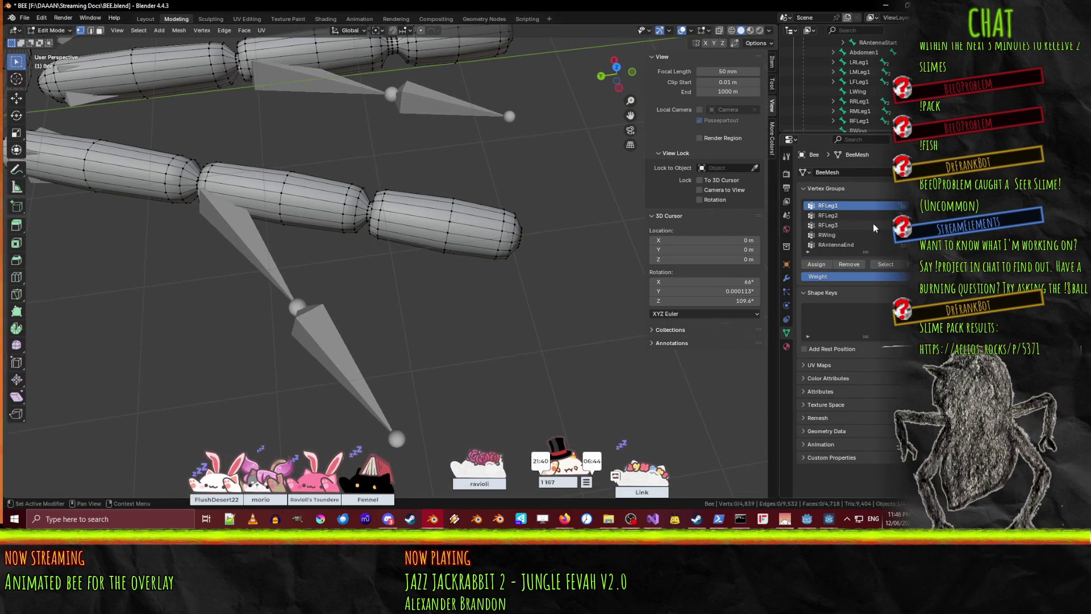
pyautogui.scroll(4, 871, 227)
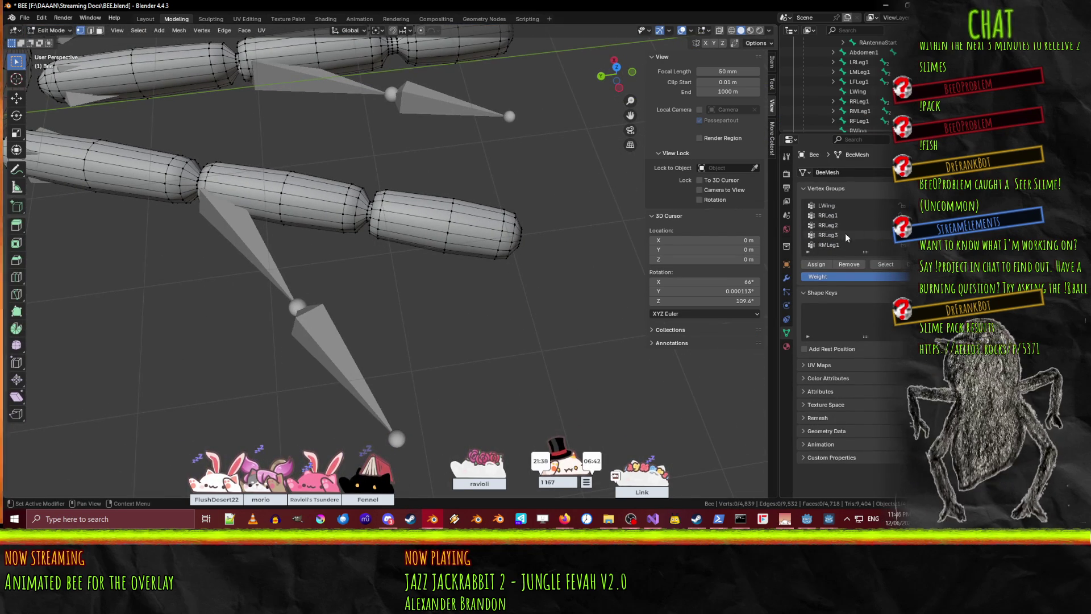
# - Select the RRLeg2 group's vertices, inspect that leg segment, then deselect it
pyautogui.click(828, 225)
pyautogui.click(878, 265)
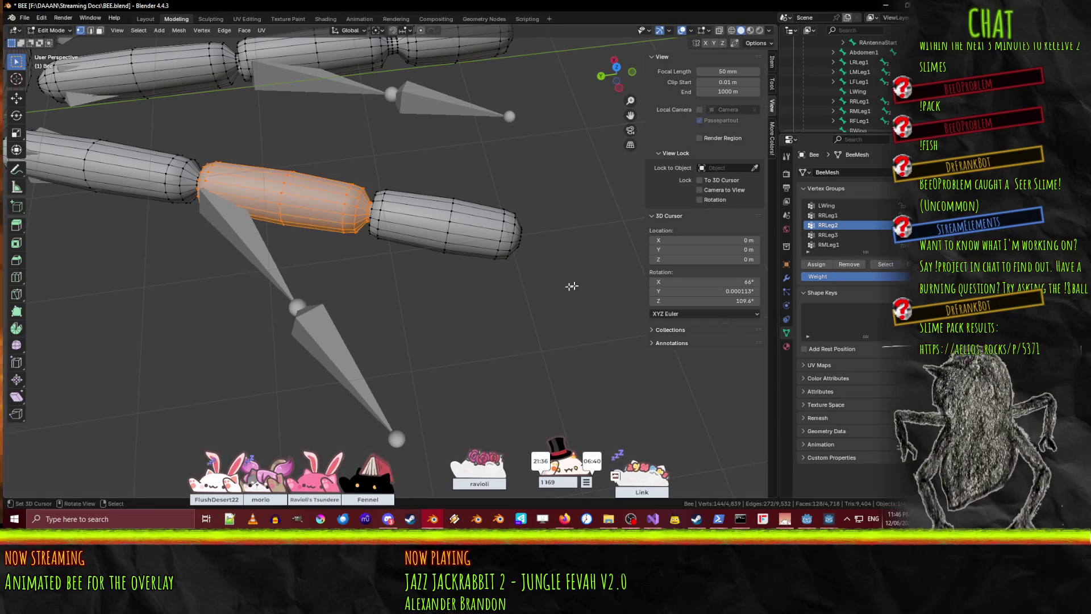
pyautogui.moveTo(432, 284)
pyautogui.mouseDown(button='middle')
pyautogui.moveTo(398, 273)
pyautogui.moveTo(393, 284)
pyautogui.moveTo(424, 290)
pyautogui.moveTo(438, 275)
pyautogui.moveTo(489, 341)
pyautogui.moveTo(487, 319)
pyautogui.moveTo(429, 305)
pyautogui.moveTo(646, 257)
pyautogui.moveTo(761, 343)
pyautogui.mouseUp(button='middle')
pyautogui.scroll(5, 401, 289)
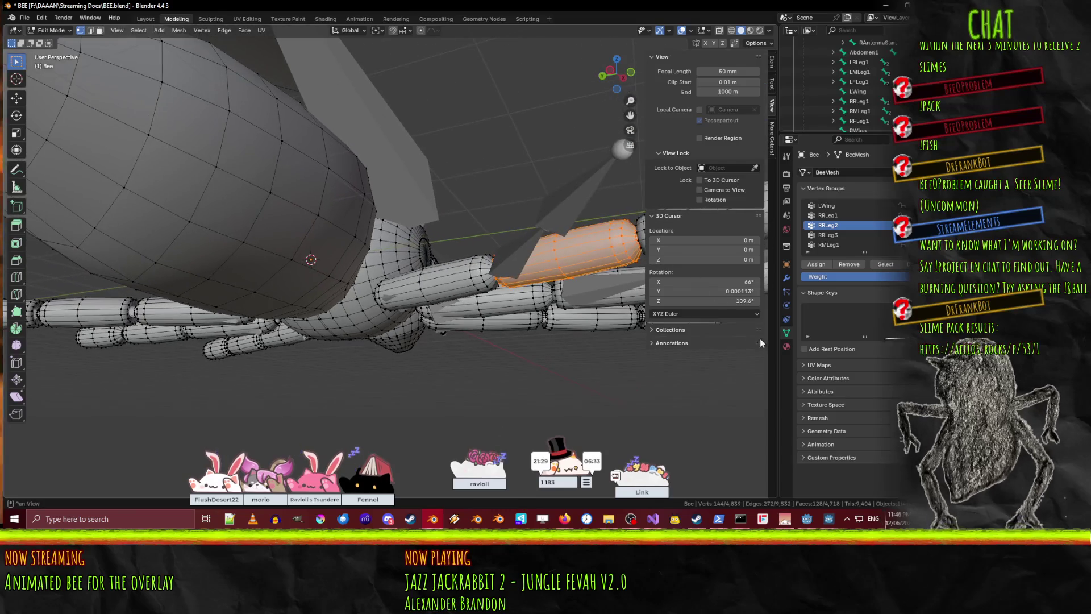
pyautogui.moveTo(513, 307)
pyautogui.mouseDown(button='middle')
pyautogui.moveTo(363, 313)
pyautogui.moveTo(428, 357)
pyautogui.mouseUp(button='middle')
pyautogui.scroll(3, 367, 312)
pyautogui.hotkey('alt', 'a')
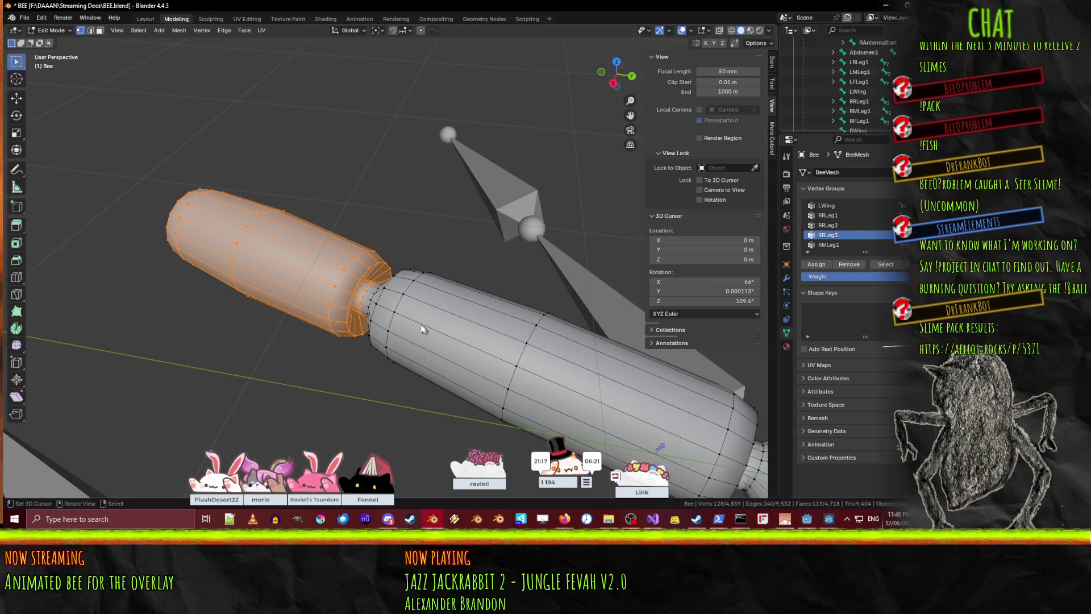
# - Inspect the rear leg joint, toggling Edit Mode, then switch to Weight Paint mode
pyautogui.moveTo(427, 329); pyautogui.dragTo(438, 261, button='middle')
pyautogui.scroll(5, 446, 190)
pyautogui.moveTo(447, 190)
pyautogui.mouseDown(button='middle')
pyautogui.moveTo(419, 160)
pyautogui.moveTo(510, 291)
pyautogui.moveTo(574, 332)
pyautogui.moveTo(460, 335)
pyautogui.moveTo(576, 264)
pyautogui.moveTo(495, 290)
pyautogui.moveTo(474, 291)
pyautogui.moveTo(524, 277)
pyautogui.moveTo(241, 292)
pyautogui.moveTo(275, 322)
pyautogui.moveTo(311, 250)
pyautogui.moveTo(404, 292)
pyautogui.moveTo(302, 395)
pyautogui.moveTo(385, 261)
pyautogui.moveTo(482, 202)
pyautogui.mouseUp(button='middle')
pyautogui.scroll(-3, 574, 332)
pyautogui.press('Tab')
pyautogui.scroll(6, 473, 287)
pyautogui.press('Tab')
pyautogui.moveTo(405, 188); pyautogui.dragTo(155, 38, button='middle')
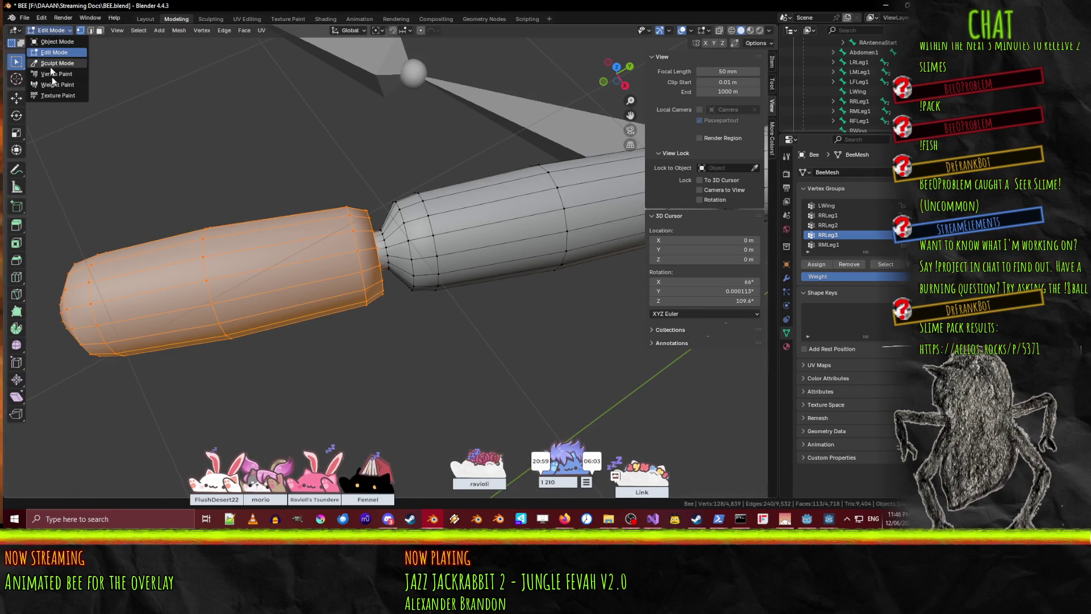
pyautogui.click(63, 89)
# - Rename the rear leg-tip bone to RRLeg3
pyautogui.moveTo(256, 148)
pyautogui.mouseDown(button='middle')
pyautogui.moveTo(391, 106)
pyautogui.moveTo(350, 229)
pyautogui.moveTo(359, 255)
pyautogui.mouseUp(button='middle')
pyautogui.scroll(-3, 349, 229)
pyautogui.scroll(3, 353, 245)
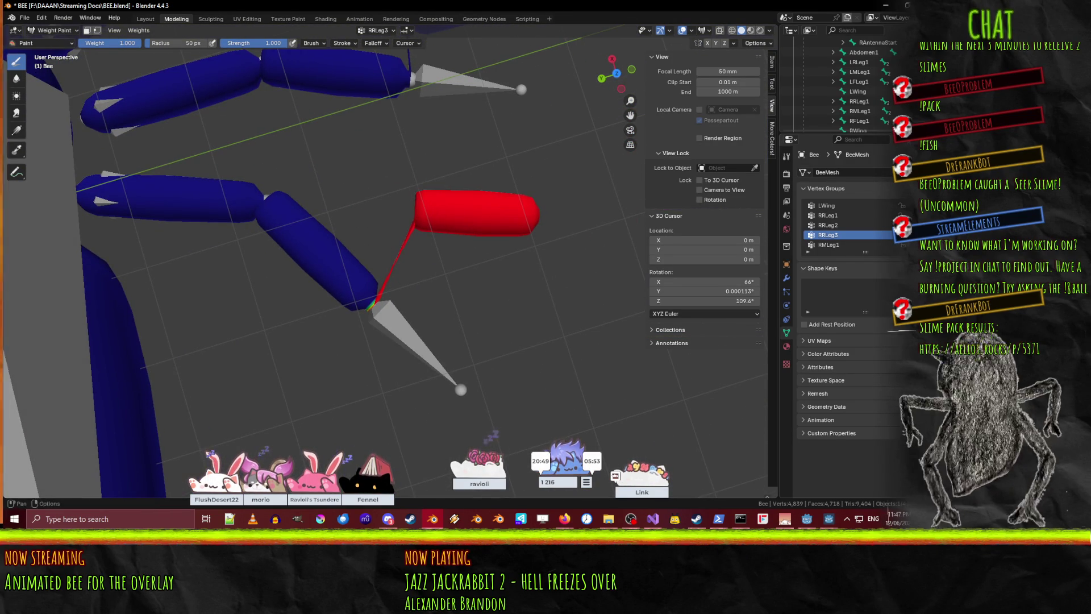
pyautogui.scroll(-3, 841, 85)
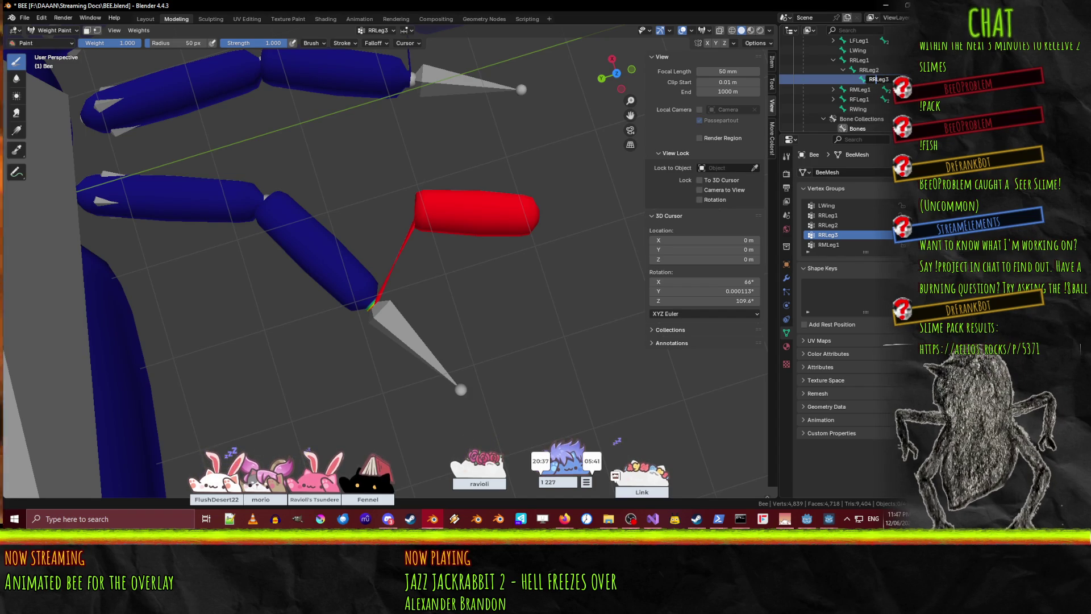
pyautogui.press('Return')
# - Save the bee project to BEE.blend
pyautogui.moveTo(460, 201)
pyautogui.mouseDown(button='middle')
pyautogui.moveTo(452, 135)
pyautogui.moveTo(426, 244)
pyautogui.moveTo(375, 244)
pyautogui.mouseUp(button='middle')
pyautogui.scroll(-10, 375, 245)
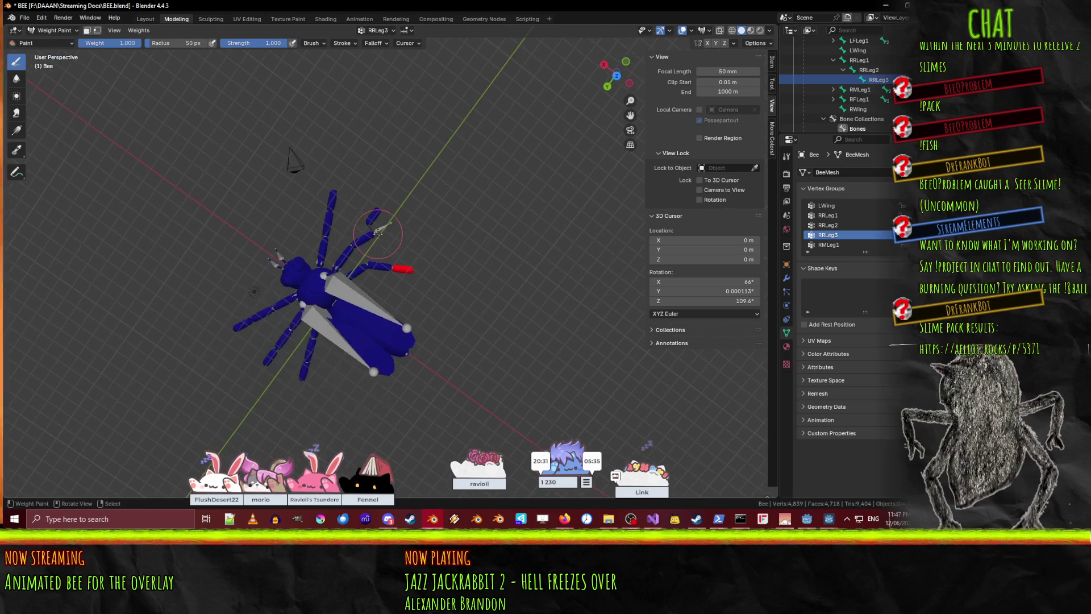
pyautogui.moveTo(458, 250)
pyautogui.mouseDown(button='middle')
pyautogui.moveTo(449, 178)
pyautogui.moveTo(481, 264)
pyautogui.mouseUp(button='middle')
pyautogui.scroll(6, 452, 182)
pyautogui.hotkey('ctrl', 's')
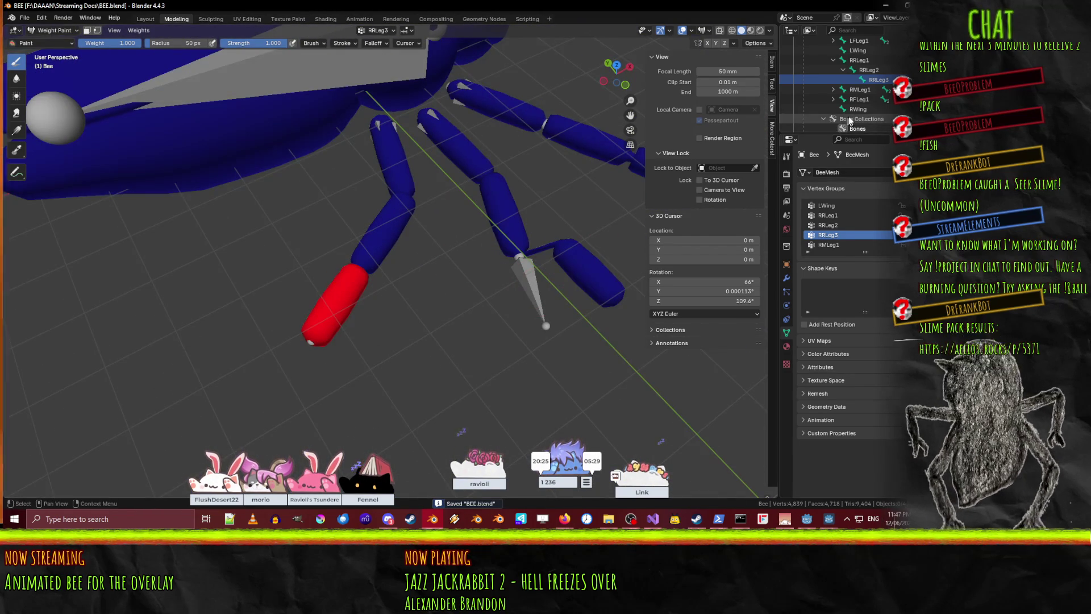
# - Rename the misnamed middle leg-tip bone to RMLeg3
pyautogui.scroll(3, 851, 63)
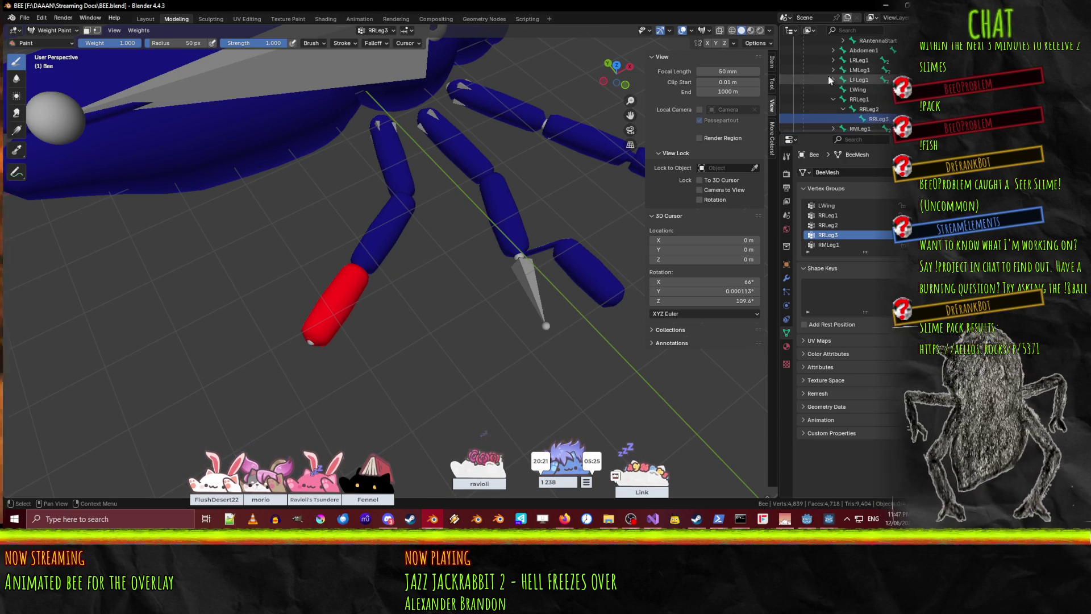
pyautogui.scroll(-5, 850, 108)
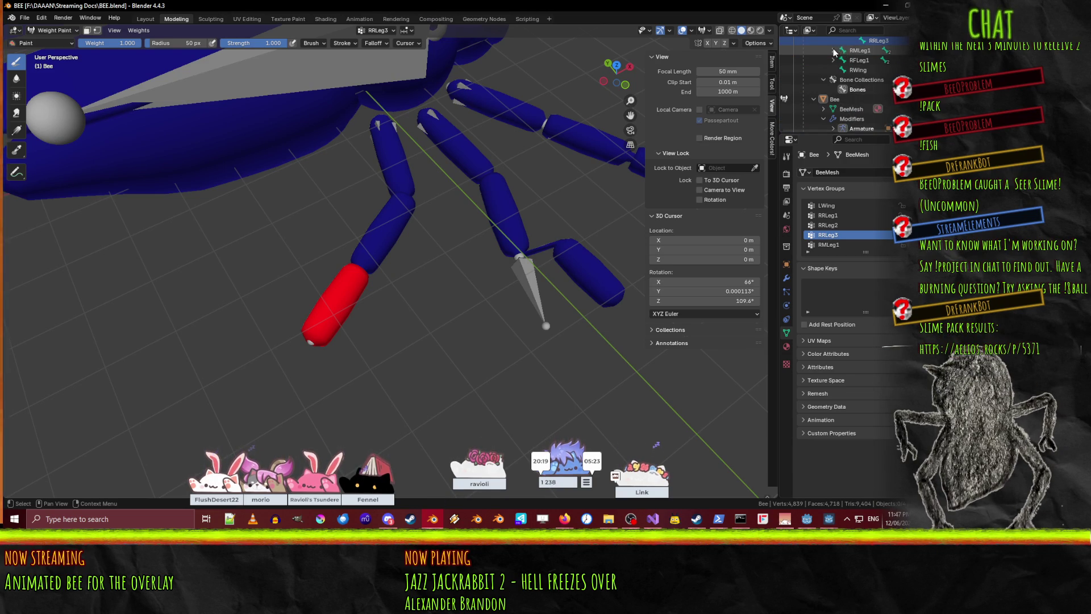
pyautogui.click(876, 73)
pyautogui.scroll(1, 876, 71)
pyautogui.write('RMLeg')
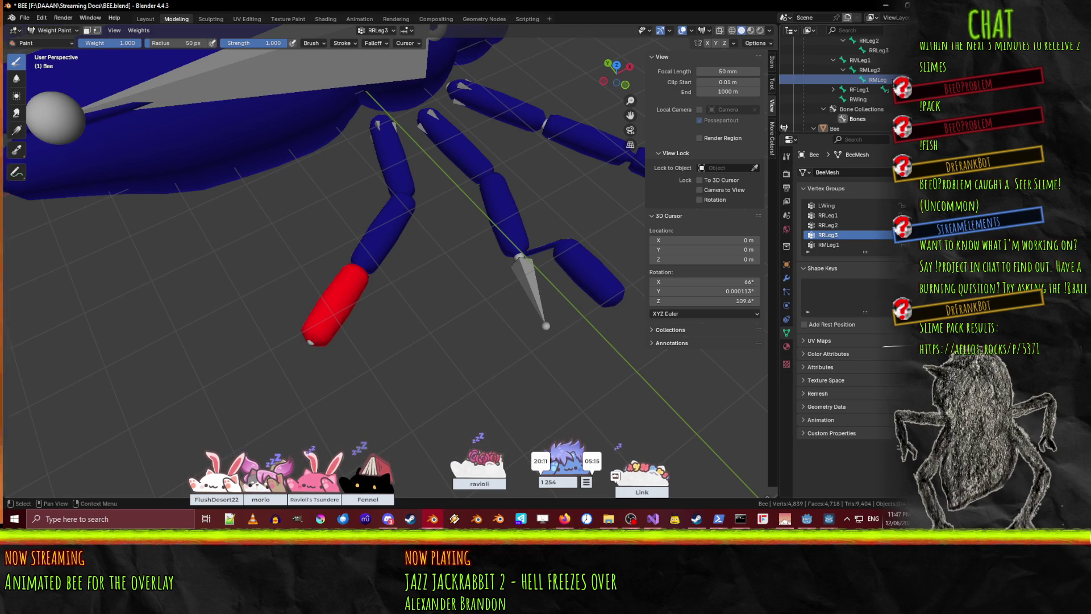
pyautogui.write('3')
pyautogui.press('Return')
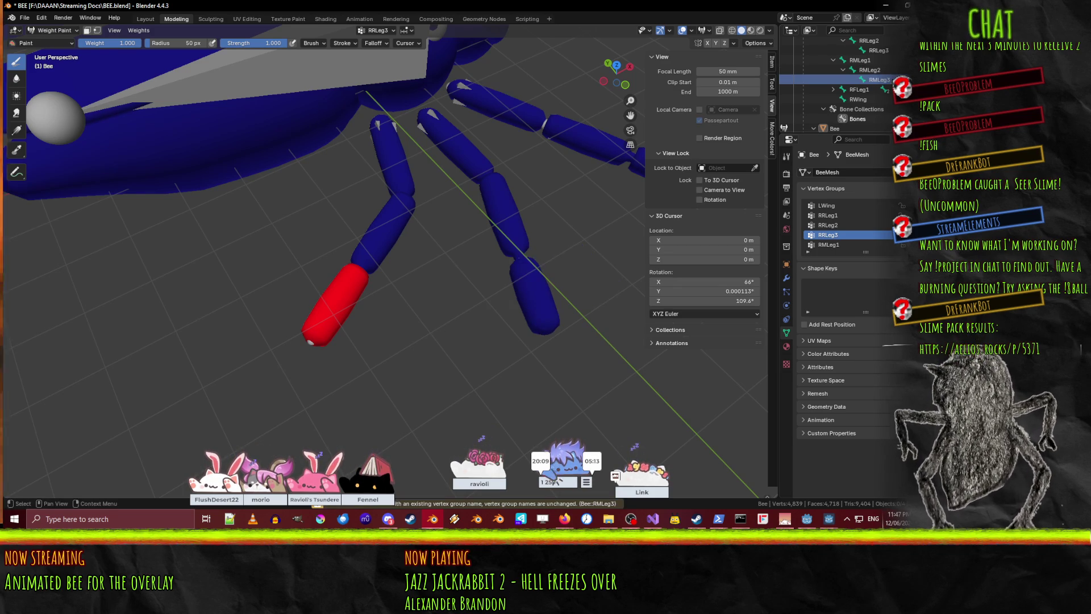
# - Expand Abdomen1 in the Outliner to reveal Abdomen2 and put the mesh in Edit Mode
pyautogui.moveTo(557, 216)
pyautogui.mouseDown(button='middle')
pyautogui.moveTo(592, 221)
pyautogui.moveTo(361, 201)
pyautogui.moveTo(335, 237)
pyautogui.moveTo(595, 357)
pyautogui.mouseUp(button='middle')
pyautogui.scroll(3, 362, 260)
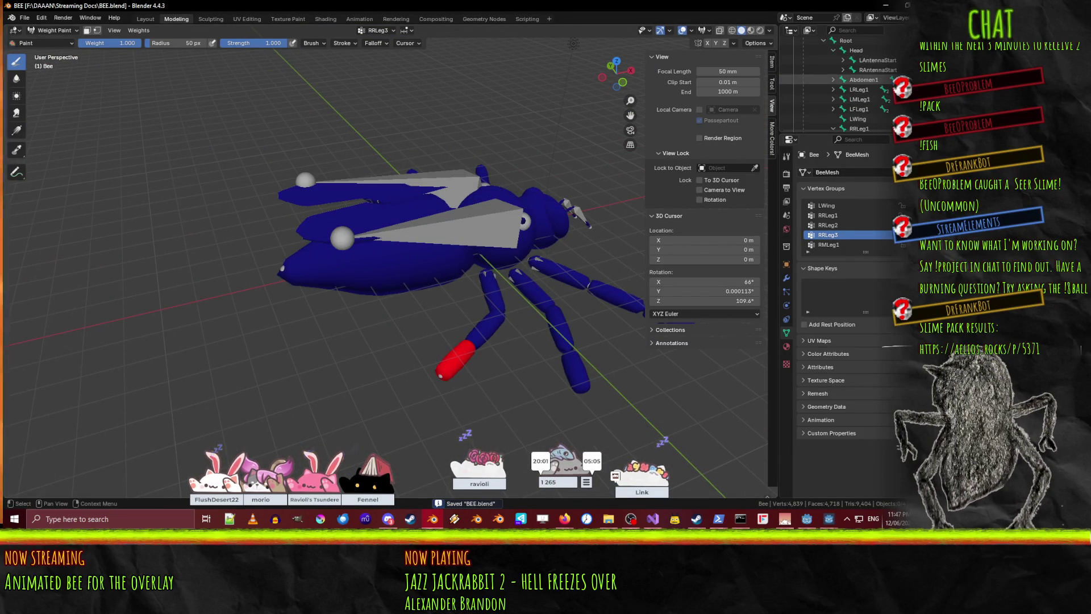
pyautogui.click(835, 80)
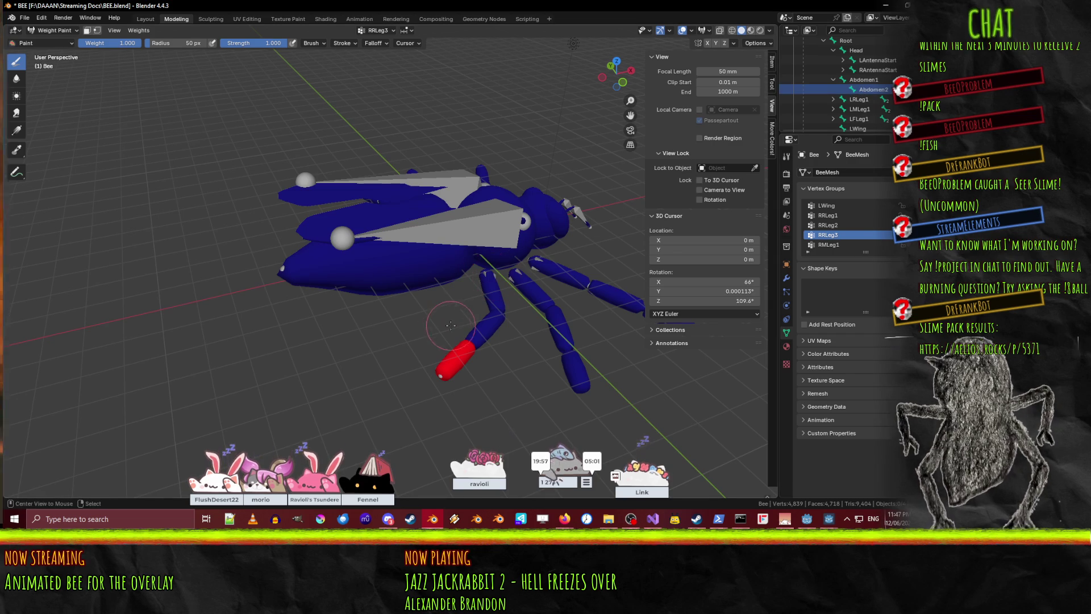
pyautogui.scroll(-5, 852, 90)
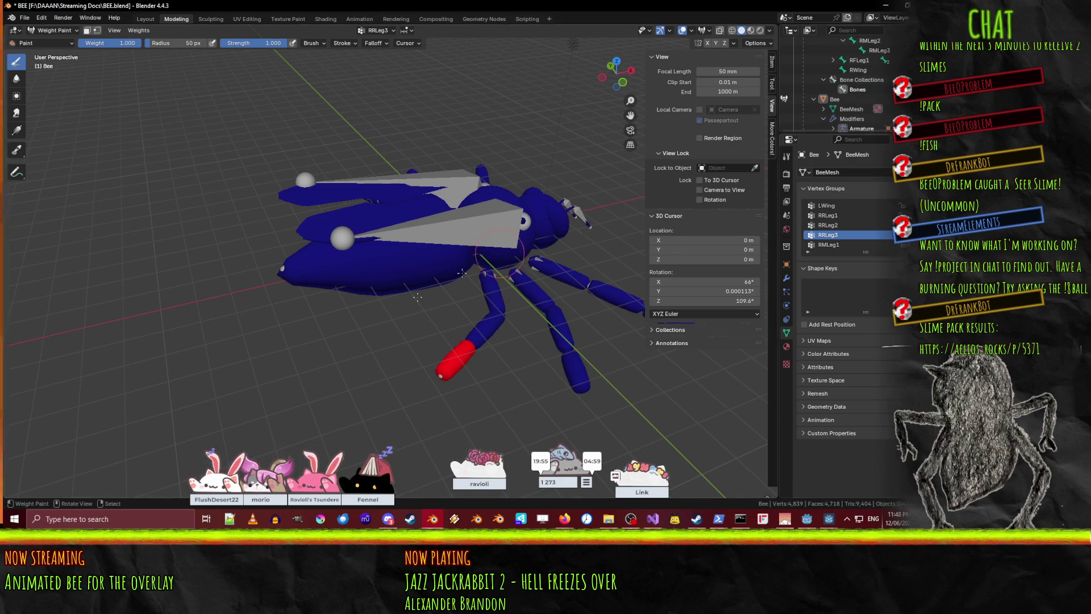
pyautogui.press('Tab')
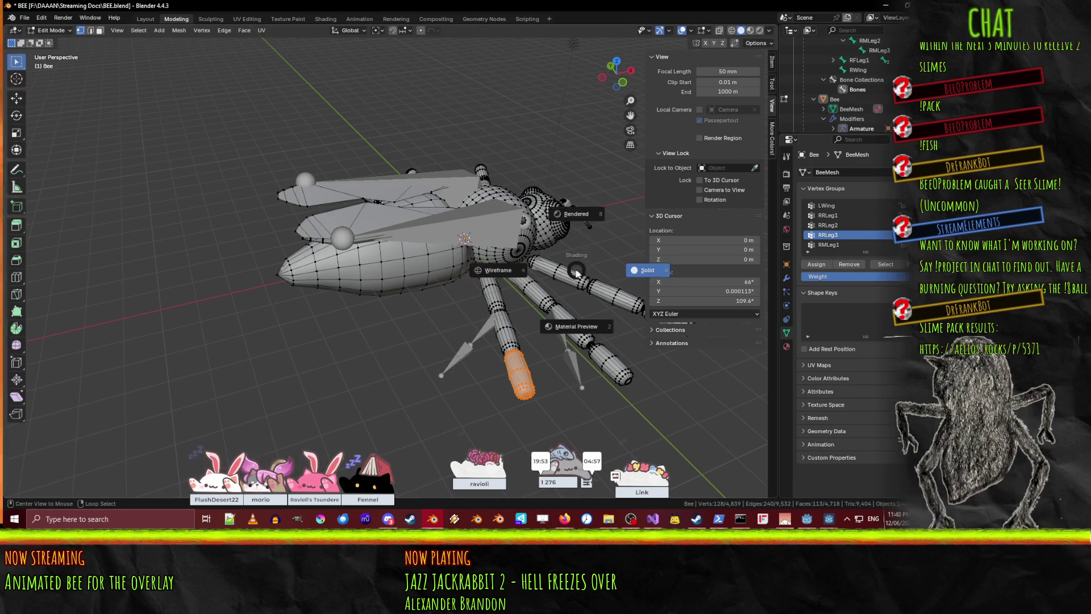
# - Deselect the leg, select the Abdomen2 group's vertices and view its red weights in Weight Paint
pyautogui.click(451, 308)
pyautogui.scroll(2, 893, 102)
pyautogui.scroll(3, 835, 85)
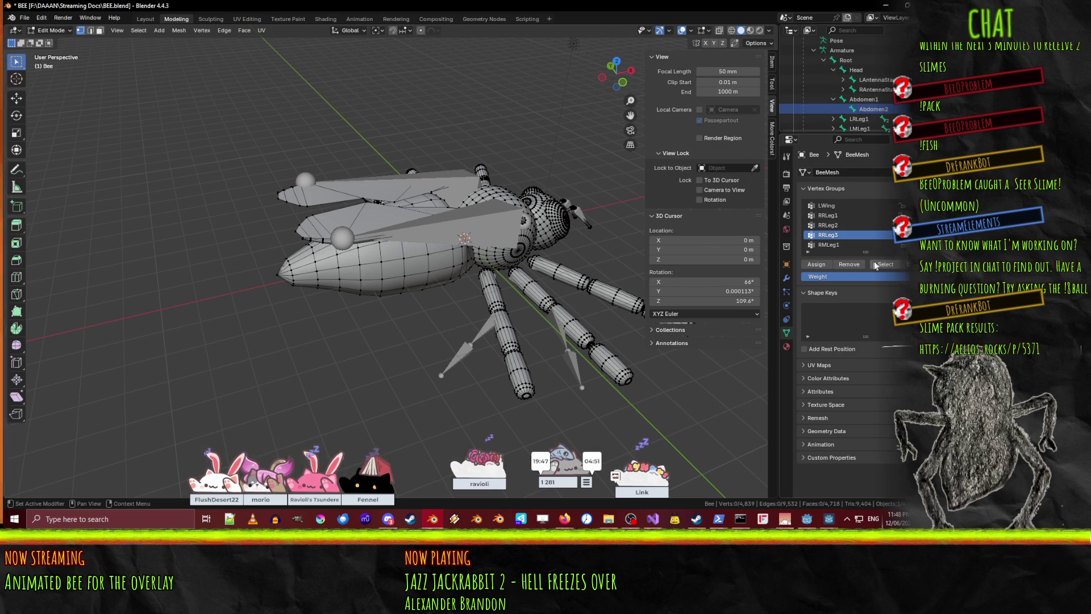
pyautogui.scroll(5, 833, 216)
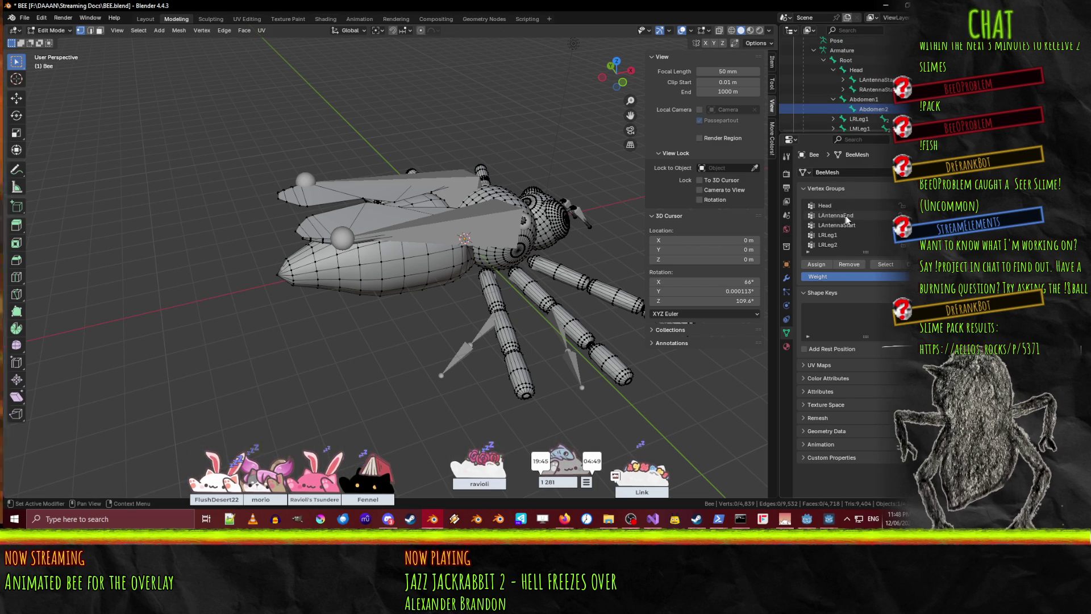
pyautogui.click(854, 225)
pyautogui.click(884, 264)
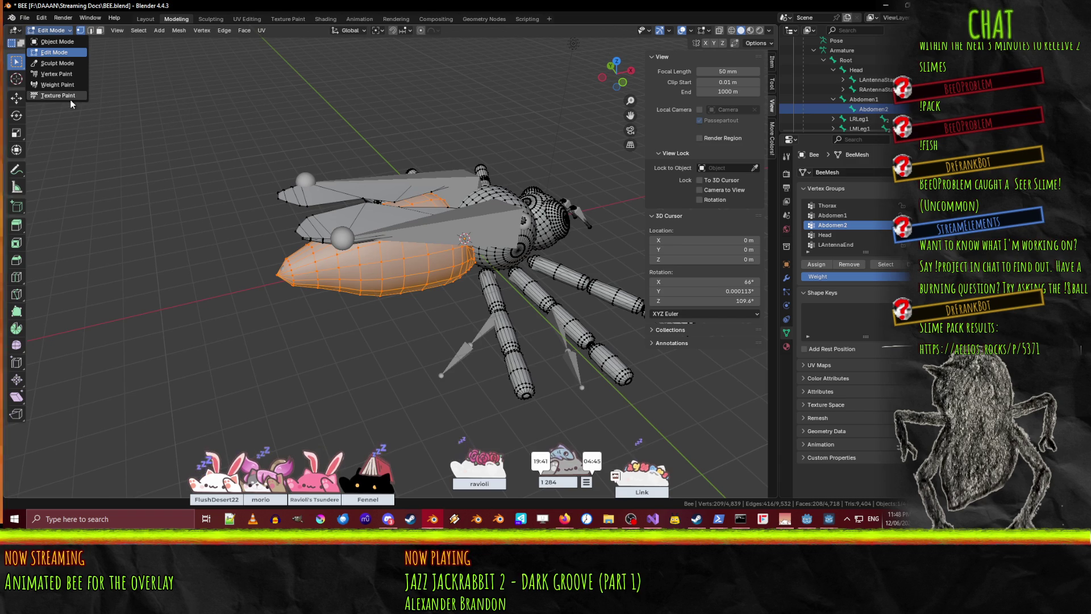
pyautogui.click(69, 85)
pyautogui.moveTo(364, 216)
pyautogui.mouseDown(button='middle')
pyautogui.moveTo(375, 152)
pyautogui.moveTo(305, 196)
pyautogui.moveTo(455, 227)
pyautogui.mouseUp(button='middle')
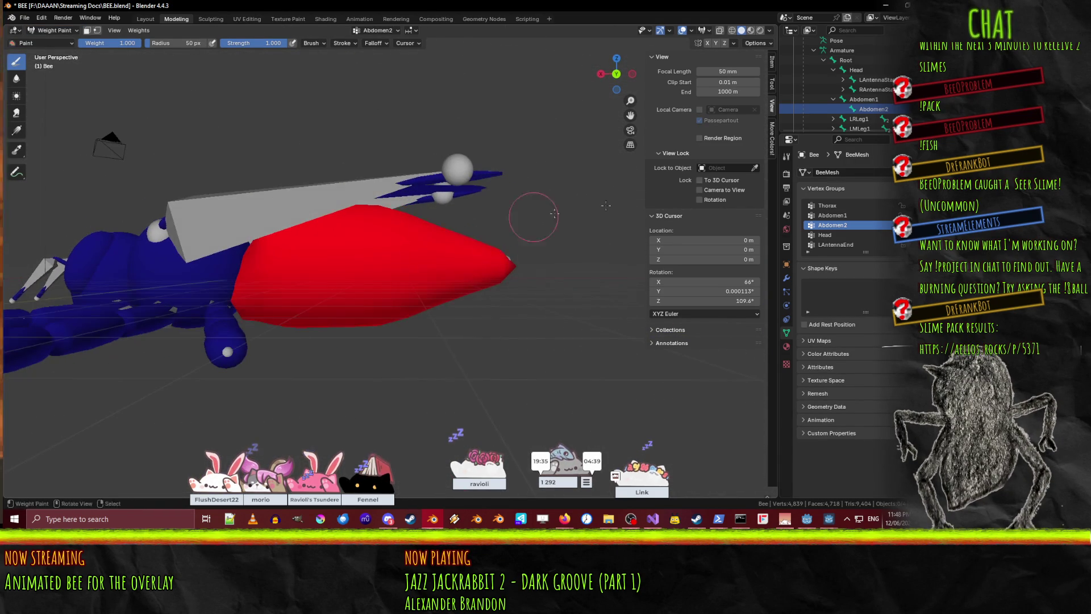
# - Orbit around the abdomen and open the header's brush settings for a weight of 0
pyautogui.moveTo(451, 299)
pyautogui.mouseDown(button='middle')
pyautogui.moveTo(360, 304)
pyautogui.moveTo(324, 285)
pyautogui.mouseUp(button='middle')
pyautogui.scroll(3, 320, 267)
pyautogui.scroll(-5, 319, 268)
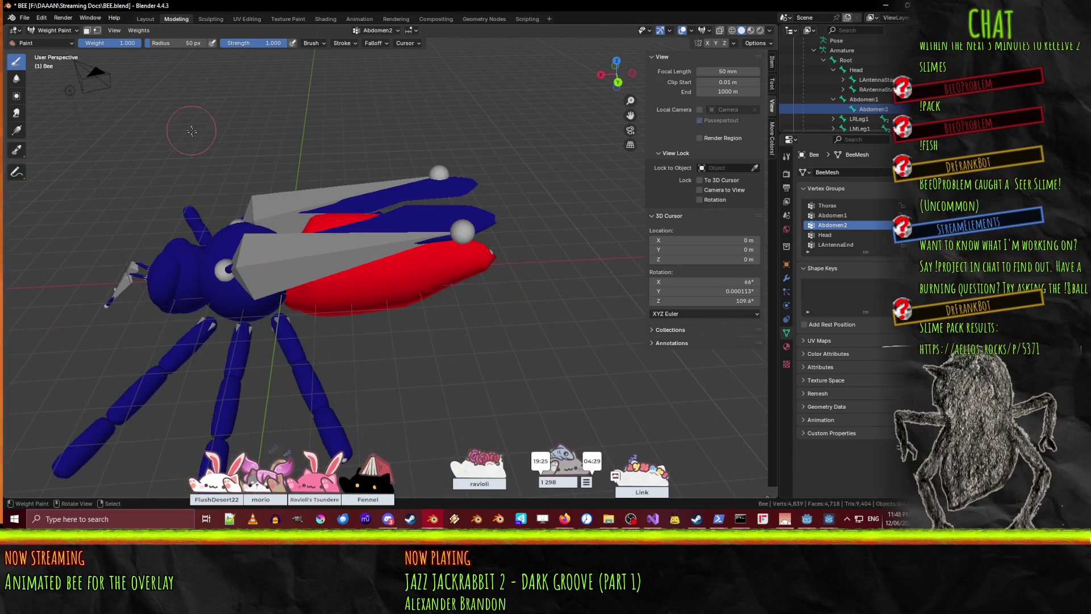
pyautogui.moveTo(378, 257); pyautogui.dragTo(236, 177, button='middle')
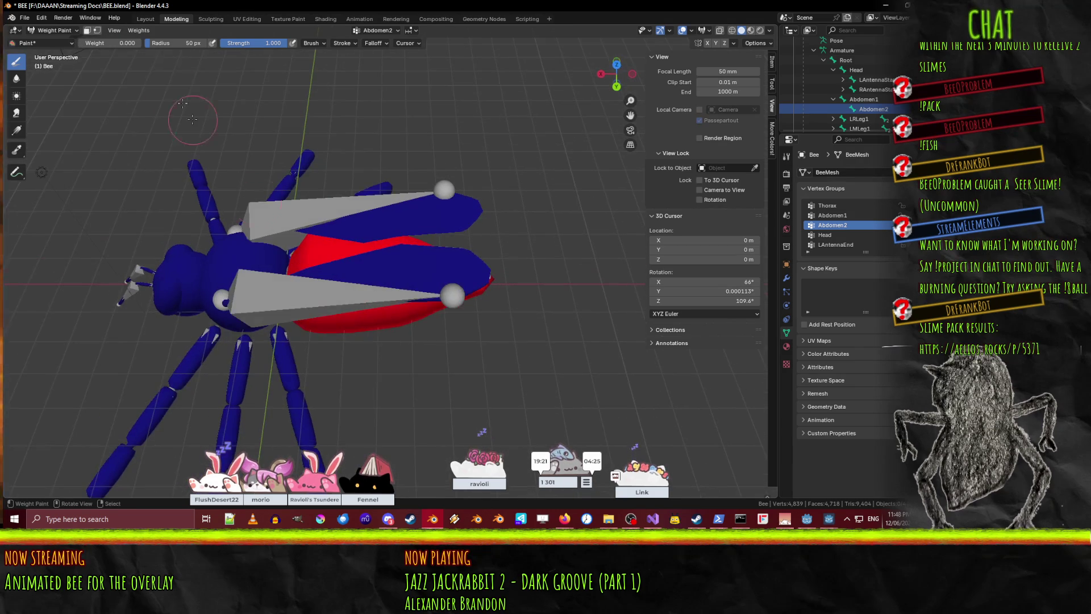
pyautogui.click(319, 43)
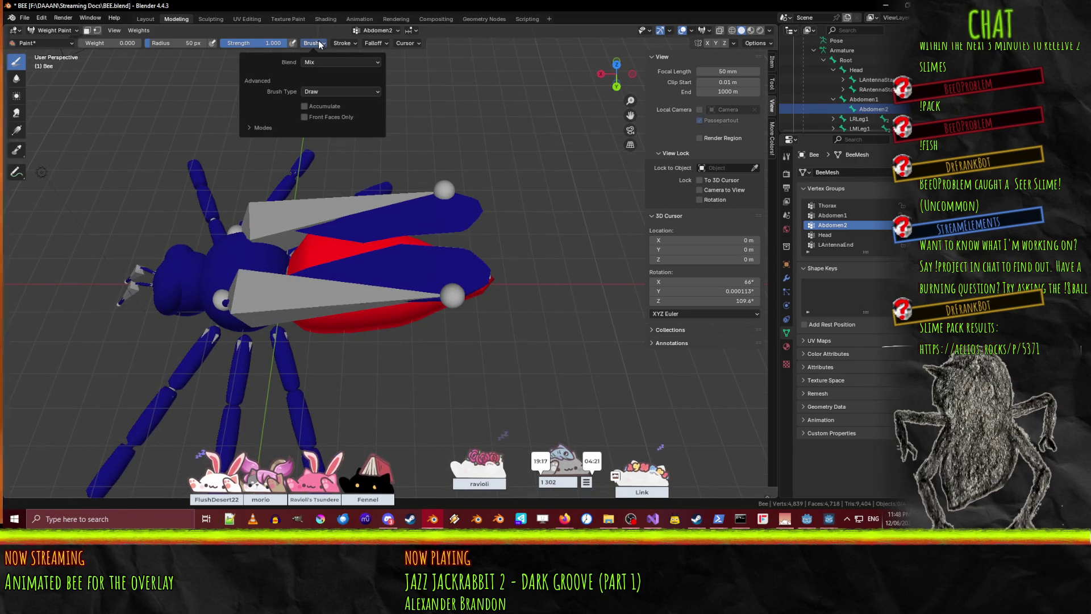
# - Keep Draw as the weight brush type and orbit to an angled side view of the abdomen
pyautogui.click(349, 92)
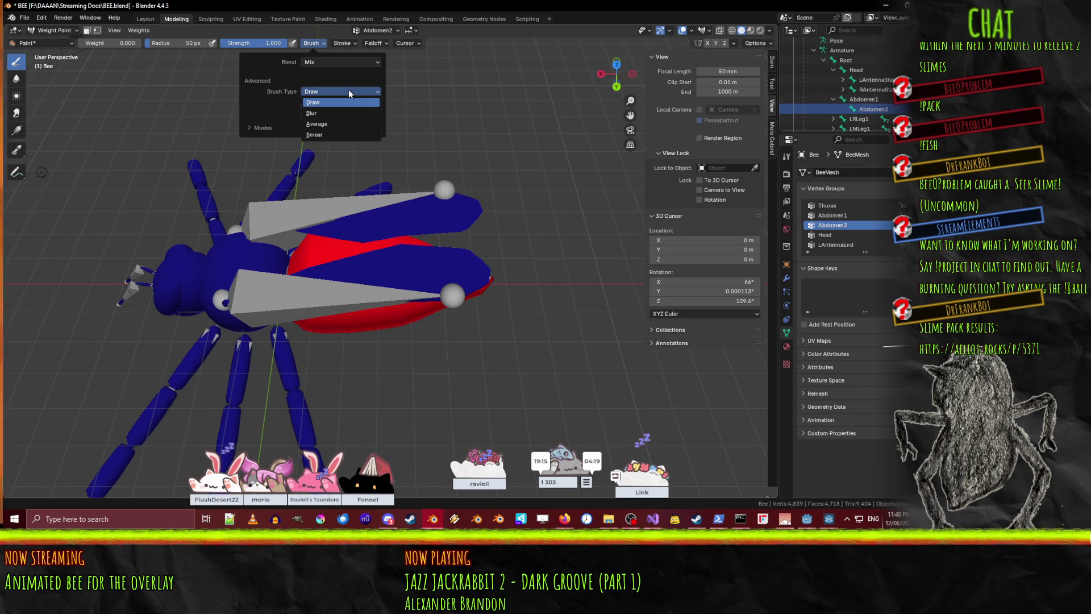
pyautogui.click(340, 102)
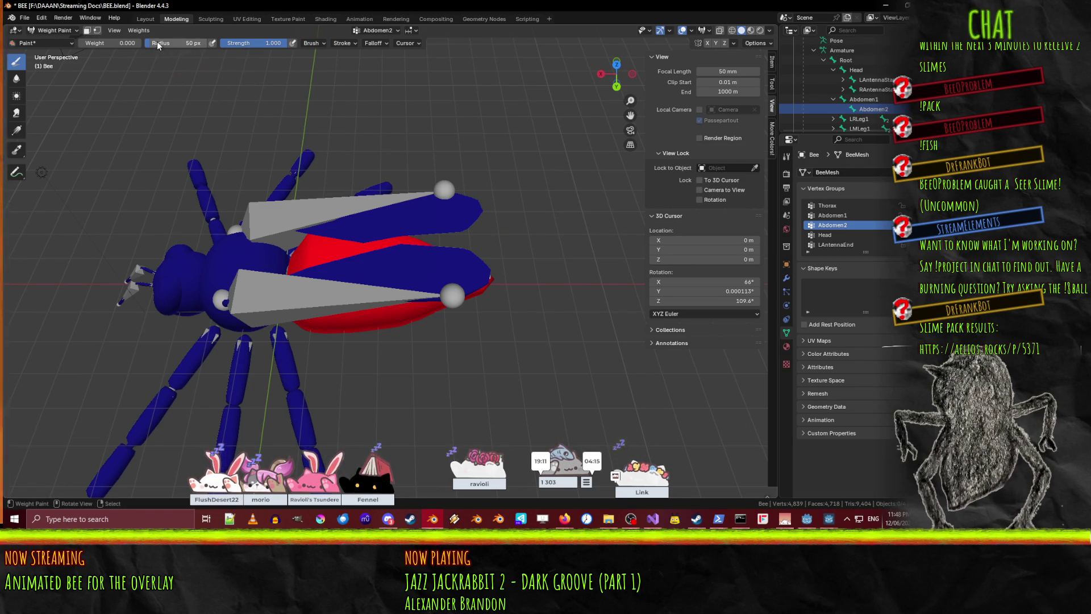
pyautogui.moveTo(251, 173); pyautogui.dragTo(263, 328, button='middle')
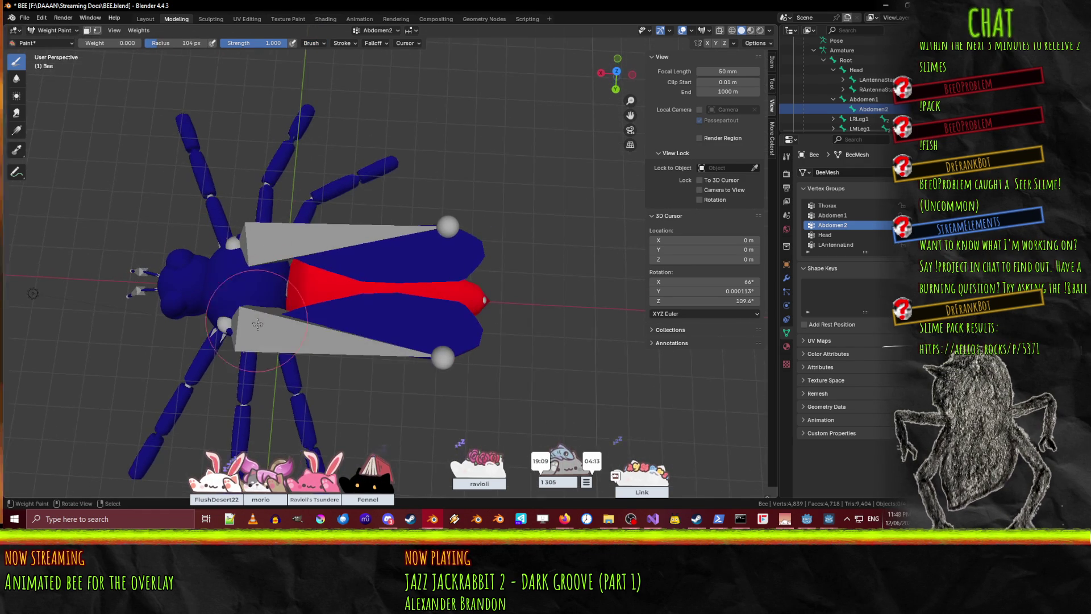
pyautogui.moveTo(274, 217); pyautogui.dragTo(274, 250, button='middle')
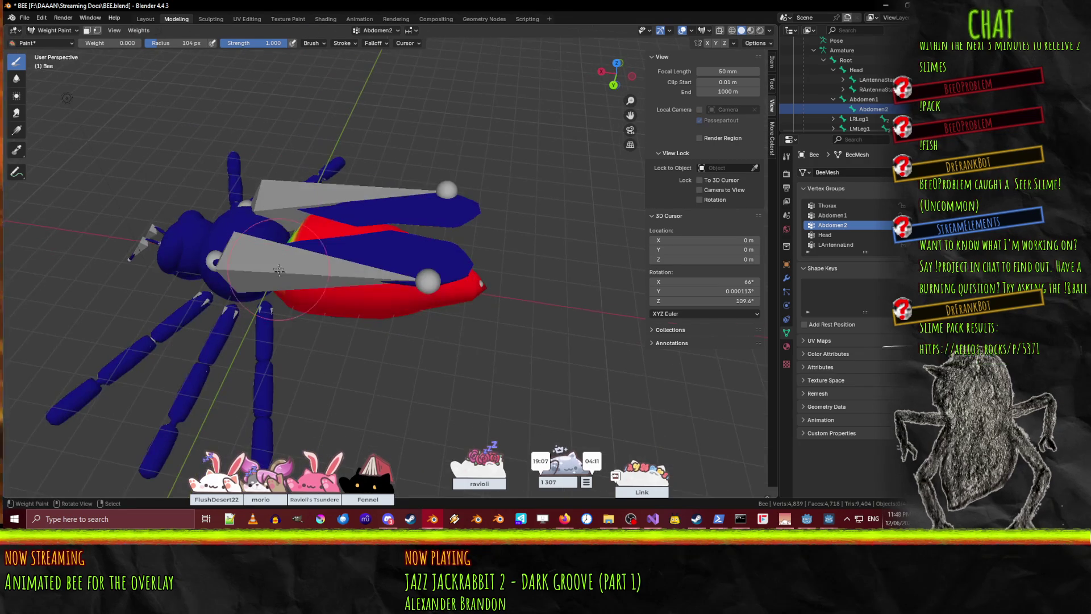
pyautogui.moveTo(303, 178)
pyautogui.mouseDown(button='middle')
pyautogui.moveTo(332, 217)
pyautogui.moveTo(324, 161)
pyautogui.mouseUp(button='middle')
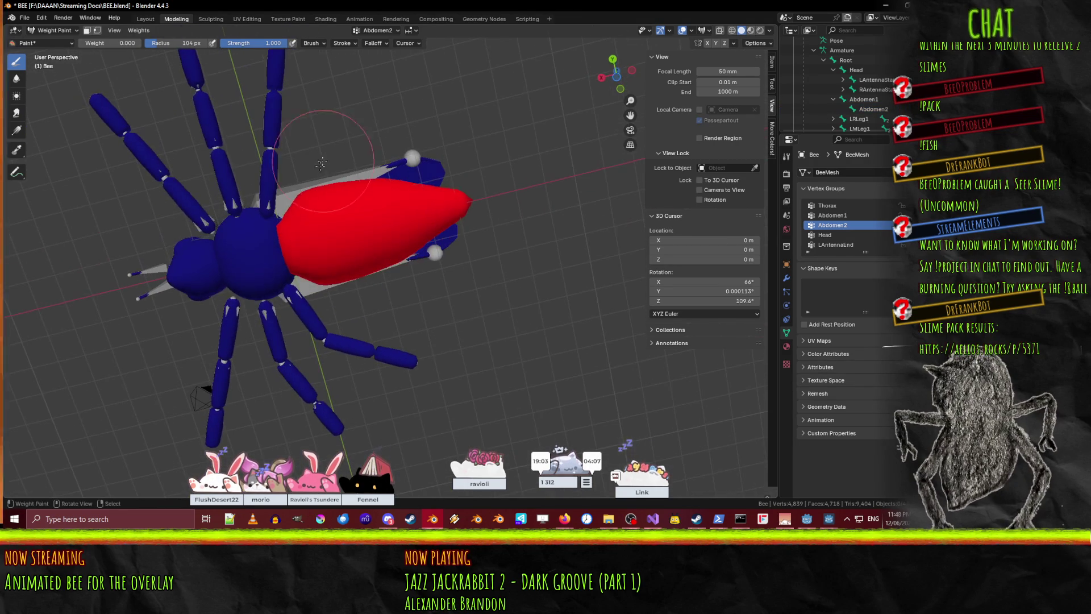
pyautogui.moveTo(281, 303); pyautogui.dragTo(417, 294, button='middle')
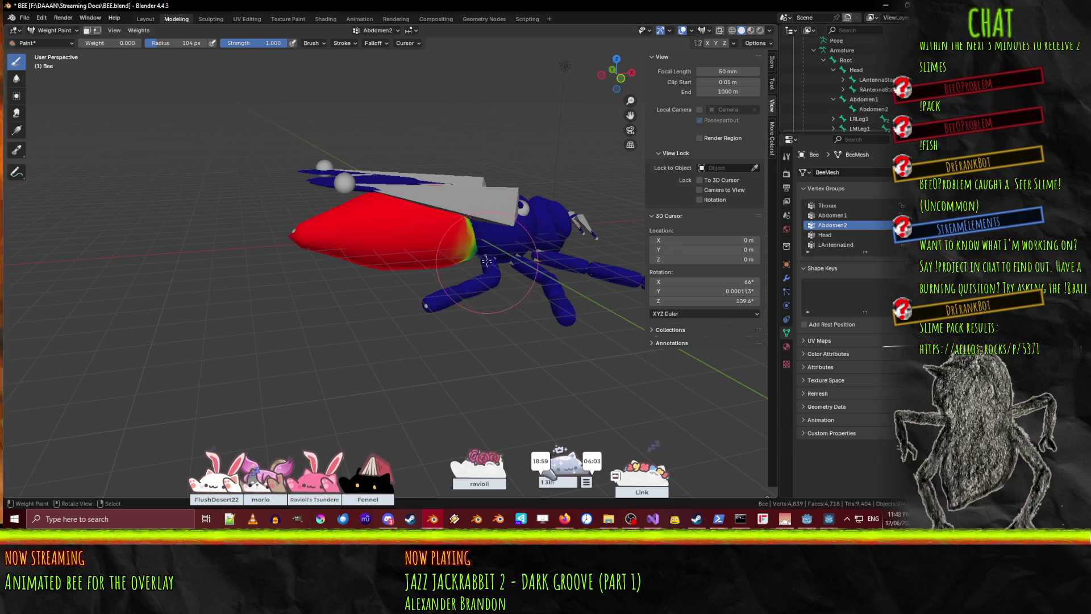
pyautogui.moveTo(496, 251); pyautogui.dragTo(717, 319, button='middle')
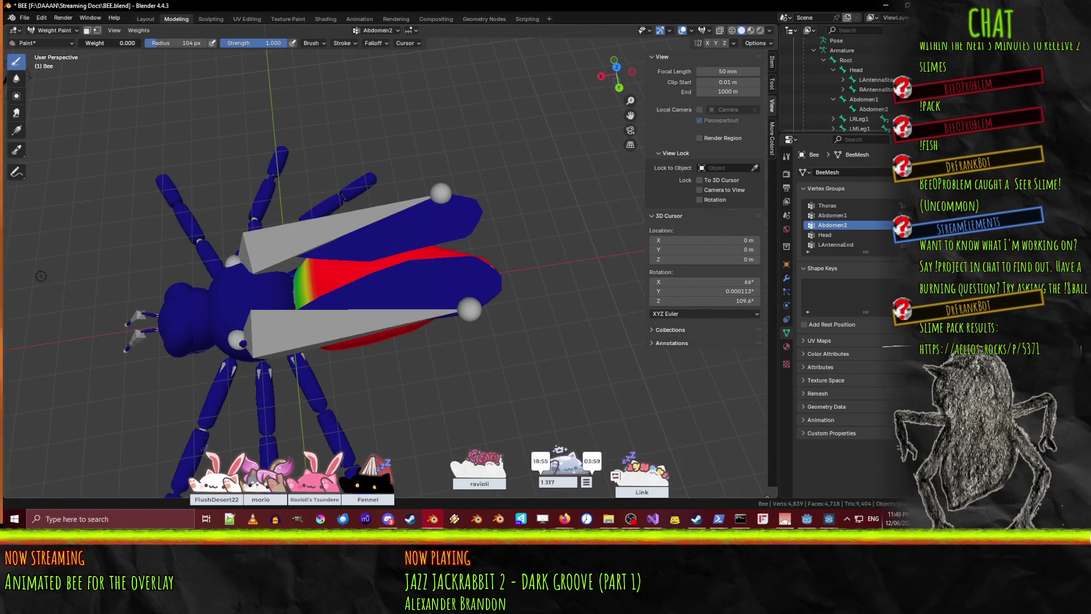
pyautogui.moveTo(219, 219)
pyautogui.mouseDown(button='middle')
pyautogui.moveTo(401, 235)
pyautogui.moveTo(347, 256)
pyautogui.mouseUp(button='middle')
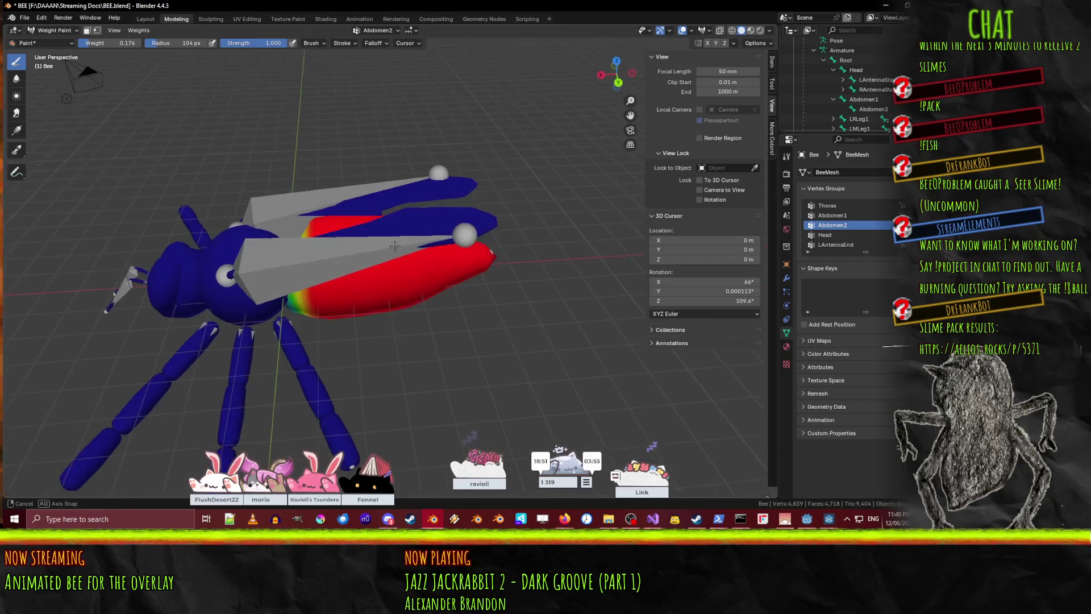
# - Paint a 0.176-weight stroke over the upper abdomen and check the fade near the wings
pyautogui.moveTo(336, 254); pyautogui.dragTo(330, 227)
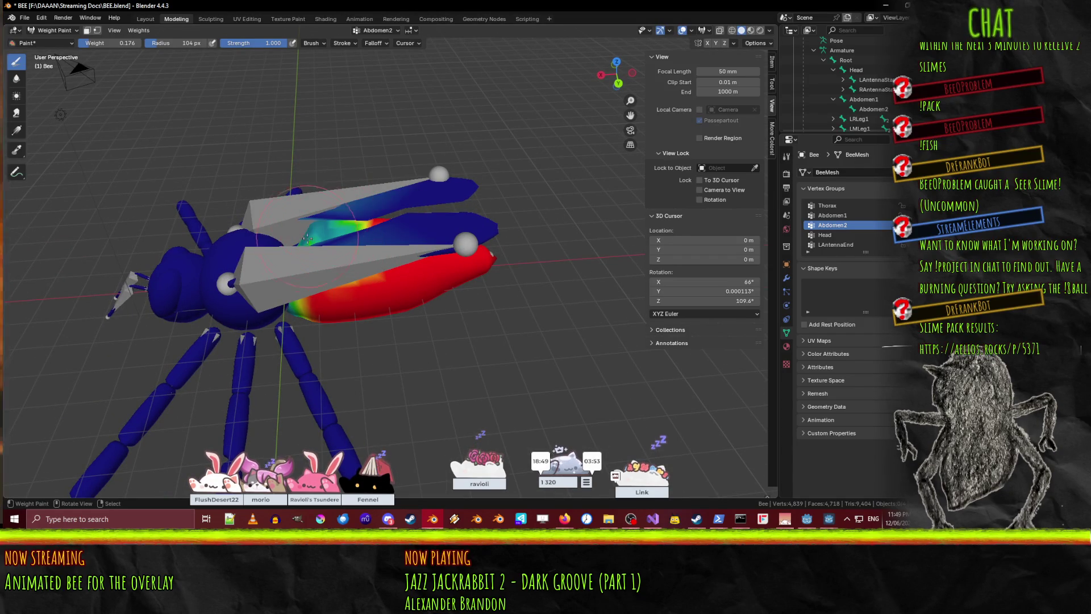
pyautogui.moveTo(316, 316); pyautogui.dragTo(308, 190, button='middle')
pyautogui.moveTo(330, 339)
pyautogui.mouseDown(button='middle')
pyautogui.moveTo(371, 292)
pyautogui.moveTo(518, 321)
pyautogui.moveTo(416, 305)
pyautogui.moveTo(453, 290)
pyautogui.moveTo(409, 288)
pyautogui.mouseUp(button='middle')
pyautogui.scroll(5, 416, 305)
pyautogui.scroll(-8, 453, 290)
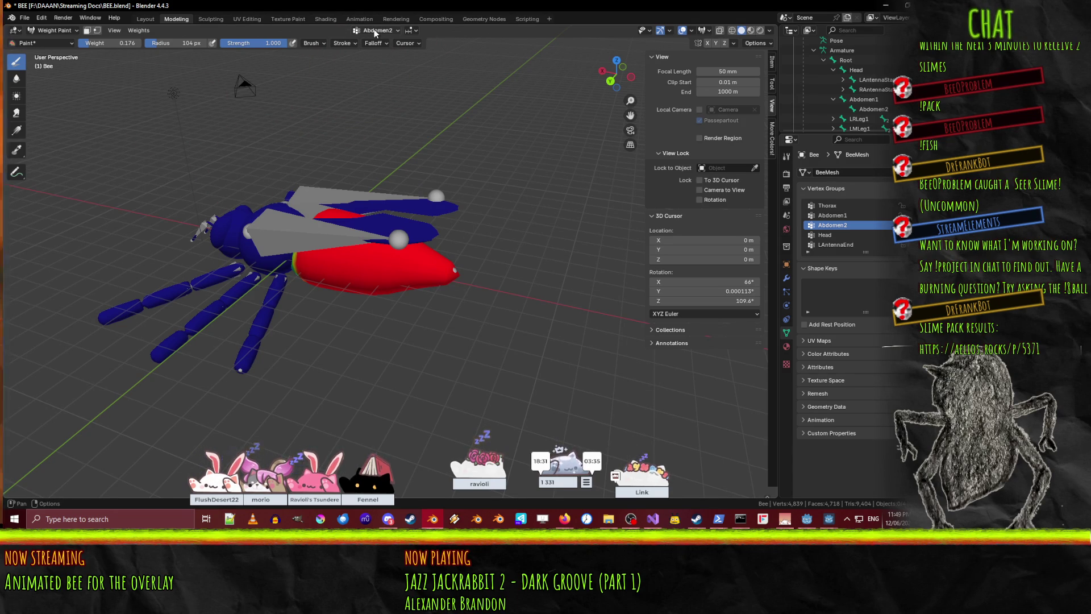
pyautogui.moveTo(156, 156)
pyautogui.mouseDown(button='middle')
pyautogui.moveTo(187, 238)
pyautogui.moveTo(193, 188)
pyautogui.moveTo(398, 238)
pyautogui.mouseUp(button='middle')
pyautogui.scroll(4, 469, 249)
pyautogui.moveTo(469, 249)
pyautogui.mouseDown(button='middle')
pyautogui.moveTo(369, 216)
pyautogui.moveTo(227, 143)
pyautogui.mouseUp(button='middle')
# - Enable face-selection masking and switch the viewport to wireframe shading
pyautogui.click(87, 30)
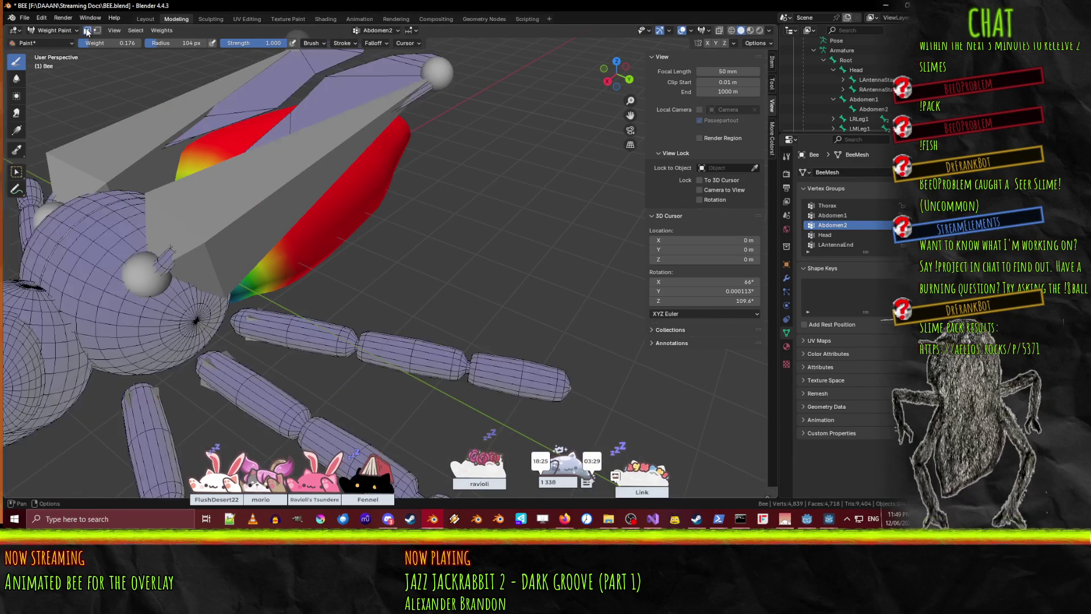
pyautogui.moveTo(148, 187)
pyautogui.mouseDown(button='middle')
pyautogui.moveTo(227, 178)
pyautogui.moveTo(267, 187)
pyautogui.moveTo(318, 170)
pyautogui.moveTo(393, 184)
pyautogui.moveTo(316, 242)
pyautogui.moveTo(289, 325)
pyautogui.mouseUp(button='middle')
pyautogui.press('z')
pyautogui.click(219, 236)
pyautogui.scroll(2, 317, 242)
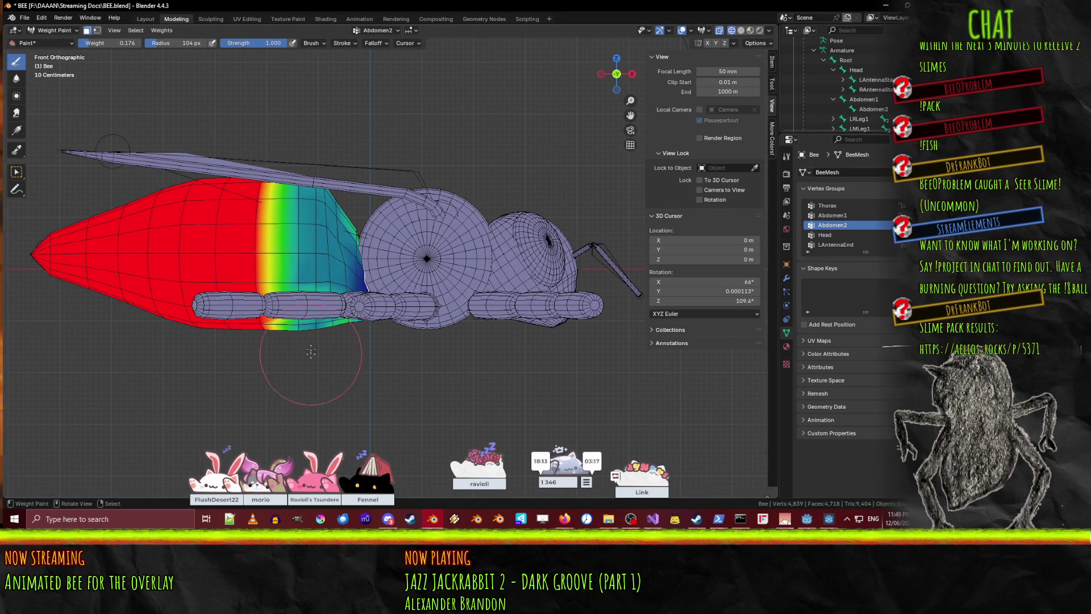
pyautogui.moveTo(303, 283); pyautogui.dragTo(318, 320, button='middle')
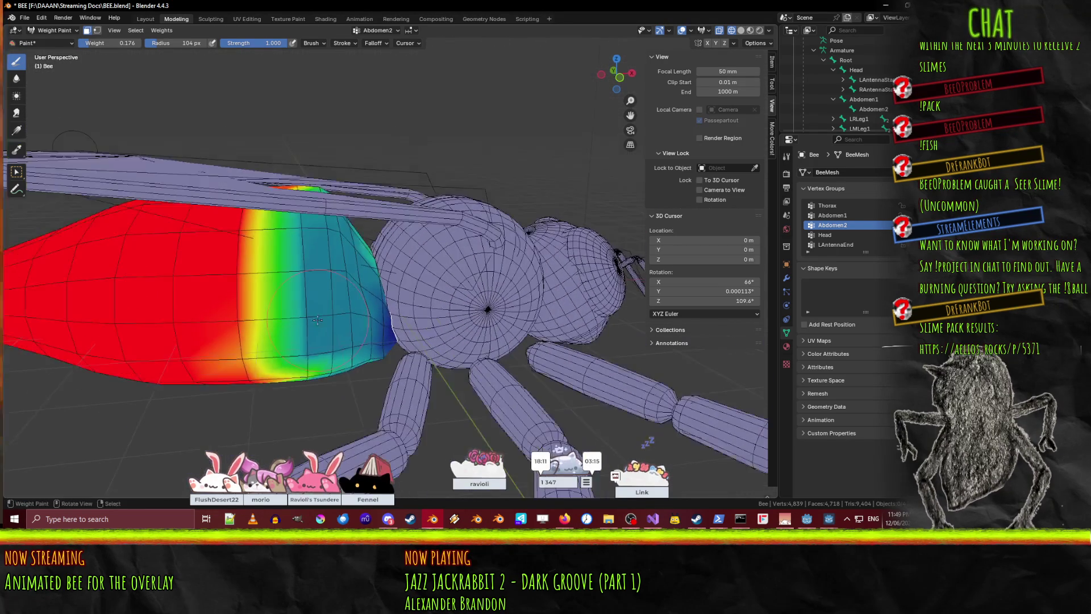
pyautogui.moveTo(353, 373)
pyautogui.mouseDown(button='middle')
pyautogui.moveTo(455, 233)
pyautogui.moveTo(516, 319)
pyautogui.mouseUp(button='middle')
# - Paint a low-weight band across the front of the abdomen, straightening the Abdomen2 gradient
pyautogui.moveTo(461, 307); pyautogui.dragTo(463, 152)
pyautogui.moveTo(464, 152); pyautogui.dragTo(484, 148, button='middle')
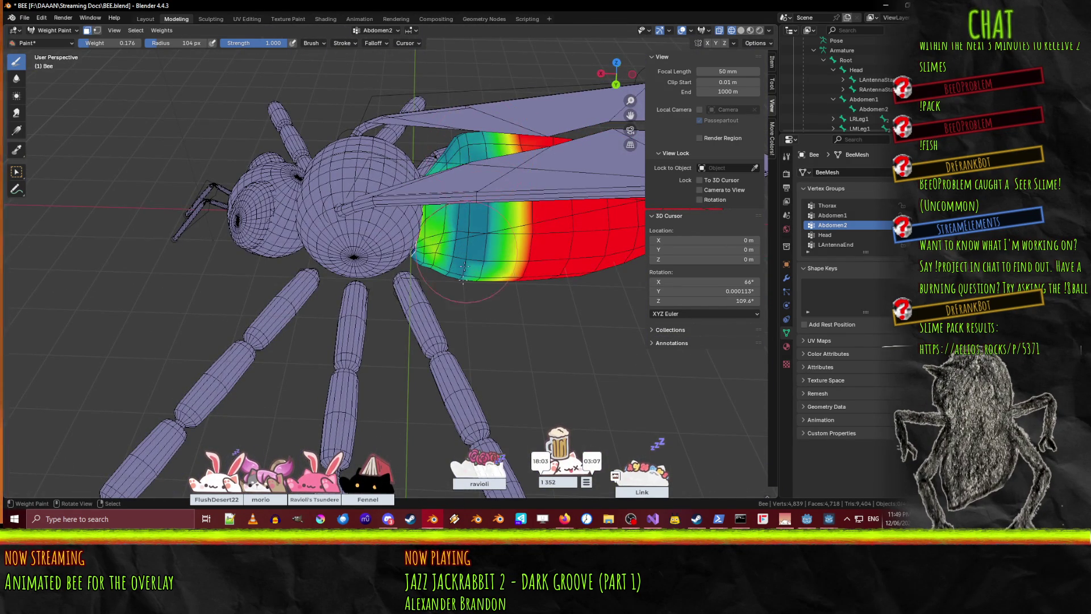
pyautogui.moveTo(470, 228); pyautogui.dragTo(440, 292)
pyautogui.moveTo(441, 214); pyautogui.dragTo(430, 295, button='middle')
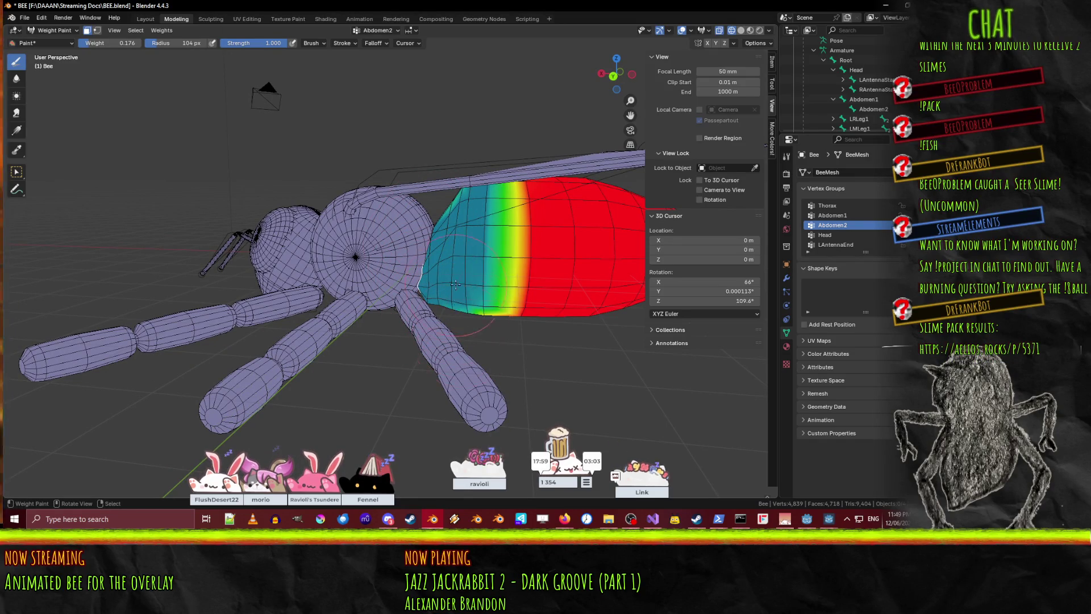
pyautogui.moveTo(462, 320); pyautogui.dragTo(406, 234, button='middle')
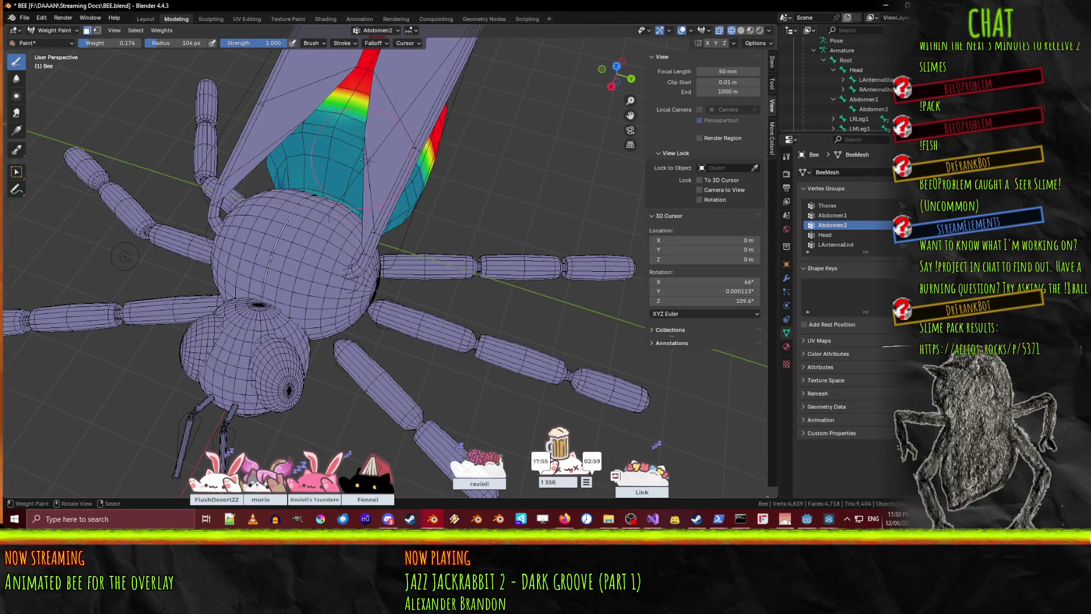
pyautogui.moveTo(362, 217)
pyautogui.mouseDown(button='middle')
pyautogui.moveTo(284, 207)
pyautogui.moveTo(307, 159)
pyautogui.mouseUp(button='middle')
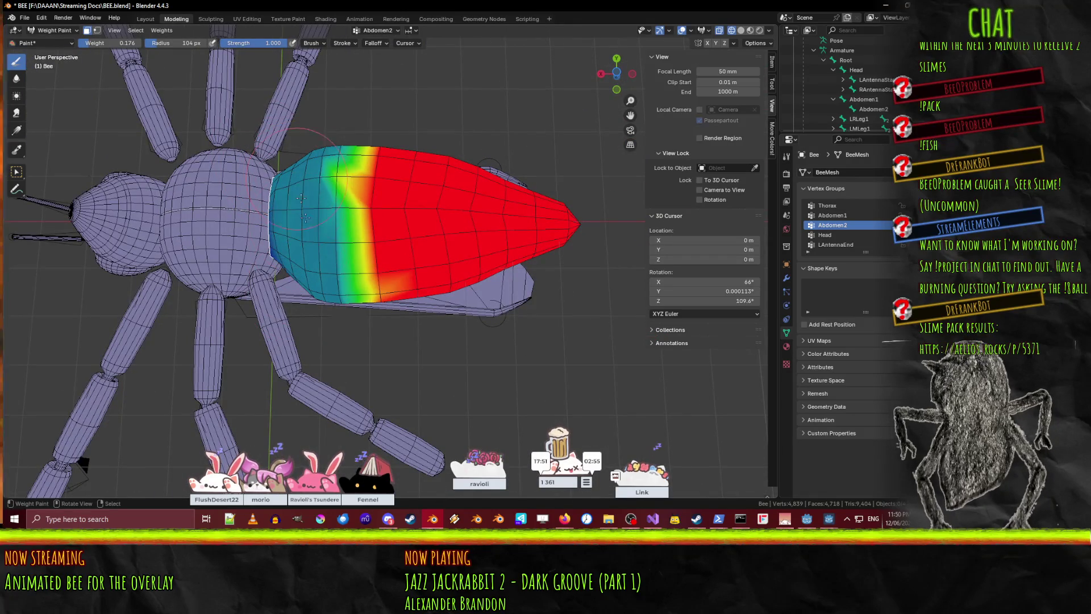
pyautogui.moveTo(315, 142); pyautogui.dragTo(342, 224)
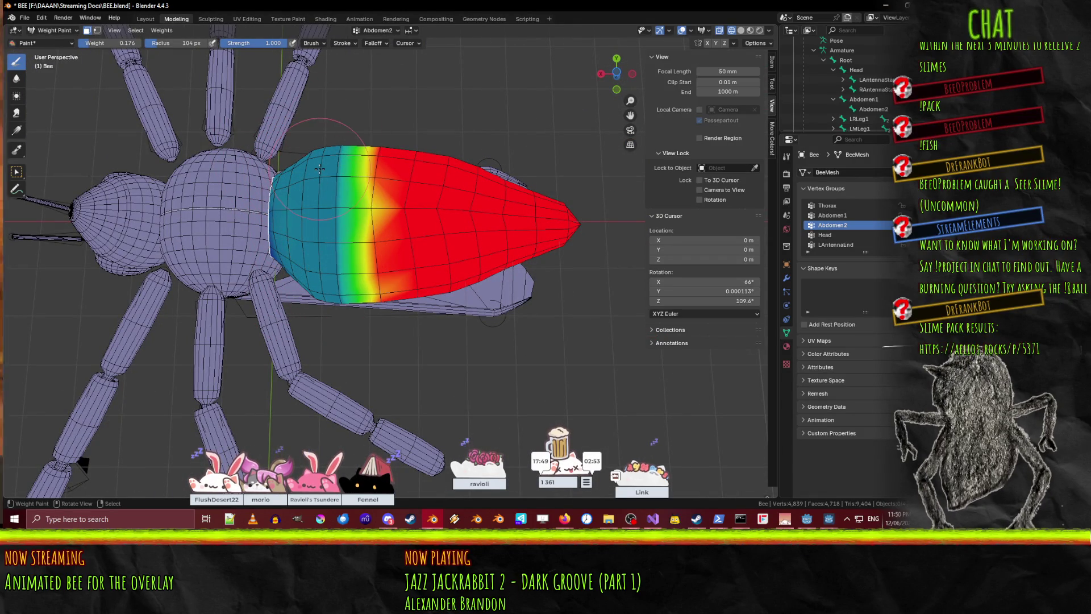
pyautogui.moveTo(327, 322)
pyautogui.mouseDown(button='middle')
pyautogui.moveTo(157, 358)
pyautogui.moveTo(328, 248)
pyautogui.moveTo(182, 49)
pyautogui.mouseUp(button='middle')
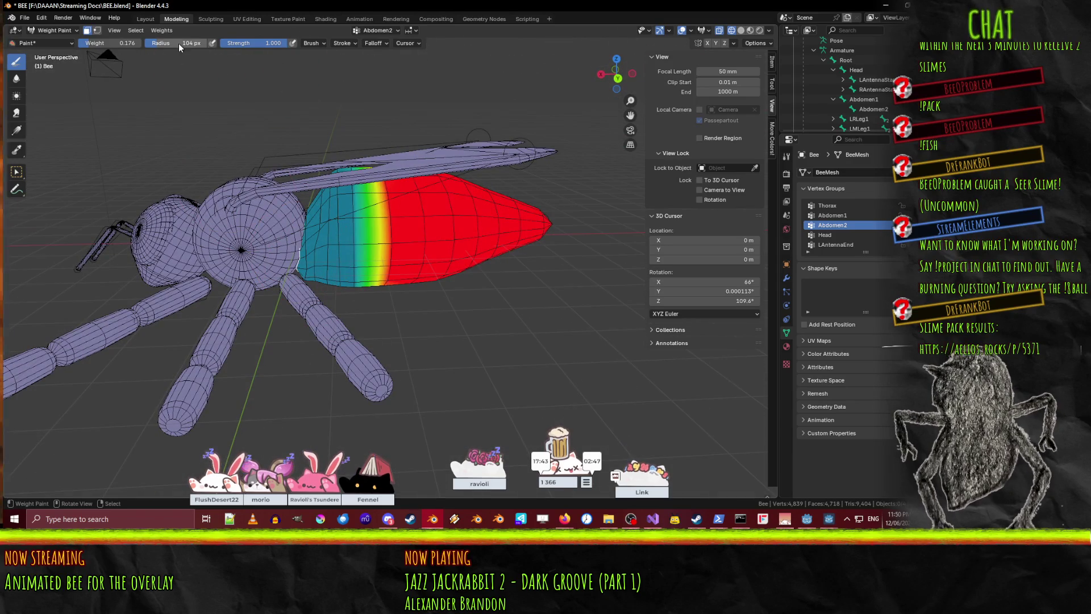
# - Raise the paint weight to about 0.36 for blending, then set it back to 0
pyautogui.moveTo(135, 47); pyautogui.dragTo(146, 47)
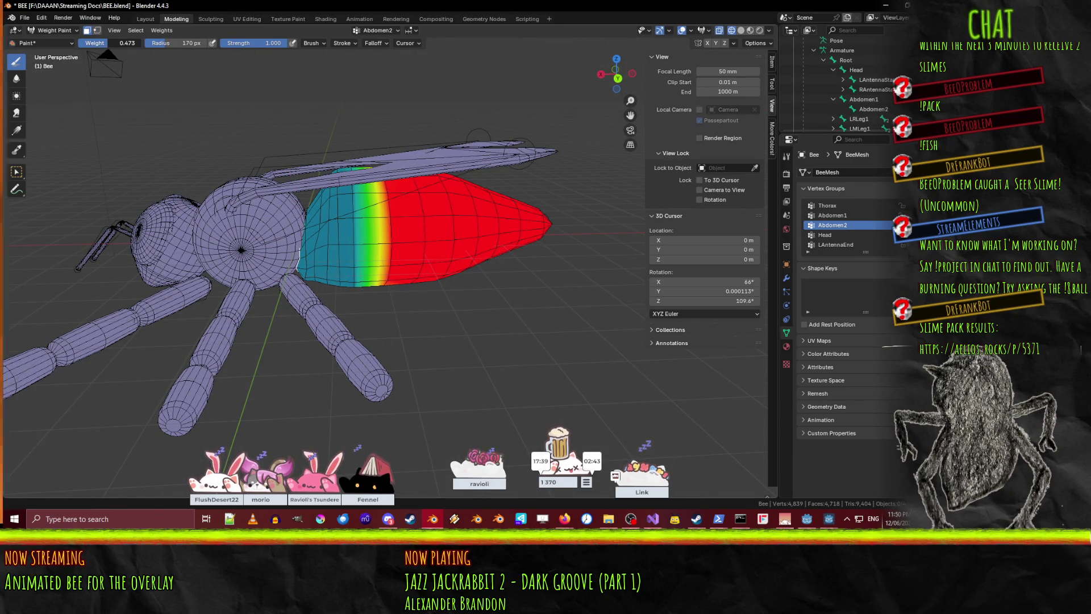
pyautogui.moveTo(342, 205); pyautogui.dragTo(365, 306, button='middle')
pyautogui.moveTo(387, 248); pyautogui.dragTo(396, 132, button='middle')
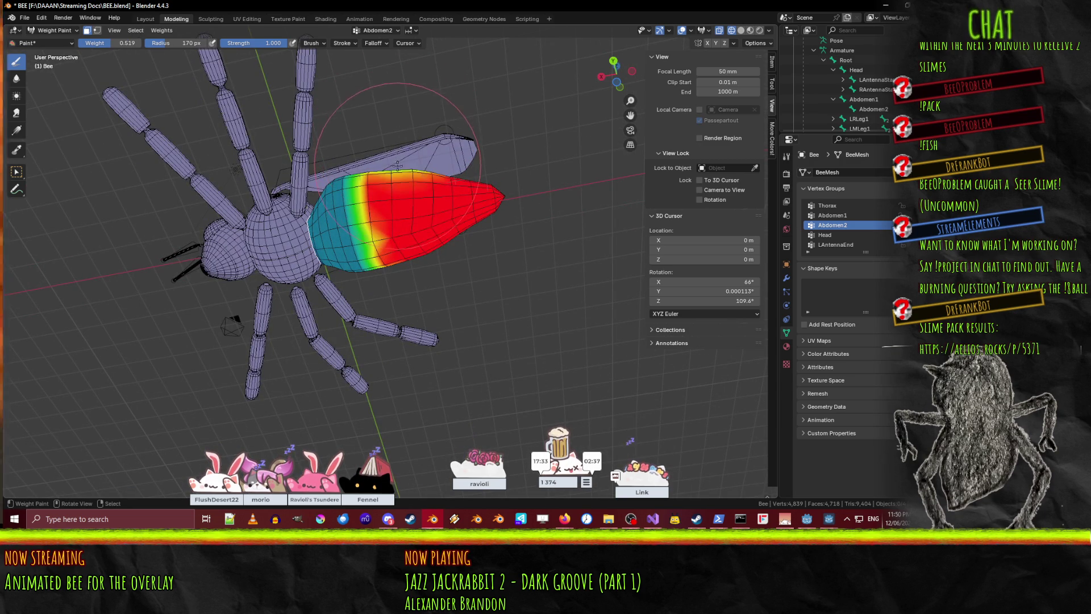
pyautogui.moveTo(383, 270)
pyautogui.mouseDown(button='middle')
pyautogui.moveTo(547, 406)
pyautogui.moveTo(443, 251)
pyautogui.moveTo(512, 267)
pyautogui.moveTo(557, 307)
pyautogui.mouseUp(button='middle')
pyautogui.moveTo(96, 43); pyautogui.dragTo(80, 43)
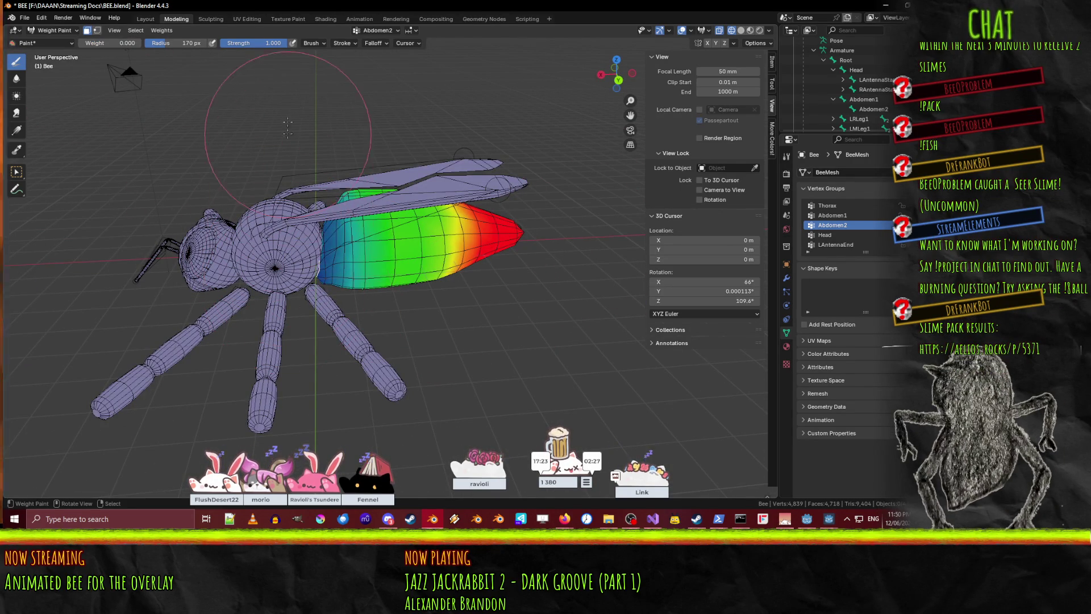
pyautogui.moveTo(222, 188); pyautogui.dragTo(523, 222, button='middle')
pyautogui.moveTo(460, 171)
pyautogui.mouseDown(button='middle')
pyautogui.moveTo(511, 200)
pyautogui.moveTo(512, 227)
pyautogui.moveTo(501, 196)
pyautogui.mouseUp(button='middle')
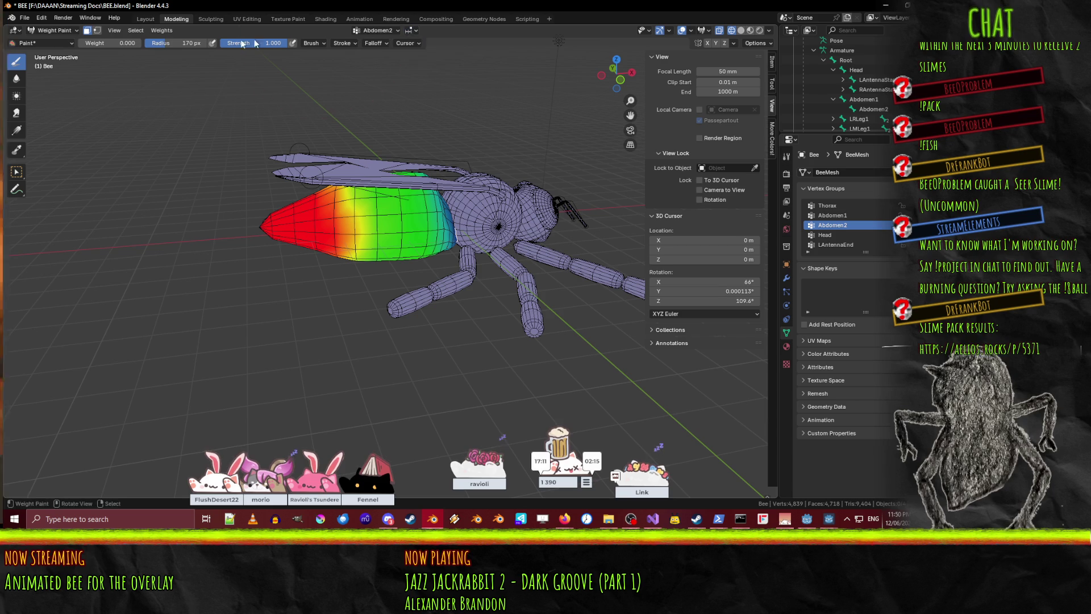
# - Switch the weight brush type from Draw to a smoothing brush
pyautogui.click(323, 45)
pyautogui.click(333, 91)
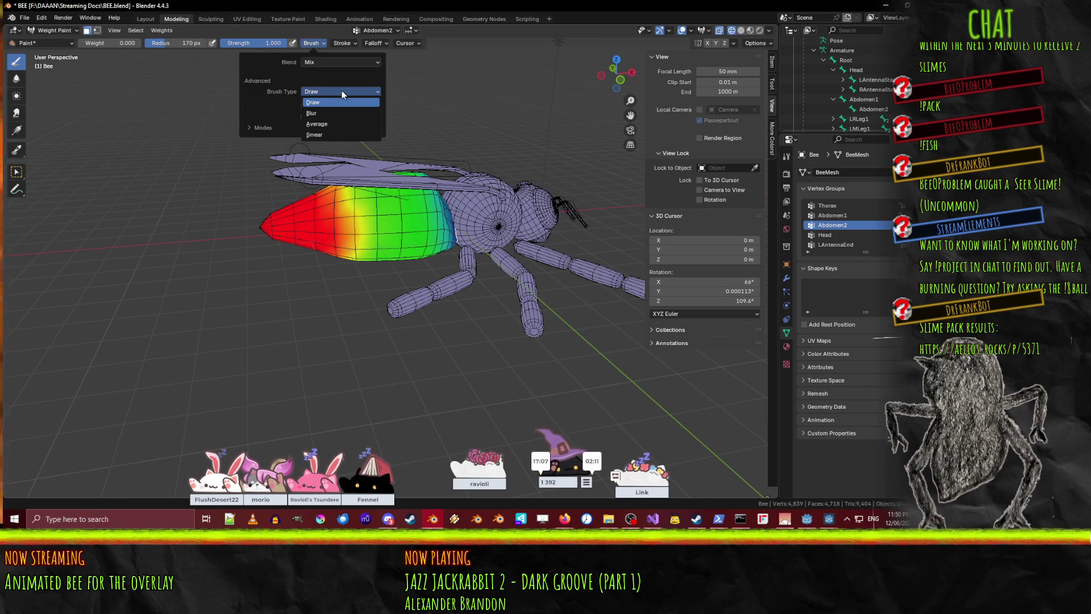
pyautogui.click(337, 122)
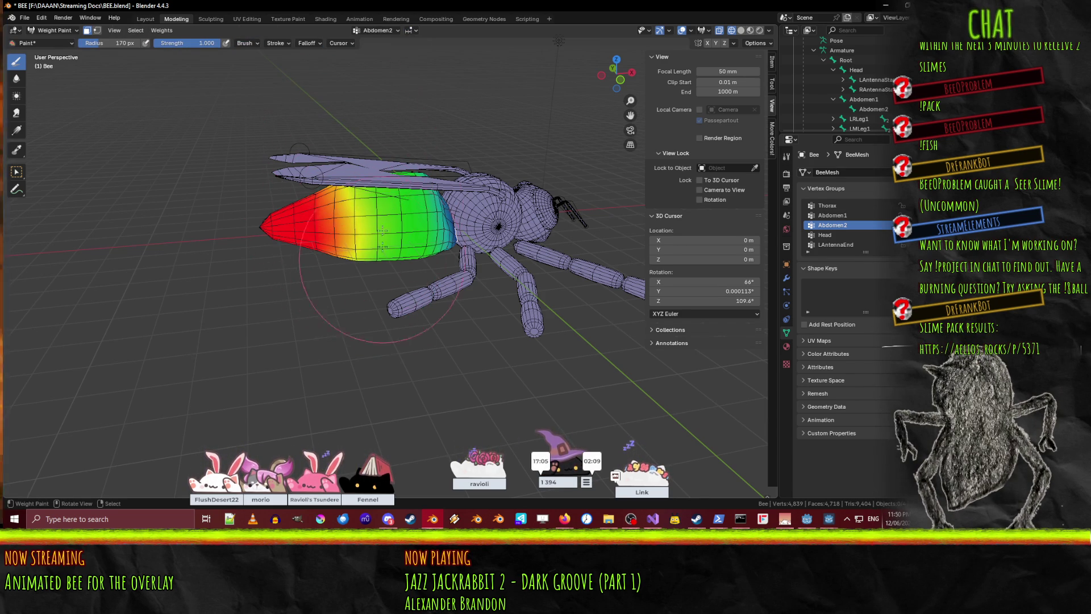
pyautogui.moveTo(371, 212); pyautogui.dragTo(522, 183, button='middle')
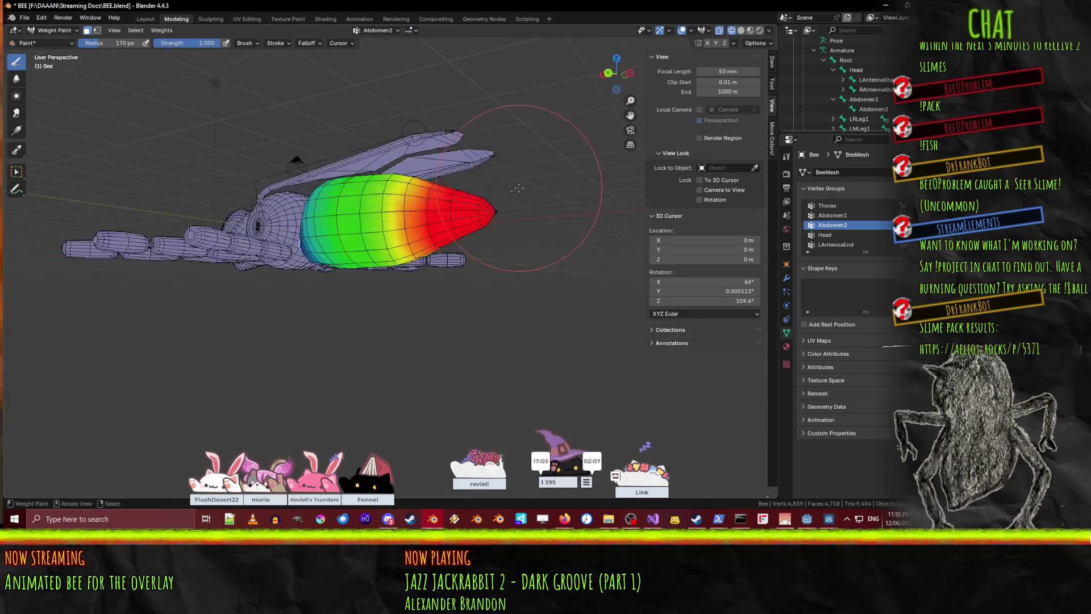
pyautogui.moveTo(392, 178)
pyautogui.mouseDown(button='middle')
pyautogui.moveTo(341, 187)
pyautogui.moveTo(241, 177)
pyautogui.moveTo(227, 227)
pyautogui.moveTo(199, 193)
pyautogui.moveTo(185, 206)
pyautogui.moveTo(477, 276)
pyautogui.mouseUp(button='middle')
pyautogui.scroll(5, 306, 236)
pyautogui.scroll(-4, 476, 276)
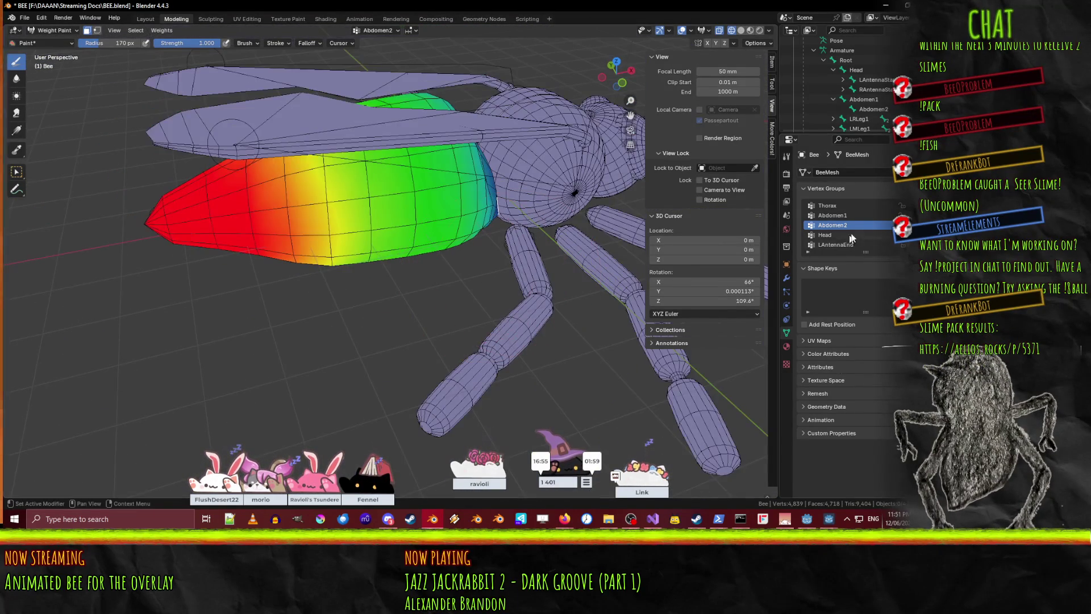
# - Display the Abdomen1 vertex group, showing the whole abdomen weighted fully red
pyautogui.click(833, 216)
pyautogui.moveTo(459, 261); pyautogui.dragTo(202, 103, button='middle')
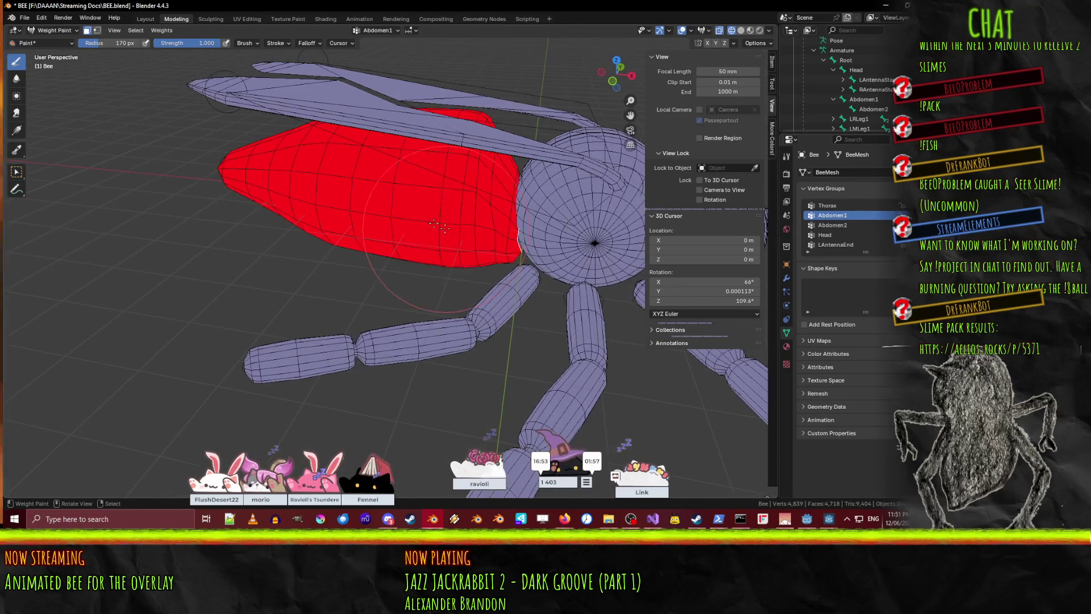
pyautogui.moveTo(107, 137)
pyautogui.mouseDown(button='middle')
pyautogui.moveTo(157, 187)
pyautogui.moveTo(171, 235)
pyautogui.mouseUp(button='middle')
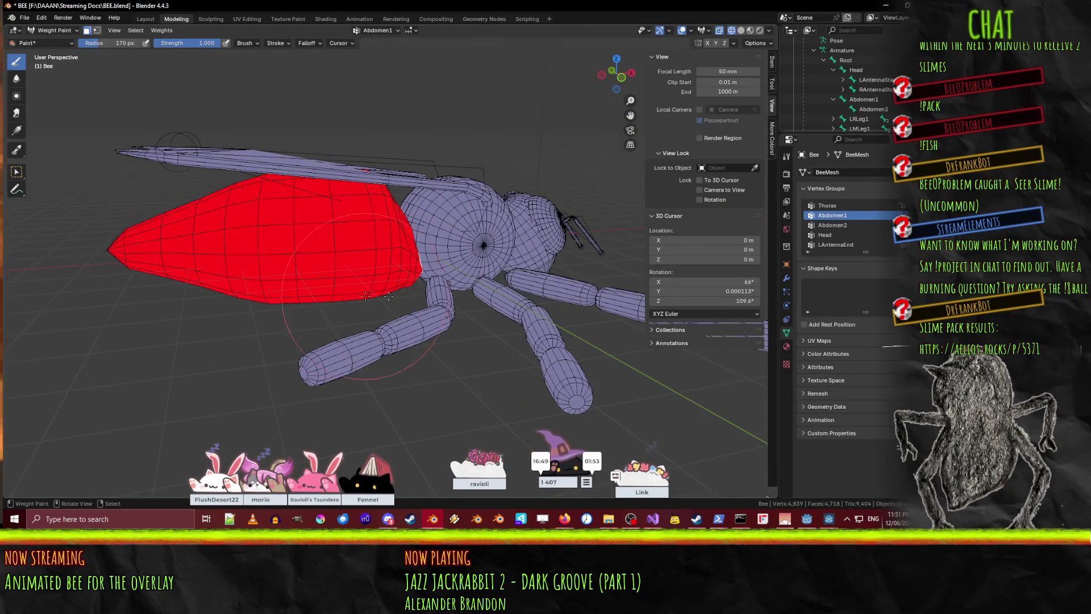
pyautogui.scroll(4, 219, 253)
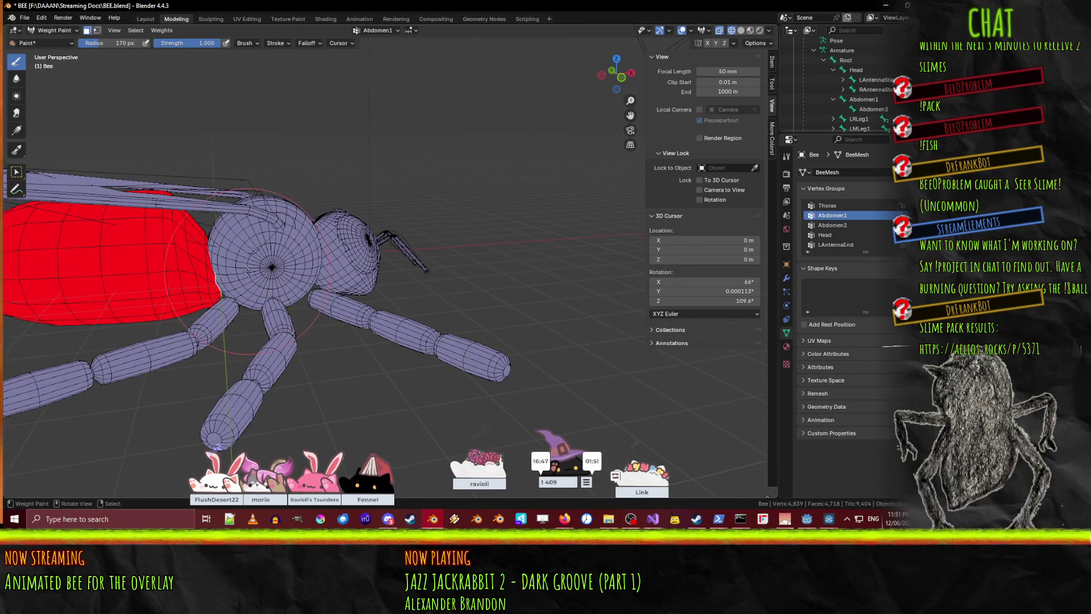
pyautogui.click(250, 43)
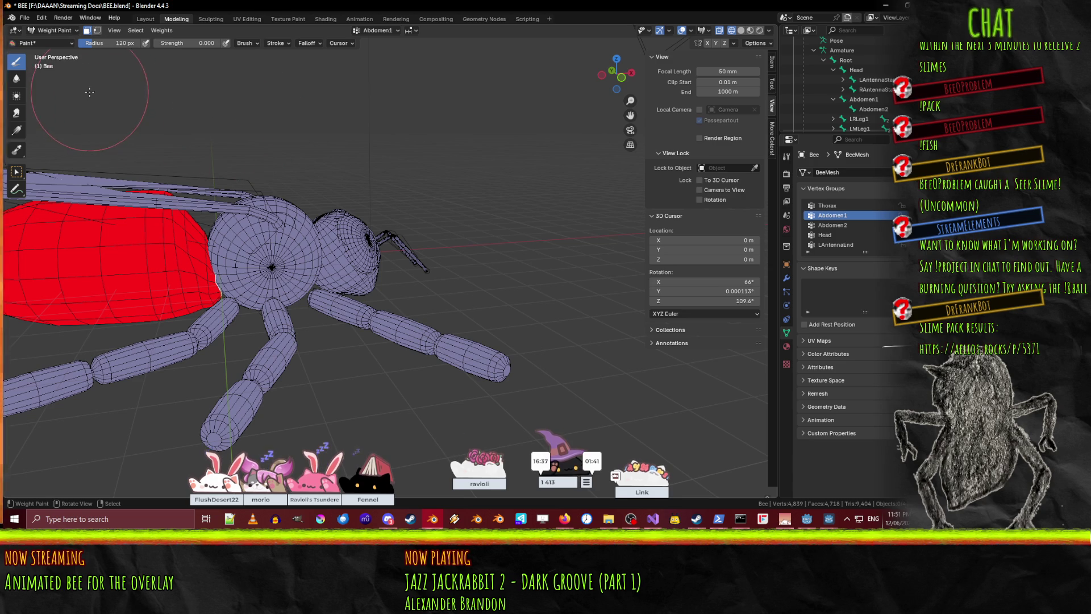
# - Use the Draw brush at weight 0 to fade Abdomen1 weights where the abdomen meets the thorax
pyautogui.click(250, 43)
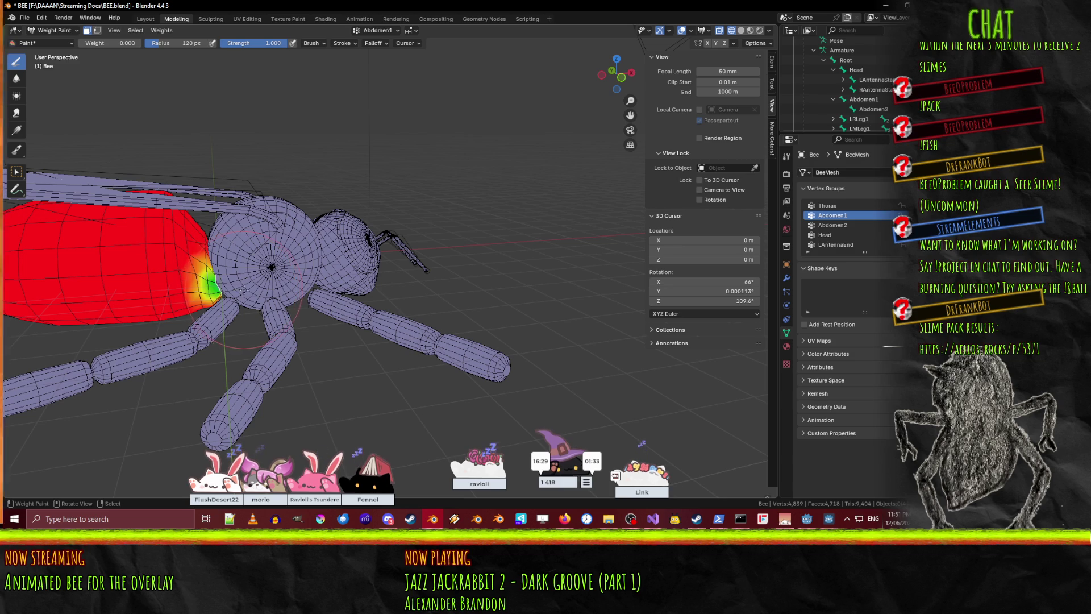
pyautogui.moveTo(245, 293)
pyautogui.mouseDown(button='middle')
pyautogui.moveTo(193, 336)
pyautogui.moveTo(6, 403)
pyautogui.moveTo(86, 57)
pyautogui.mouseUp(button='middle')
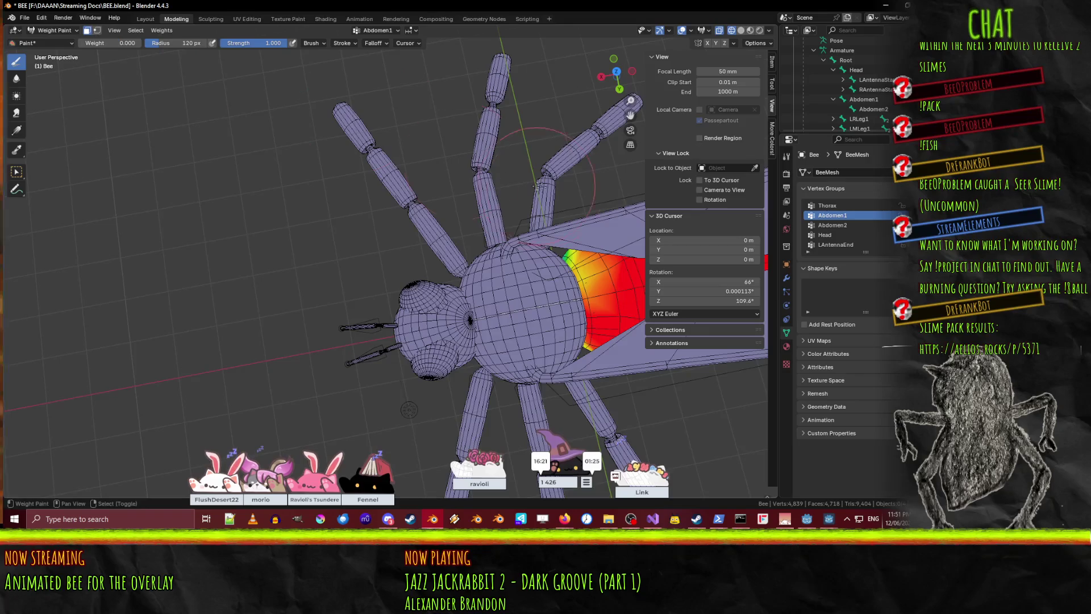
pyautogui.moveTo(542, 266)
pyautogui.mouseDown(button='middle')
pyautogui.moveTo(313, 81)
pyautogui.moveTo(30, 128)
pyautogui.moveTo(602, 102)
pyautogui.moveTo(479, 37)
pyautogui.moveTo(434, 130)
pyautogui.moveTo(297, 68)
pyautogui.moveTo(324, 85)
pyautogui.mouseUp(button='middle')
pyautogui.scroll(6, 351, 100)
pyautogui.moveTo(267, 115)
pyautogui.keyDown('shift'); pyautogui.mouseDown(button='middle')
pyautogui.moveTo(466, 219)
pyautogui.moveTo(397, 307)
pyautogui.mouseUp(button='middle'); pyautogui.keyUp('shift')
pyautogui.scroll(-5, 472, 215)
pyautogui.scroll(3, 370, 348)
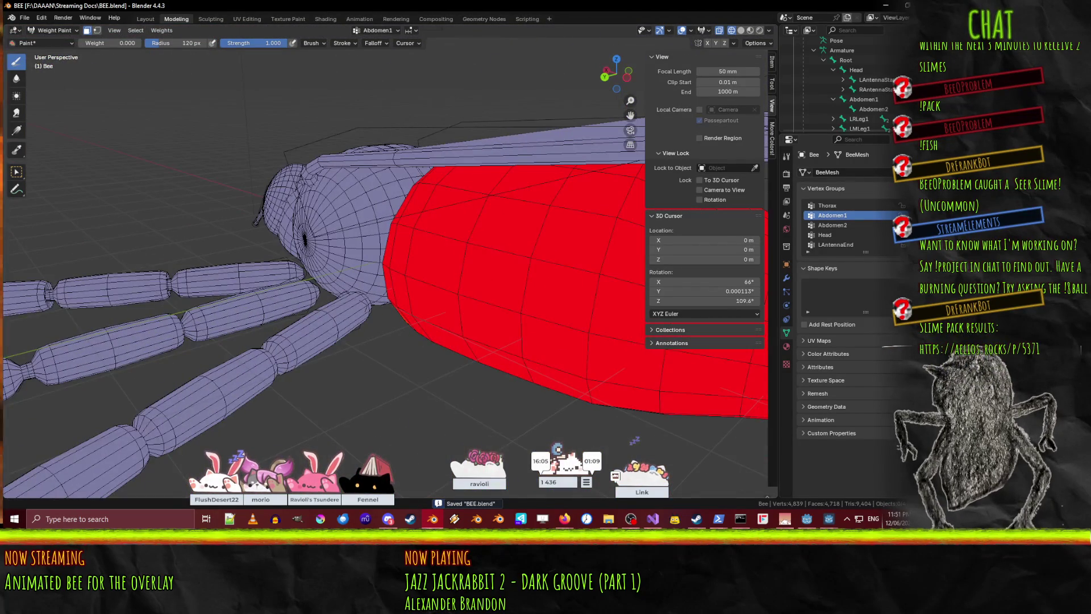
pyautogui.click(550, 479)
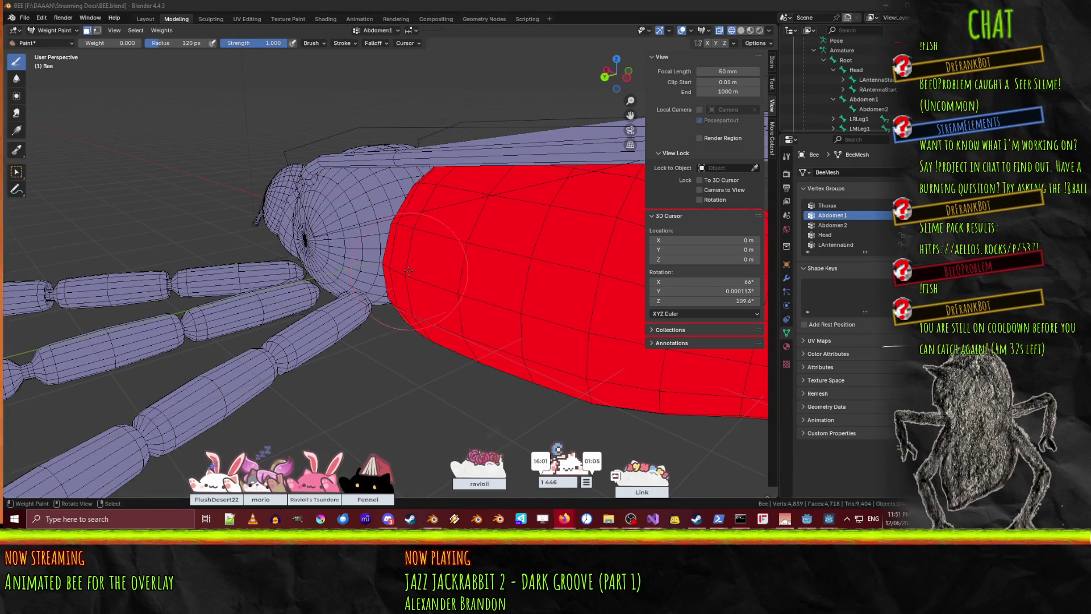
pyautogui.scroll(-4, 370, 243)
pyautogui.moveTo(344, 242); pyautogui.dragTo(156, 126, button='middle')
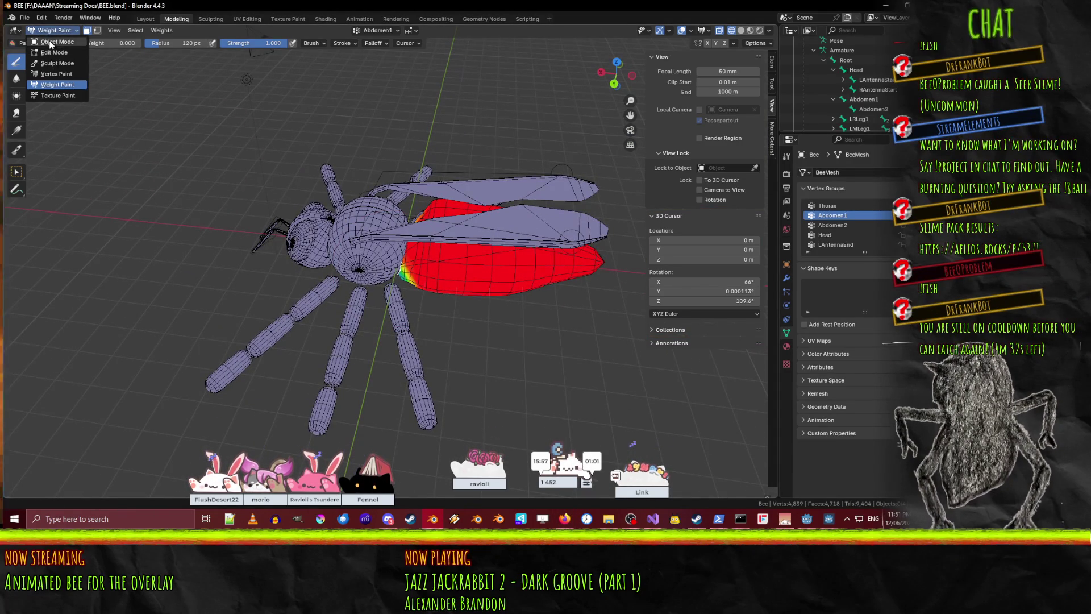
# - Return the bee to Object Mode with solid shading and select the armature
pyautogui.click(50, 42)
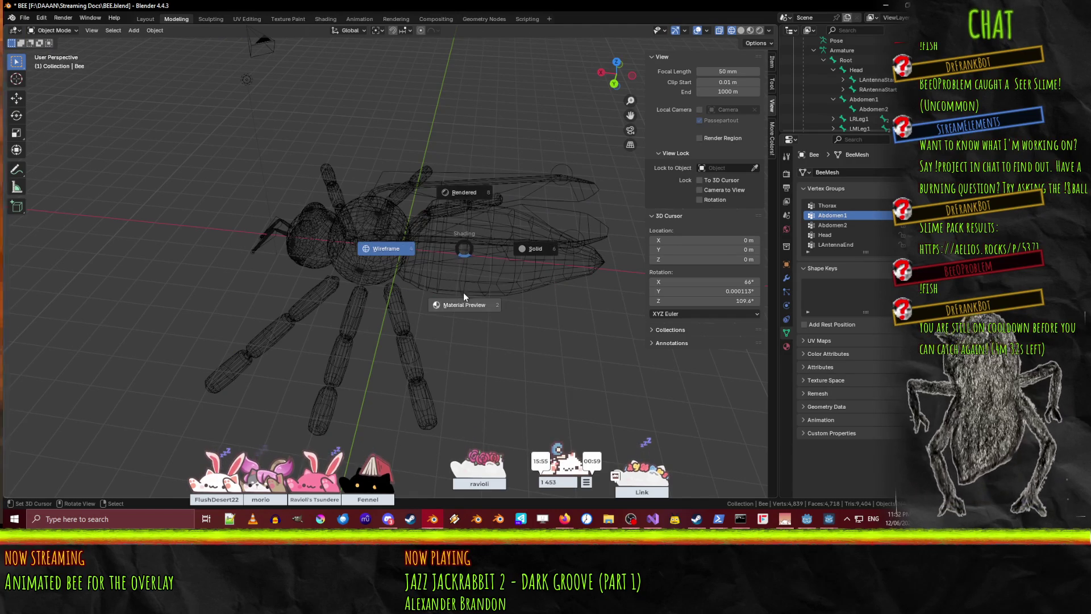
pyautogui.click(537, 251)
pyautogui.moveTo(589, 244)
pyautogui.mouseDown(button='middle')
pyautogui.moveTo(549, 248)
pyautogui.moveTo(503, 317)
pyautogui.mouseUp(button='middle')
pyautogui.click(532, 322)
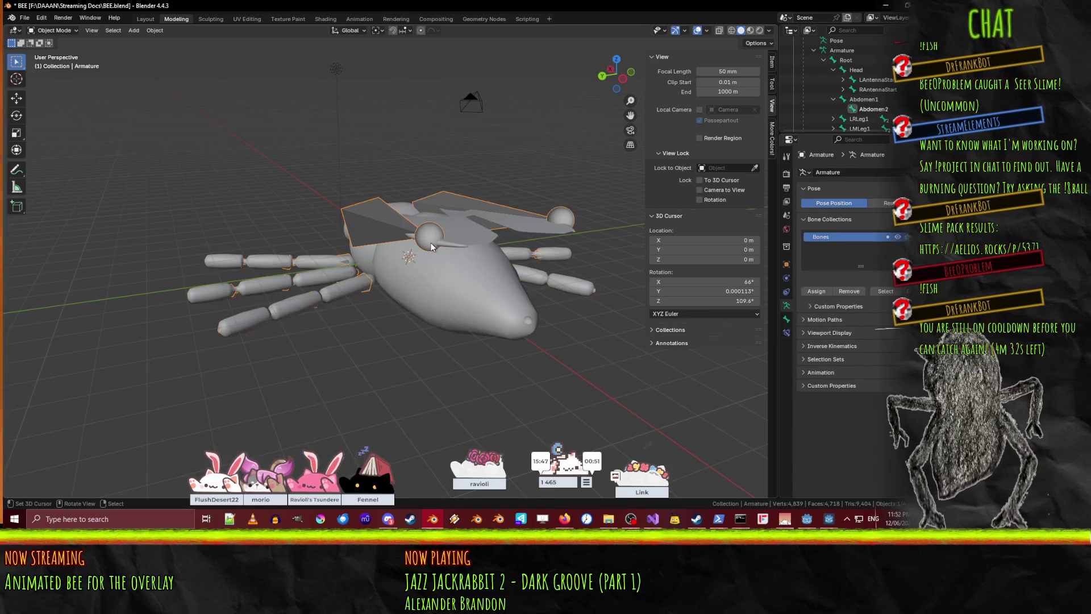
# - In Pose Mode, rotate the Abdomen2 and Abdomen1 bones about global Y to bend the abdomen
pyautogui.click(52, 30)
pyautogui.click(52, 67)
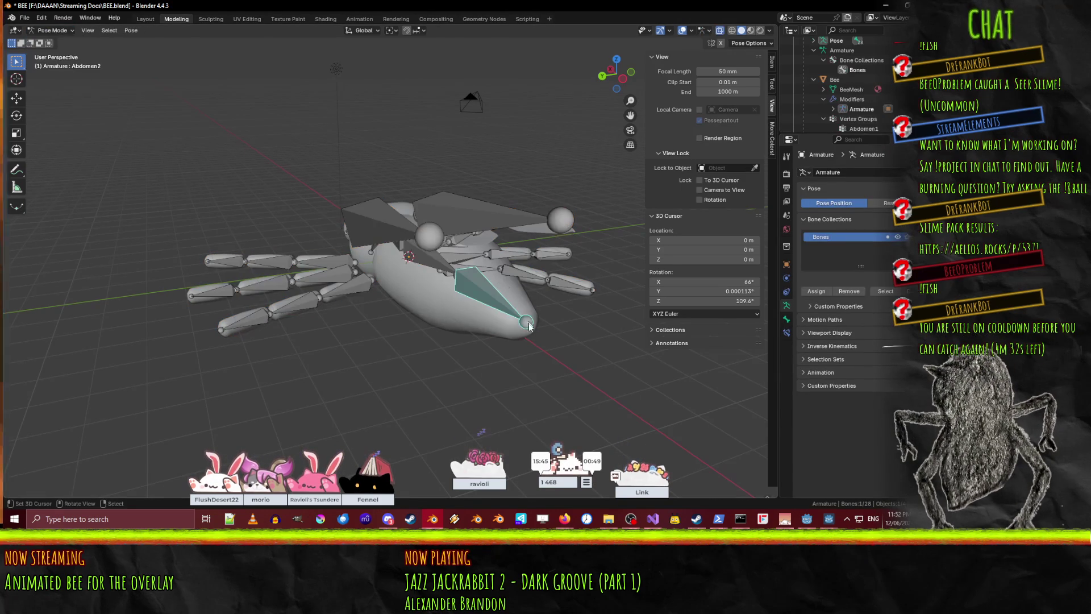
pyautogui.moveTo(516, 323)
pyautogui.mouseDown(button='middle')
pyautogui.moveTo(479, 309)
pyautogui.moveTo(557, 328)
pyautogui.mouseUp(button='middle')
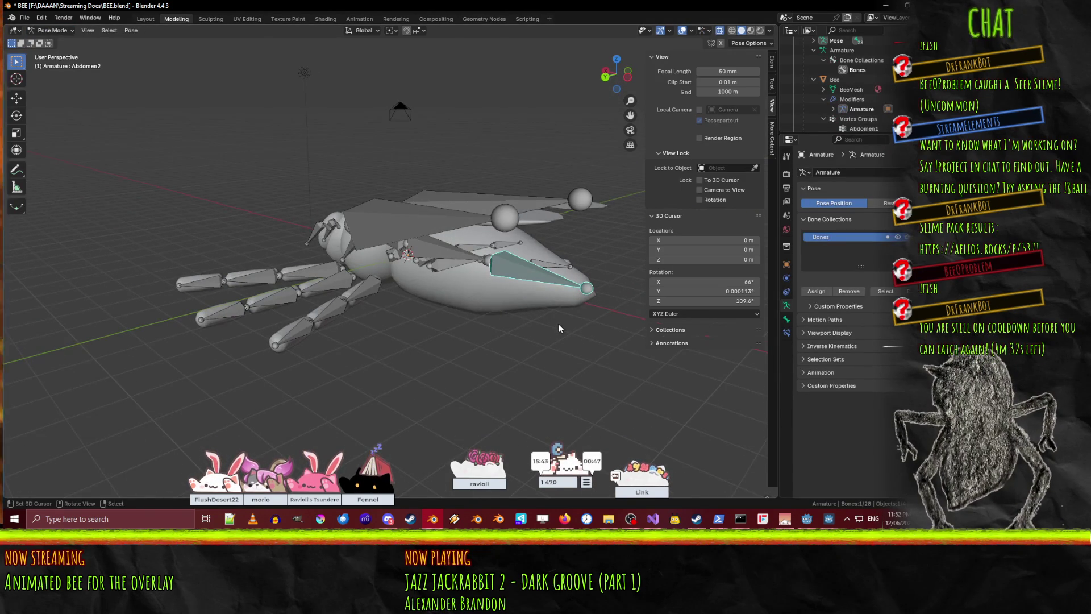
pyautogui.press('y')
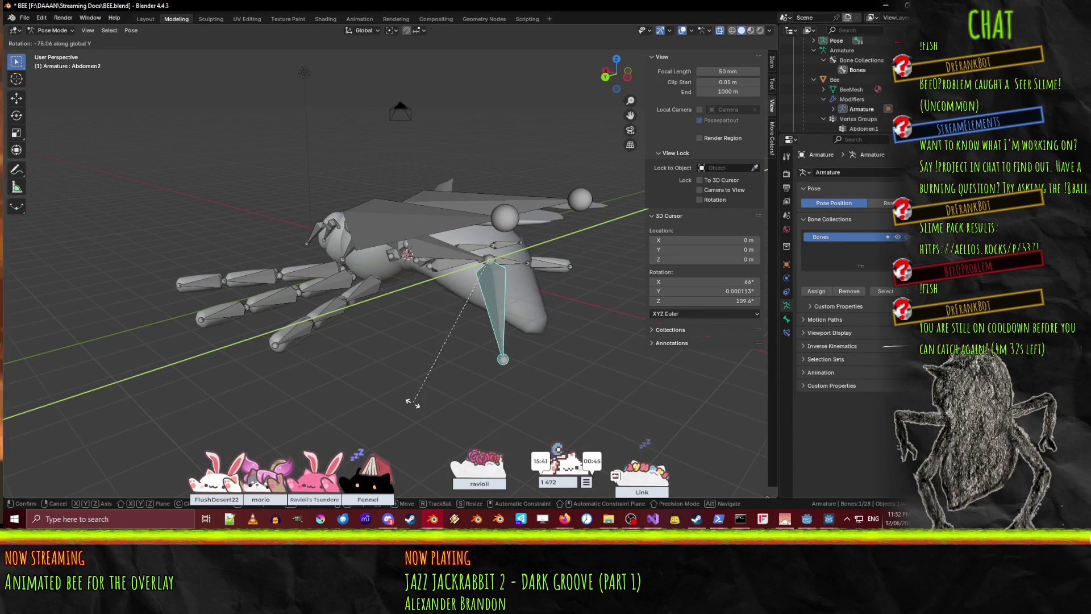
pyautogui.click(425, 398)
pyautogui.moveTo(425, 398)
pyautogui.mouseDown(button='middle')
pyautogui.moveTo(385, 301)
pyautogui.moveTo(654, 274)
pyautogui.moveTo(711, 301)
pyautogui.moveTo(725, 332)
pyautogui.moveTo(34, 269)
pyautogui.moveTo(707, 326)
pyautogui.moveTo(593, 340)
pyautogui.moveTo(543, 319)
pyautogui.moveTo(546, 302)
pyautogui.moveTo(624, 231)
pyautogui.moveTo(690, 221)
pyautogui.moveTo(671, 236)
pyautogui.moveTo(383, 254)
pyautogui.moveTo(458, 295)
pyautogui.moveTo(391, 264)
pyautogui.moveTo(429, 273)
pyautogui.mouseUp(button='middle')
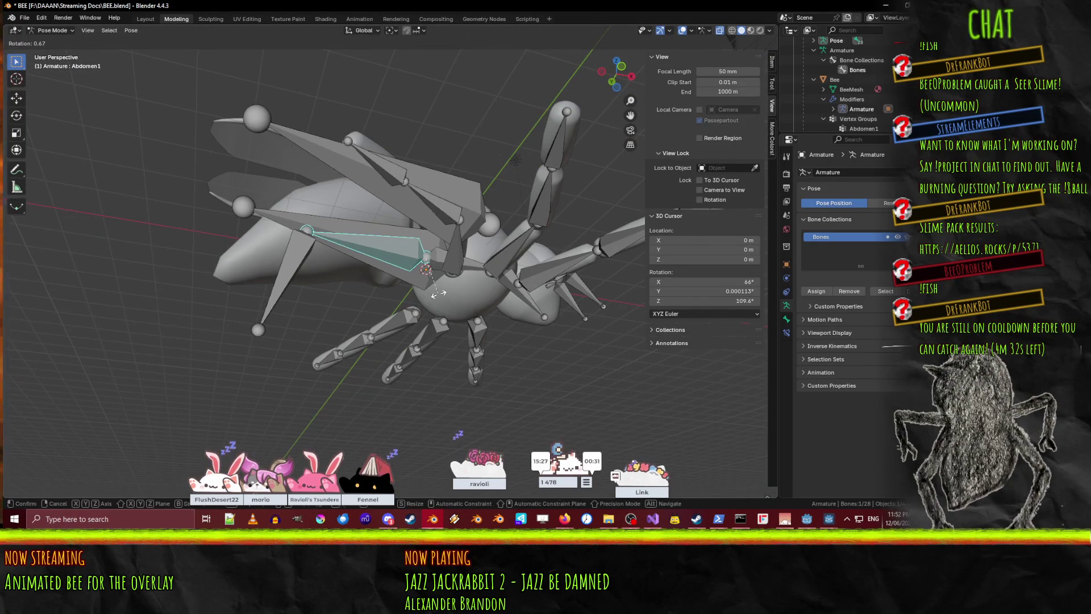
pyautogui.press('y')
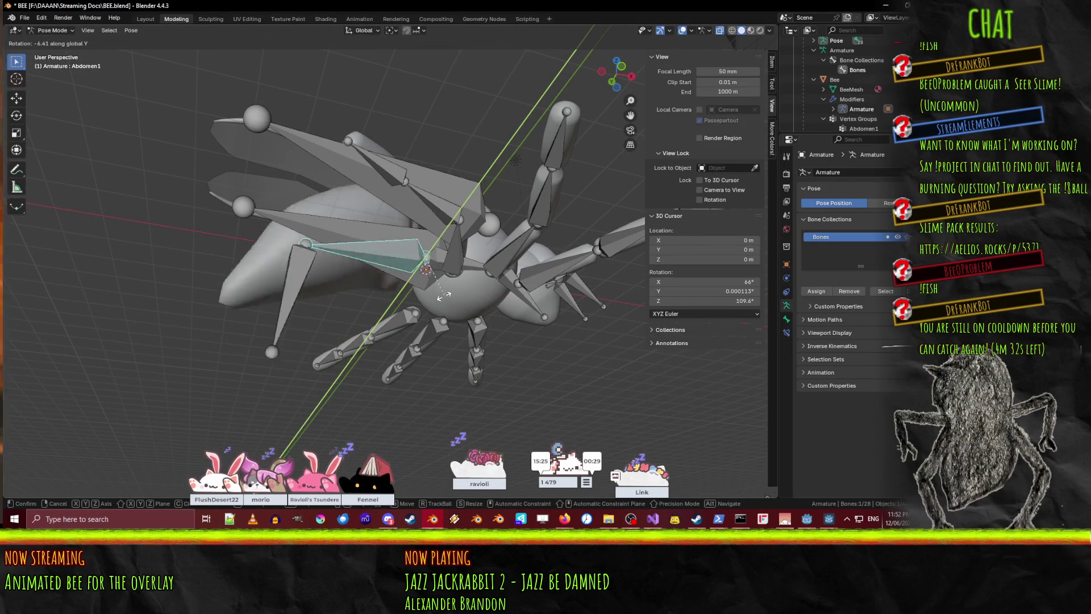
pyautogui.click(421, 310)
pyautogui.moveTo(421, 310)
pyautogui.mouseDown(button='middle')
pyautogui.moveTo(392, 320)
pyautogui.moveTo(443, 365)
pyautogui.moveTo(538, 393)
pyautogui.moveTo(496, 382)
pyautogui.moveTo(476, 360)
pyautogui.moveTo(263, 380)
pyautogui.moveTo(563, 186)
pyautogui.mouseUp(button='middle')
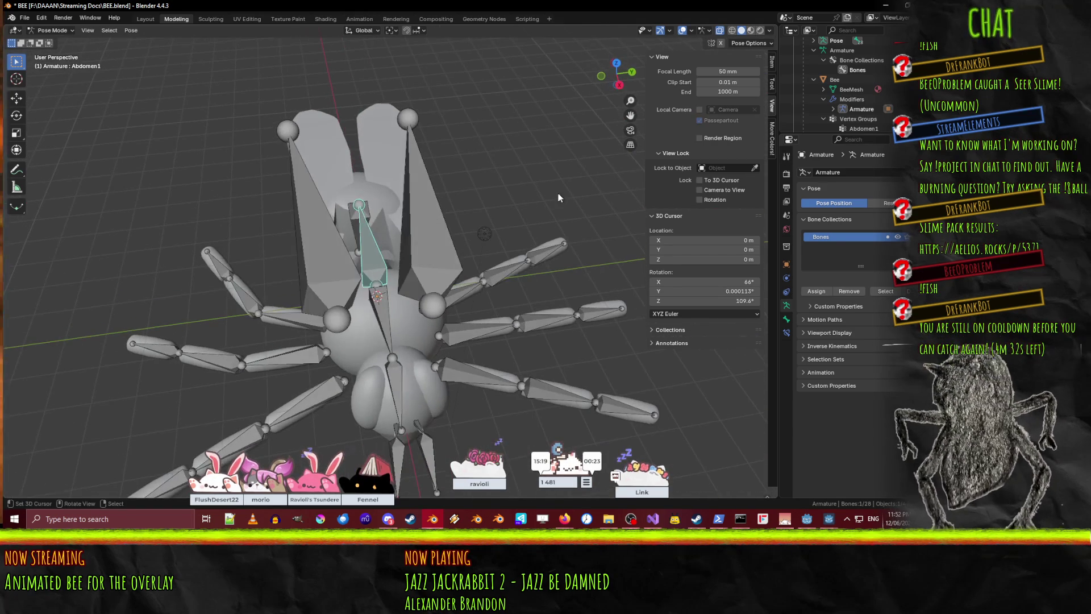
# - Hide the bones behind the mesh and put the armature back in Object Mode
pyautogui.click(720, 31)
pyautogui.click(719, 31)
pyautogui.click(720, 30)
pyautogui.moveTo(432, 148)
pyautogui.mouseDown(button='middle')
pyautogui.moveTo(329, 191)
pyautogui.moveTo(371, 194)
pyautogui.moveTo(319, 200)
pyautogui.moveTo(291, 220)
pyautogui.moveTo(362, 247)
pyautogui.moveTo(294, 180)
pyautogui.mouseUp(button='middle')
pyautogui.press('Tab')
pyautogui.scroll(-5, 293, 180)
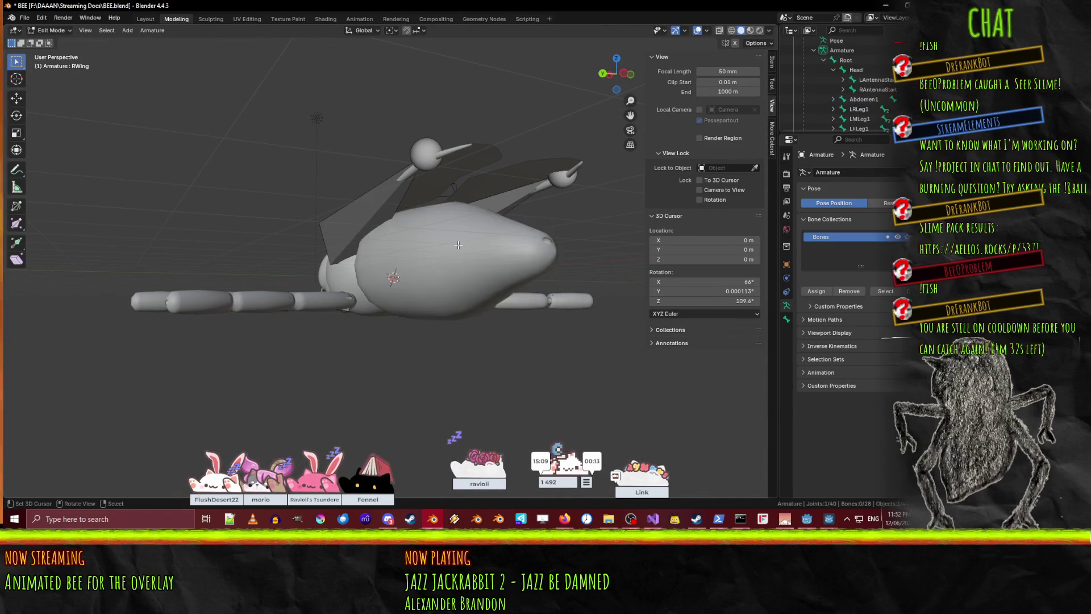
pyautogui.click(52, 31)
pyautogui.click(57, 41)
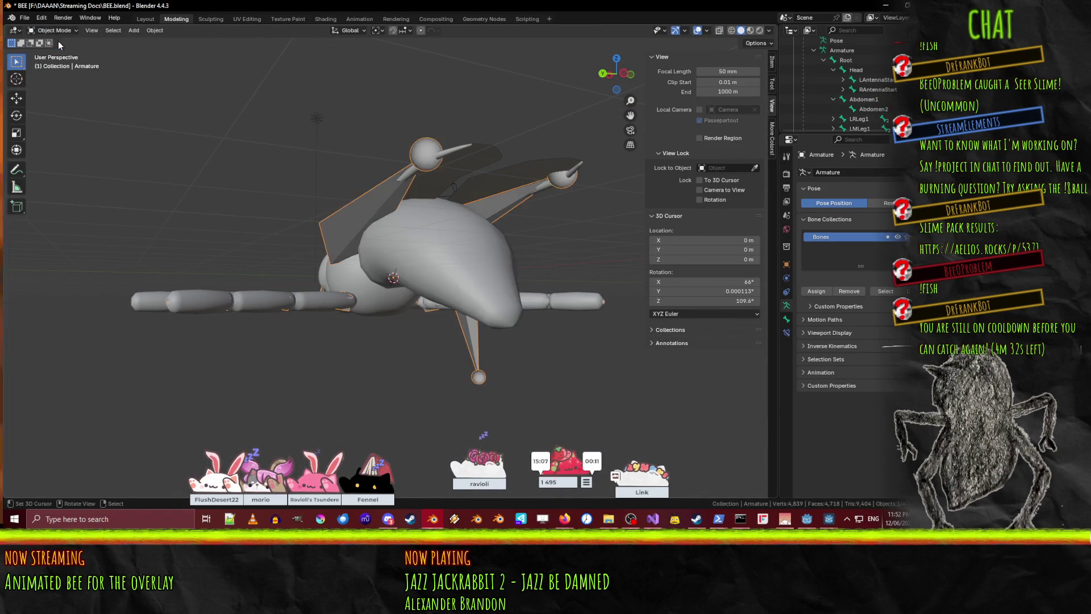
# - Put the bee mesh in Weight Paint mode with the Abdomen2 group active
pyautogui.click(403, 250)
pyautogui.press('Tab')
pyautogui.moveTo(437, 261)
pyautogui.mouseDown(button='middle')
pyautogui.moveTo(288, 228)
pyautogui.moveTo(239, 102)
pyautogui.mouseUp(button='middle')
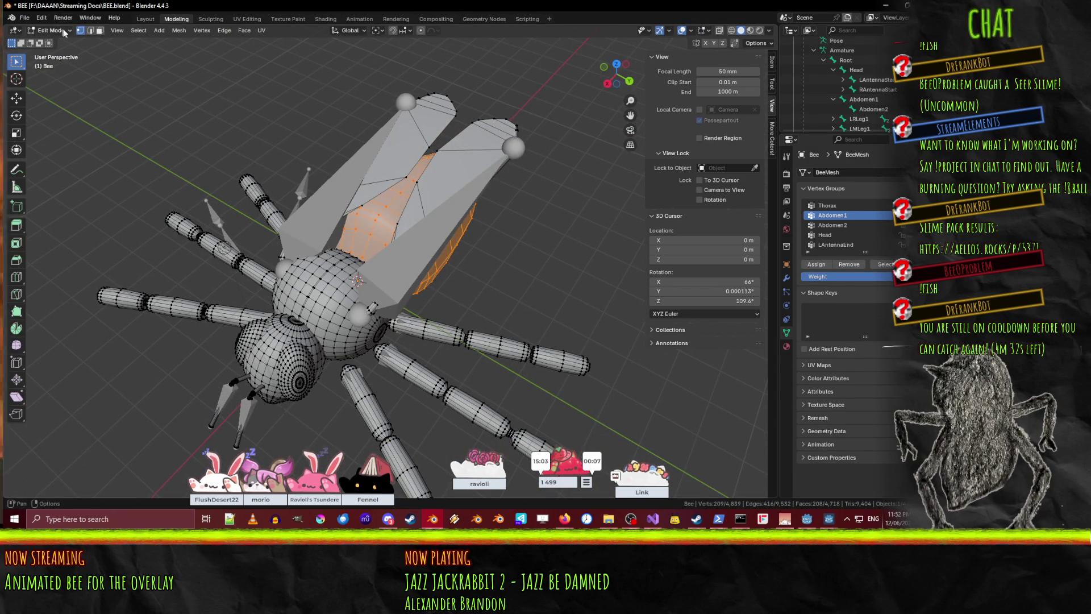
pyautogui.click(57, 85)
pyautogui.moveTo(398, 244)
pyautogui.mouseDown(button='middle')
pyautogui.moveTo(432, 256)
pyautogui.moveTo(466, 216)
pyautogui.moveTo(337, 81)
pyautogui.moveTo(435, 209)
pyautogui.mouseUp(button='middle')
pyautogui.click(848, 227)
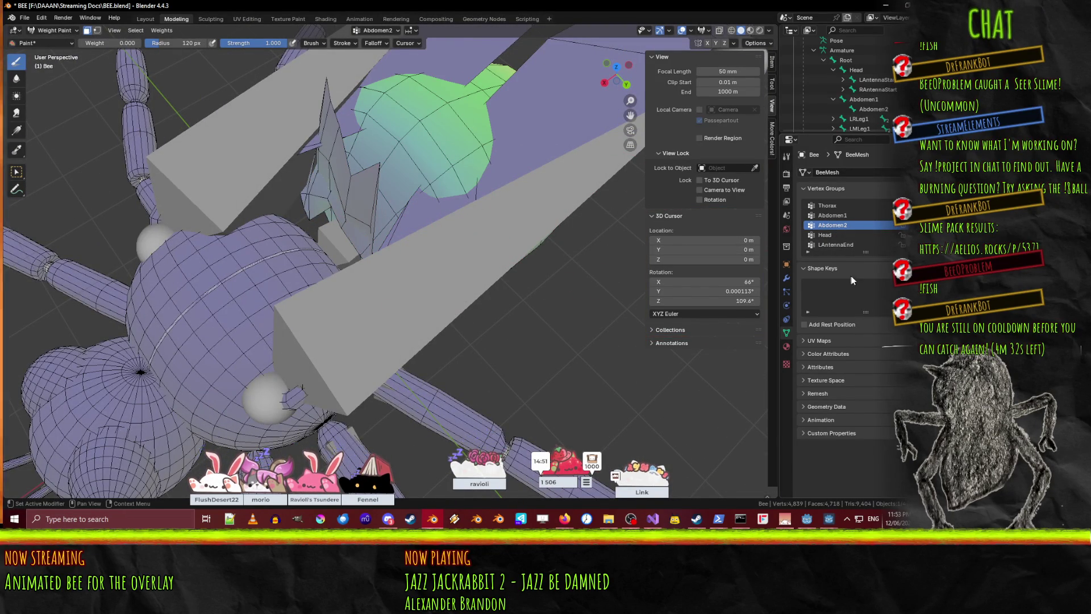
pyautogui.scroll(-10, 872, 248)
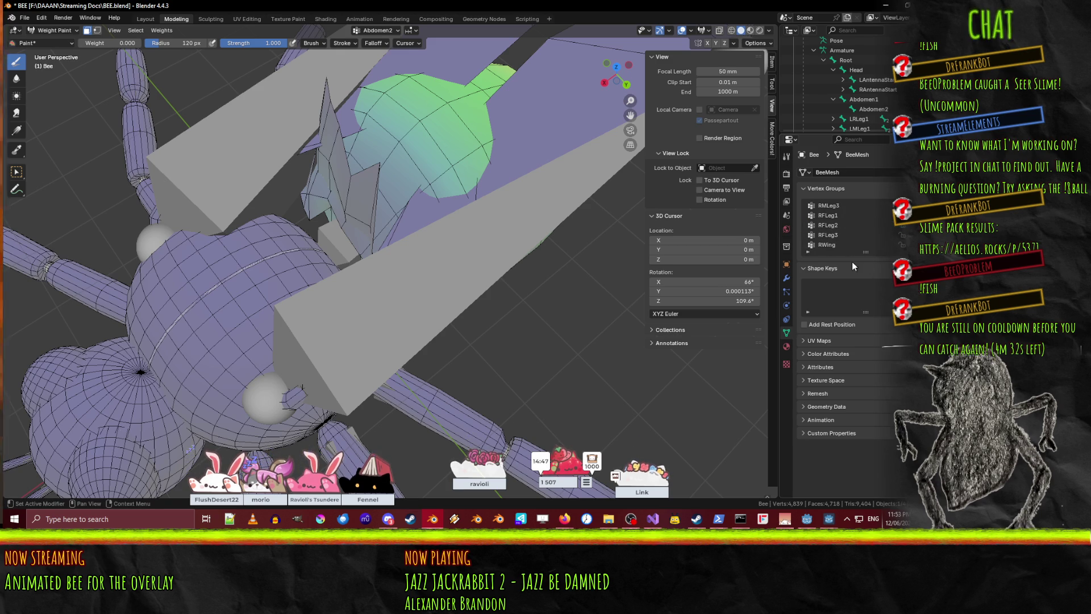
# - Select the Abdomen2 vertices in Edit Mode and enable the vertex selection mask
pyautogui.press('Tab')
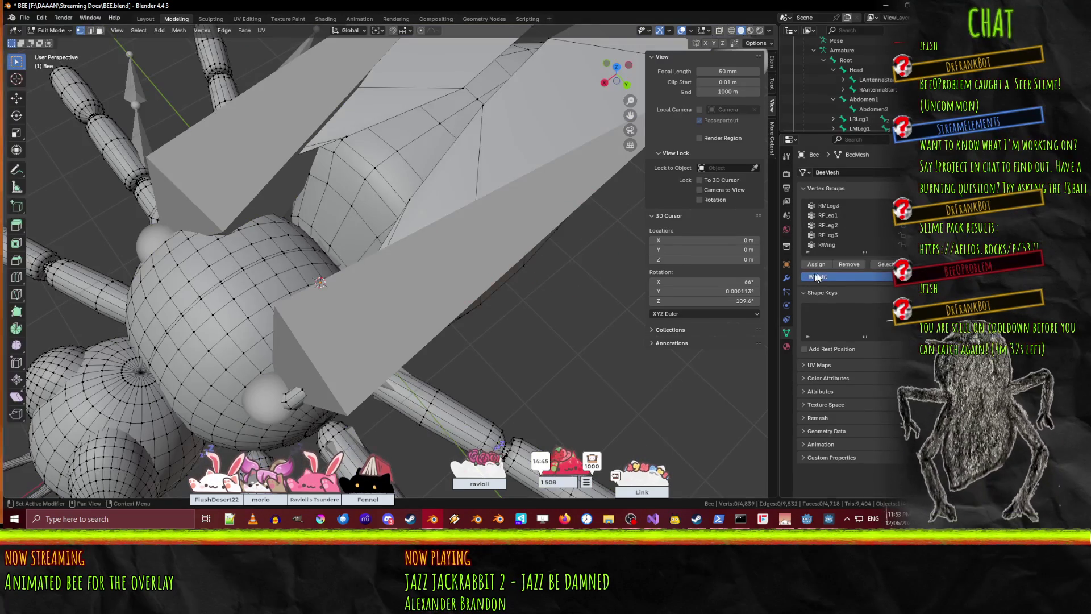
pyautogui.click(874, 264)
pyautogui.press('Tab')
pyautogui.moveTo(398, 239)
pyautogui.mouseDown(button='middle')
pyautogui.moveTo(470, 184)
pyautogui.moveTo(627, 250)
pyautogui.moveTo(124, 7)
pyautogui.mouseUp(button='middle')
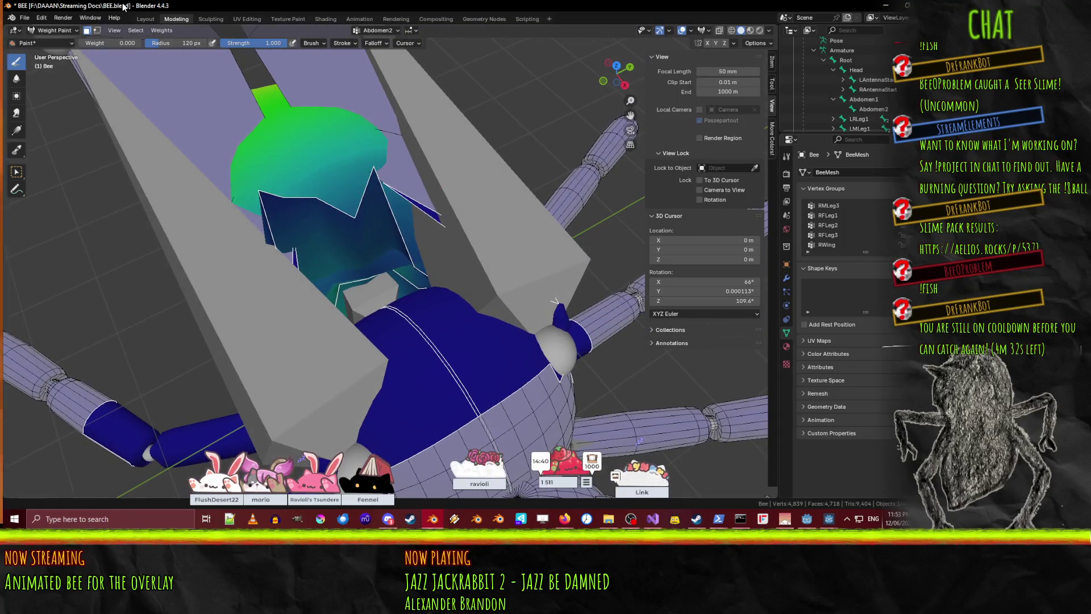
pyautogui.click(97, 31)
pyautogui.moveTo(500, 204)
pyautogui.mouseDown(button='middle')
pyautogui.moveTo(554, 176)
pyautogui.moveTo(577, 201)
pyautogui.mouseUp(button='middle')
pyautogui.moveTo(475, 179); pyautogui.dragTo(446, 178, button='middle')
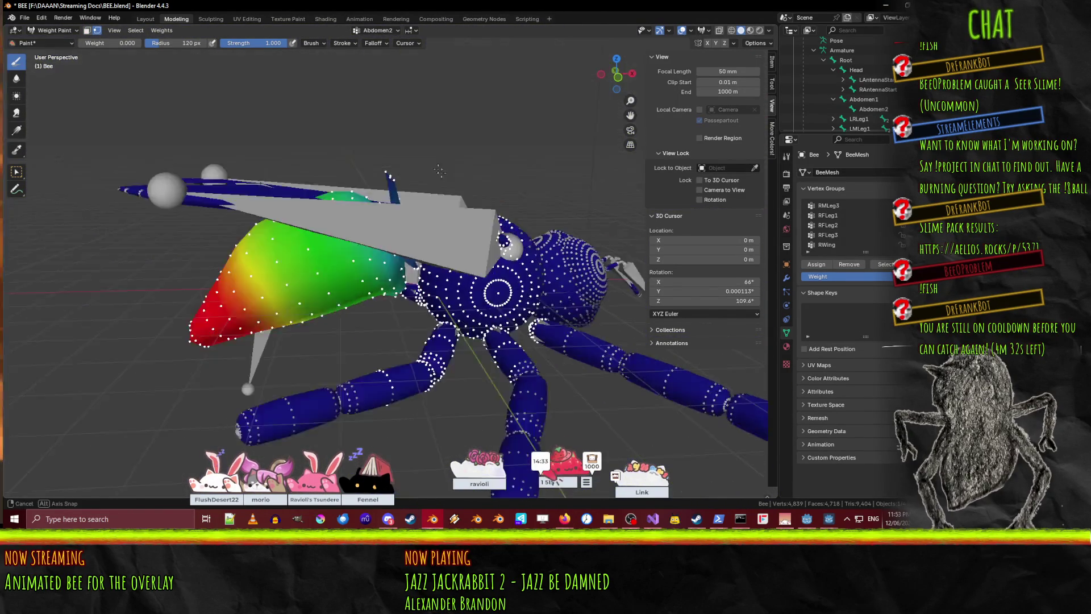
# - Set the brush radius to 39 px and inspect the Abdomen2 weights around the abdomen joint
pyautogui.moveTo(412, 131)
pyautogui.mouseDown(button='middle')
pyautogui.moveTo(389, 98)
pyautogui.moveTo(479, 258)
pyautogui.moveTo(352, 218)
pyautogui.mouseUp(button='middle')
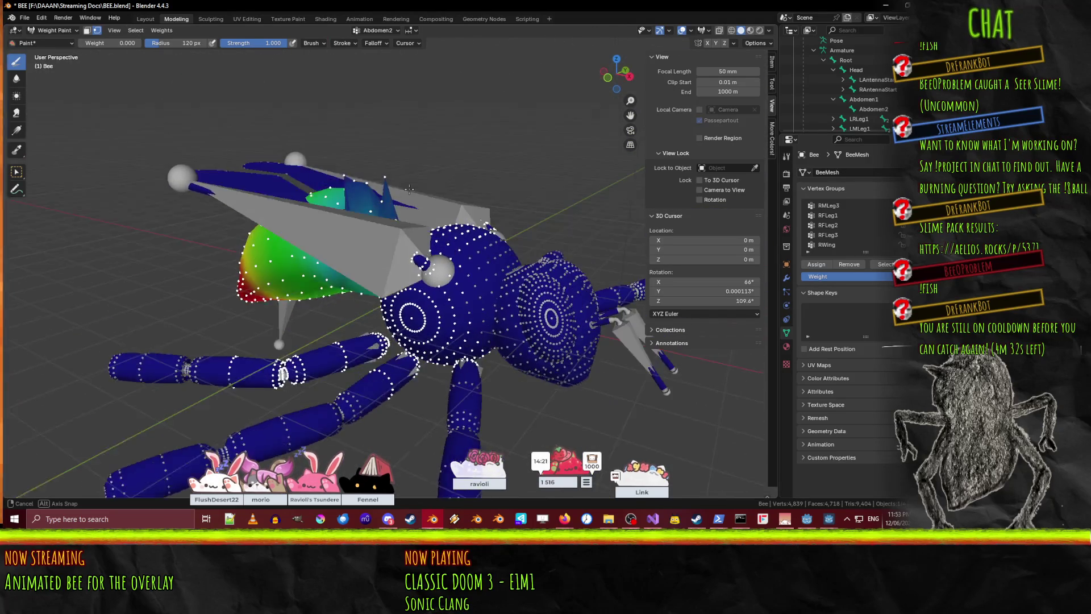
pyautogui.moveTo(390, 225); pyautogui.dragTo(378, 222, button='middle')
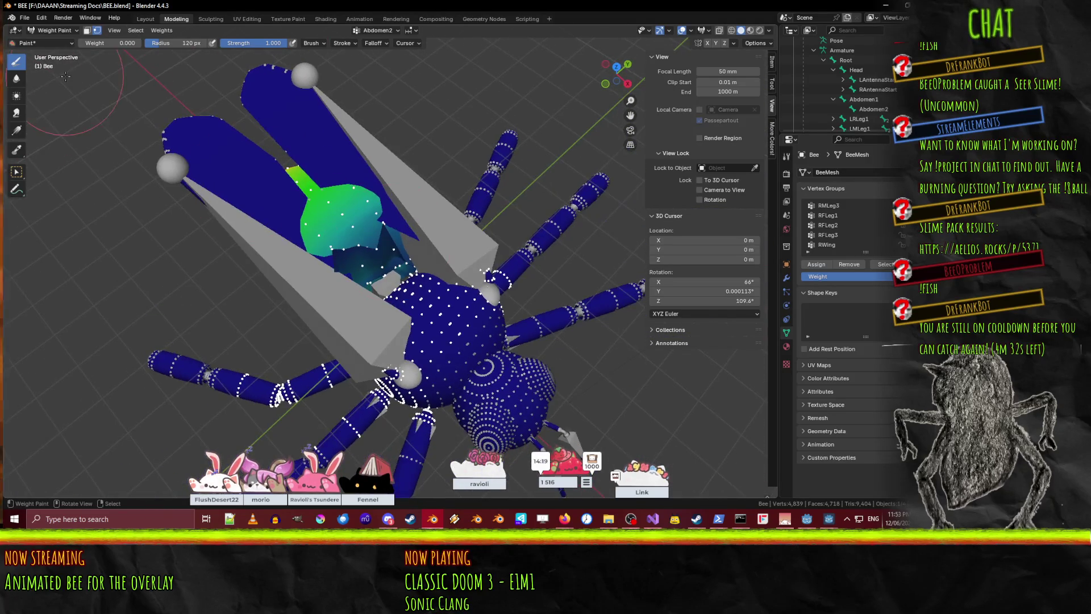
pyautogui.click(153, 49)
pyautogui.write('39')
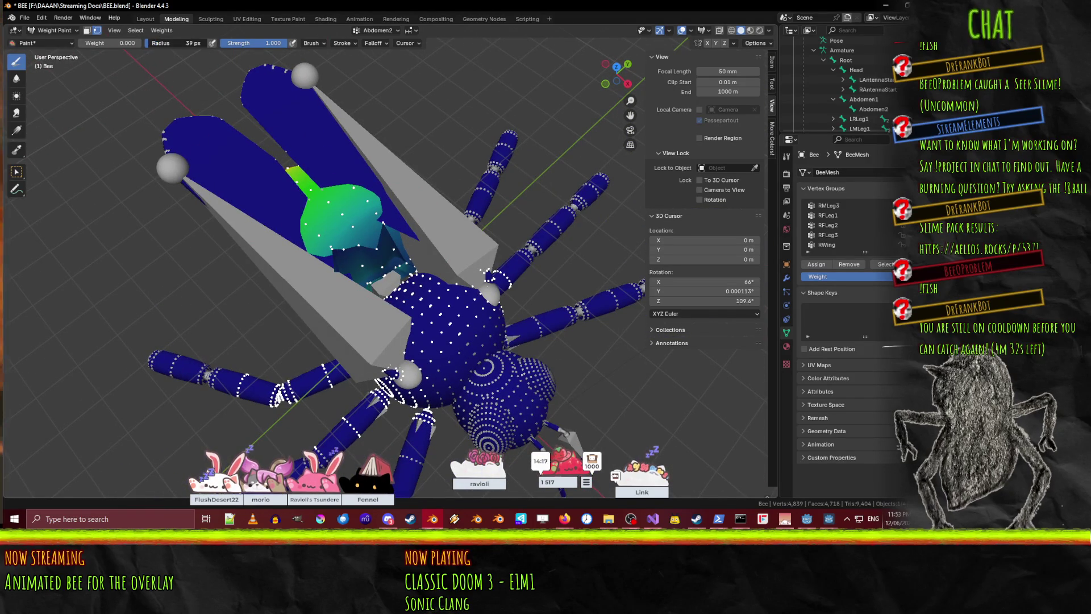
pyautogui.press('Return')
pyautogui.scroll(4, 369, 295)
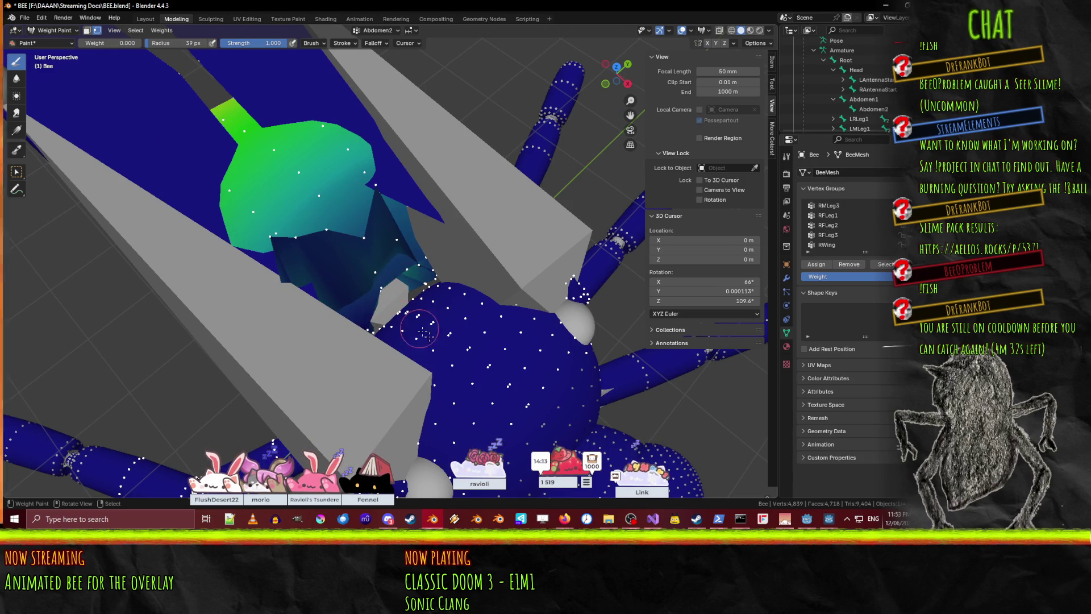
pyautogui.moveTo(420, 330)
pyautogui.mouseDown(button='middle')
pyautogui.moveTo(494, 197)
pyautogui.moveTo(365, 267)
pyautogui.mouseUp(button='middle')
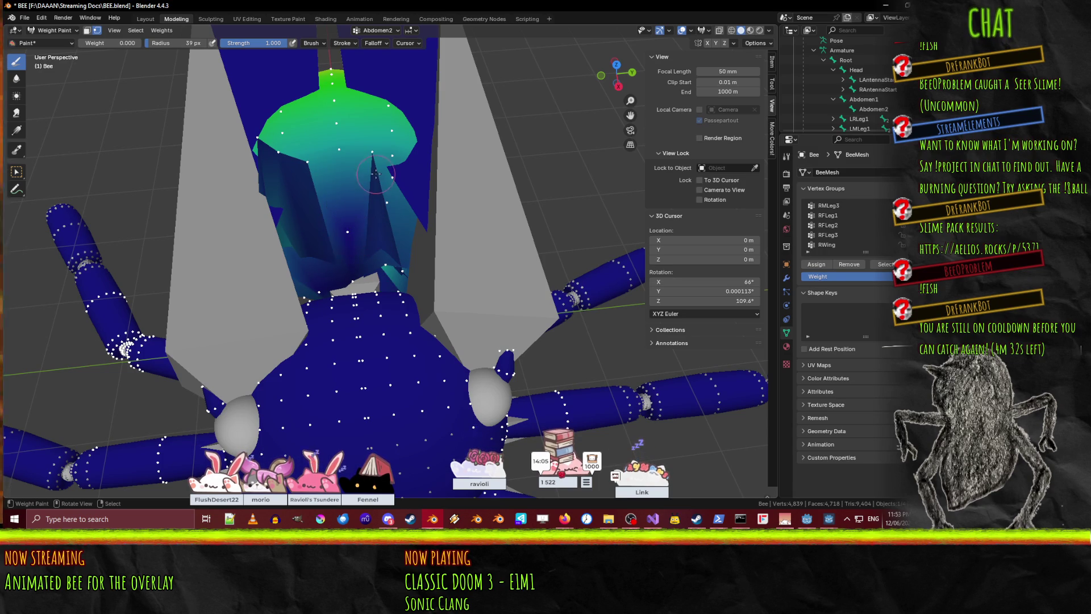
pyautogui.moveTo(375, 224); pyautogui.dragTo(390, 279, button='middle')
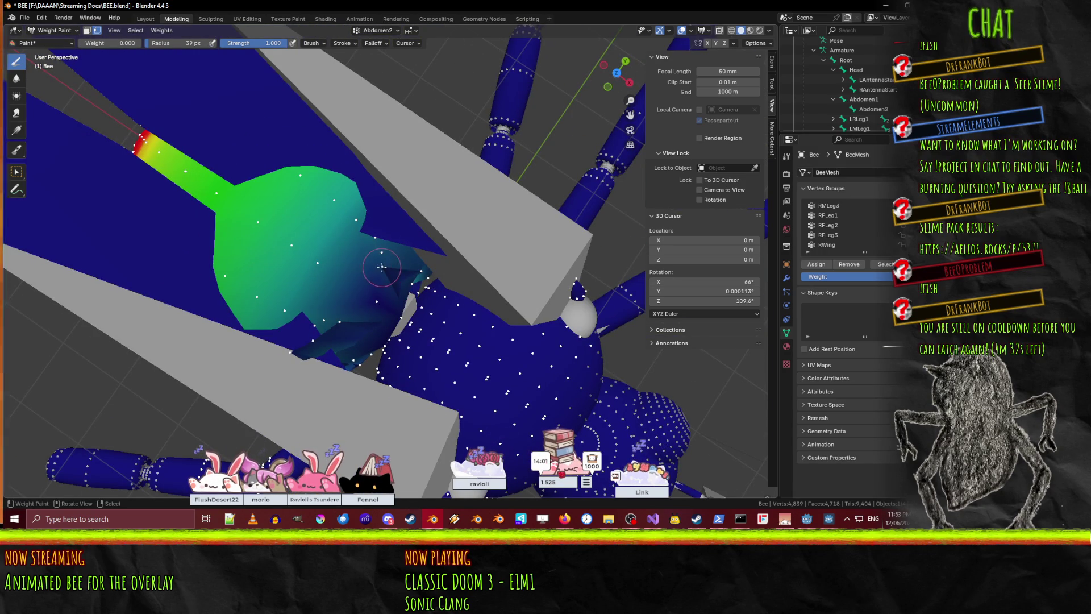
pyautogui.moveTo(414, 313); pyautogui.dragTo(589, 246, button='middle')
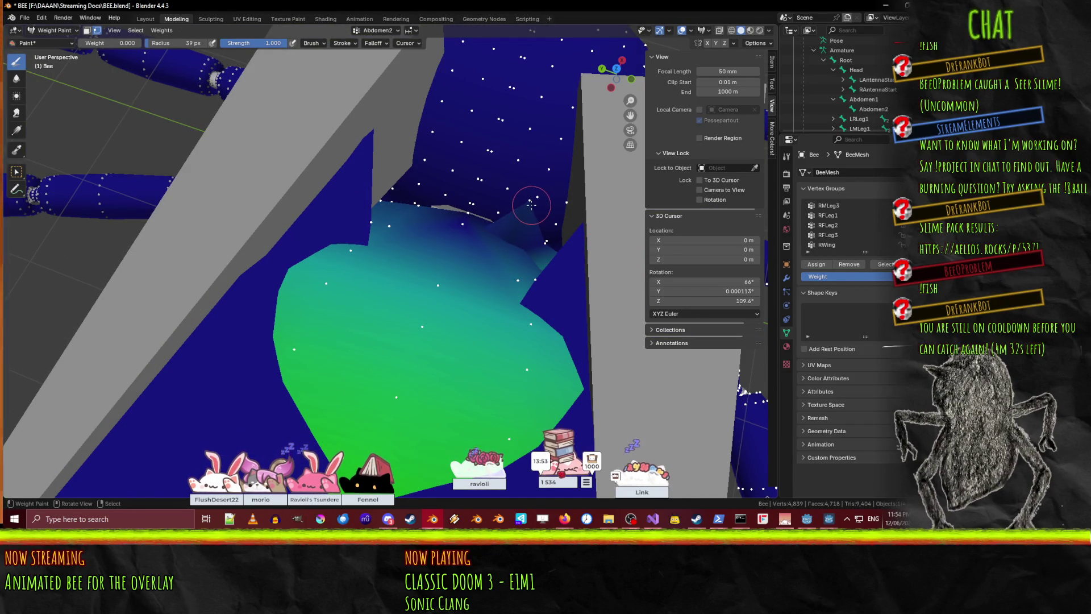
pyautogui.moveTo(531, 205)
pyautogui.mouseDown(button='middle')
pyautogui.moveTo(454, 164)
pyautogui.moveTo(469, 163)
pyautogui.moveTo(462, 171)
pyautogui.mouseUp(button='middle')
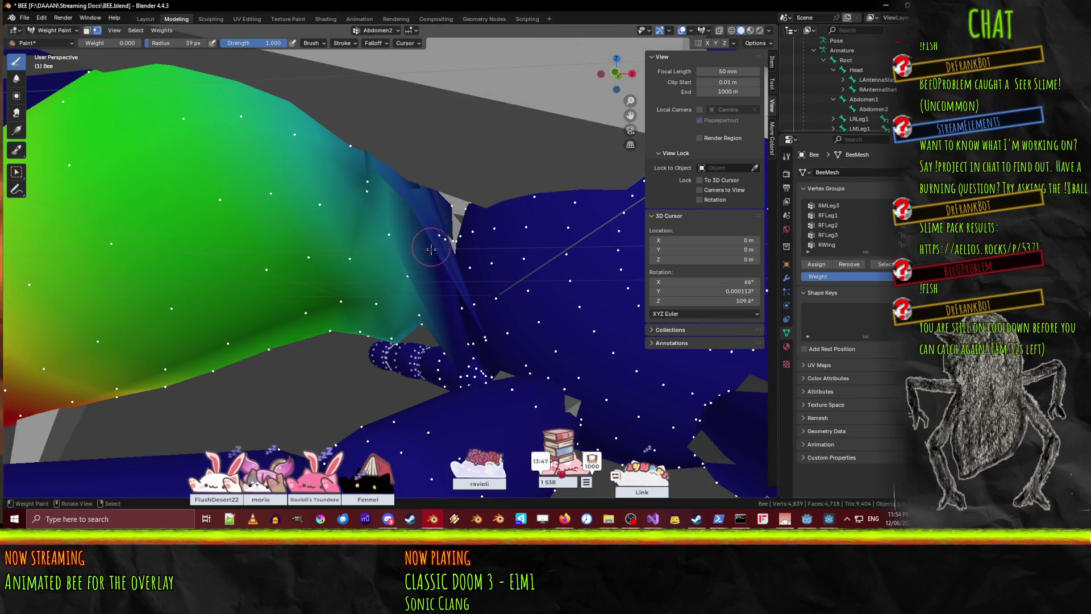
# - Paint Abdomen2 weight down to 0 along the abdomen–thorax seam
pyautogui.moveTo(492, 353); pyautogui.dragTo(483, 315, button='middle')
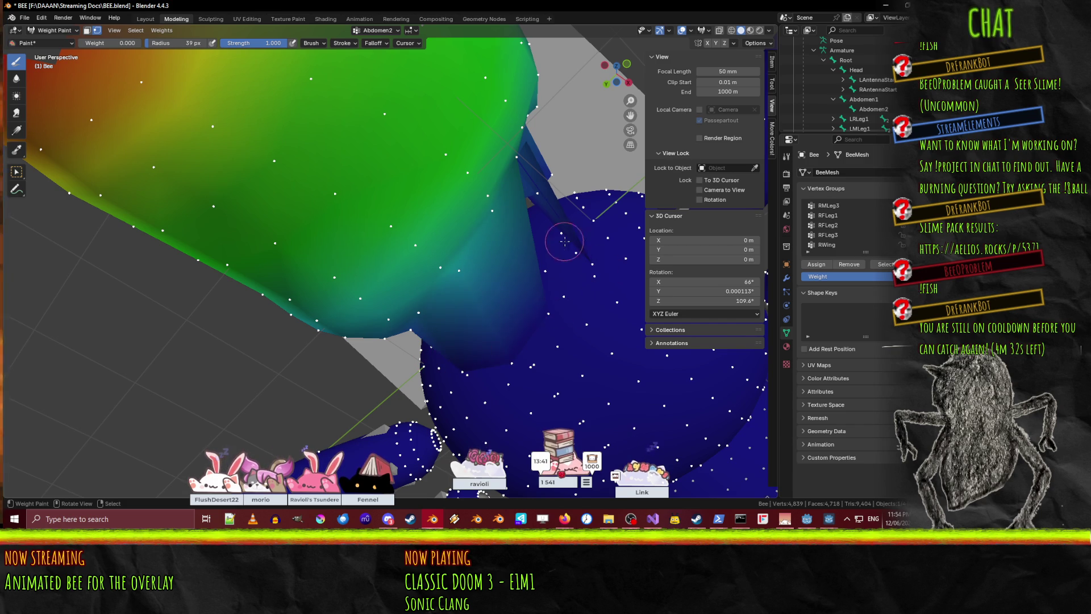
pyautogui.moveTo(612, 302)
pyautogui.mouseDown(button='middle')
pyautogui.moveTo(333, 392)
pyautogui.moveTo(341, 384)
pyautogui.moveTo(411, 415)
pyautogui.mouseUp(button='middle')
pyautogui.moveTo(328, 379); pyautogui.dragTo(329, 317, button='middle')
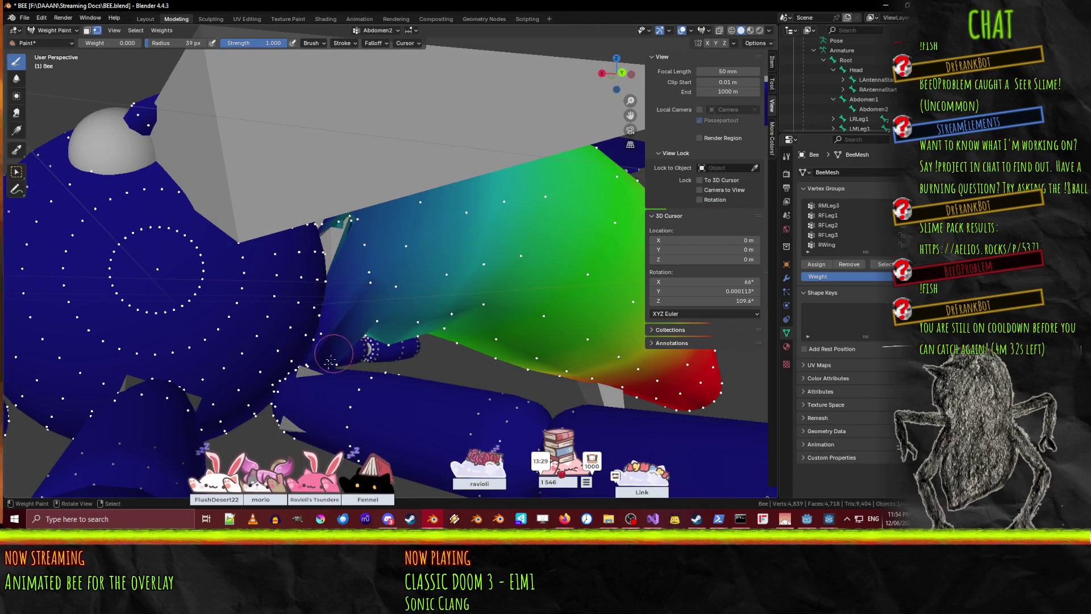
pyautogui.moveTo(316, 321)
pyautogui.mouseDown(button='middle')
pyautogui.moveTo(43, 364)
pyautogui.moveTo(464, 345)
pyautogui.mouseUp(button='middle')
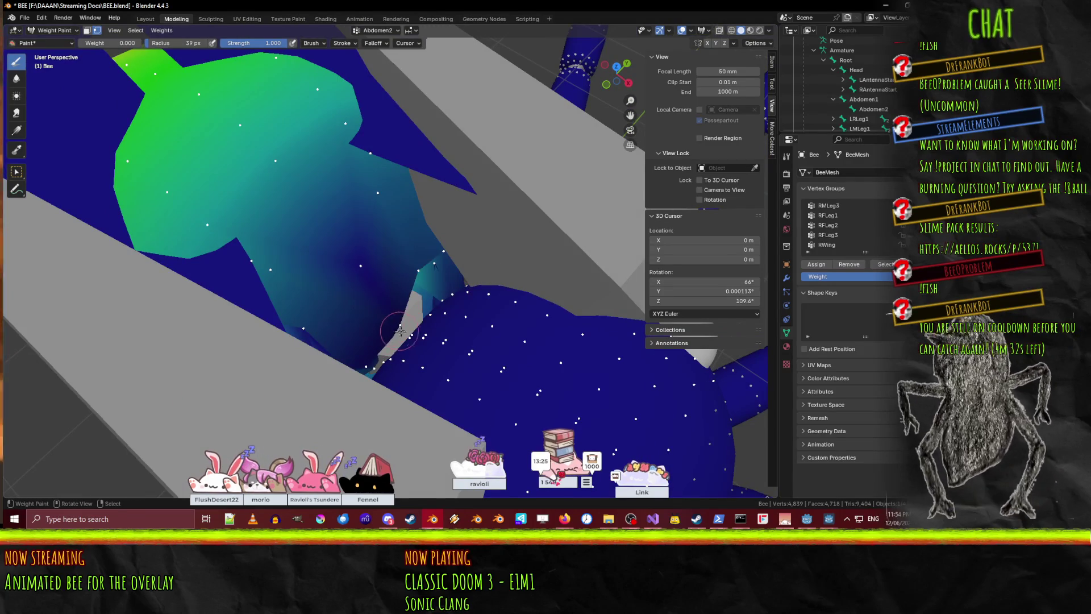
pyautogui.moveTo(416, 280)
pyautogui.mouseDown()
pyautogui.moveTo(369, 265)
pyautogui.moveTo(457, 281)
pyautogui.mouseUp()
# - Check the seam from several angles, then return the bee mesh to Edit Mode
pyautogui.moveTo(446, 286); pyautogui.dragTo(460, 284, button='middle')
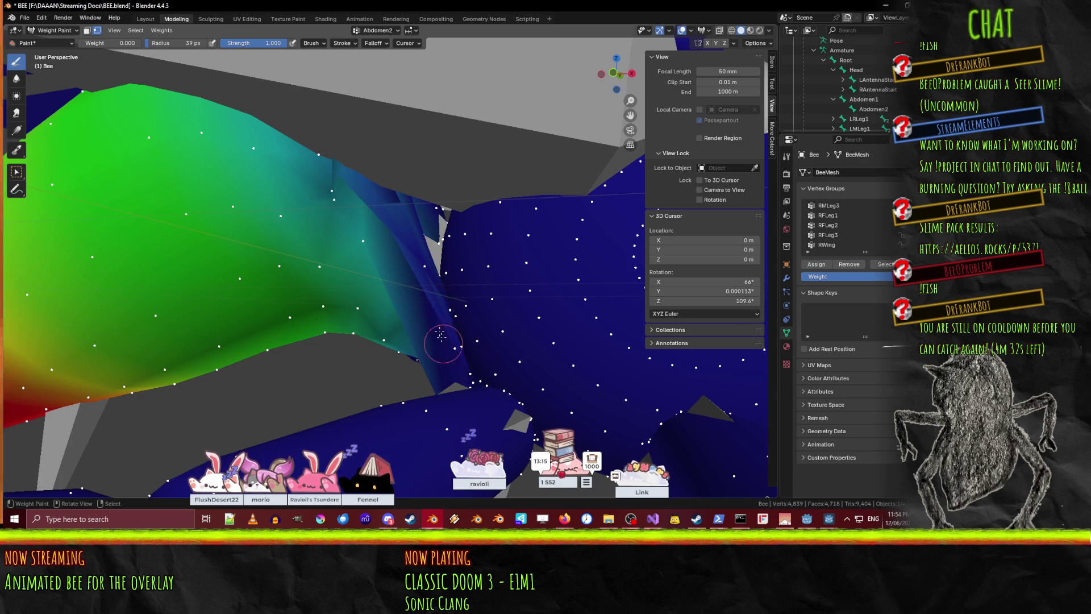
pyautogui.scroll(-5, 451, 359)
pyautogui.moveTo(451, 358)
pyautogui.mouseDown(button='middle')
pyautogui.moveTo(490, 368)
pyautogui.moveTo(424, 257)
pyautogui.moveTo(370, 273)
pyautogui.mouseUp(button='middle')
pyautogui.scroll(8, 321, 289)
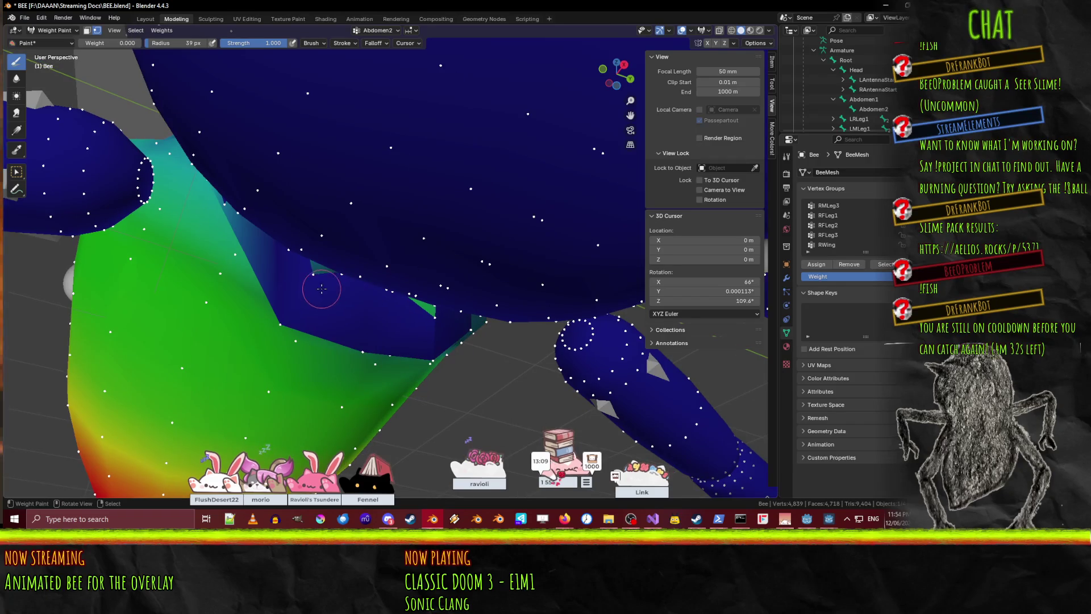
pyautogui.moveTo(320, 246); pyautogui.dragTo(353, 203, button='middle')
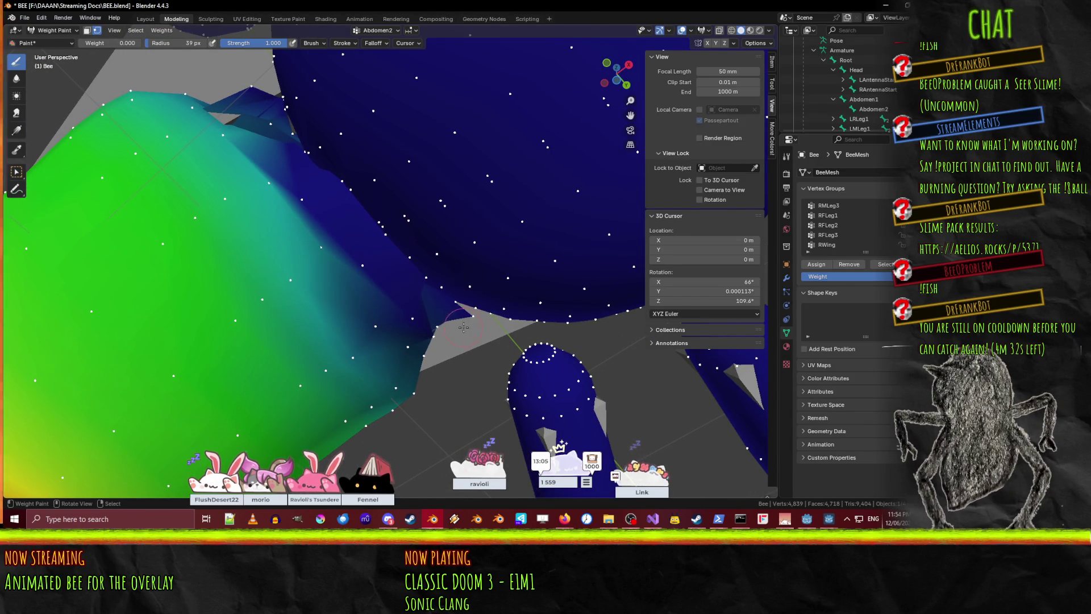
pyautogui.moveTo(492, 317); pyautogui.dragTo(482, 234, button='middle')
pyautogui.press('Tab')
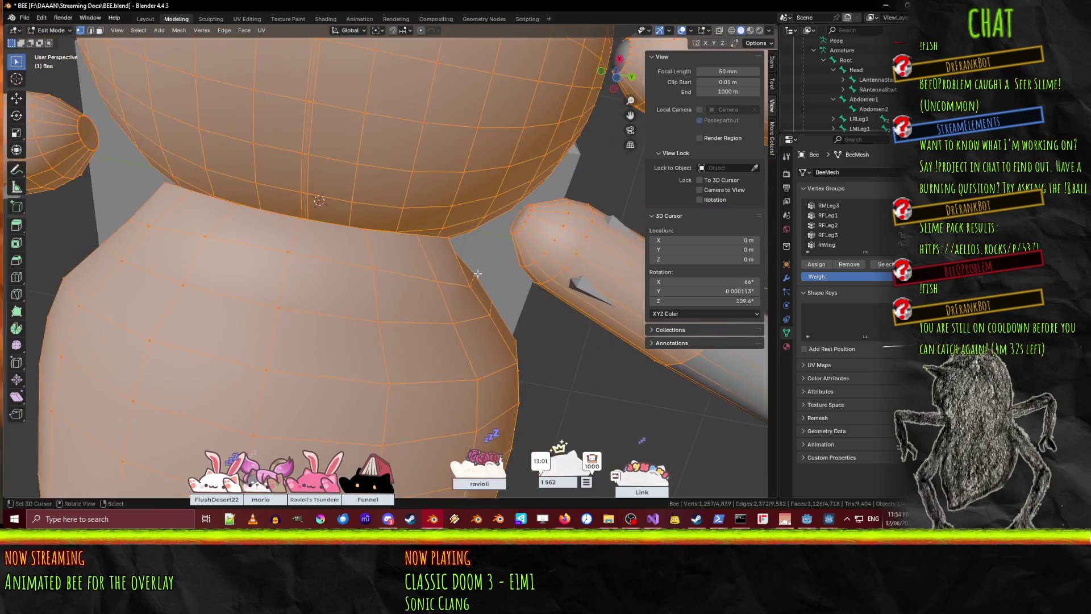
# - In wireframe, select two adjacent edge loops at the abdomen joint as the paint mask
pyautogui.hotkey('alt', 'a')
pyautogui.press('z')
pyautogui.click(303, 262)
pyautogui.moveTo(318, 258); pyautogui.dragTo(381, 298, button='middle')
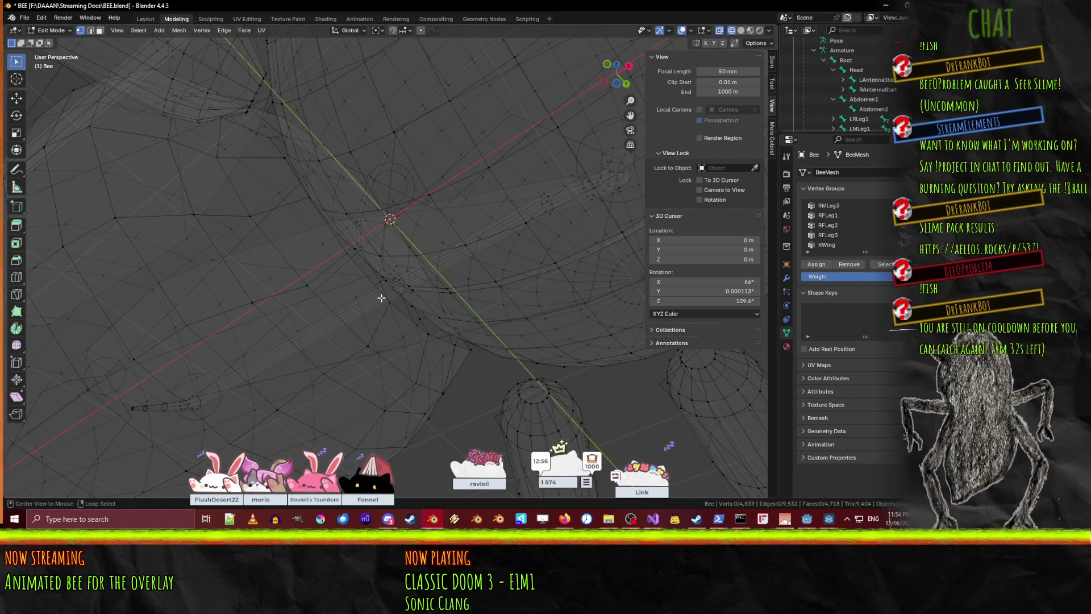
pyautogui.keyDown('alt'); pyautogui.click(402, 318); pyautogui.keyUp('alt')
pyautogui.keyDown('alt'); pyautogui.keyDown('shift'); pyautogui.click(361, 340); pyautogui.keyUp('shift'); pyautogui.keyUp('alt')
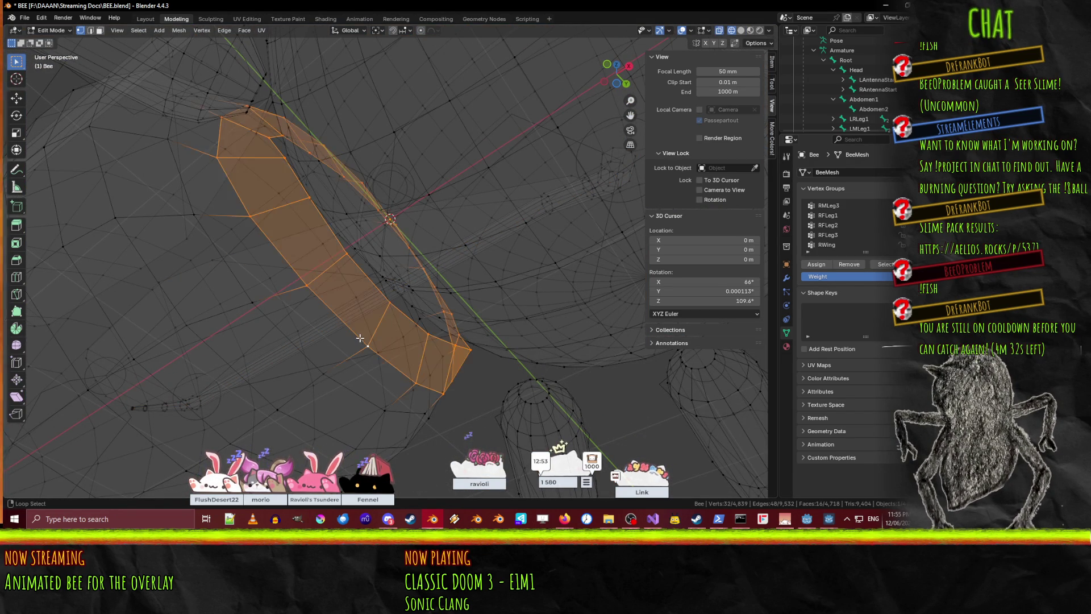
pyautogui.scroll(-2, 417, 320)
pyautogui.moveTo(398, 301)
pyautogui.mouseDown(button='middle')
pyautogui.moveTo(438, 378)
pyautogui.moveTo(452, 378)
pyautogui.moveTo(438, 365)
pyautogui.mouseUp(button='middle')
pyautogui.hotkey('ctrl', 'Tab')
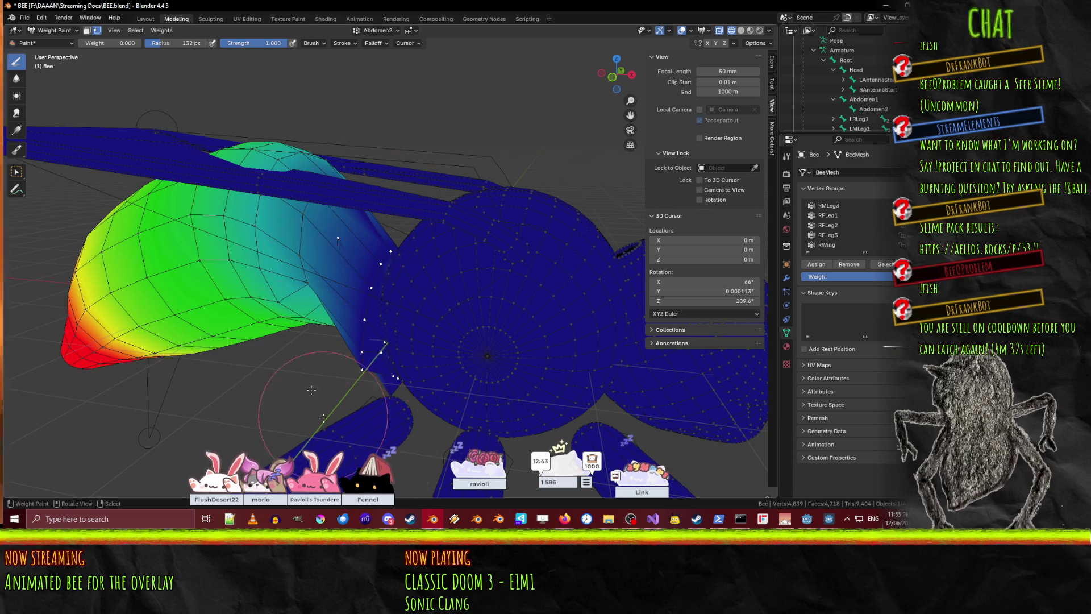
# - Select another pair of edge loops around the abdomen front and return to Weight Paint
pyautogui.moveTo(385, 442)
pyautogui.mouseDown(button='middle')
pyautogui.moveTo(407, 336)
pyautogui.moveTo(317, 237)
pyautogui.mouseUp(button='middle')
pyautogui.moveTo(405, 400); pyautogui.dragTo(352, 405, button='middle')
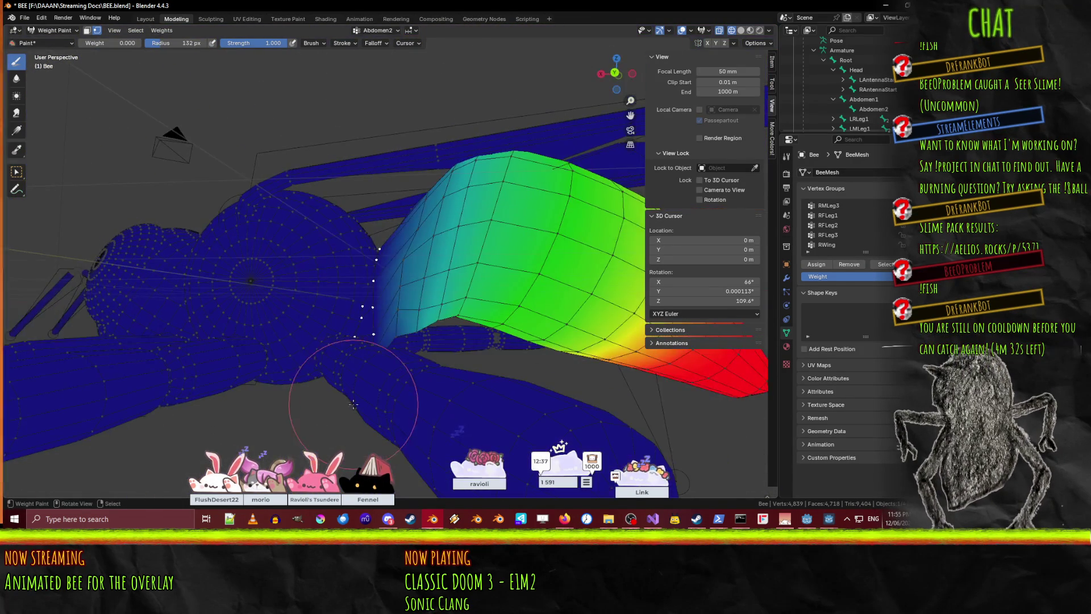
pyautogui.moveTo(372, 251)
pyautogui.mouseDown(button='middle')
pyautogui.moveTo(314, 278)
pyautogui.moveTo(351, 210)
pyautogui.mouseUp(button='middle')
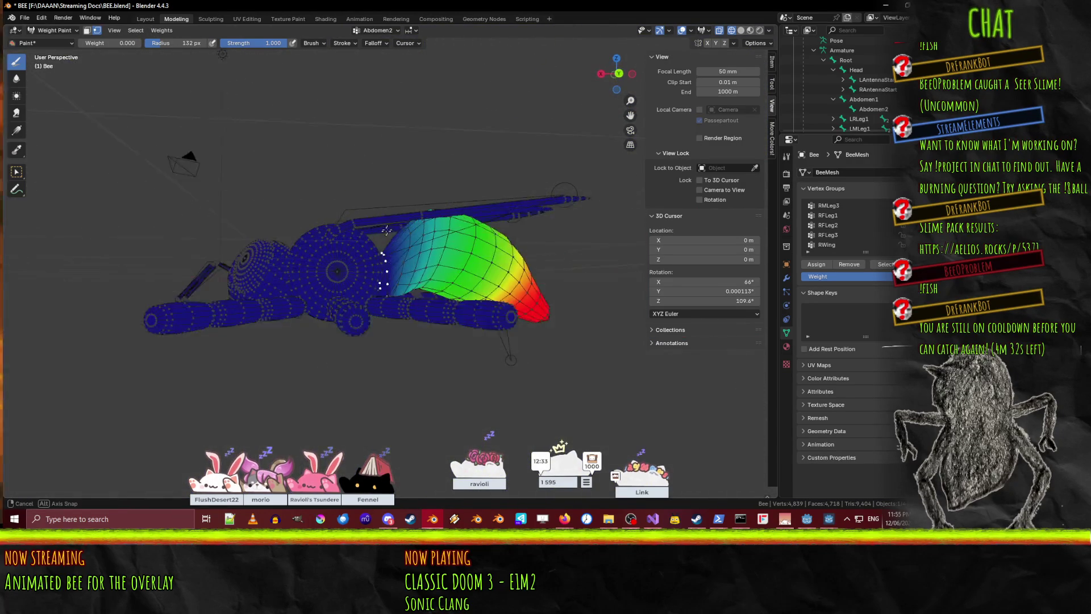
pyautogui.scroll(-4, 392, 300)
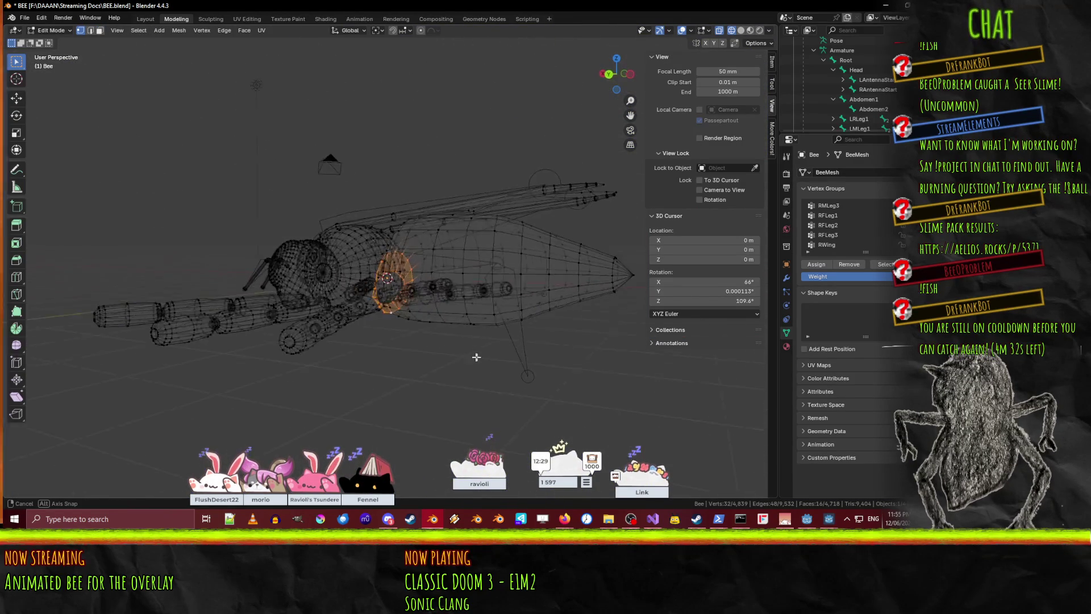
pyautogui.moveTo(504, 362)
pyautogui.mouseDown(button='middle')
pyautogui.moveTo(421, 243)
pyautogui.moveTo(488, 376)
pyautogui.moveTo(441, 360)
pyautogui.mouseUp(button='middle')
pyautogui.press('Tab')
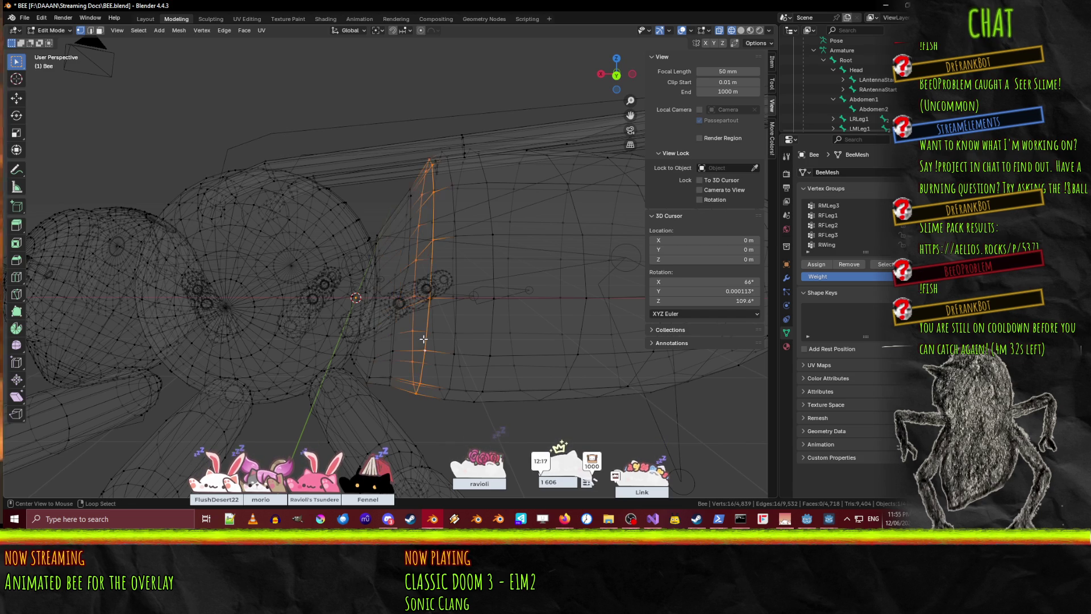
pyautogui.keyDown('alt'); pyautogui.keyDown('shift'); pyautogui.click(392, 334); pyautogui.keyUp('shift'); pyautogui.keyUp('alt')
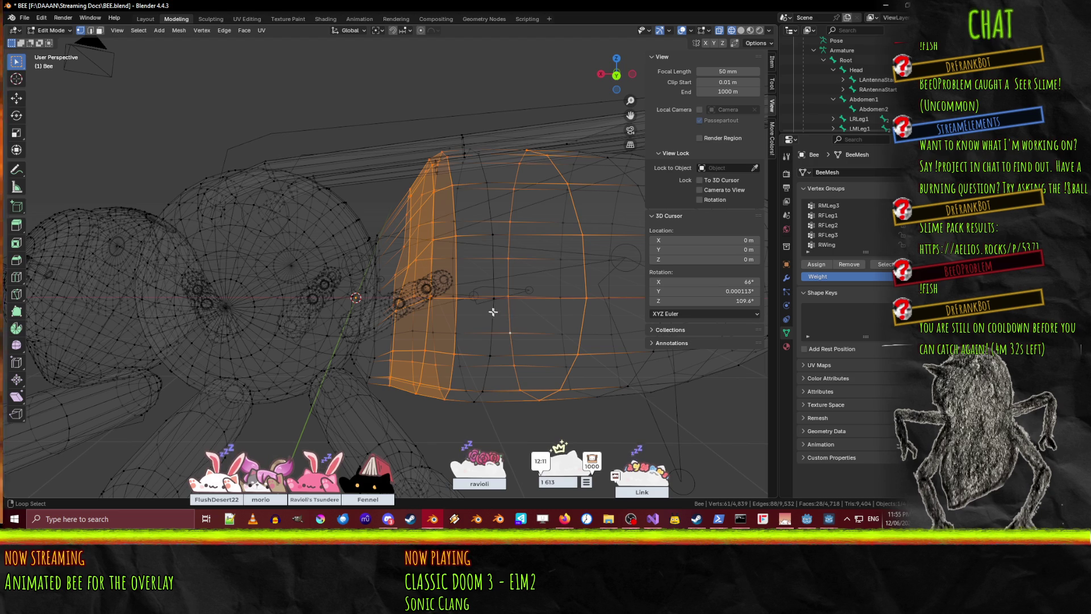
pyautogui.keyDown('alt'); pyautogui.keyDown('shift'); pyautogui.click(493, 312); pyautogui.keyUp('shift'); pyautogui.keyUp('alt')
pyautogui.moveTo(491, 312)
pyautogui.mouseDown(button='middle')
pyautogui.moveTo(510, 321)
pyautogui.moveTo(489, 322)
pyautogui.mouseUp(button='middle')
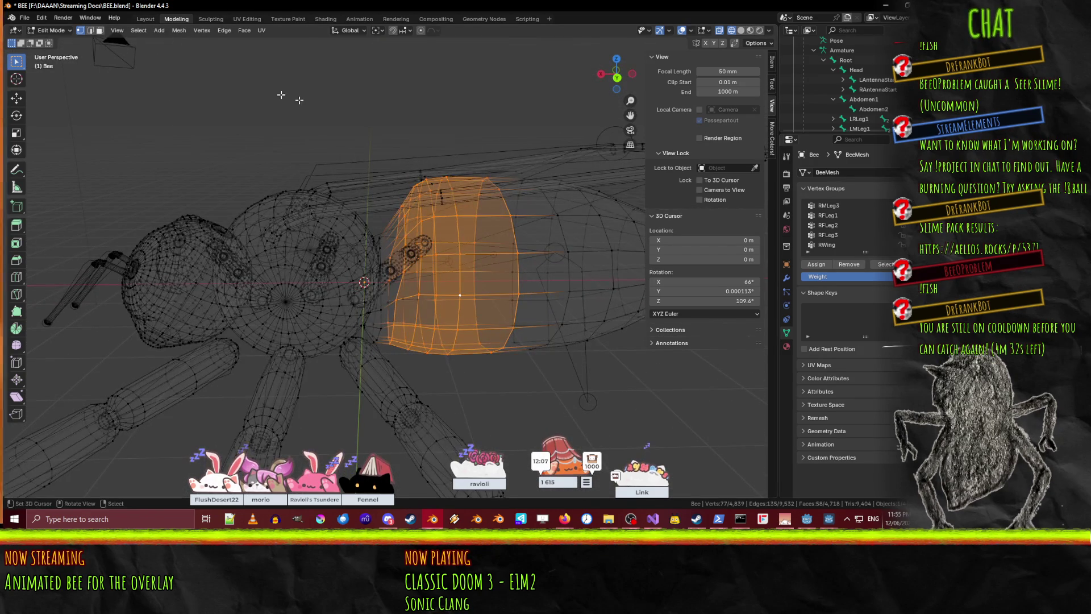
pyautogui.hotkey('ctrl', 'Tab')
pyautogui.moveTo(318, 194); pyautogui.dragTo(364, 210, button='middle')
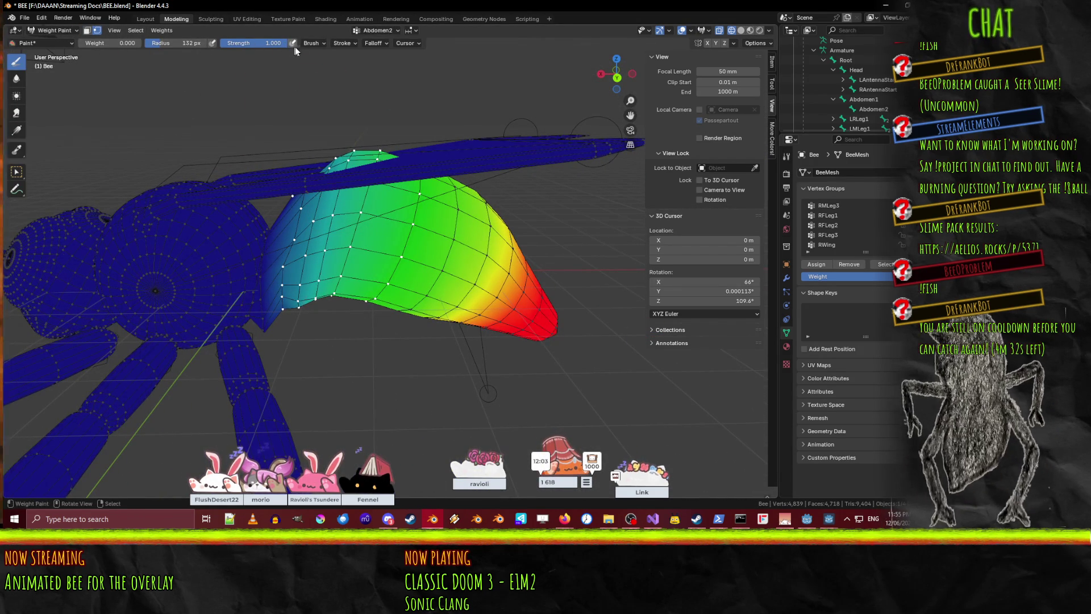
# - Change the weight brush type from Draw to Blur
pyautogui.click(313, 43)
pyautogui.click(341, 91)
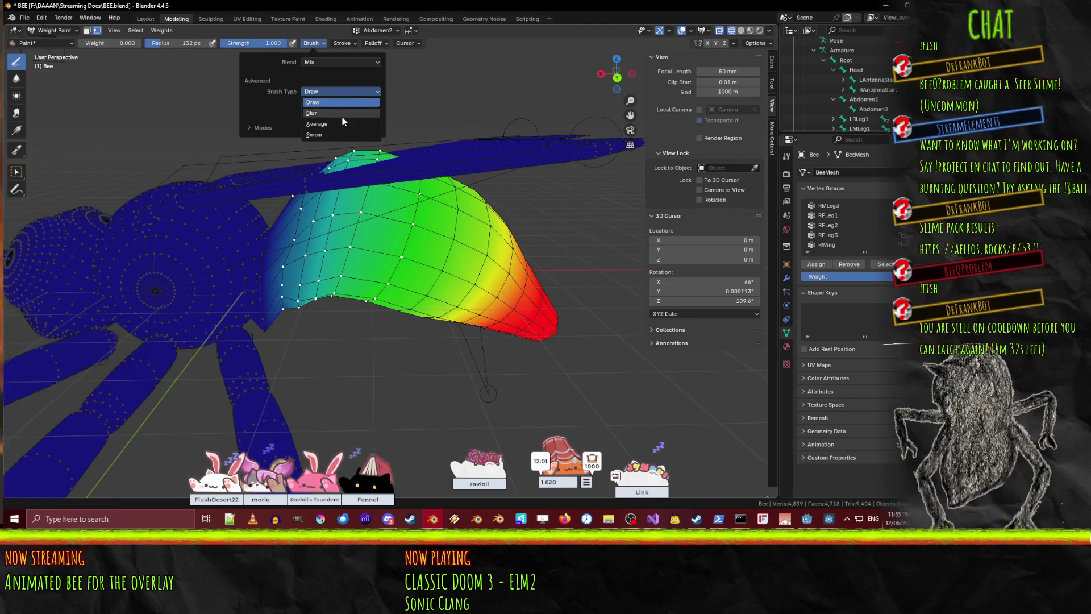
pyautogui.click(338, 118)
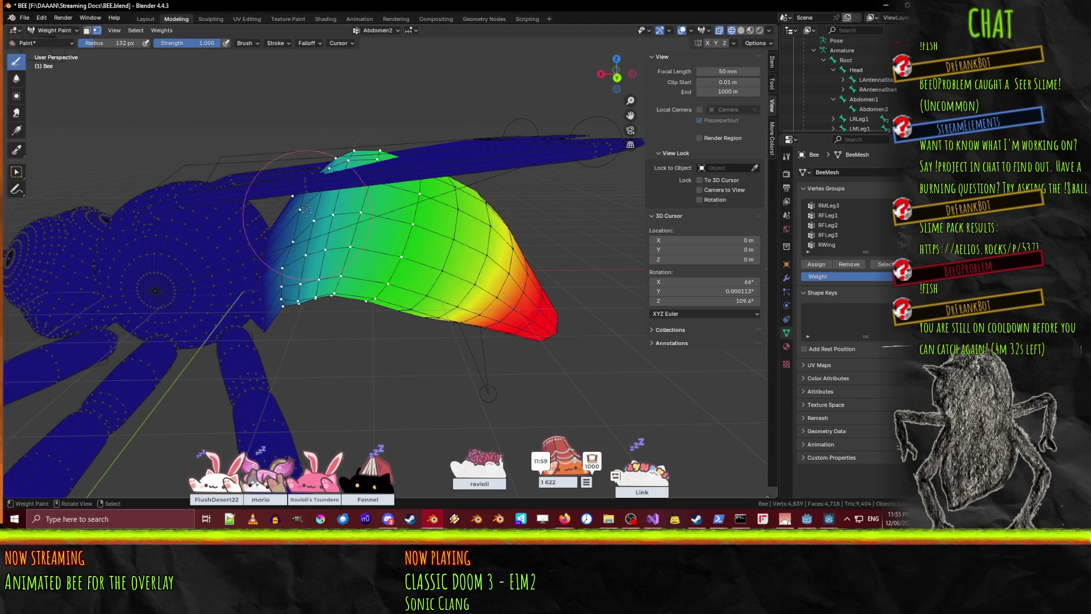
# - Add two more vertices to the abdomen selection in Edit Mode, then return to Weight Paint
pyautogui.moveTo(290, 245)
pyautogui.mouseDown(button='middle')
pyautogui.moveTo(321, 341)
pyautogui.moveTo(456, 301)
pyautogui.mouseUp(button='middle')
pyautogui.moveTo(513, 275)
pyautogui.mouseDown(button='middle')
pyautogui.moveTo(491, 293)
pyautogui.moveTo(529, 295)
pyautogui.mouseUp(button='middle')
pyautogui.press('Tab')
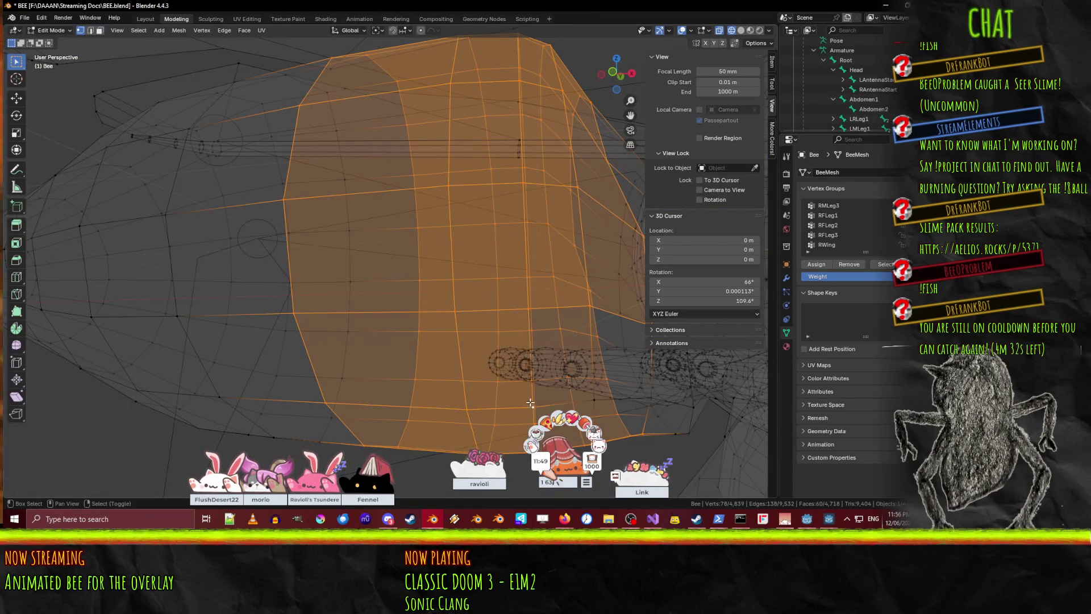
pyautogui.keyDown('shift'); pyautogui.click(587, 399); pyautogui.keyUp('shift')
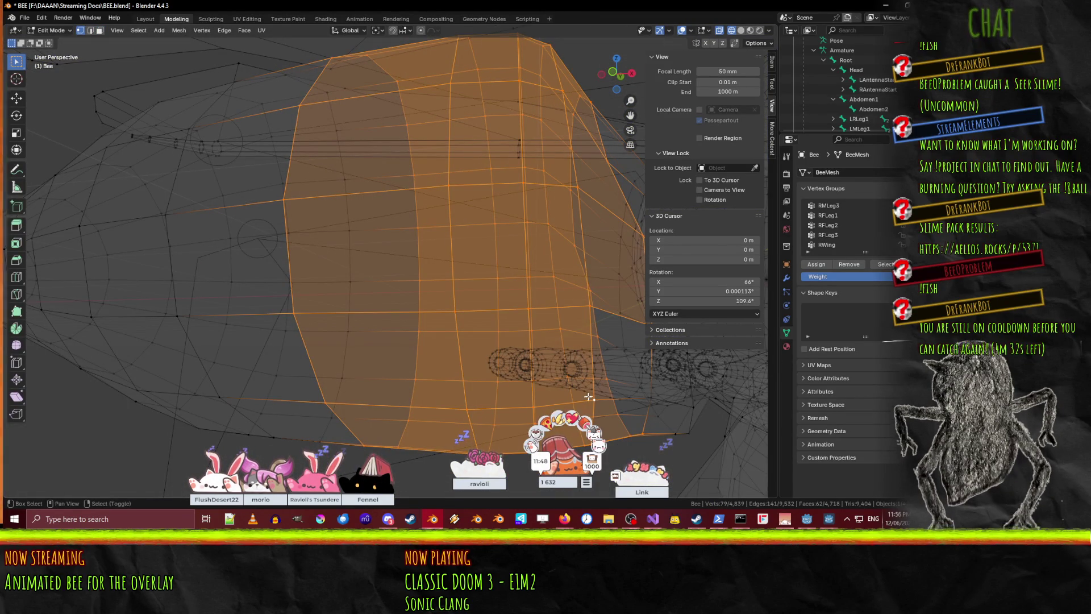
pyautogui.keyDown('shift'); pyautogui.click(649, 398); pyautogui.keyUp('shift')
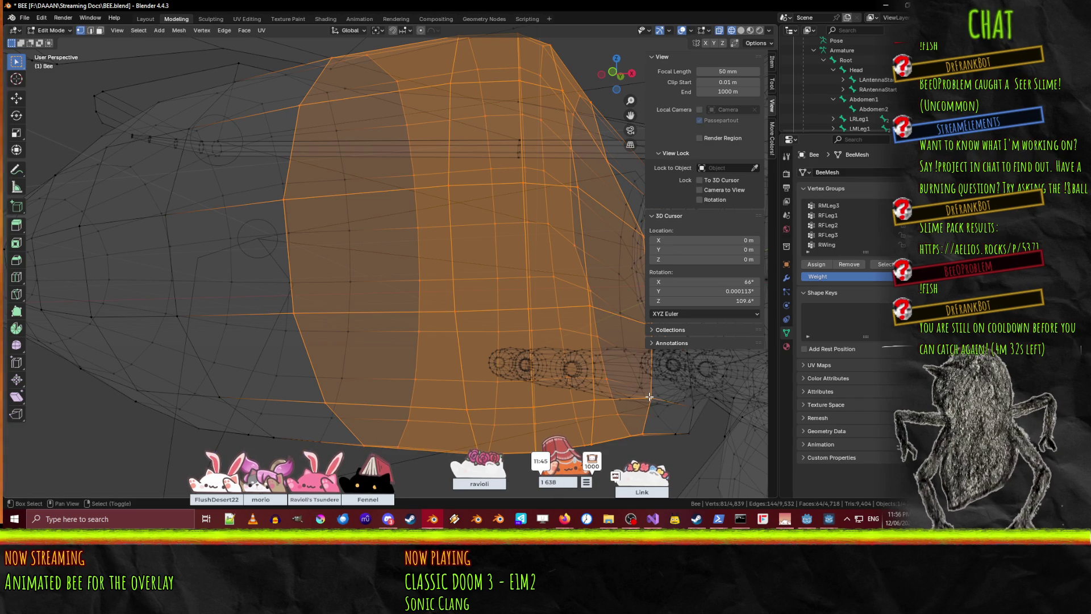
pyautogui.hotkey('ctrl', 'Tab')
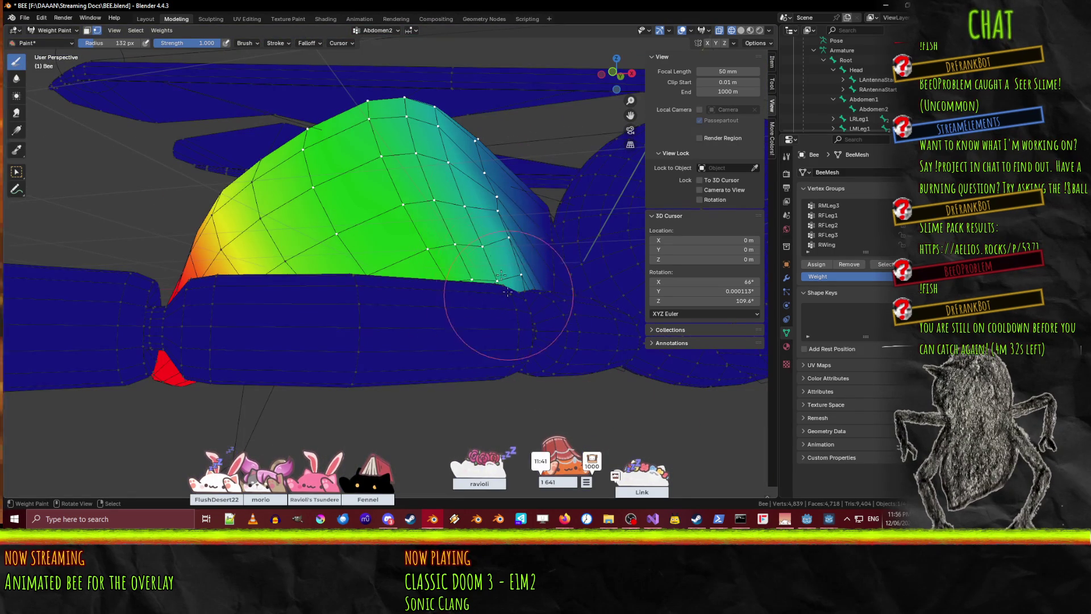
# - Check the abdomen mask from the side and from above, toggling Edit Mode
pyautogui.moveTo(516, 294)
pyautogui.mouseDown(button='middle')
pyautogui.moveTo(510, 228)
pyautogui.moveTo(754, 341)
pyautogui.moveTo(298, 357)
pyautogui.moveTo(398, 335)
pyautogui.moveTo(503, 292)
pyautogui.moveTo(461, 312)
pyautogui.moveTo(502, 320)
pyautogui.mouseUp(button='middle')
pyautogui.scroll(-6, 347, 359)
pyautogui.scroll(5, 478, 305)
pyautogui.press('Tab')
pyautogui.press('Tab')
pyautogui.press('Tab')
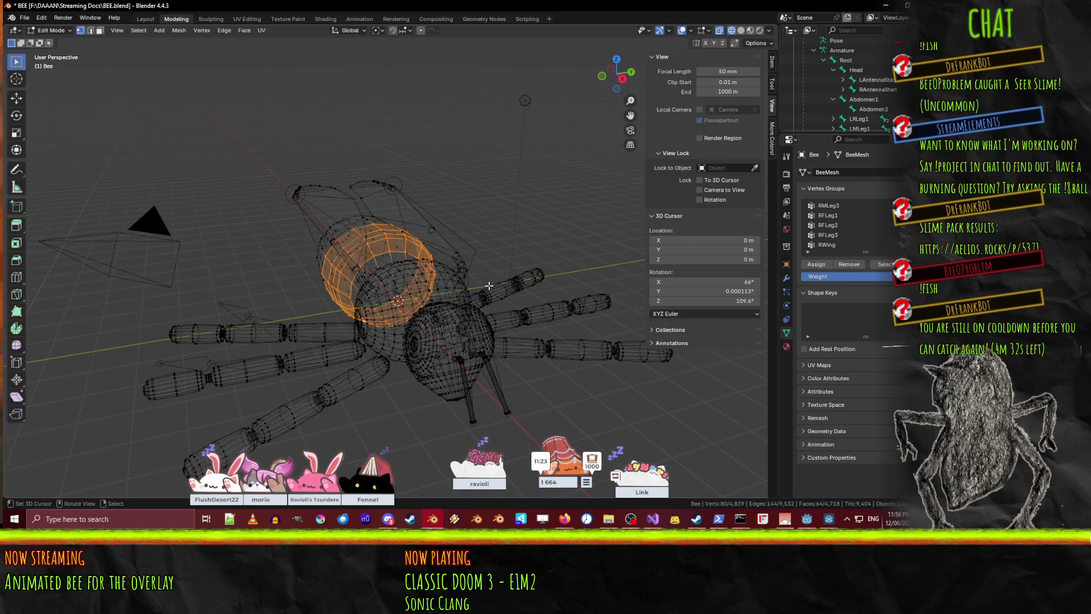
pyautogui.moveTo(388, 237); pyautogui.dragTo(423, 273, button='middle')
pyautogui.press('Tab')
pyautogui.scroll(2, 432, 267)
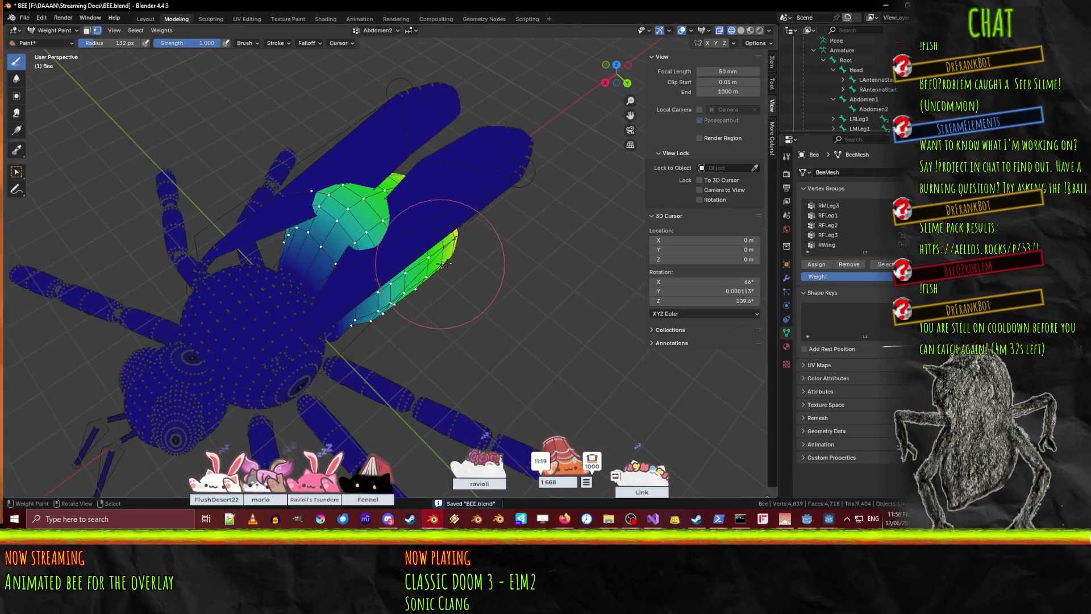
# - Display the RWing vertex group weights and bring the right wing root into view
pyautogui.scroll(-2, 852, 251)
pyautogui.click(851, 226)
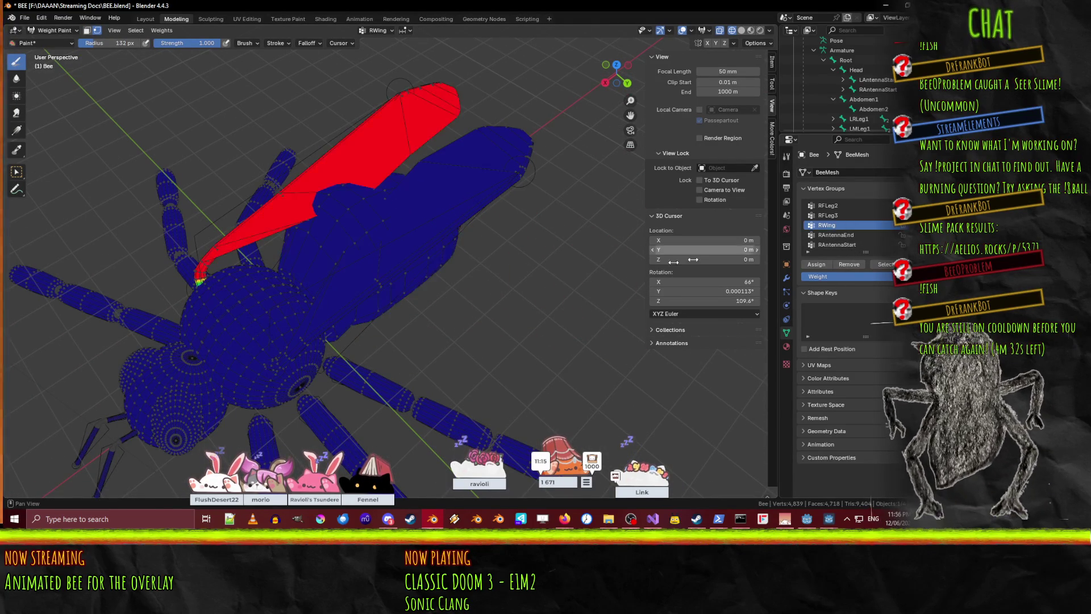
pyautogui.moveTo(394, 279)
pyautogui.mouseDown(button='middle')
pyautogui.moveTo(431, 257)
pyautogui.moveTo(506, 247)
pyautogui.mouseUp(button='middle')
pyautogui.scroll(3, 466, 253)
pyautogui.scroll(2, 510, 247)
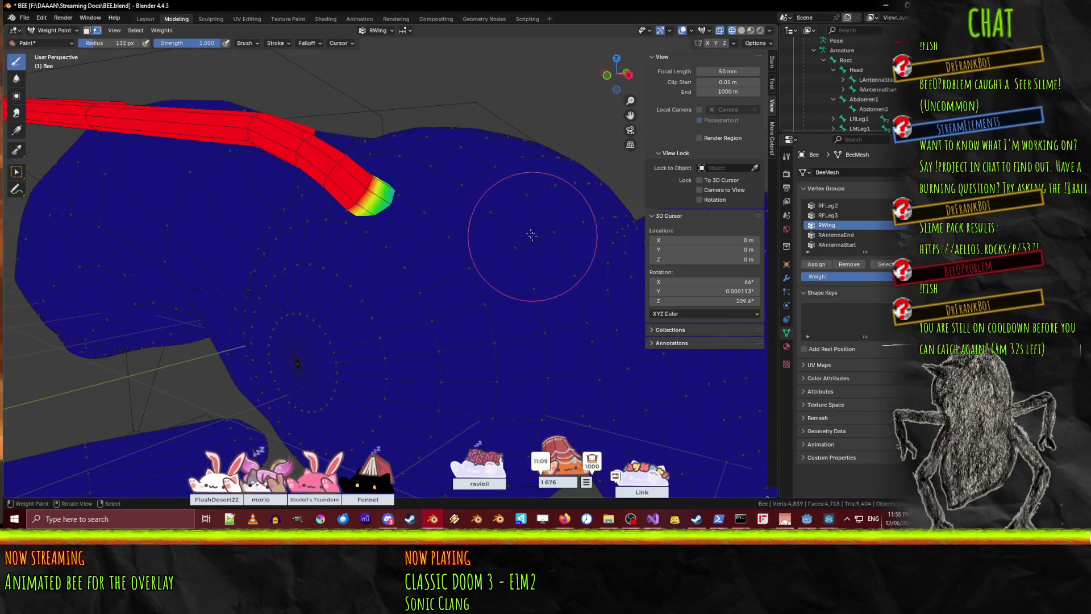
pyautogui.moveTo(432, 195); pyautogui.dragTo(470, 161, button='middle')
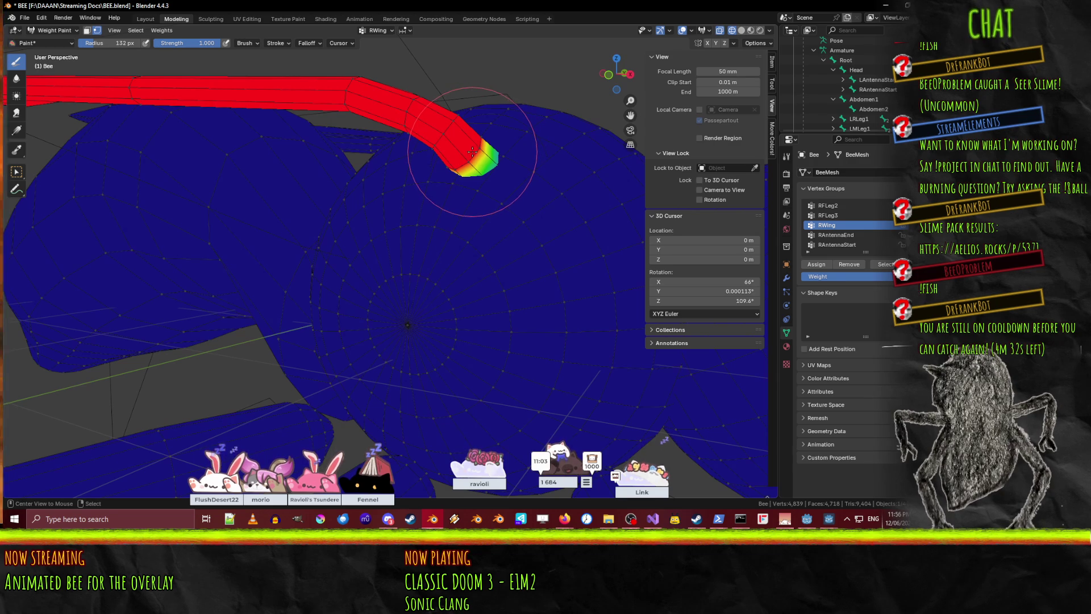
# - In Edit Mode, switch to opaque Solid shading at the wing joint, then return to Weight Paint
pyautogui.press('Tab')
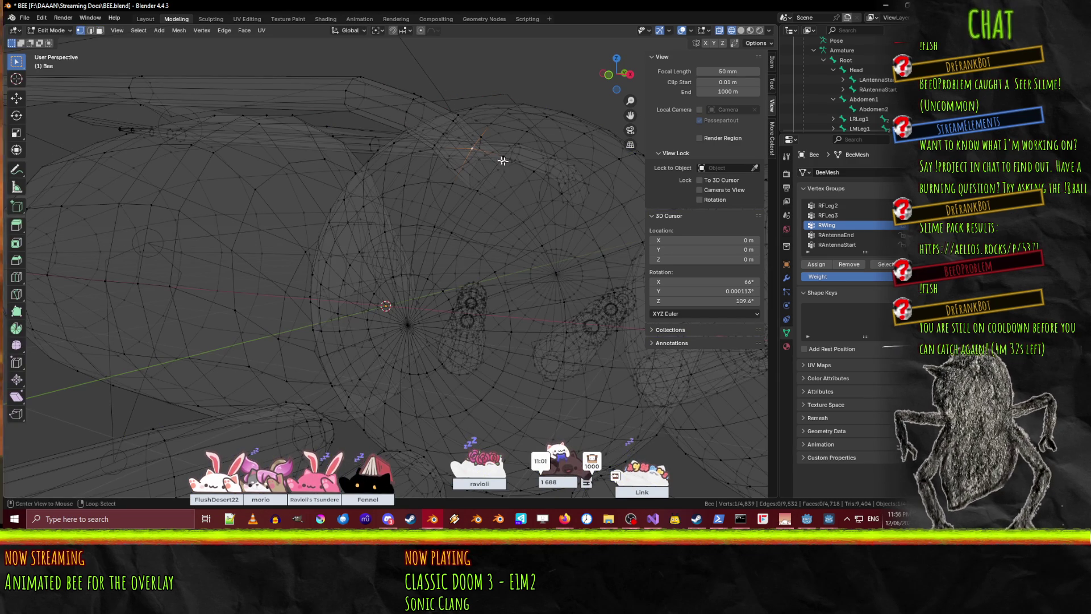
pyautogui.moveTo(490, 159); pyautogui.dragTo(490, 182, button='middle')
pyautogui.press('z')
pyautogui.click(483, 238)
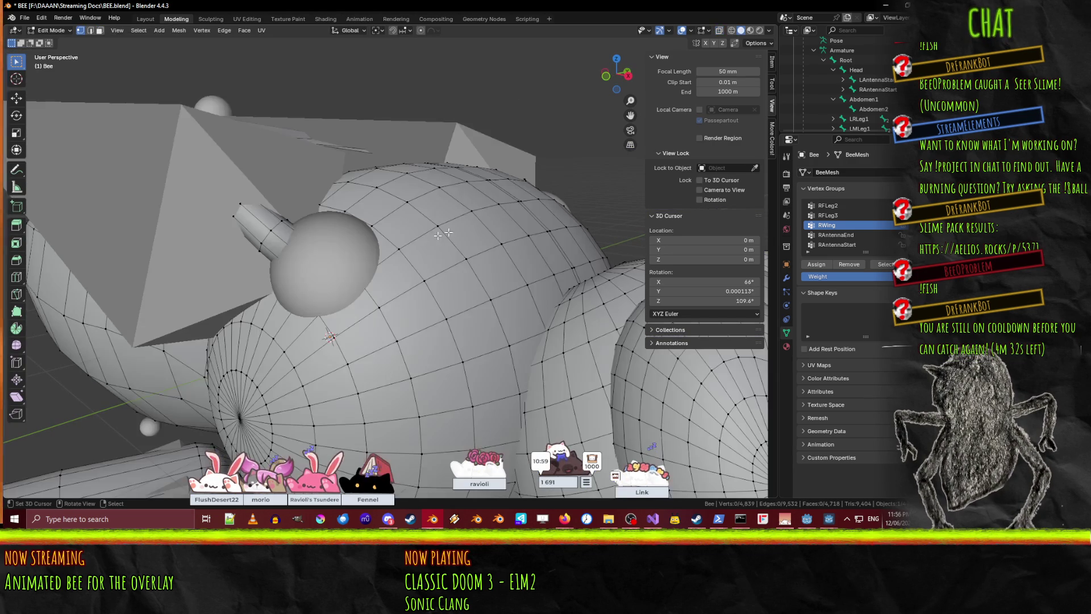
pyautogui.moveTo(304, 251); pyautogui.dragTo(431, 233, button='middle')
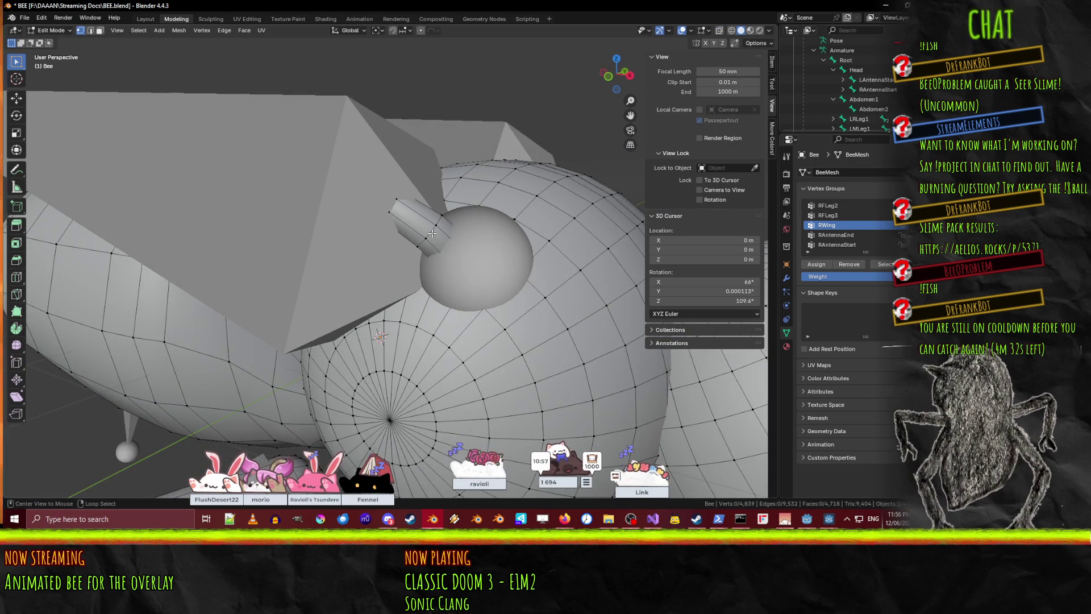
pyautogui.moveTo(517, 260)
pyautogui.mouseDown(button='middle')
pyautogui.moveTo(429, 274)
pyautogui.moveTo(511, 290)
pyautogui.mouseUp(button='middle')
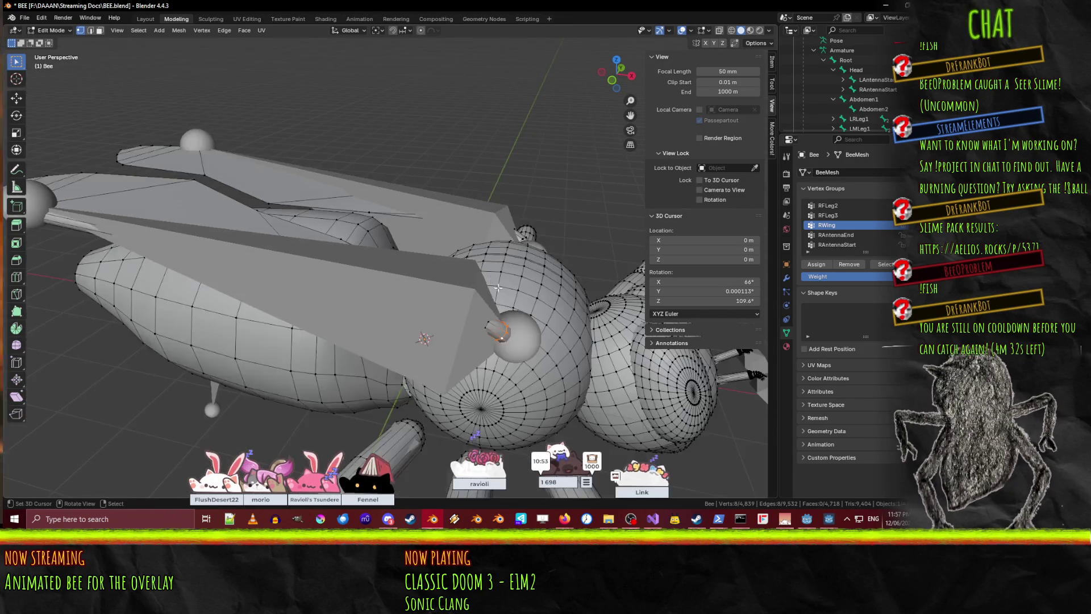
pyautogui.hotkey('ctrl', 'Tab')
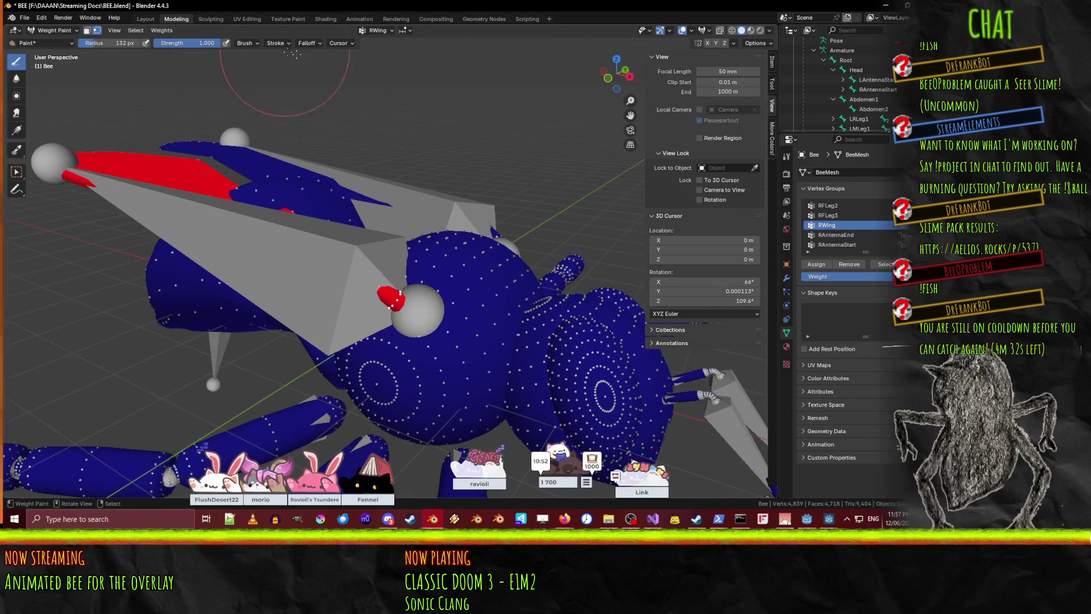
# - Change the weight brush type back to Draw
pyautogui.click(276, 43)
pyautogui.click(254, 44)
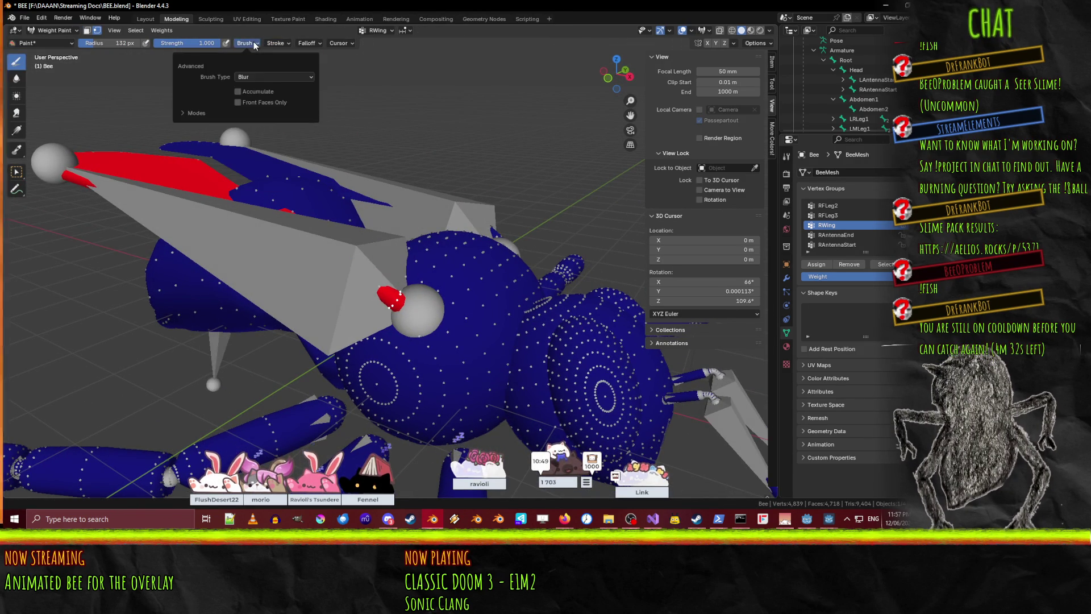
pyautogui.click(239, 43)
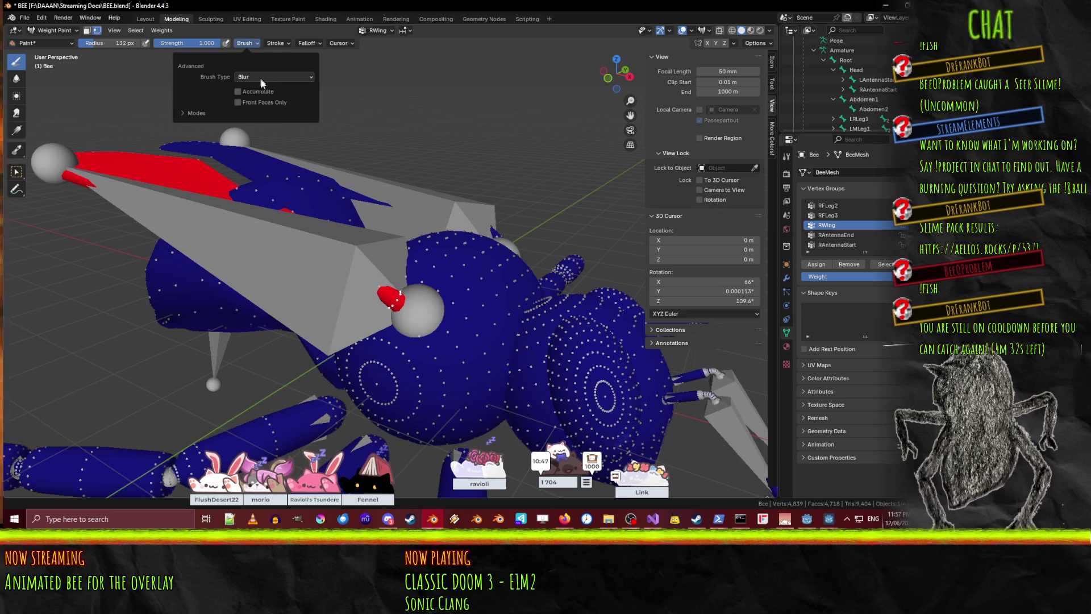
pyautogui.click(250, 87)
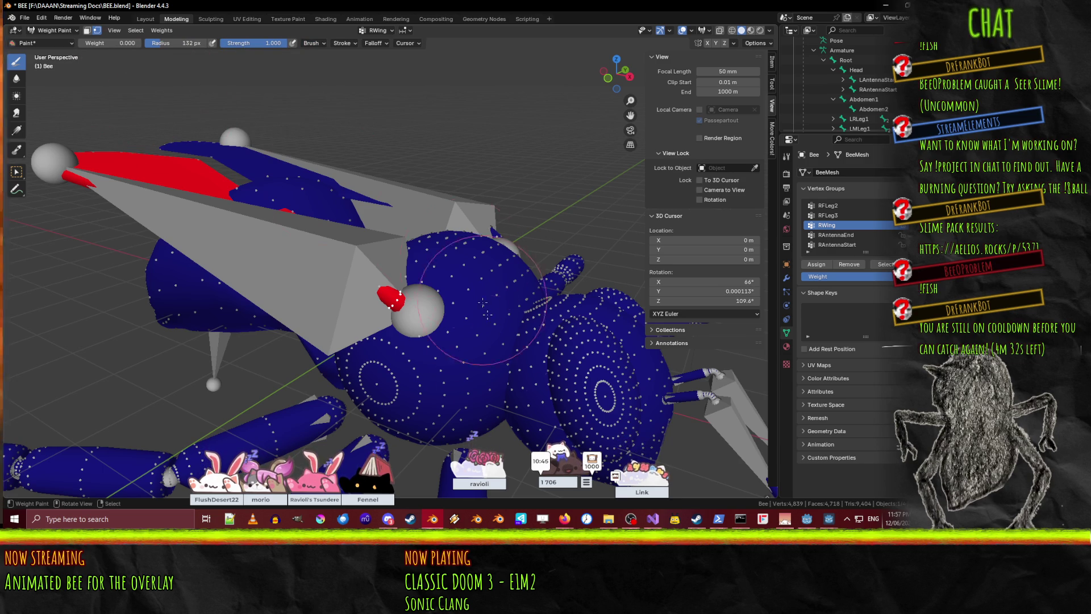
# - Undo the stray weight stroke on the right wing tip
pyautogui.moveTo(445, 302)
pyautogui.mouseDown(button='middle')
pyautogui.moveTo(504, 224)
pyautogui.moveTo(304, 255)
pyautogui.mouseUp(button='middle')
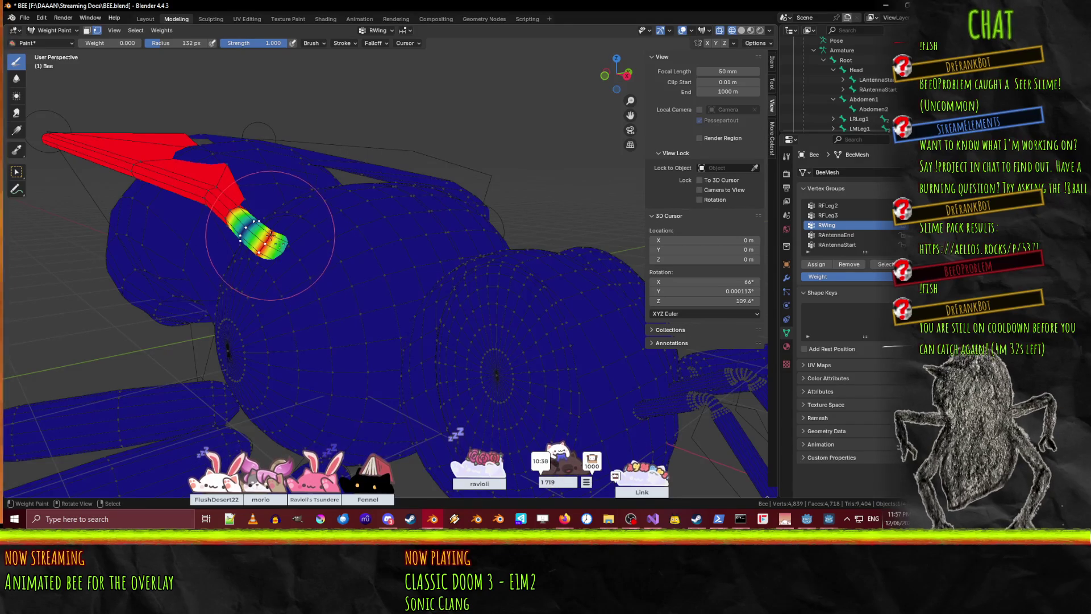
pyautogui.scroll(4, 270, 236)
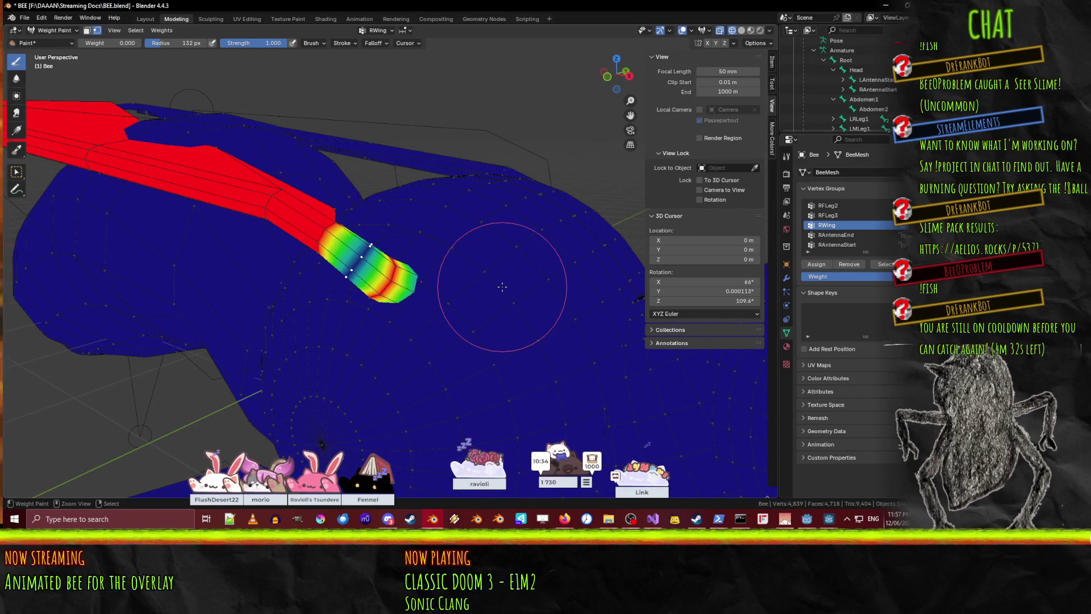
pyautogui.hotkey('ctrl', 'z')
# - Inspect the right wing's painted weights from several angles, tip to base
pyautogui.moveTo(482, 283); pyautogui.dragTo(259, 293, button='middle')
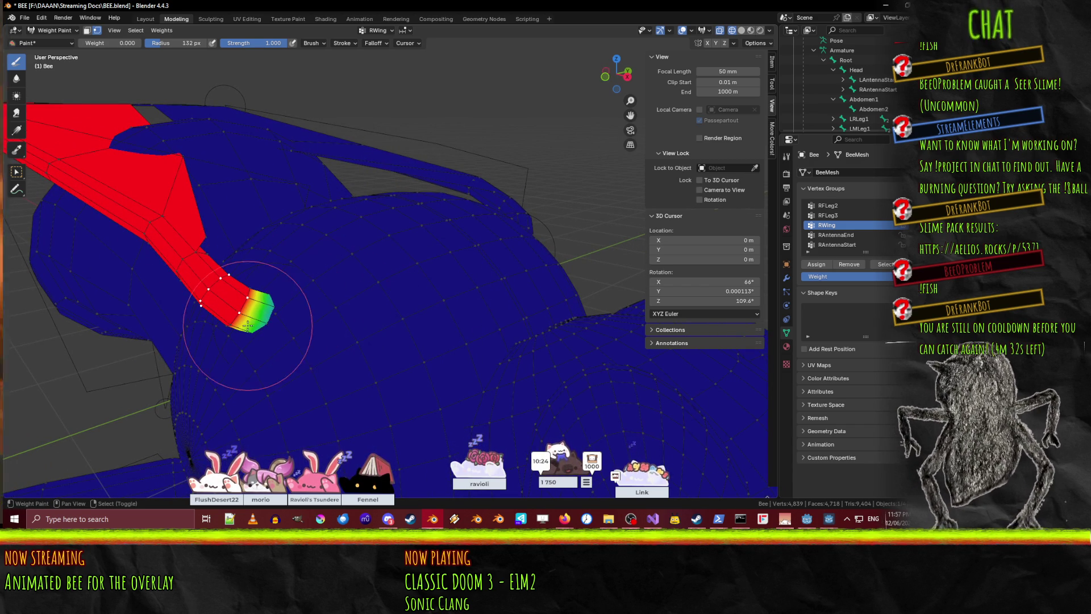
pyautogui.moveTo(234, 322)
pyautogui.mouseDown(button='middle')
pyautogui.moveTo(341, 414)
pyautogui.moveTo(284, 352)
pyautogui.moveTo(245, 284)
pyautogui.mouseUp(button='middle')
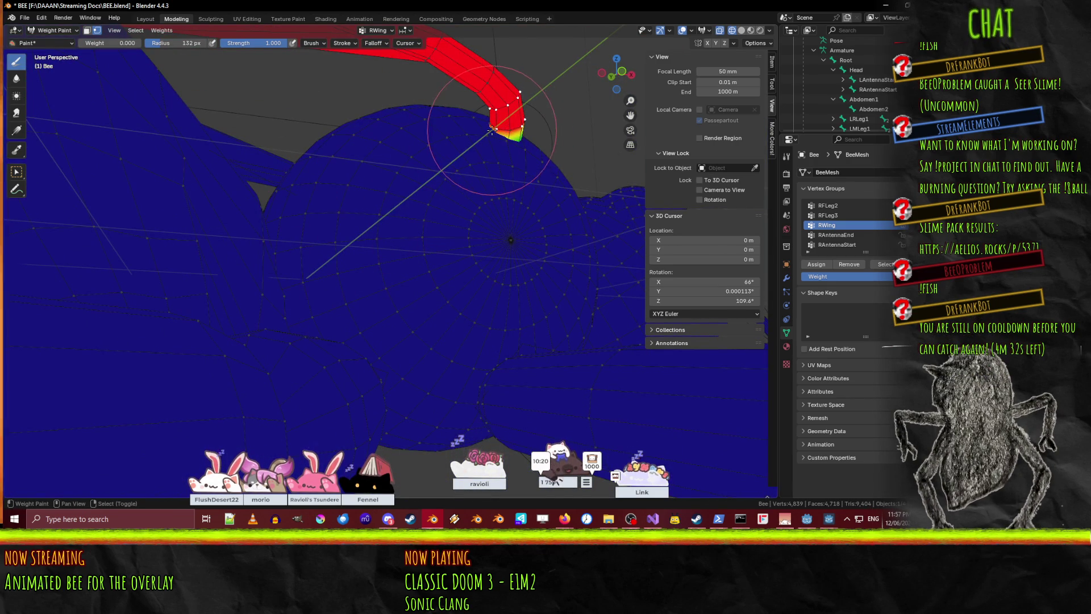
pyautogui.moveTo(491, 126); pyautogui.dragTo(430, 268, button='middle')
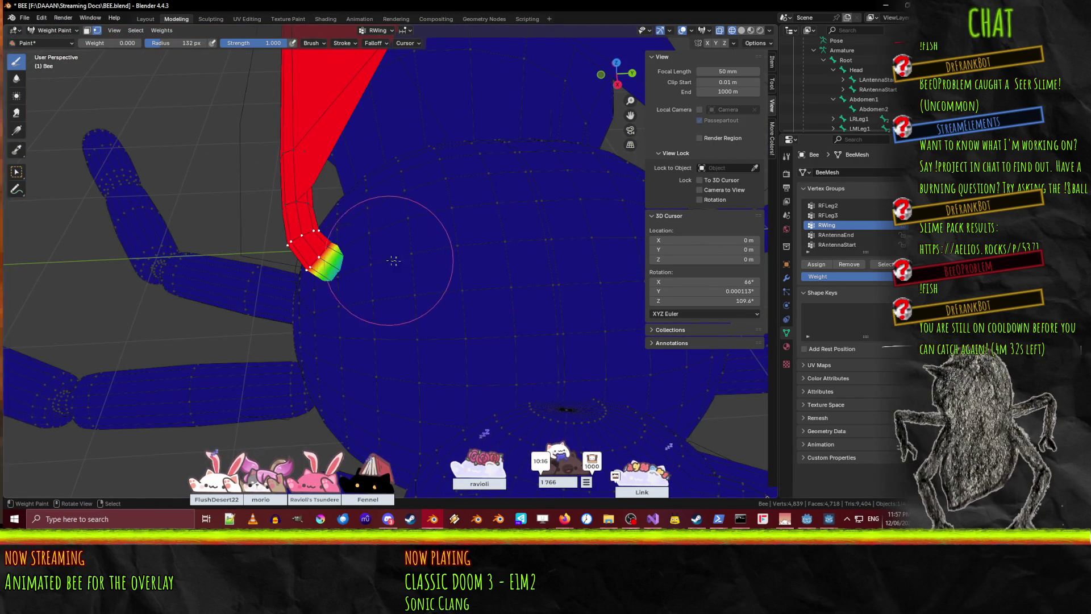
pyautogui.moveTo(344, 251)
pyautogui.mouseDown(button='middle')
pyautogui.moveTo(284, 198)
pyautogui.moveTo(329, 218)
pyautogui.mouseUp(button='middle')
pyautogui.moveTo(333, 158)
pyautogui.mouseDown(button='middle')
pyautogui.moveTo(364, 287)
pyautogui.moveTo(441, 267)
pyautogui.moveTo(414, 234)
pyautogui.moveTo(412, 282)
pyautogui.mouseUp(button='middle')
pyautogui.scroll(-5, 413, 279)
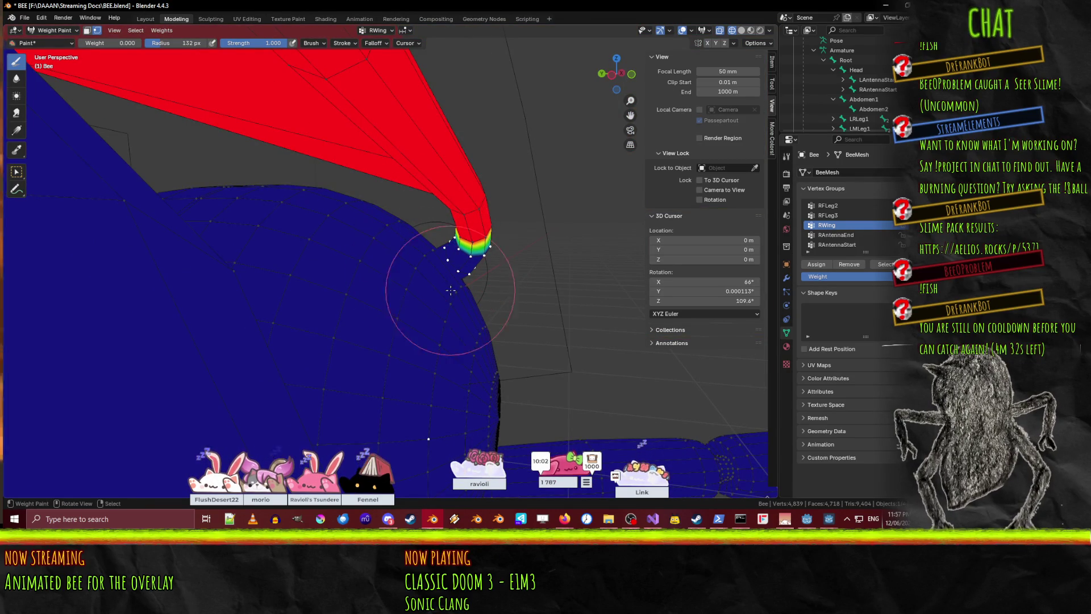
pyautogui.moveTo(511, 281); pyautogui.dragTo(340, 288, button='middle')
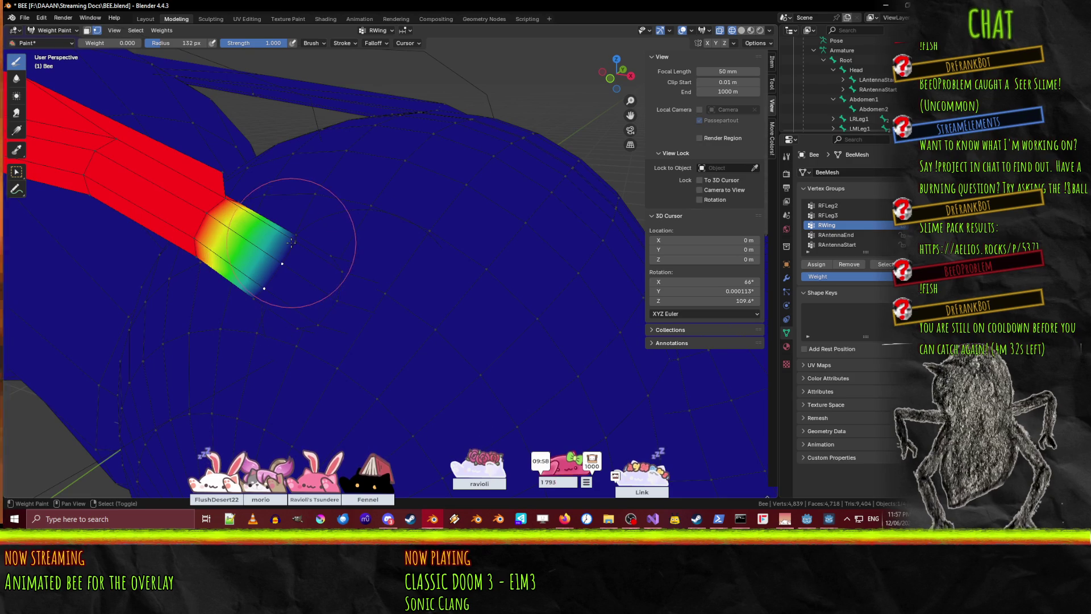
pyautogui.moveTo(297, 243); pyautogui.dragTo(483, 206, button='middle')
pyautogui.moveTo(397, 227); pyautogui.dragTo(442, 237, button='middle')
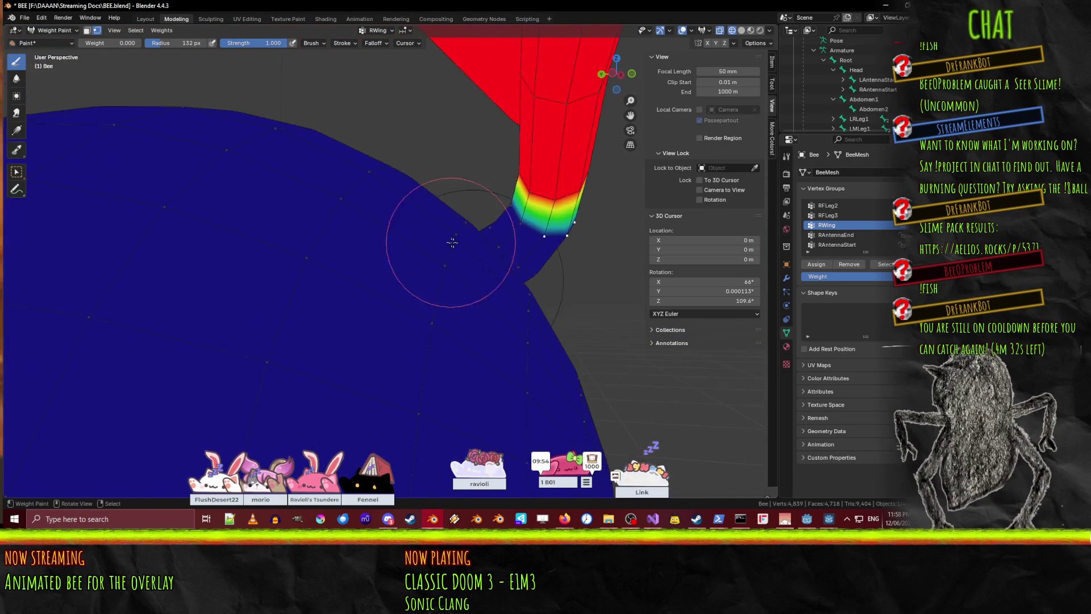
pyautogui.moveTo(514, 203); pyautogui.dragTo(365, 292, button='middle')
pyautogui.moveTo(343, 349)
pyautogui.mouseDown(button='middle')
pyautogui.moveTo(399, 266)
pyautogui.moveTo(400, 289)
pyautogui.mouseUp(button='middle')
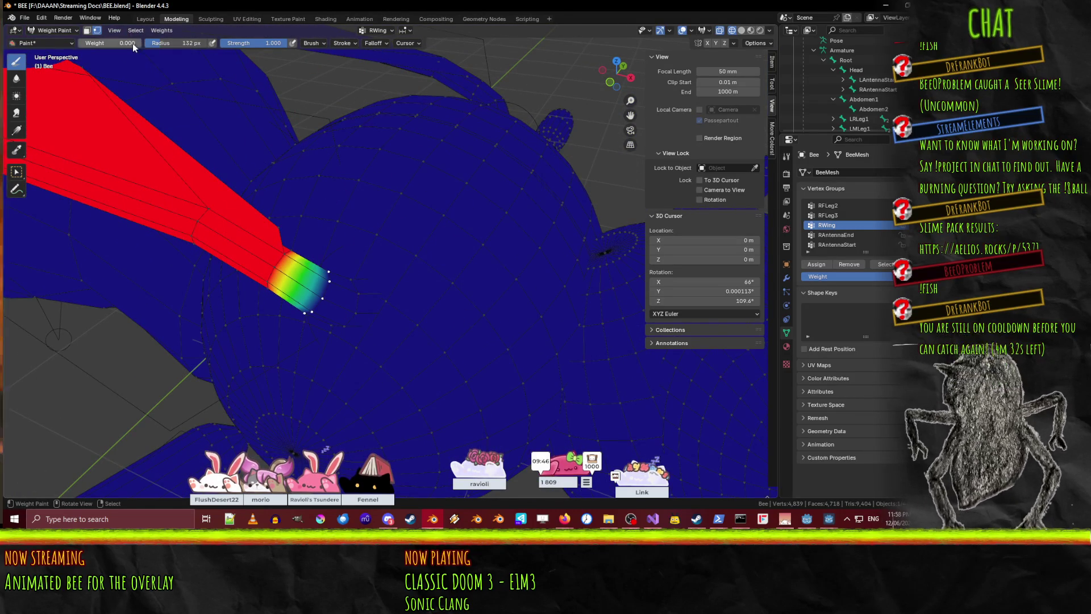
# - Set the brush weight to 0.333 (1/3) and paint it onto the right wing's base
pyautogui.press('BackSpace')
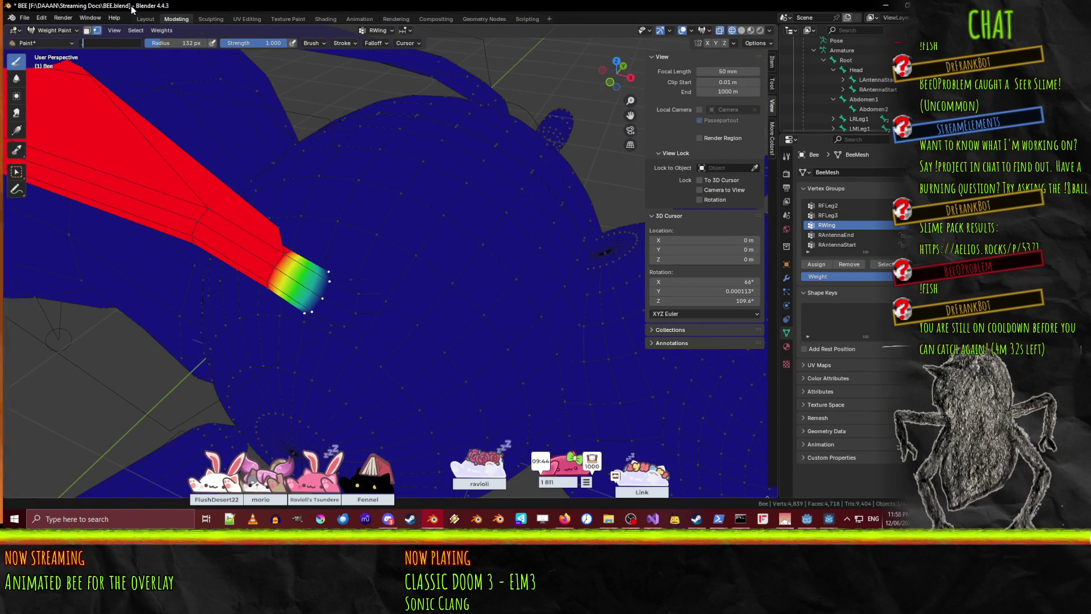
pyautogui.write('.51/3')
pyautogui.press('Return')
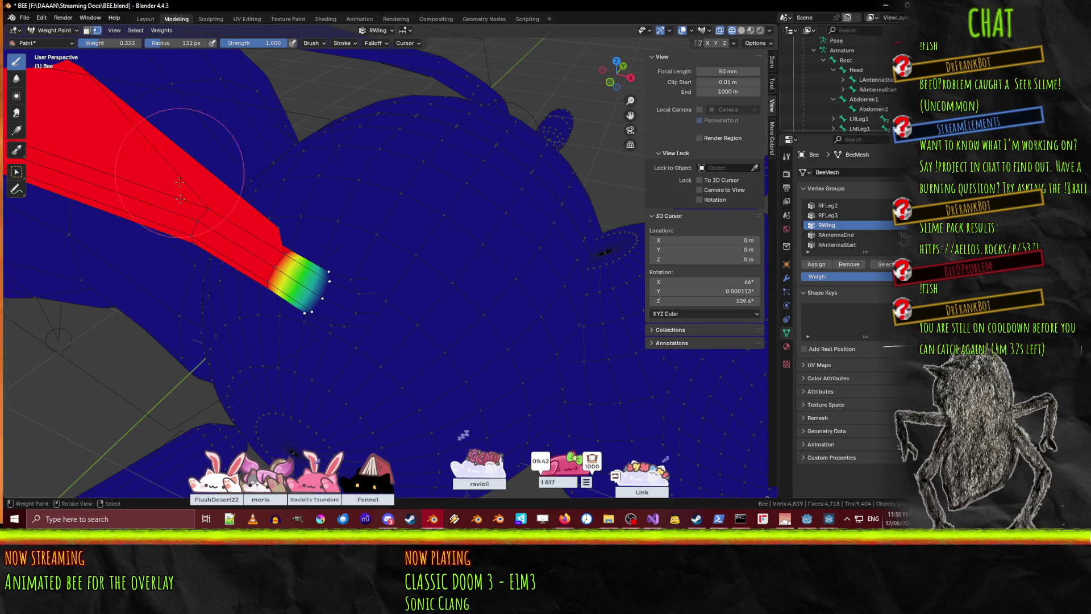
pyautogui.moveTo(249, 341); pyautogui.dragTo(312, 320)
pyautogui.moveTo(288, 307)
pyautogui.mouseDown(button='middle')
pyautogui.moveTo(425, 202)
pyautogui.moveTo(455, 227)
pyautogui.moveTo(331, 237)
pyautogui.moveTo(402, 117)
pyautogui.moveTo(428, 200)
pyautogui.moveTo(510, 251)
pyautogui.moveTo(411, 267)
pyautogui.mouseUp(button='middle')
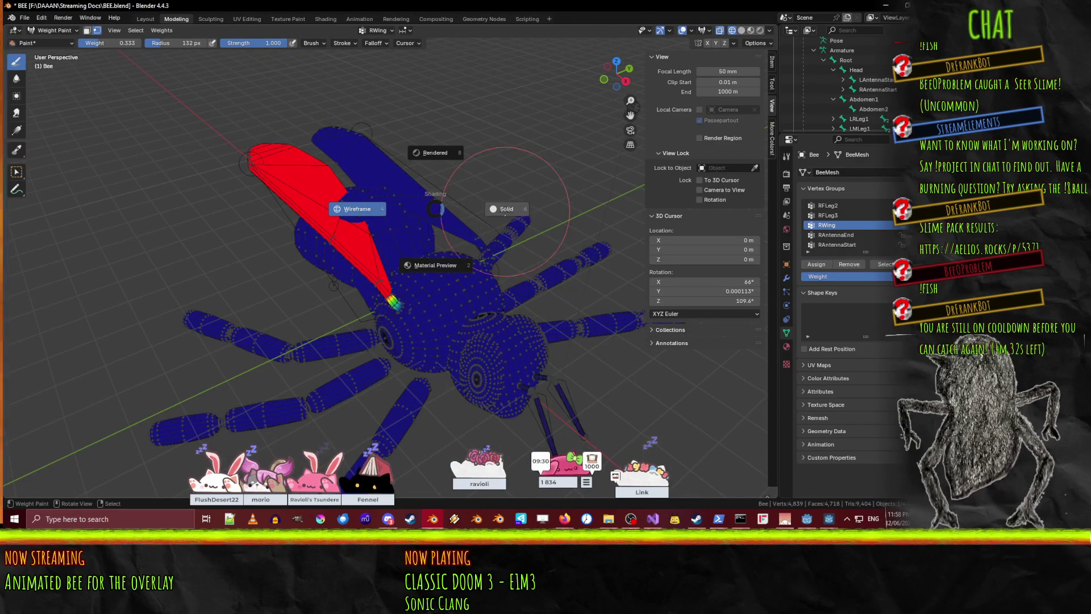
# - Switch to Solid shading and go back to Object Mode
pyautogui.click(505, 210)
pyautogui.moveTo(505, 214); pyautogui.dragTo(393, 284, button='middle')
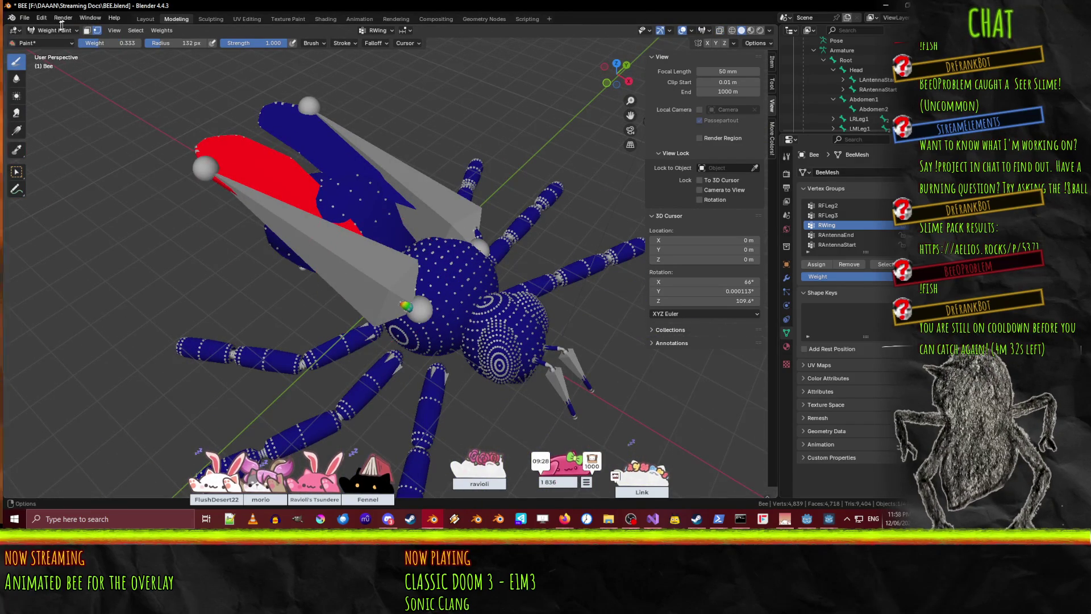
pyautogui.click(50, 41)
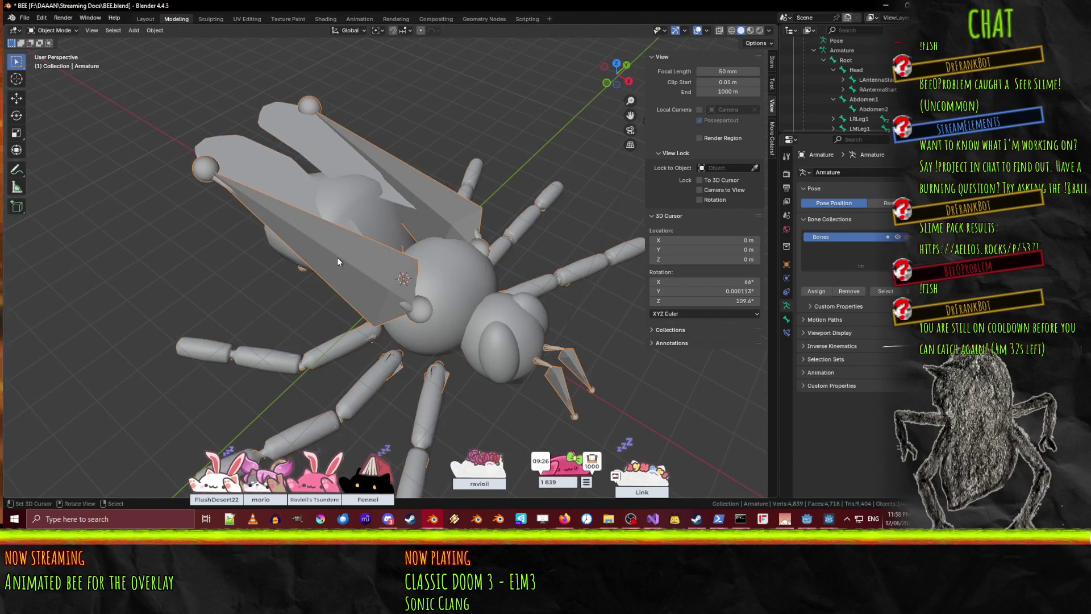
# - In Pose Mode, select the RWing bone and swing it back 30° around Z in top view
pyautogui.click(57, 63)
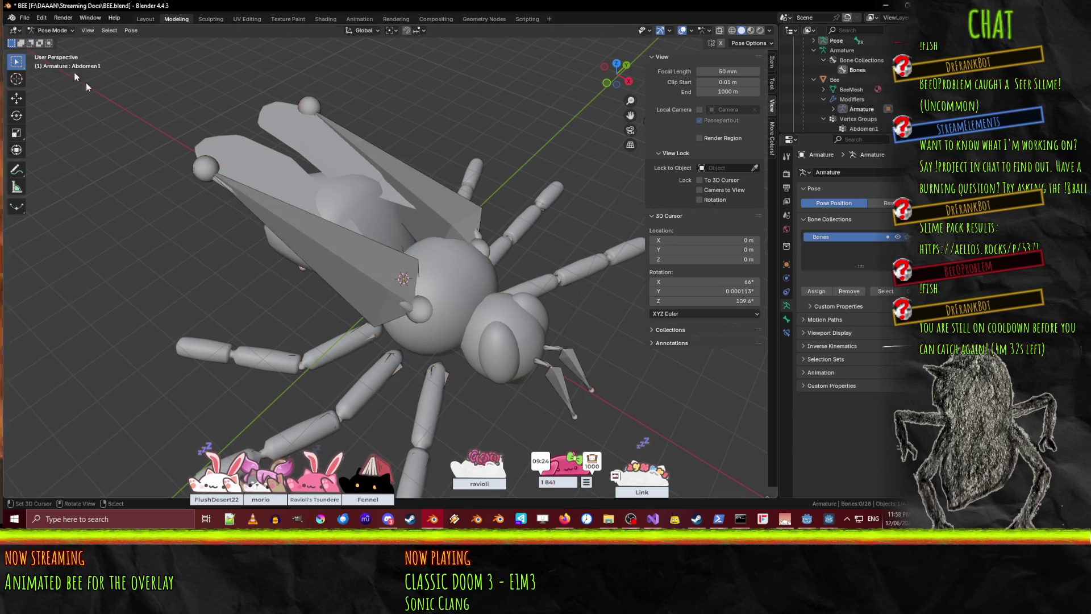
pyautogui.click(344, 297)
pyautogui.press('KP_1')
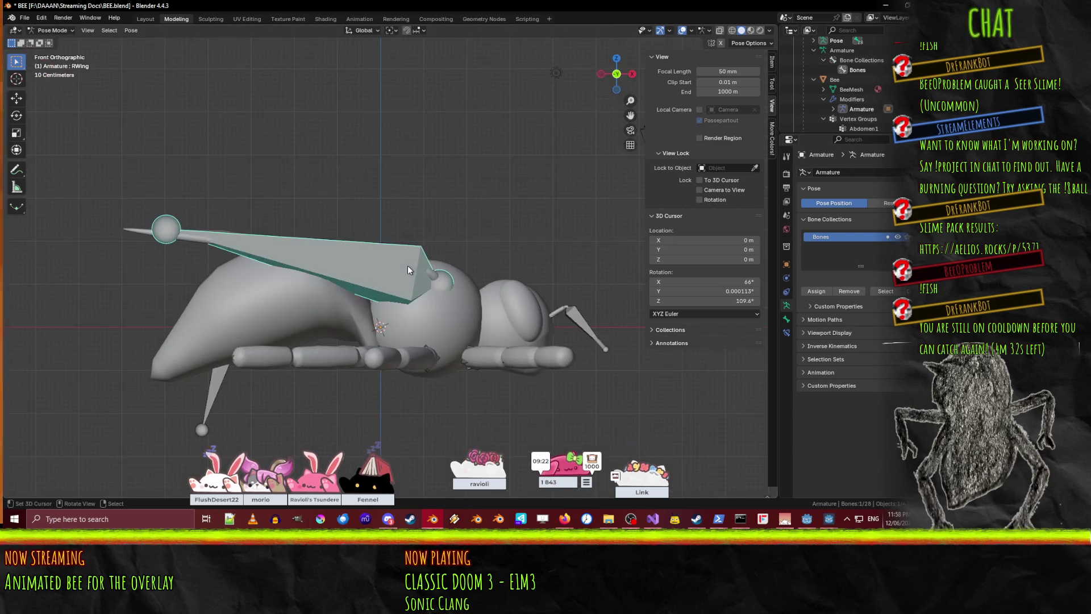
pyautogui.press('KP_7')
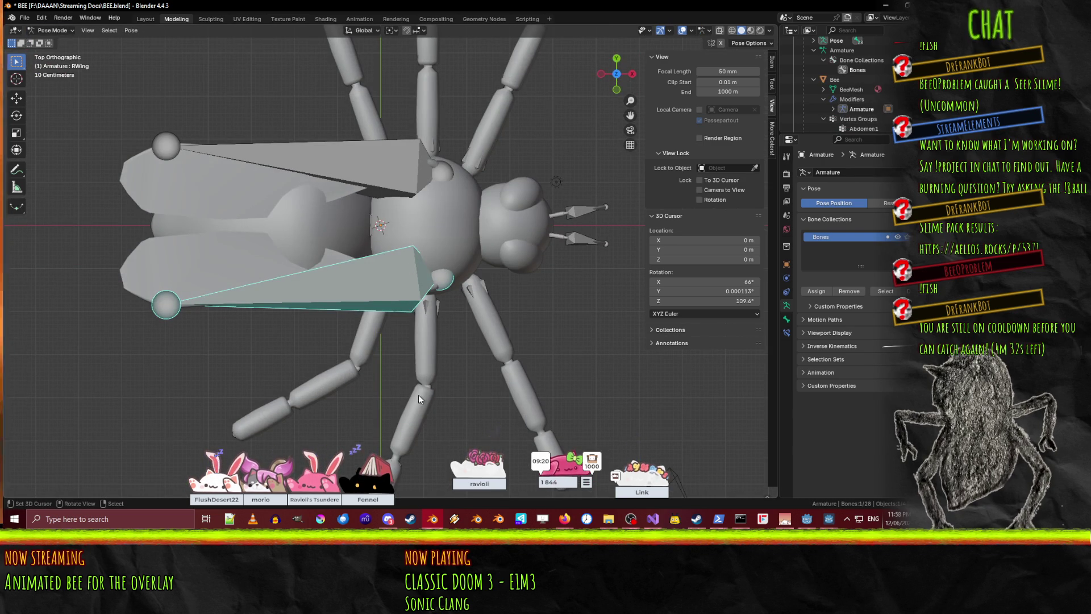
pyautogui.press('r')
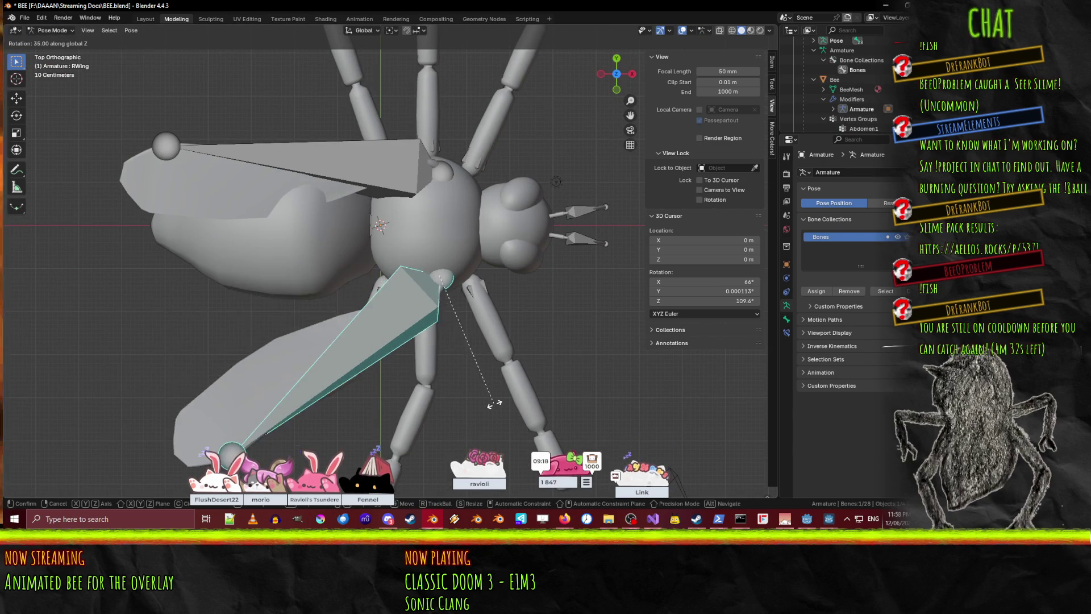
pyautogui.click(486, 400)
# - Raise the RWing bone 35° in front view
pyautogui.press('KP_1')
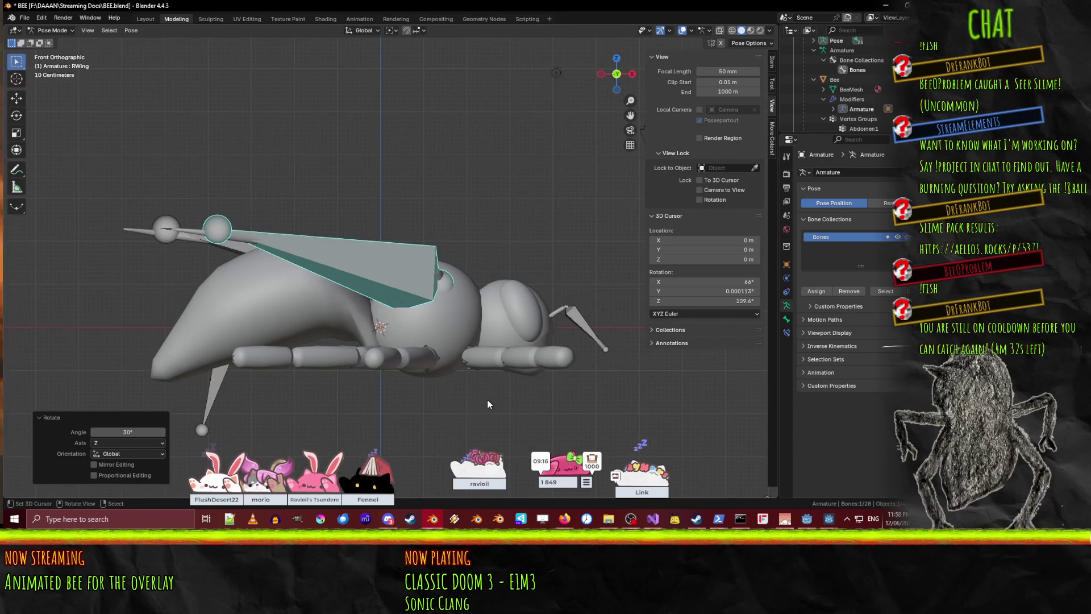
pyautogui.press('r')
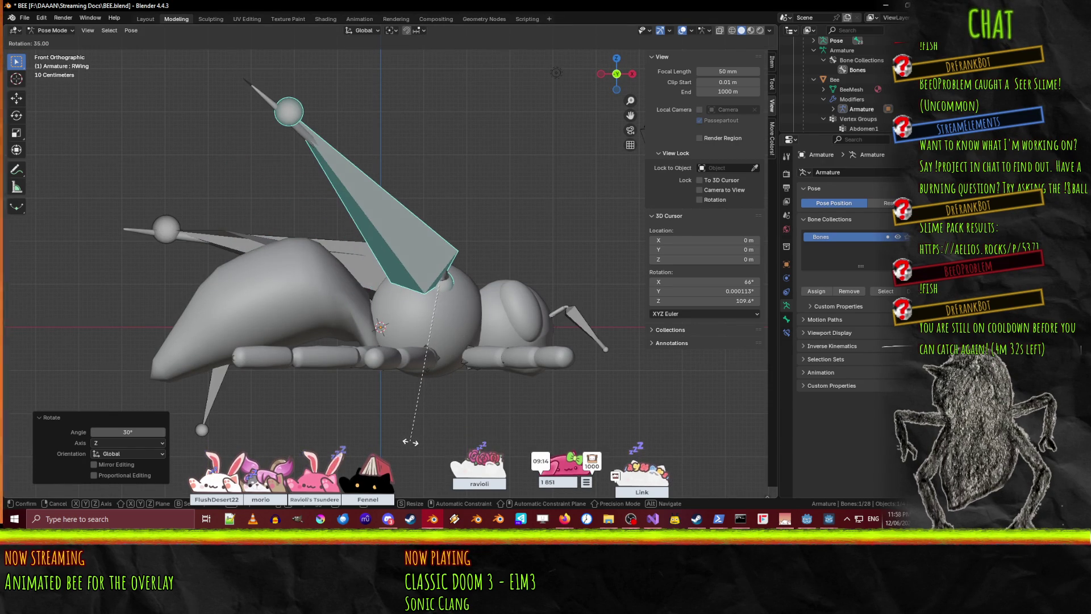
pyautogui.click(436, 437)
pyautogui.moveTo(437, 437)
pyautogui.mouseDown(button='middle')
pyautogui.moveTo(490, 332)
pyautogui.moveTo(414, 326)
pyautogui.moveTo(483, 343)
pyautogui.mouseUp(button='middle')
# - Toggle the armature into Edit Mode and back to Pose Mode, then return to Object Mode
pyautogui.press('Tab')
pyautogui.scroll(8, 415, 330)
pyautogui.press('Tab')
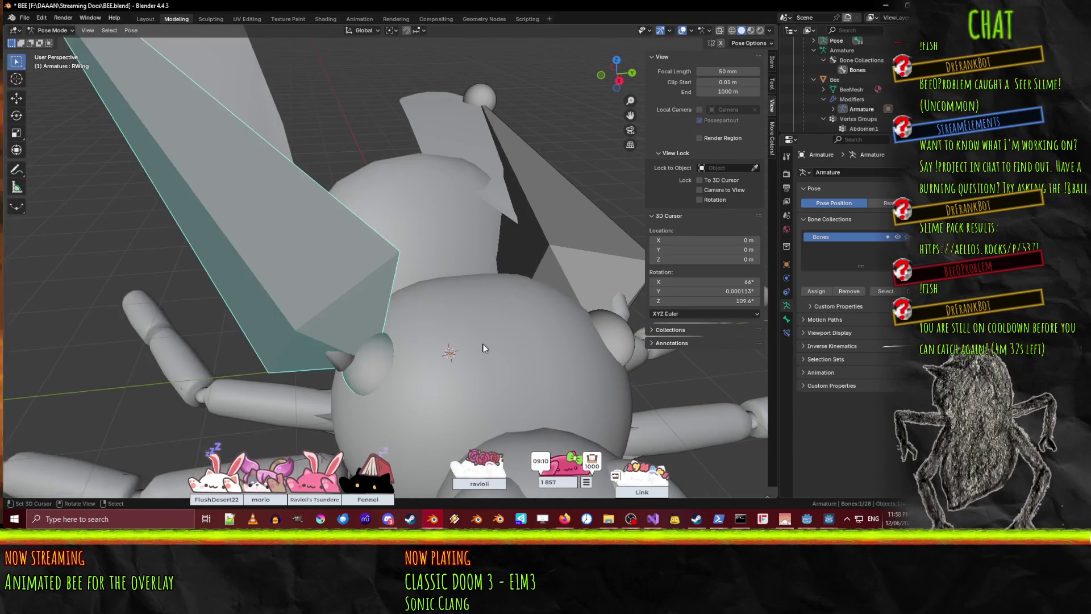
pyautogui.scroll(-5, 483, 344)
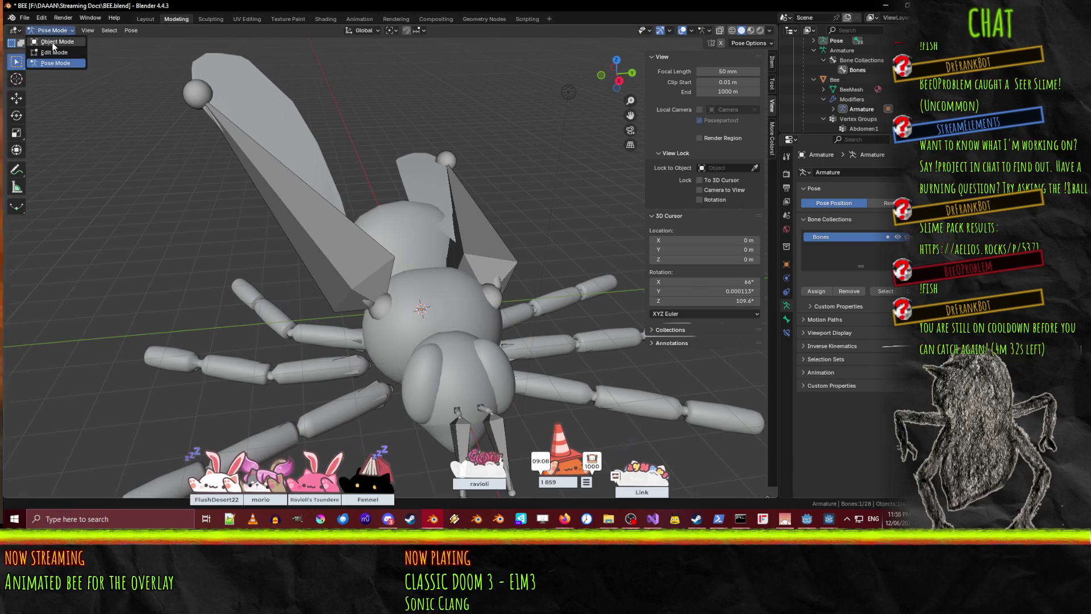
pyautogui.click(53, 43)
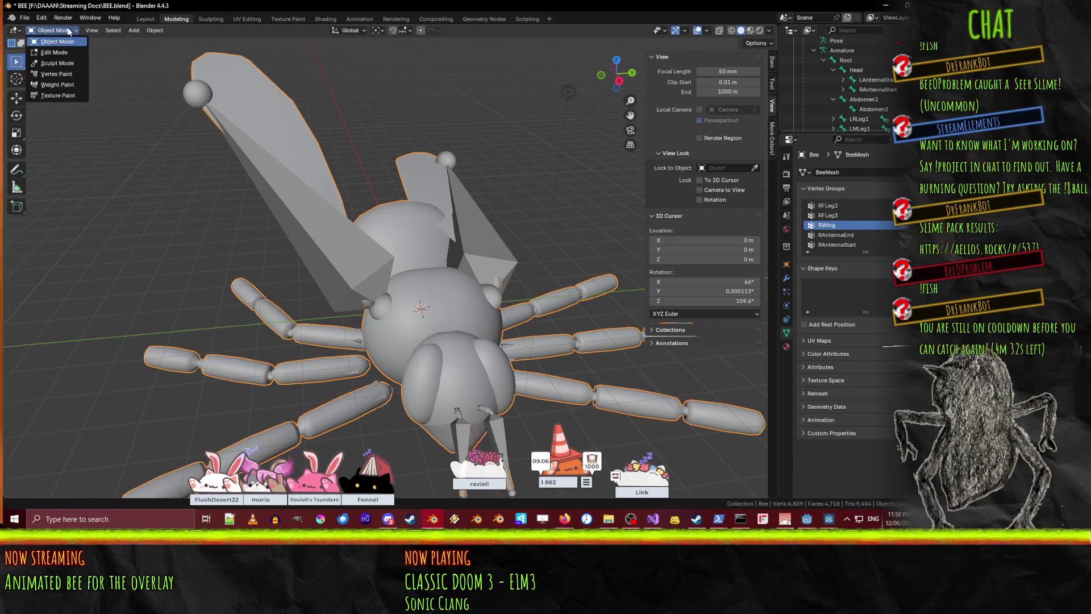
# - Put the bee mesh into Weight Paint and look over the posed wing, briefly entering Edit Mode
pyautogui.click(60, 85)
pyautogui.moveTo(432, 244)
pyautogui.mouseDown(button='middle')
pyautogui.moveTo(529, 250)
pyautogui.moveTo(305, 226)
pyautogui.moveTo(232, 190)
pyautogui.moveTo(523, 186)
pyautogui.moveTo(525, 171)
pyautogui.moveTo(596, 198)
pyautogui.moveTo(643, 187)
pyautogui.mouseUp(button='middle')
pyautogui.scroll(3, 489, 211)
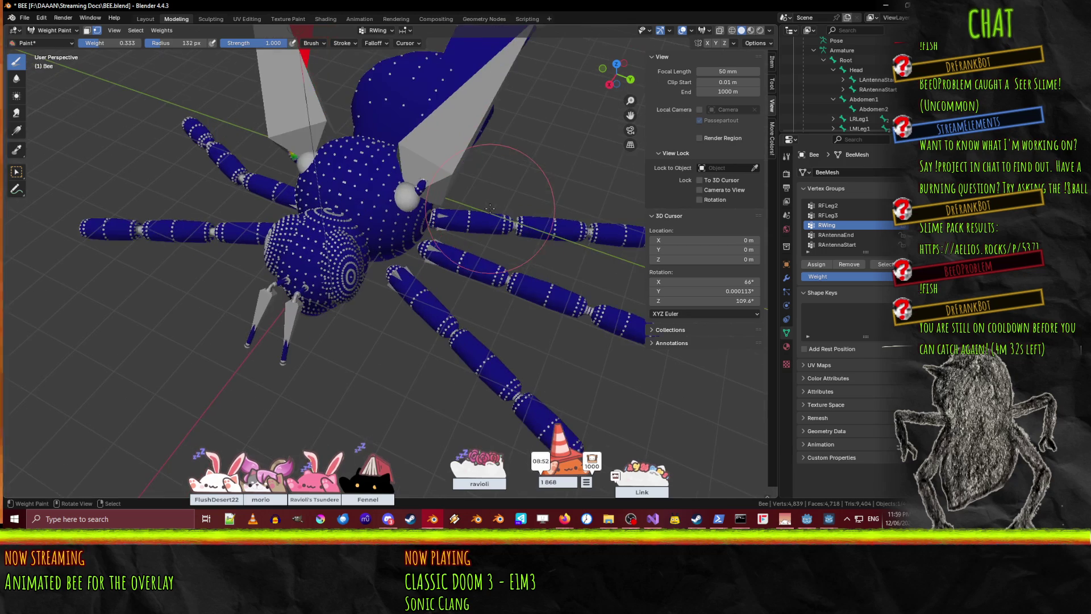
pyautogui.moveTo(554, 481); pyautogui.dragTo(326, 307, button='middle')
pyautogui.press('Tab')
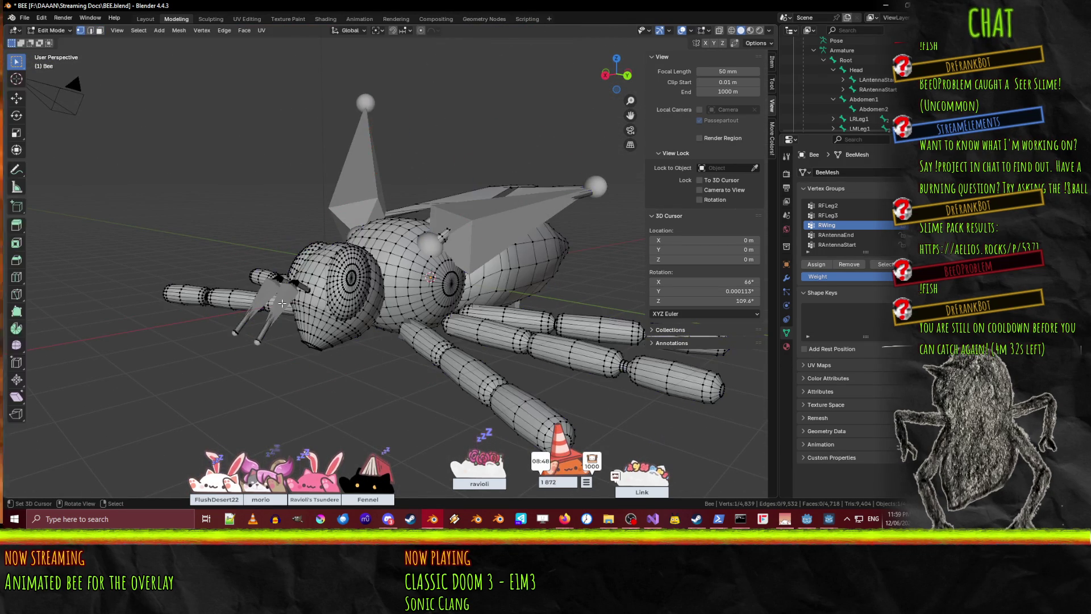
pyautogui.scroll(3, 410, 342)
pyautogui.press('Tab')
pyautogui.moveTo(411, 342)
pyautogui.mouseDown(button='middle')
pyautogui.moveTo(271, 330)
pyautogui.moveTo(421, 222)
pyautogui.mouseUp(button='middle')
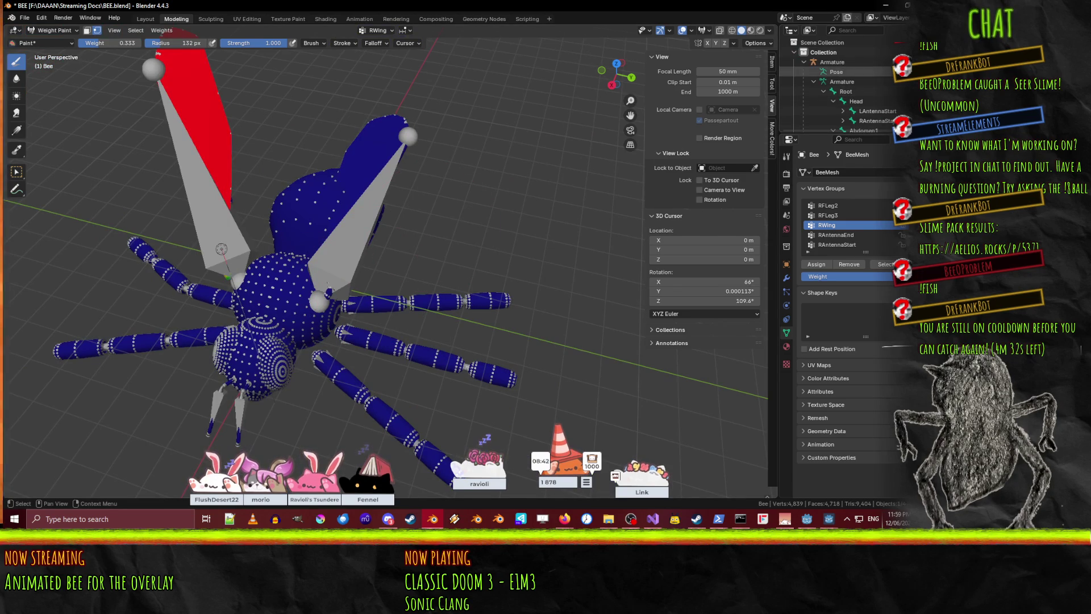
# - Hide the Armature in the outliner and zoom in on the raised wing's base
pyautogui.click(901, 62)
pyautogui.scroll(3, 364, 228)
pyautogui.moveTo(364, 228)
pyautogui.mouseDown(button='middle')
pyautogui.moveTo(392, 213)
pyautogui.moveTo(378, 207)
pyautogui.moveTo(489, 273)
pyautogui.moveTo(326, 272)
pyautogui.mouseUp(button='middle')
pyautogui.scroll(8, 378, 208)
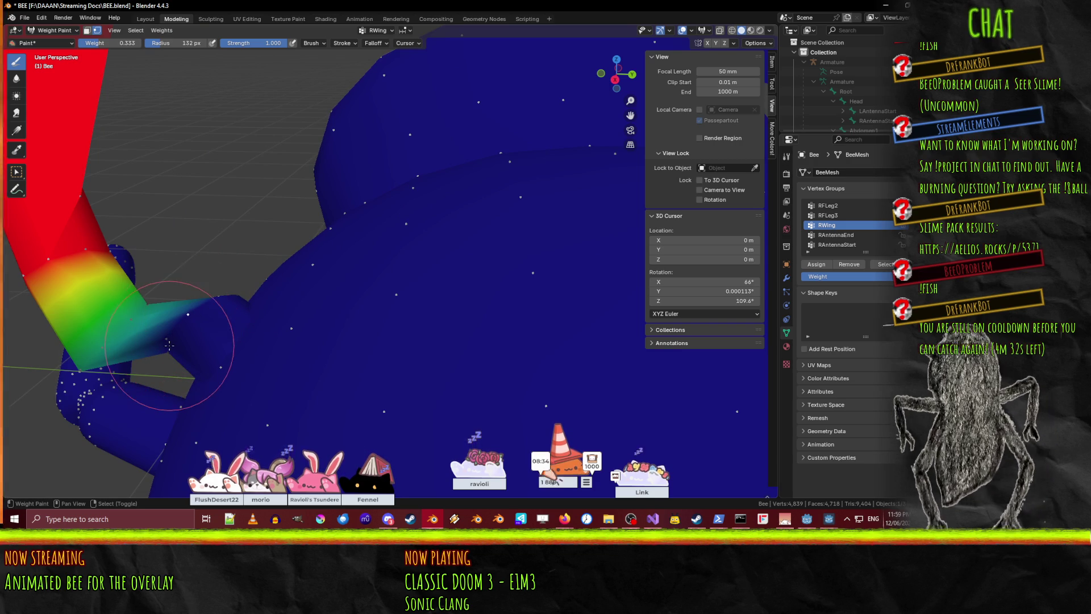
pyautogui.moveTo(210, 297); pyautogui.dragTo(305, 215, button='middle')
pyautogui.moveTo(283, 307)
pyautogui.mouseDown(button='middle')
pyautogui.moveTo(314, 288)
pyautogui.moveTo(435, 264)
pyautogui.moveTo(472, 350)
pyautogui.moveTo(550, 437)
pyautogui.mouseUp(button='middle')
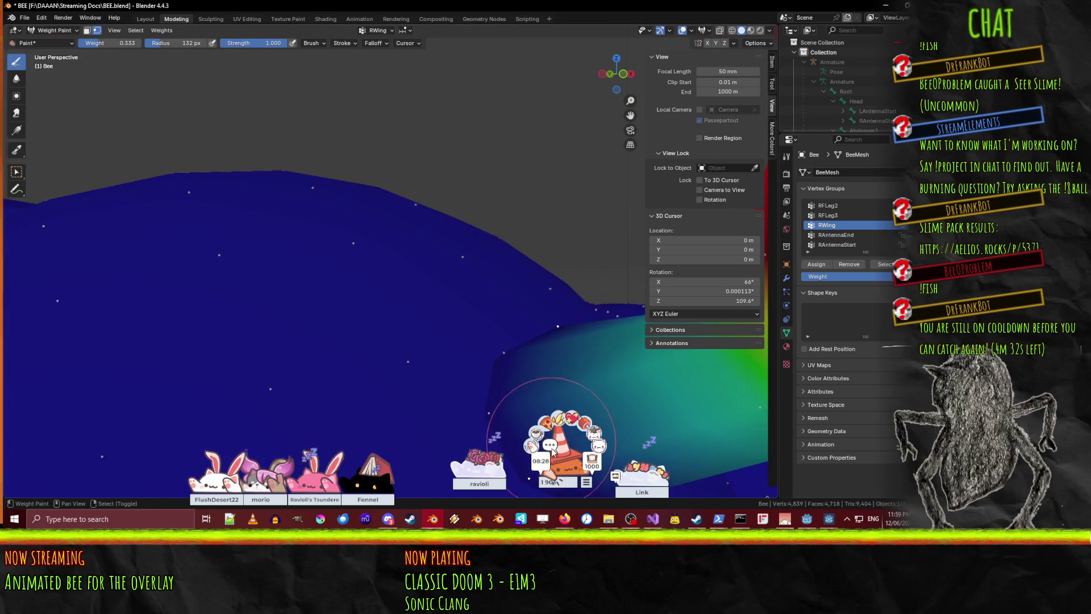
pyautogui.moveTo(503, 355)
pyautogui.mouseDown(button='middle')
pyautogui.moveTo(305, 329)
pyautogui.moveTo(233, 201)
pyautogui.mouseUp(button='middle')
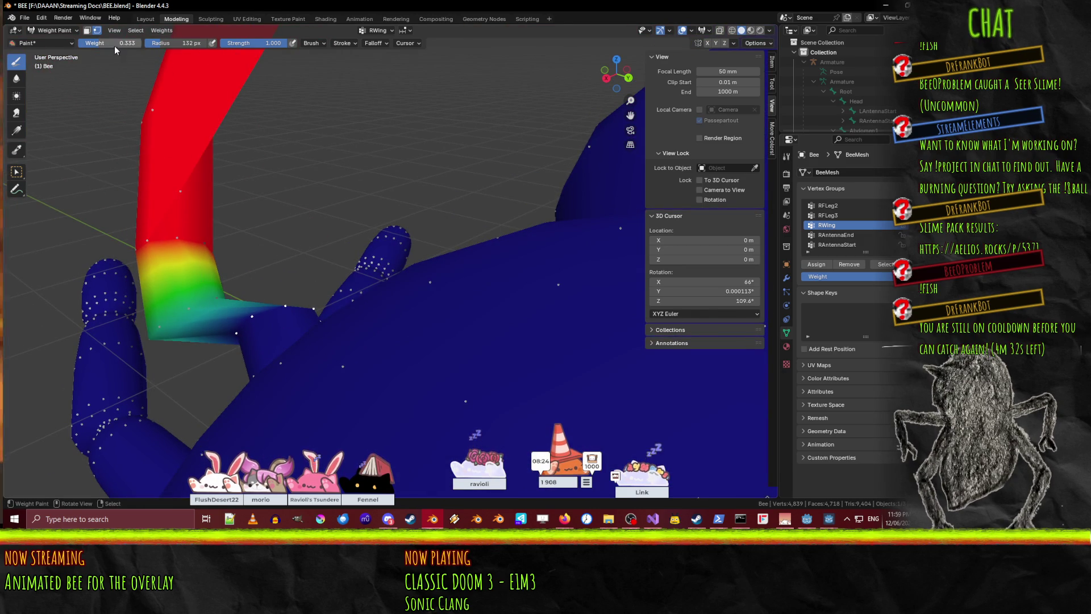
# - Set the brush weight to 0.1 and feather the raised right wing's base into the body
pyautogui.write('0.1')
pyautogui.press('Return')
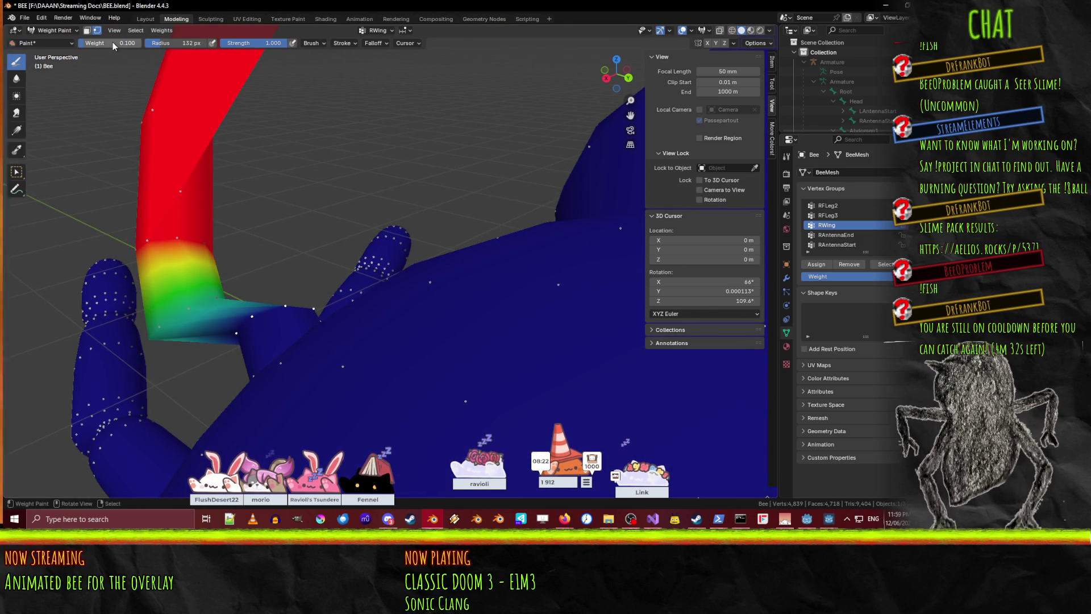
pyautogui.moveTo(401, 333)
pyautogui.mouseDown(button='middle')
pyautogui.moveTo(396, 277)
pyautogui.moveTo(268, 231)
pyautogui.moveTo(473, 291)
pyautogui.mouseUp(button='middle')
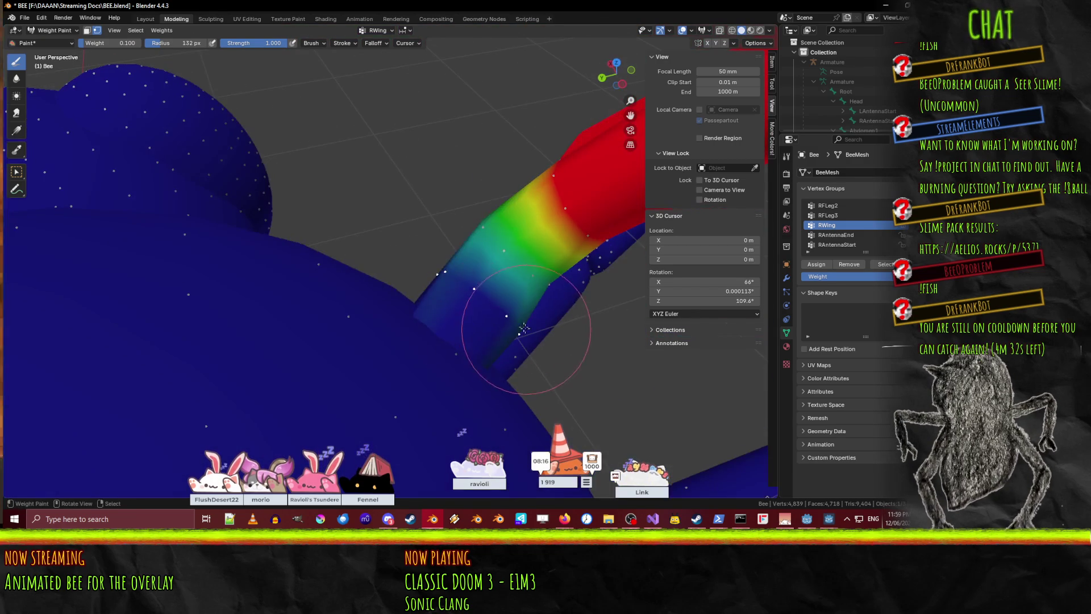
pyautogui.moveTo(421, 264)
pyautogui.mouseDown(button='middle')
pyautogui.moveTo(366, 228)
pyautogui.moveTo(499, 226)
pyautogui.moveTo(402, 229)
pyautogui.moveTo(449, 250)
pyautogui.moveTo(489, 245)
pyautogui.mouseUp(button='middle')
pyautogui.scroll(-5, 364, 233)
pyautogui.scroll(5, 402, 229)
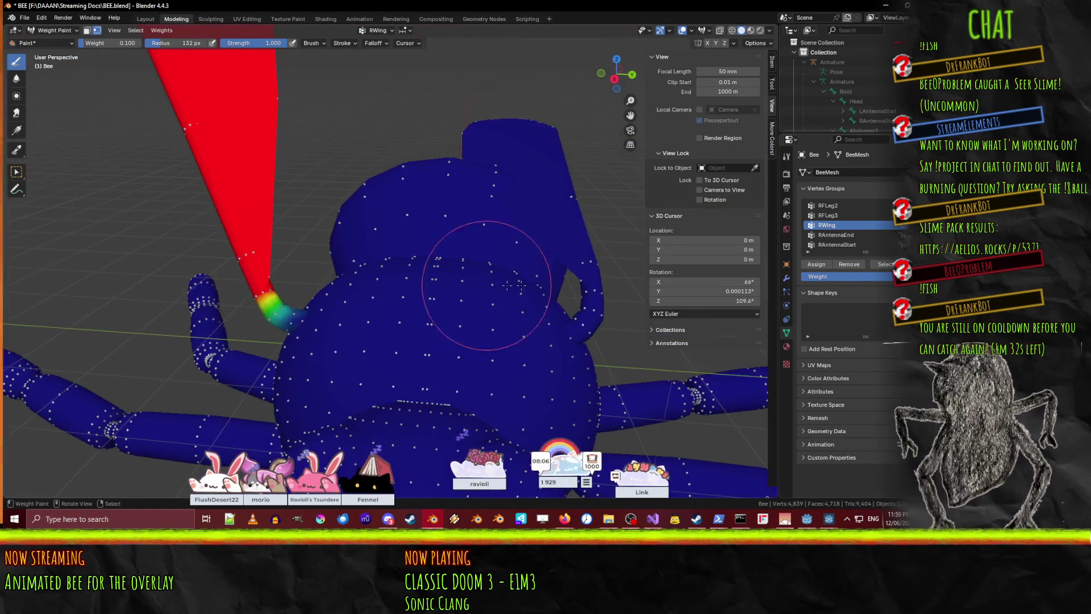
pyautogui.scroll(2, 864, 228)
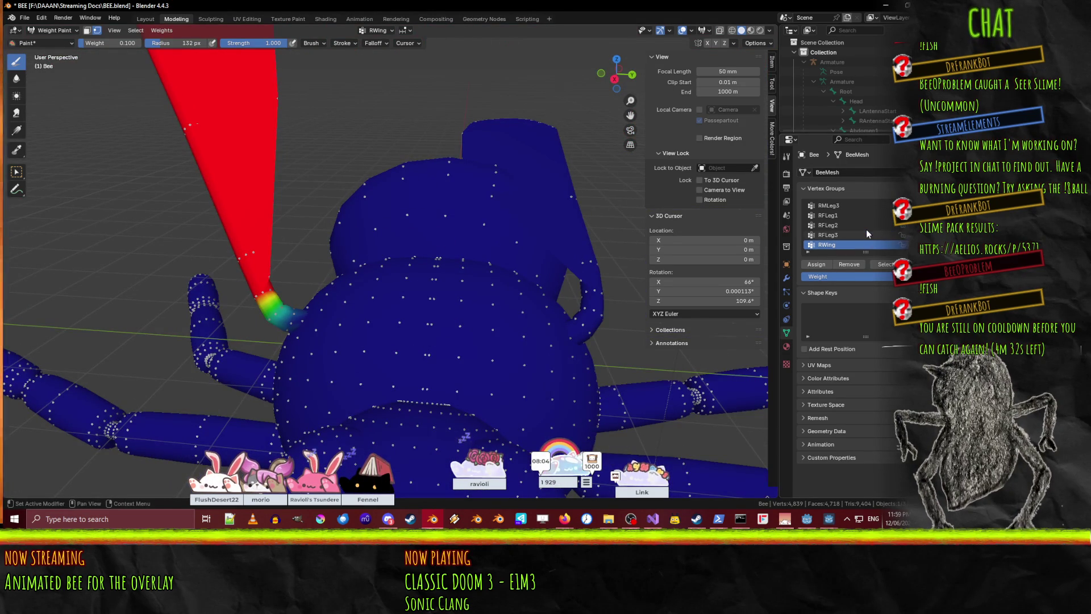
# - Make LWing the active vertex group and frame the left wing's base
pyautogui.scroll(8, 862, 231)
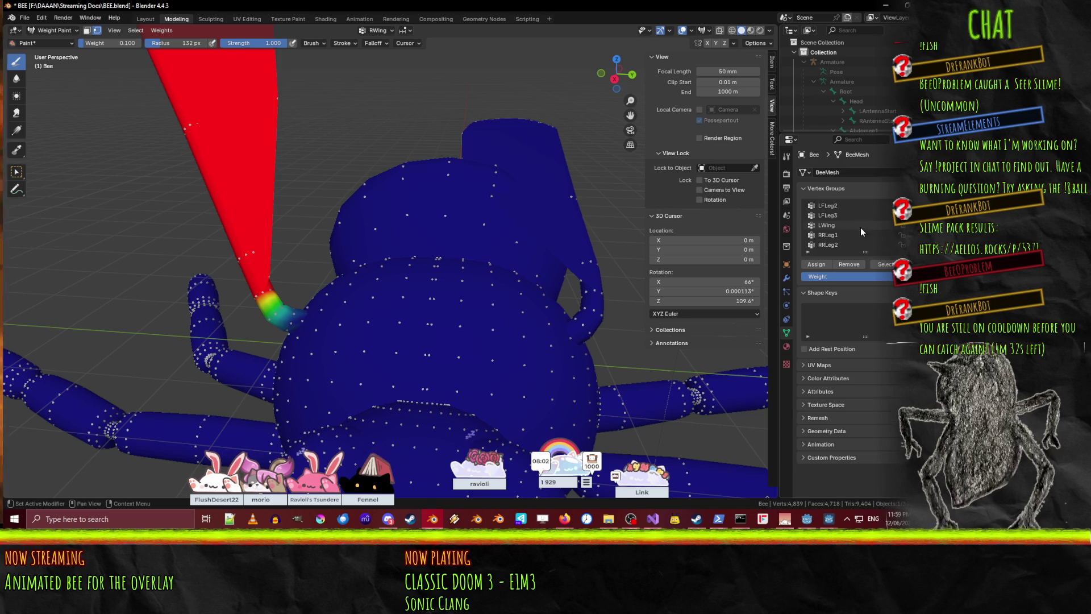
pyautogui.click(827, 226)
pyautogui.moveTo(569, 341)
pyautogui.mouseDown(button='middle')
pyautogui.moveTo(500, 390)
pyautogui.moveTo(549, 275)
pyautogui.mouseUp(button='middle')
pyautogui.scroll(3, 549, 275)
pyautogui.moveTo(512, 207); pyautogui.dragTo(531, 292, button='middle')
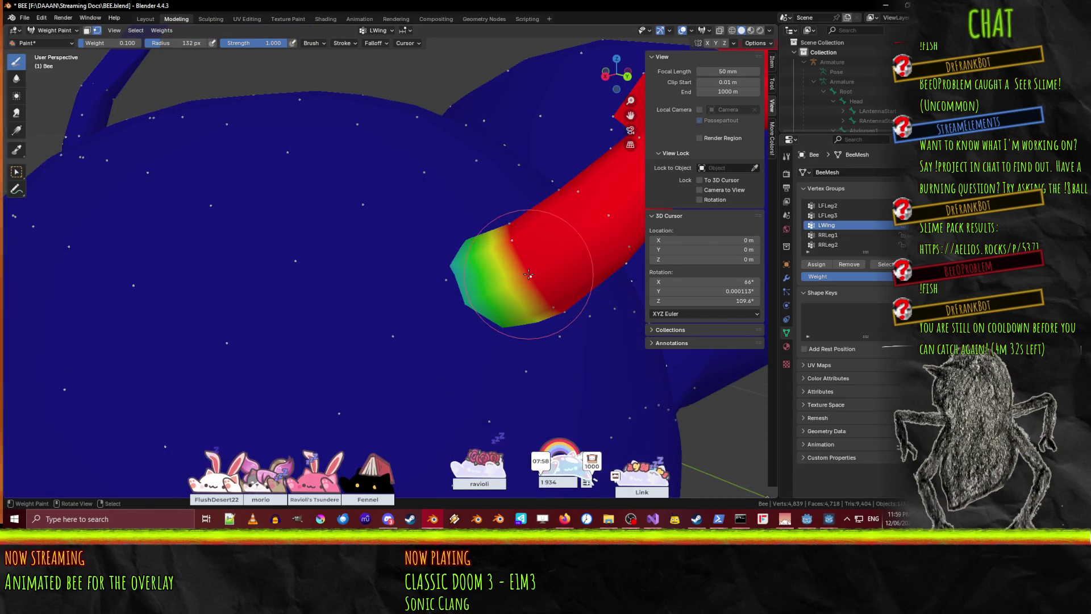
pyautogui.moveTo(548, 256)
pyautogui.mouseDown(button='middle')
pyautogui.moveTo(453, 271)
pyautogui.moveTo(565, 194)
pyautogui.moveTo(319, 210)
pyautogui.mouseUp(button='middle')
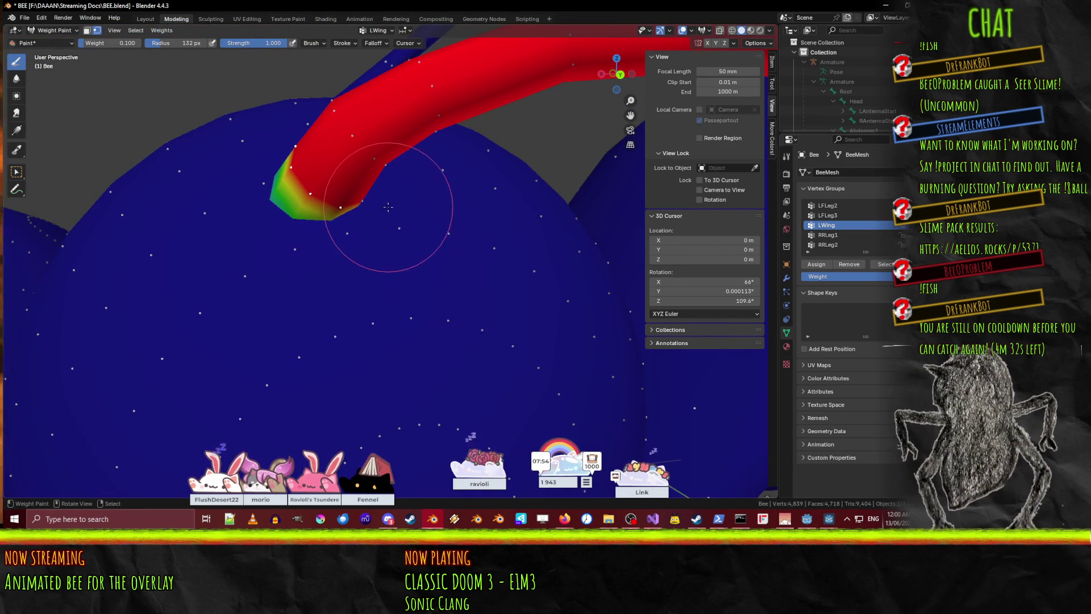
pyautogui.moveTo(402, 233)
pyautogui.mouseDown(button='middle')
pyautogui.moveTo(432, 267)
pyautogui.moveTo(409, 341)
pyautogui.moveTo(370, 398)
pyautogui.mouseUp(button='middle')
# - Switch to see-through Wireframe shading and orbit in on the left wing joint
pyautogui.press('z')
pyautogui.click(352, 261)
pyautogui.moveTo(351, 261)
pyautogui.mouseDown(button='middle')
pyautogui.moveTo(316, 426)
pyautogui.moveTo(463, 451)
pyautogui.moveTo(432, 398)
pyautogui.moveTo(436, 352)
pyautogui.moveTo(412, 287)
pyautogui.moveTo(442, 254)
pyautogui.moveTo(352, 216)
pyautogui.moveTo(275, 156)
pyautogui.mouseUp(button='middle')
pyautogui.moveTo(310, 191)
pyautogui.mouseDown(button='middle')
pyautogui.moveTo(395, 243)
pyautogui.moveTo(371, 251)
pyautogui.moveTo(382, 221)
pyautogui.moveTo(495, 222)
pyautogui.moveTo(459, 210)
pyautogui.mouseUp(button='middle')
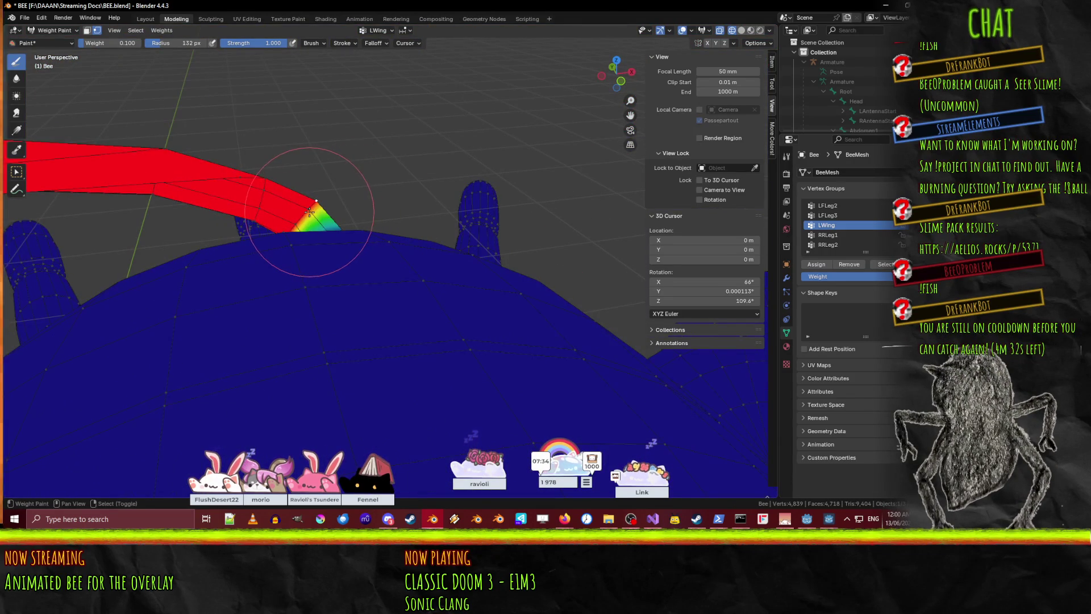
pyautogui.moveTo(298, 226); pyautogui.dragTo(313, 432, button='middle')
pyautogui.write('.33')
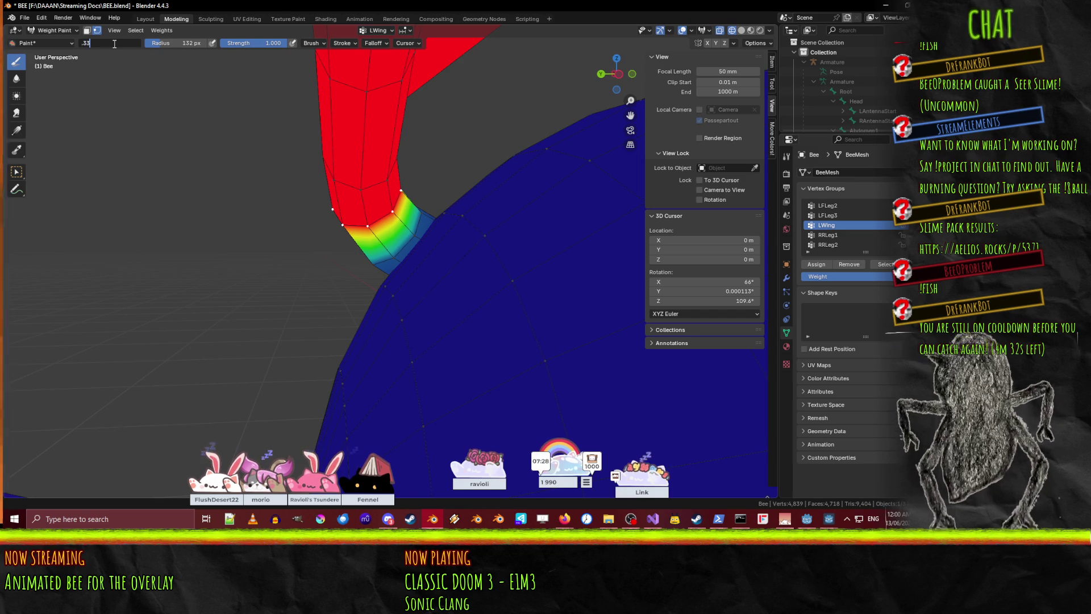
# - Set the brush weight to 0.333 and zoom out to view the whole bee
pyautogui.write('0.333')
pyautogui.press('Return')
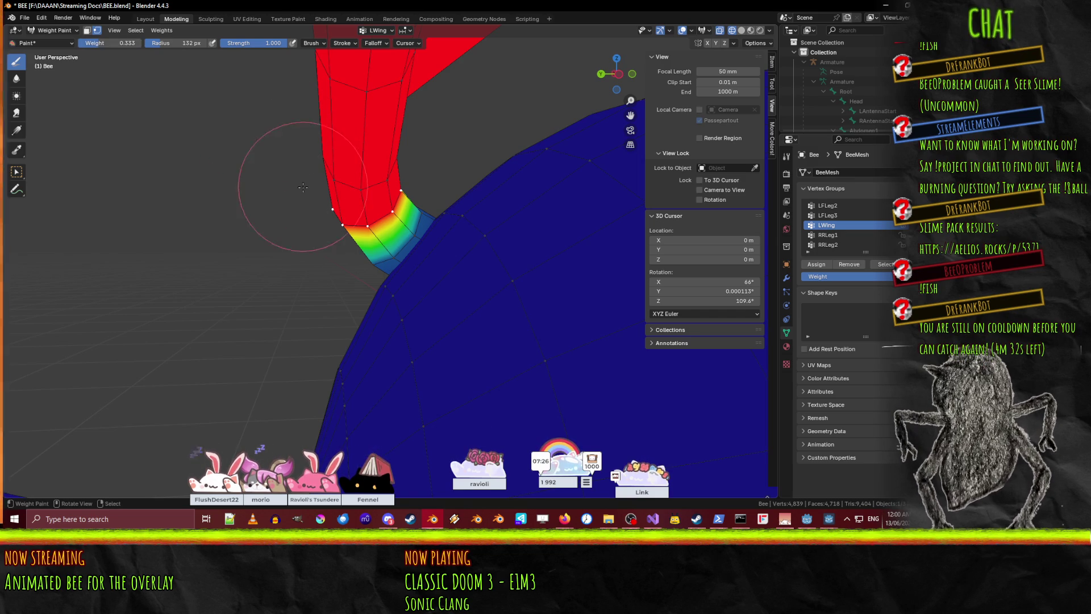
pyautogui.moveTo(475, 171)
pyautogui.mouseDown(button='middle')
pyautogui.moveTo(340, 264)
pyautogui.moveTo(146, 127)
pyautogui.mouseUp(button='middle')
pyautogui.scroll(-10, 423, 148)
pyautogui.moveTo(423, 148)
pyautogui.mouseDown(button='middle')
pyautogui.moveTo(317, 187)
pyautogui.moveTo(432, 203)
pyautogui.mouseUp(button='middle')
pyautogui.moveTo(455, 209)
pyautogui.mouseDown(button='middle')
pyautogui.moveTo(417, 211)
pyautogui.moveTo(509, 201)
pyautogui.moveTo(407, 256)
pyautogui.moveTo(501, 187)
pyautogui.mouseUp(button='middle')
pyautogui.scroll(5, 479, 196)
pyautogui.scroll(-5, 502, 204)
pyautogui.scroll(6, 509, 201)
pyautogui.scroll(5, 852, 228)
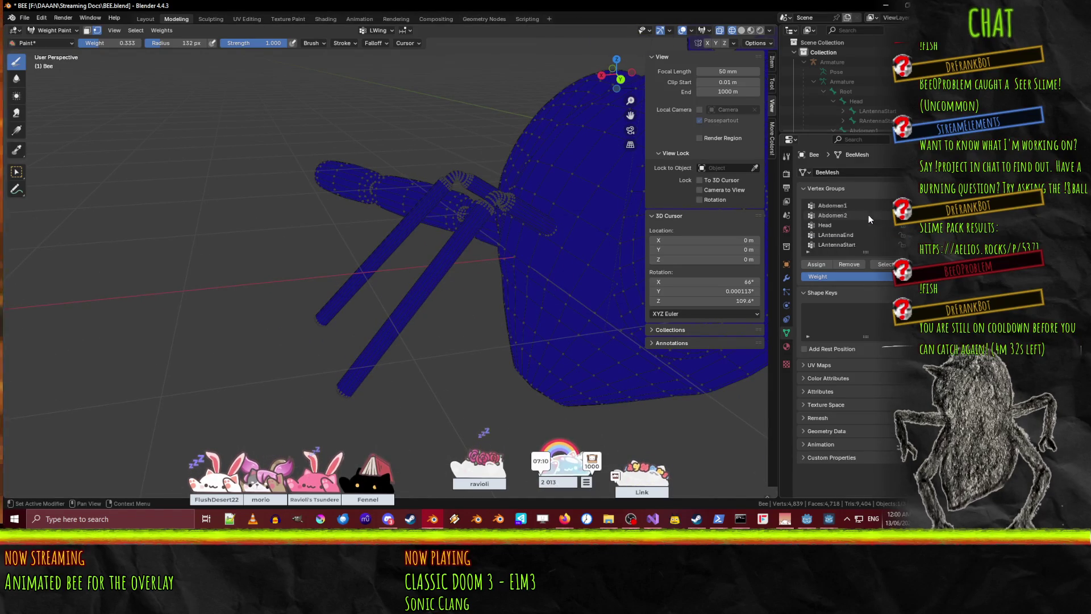
# - Display the LAntennaEnd vertex group weights and zoom in on the antenna bend
pyautogui.click(835, 235)
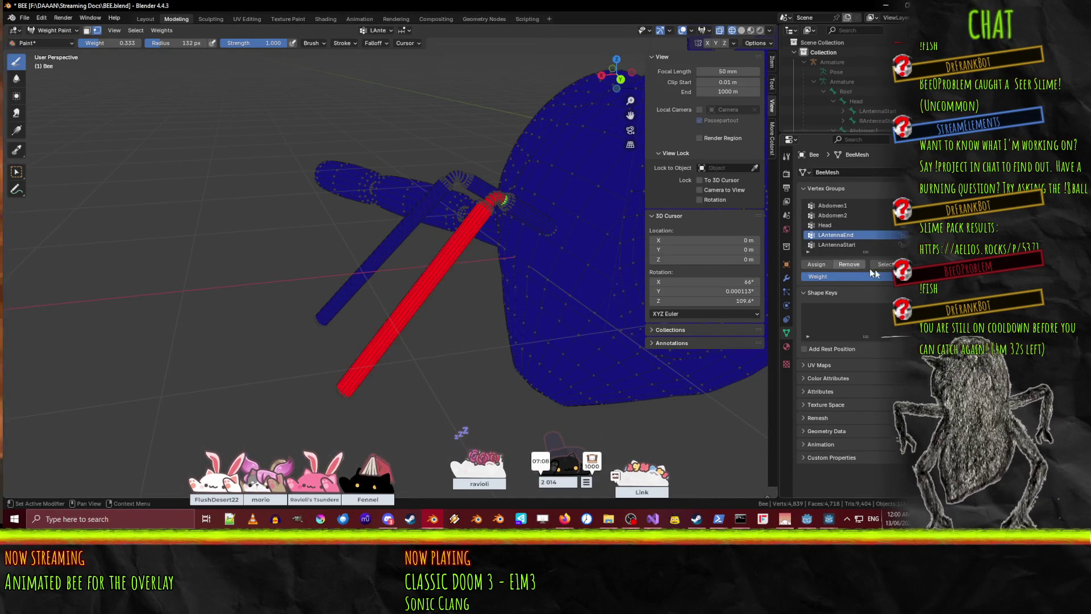
pyautogui.moveTo(487, 214); pyautogui.dragTo(456, 280, button='middle')
pyautogui.scroll(4, 459, 261)
pyautogui.moveTo(510, 217)
pyautogui.mouseDown(button='middle')
pyautogui.moveTo(545, 219)
pyautogui.moveTo(503, 223)
pyautogui.mouseUp(button='middle')
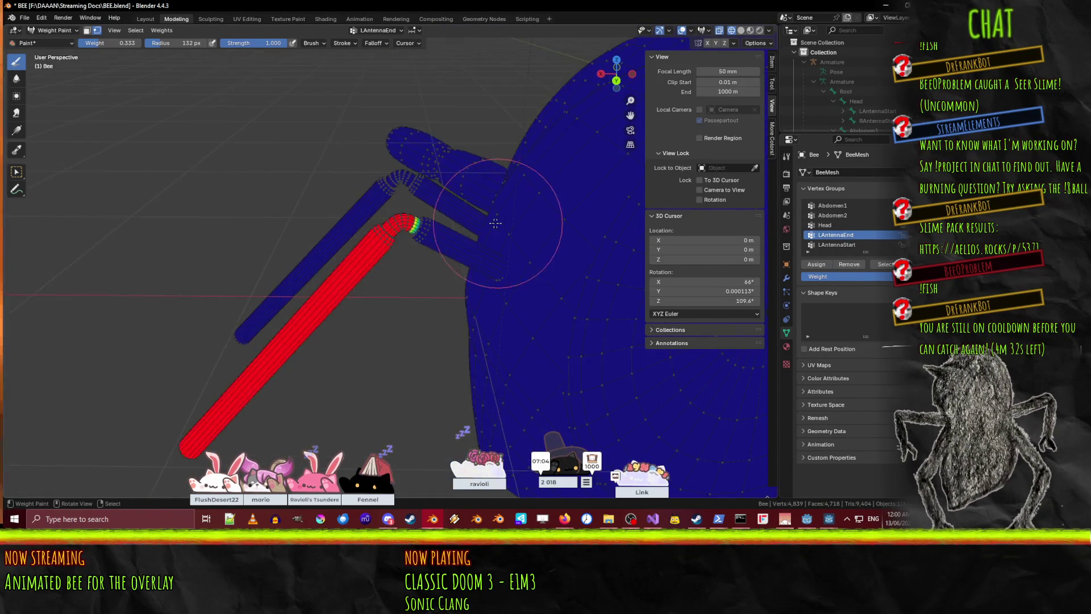
pyautogui.scroll(4, 459, 196)
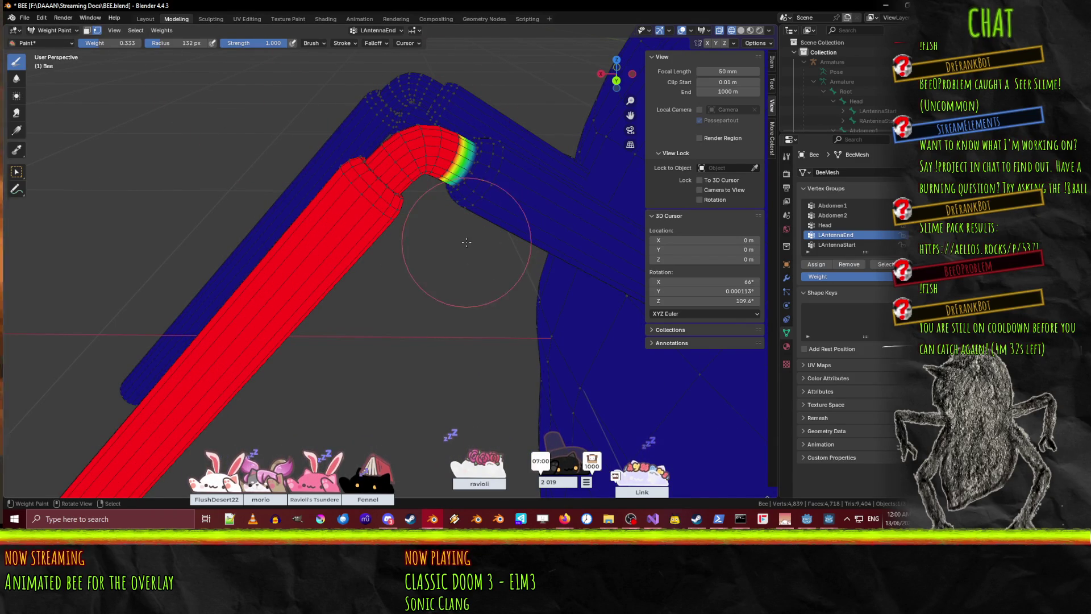
# - Switch the bee mesh to Edit Mode with wireframe display
pyautogui.press('z')
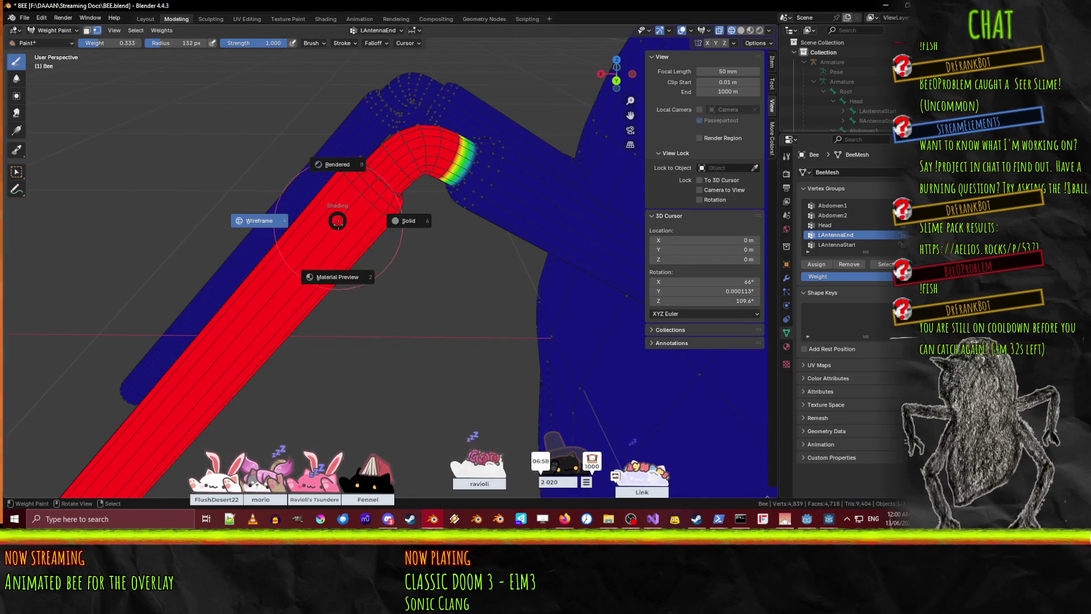
pyautogui.press('Escape')
pyautogui.click(54, 30)
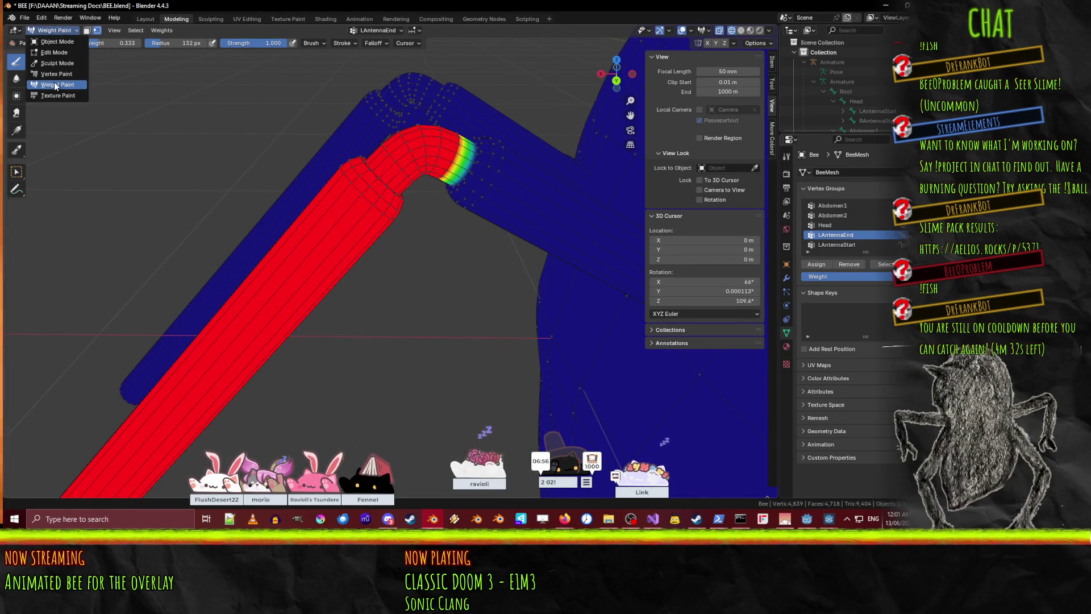
pyautogui.click(54, 52)
pyautogui.hotkey('shift', 'z')
# - Return to Solid shading and select the edge loops around the left antenna joint
pyautogui.press('z')
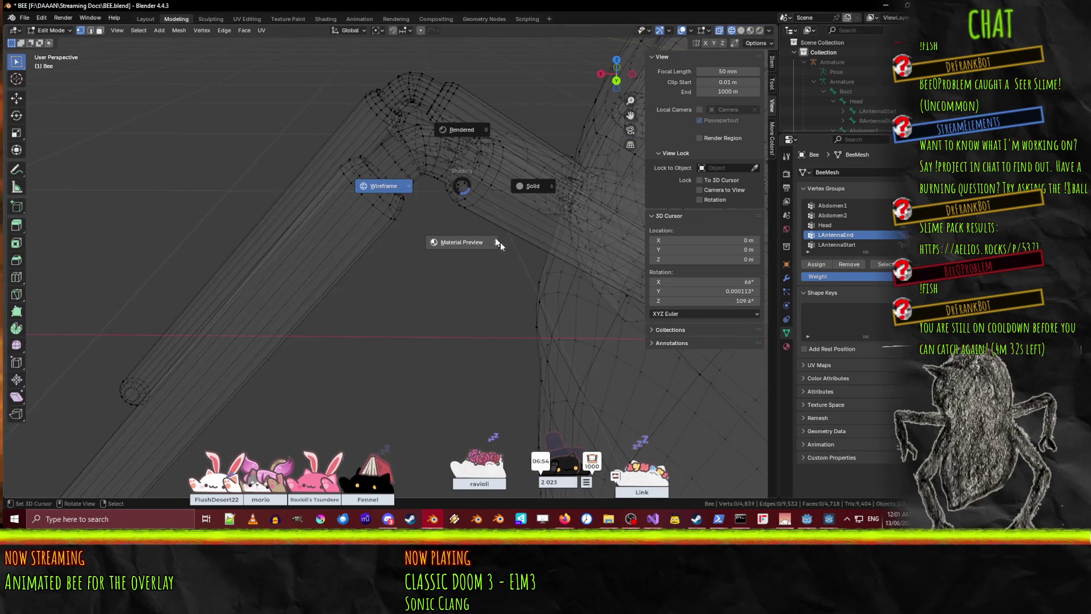
pyautogui.click(535, 189)
pyautogui.scroll(3, 376, 178)
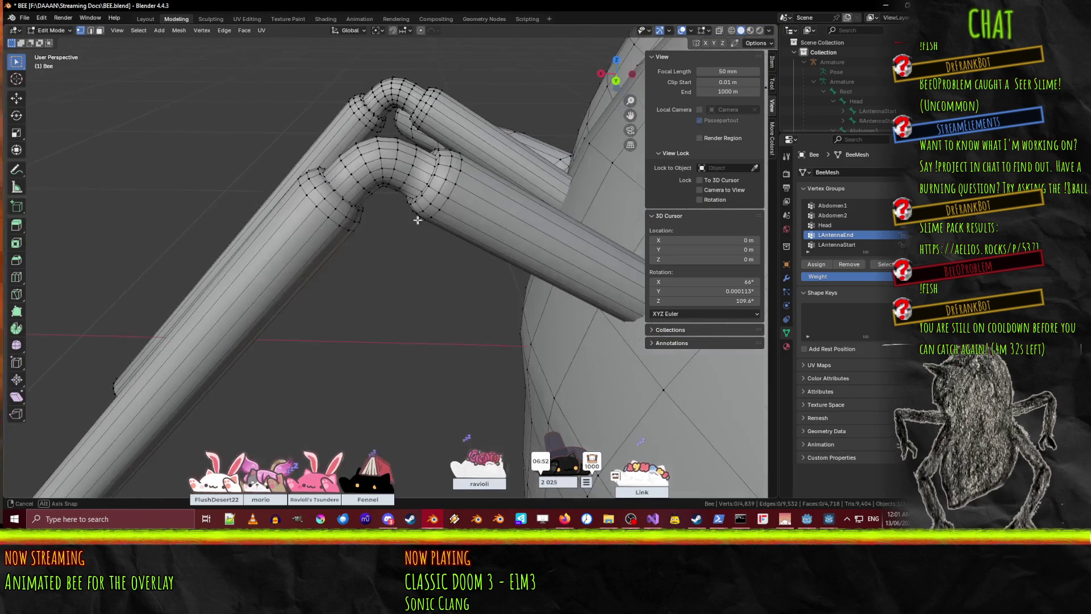
pyautogui.keyDown('alt'); pyautogui.click(396, 163); pyautogui.keyUp('alt')
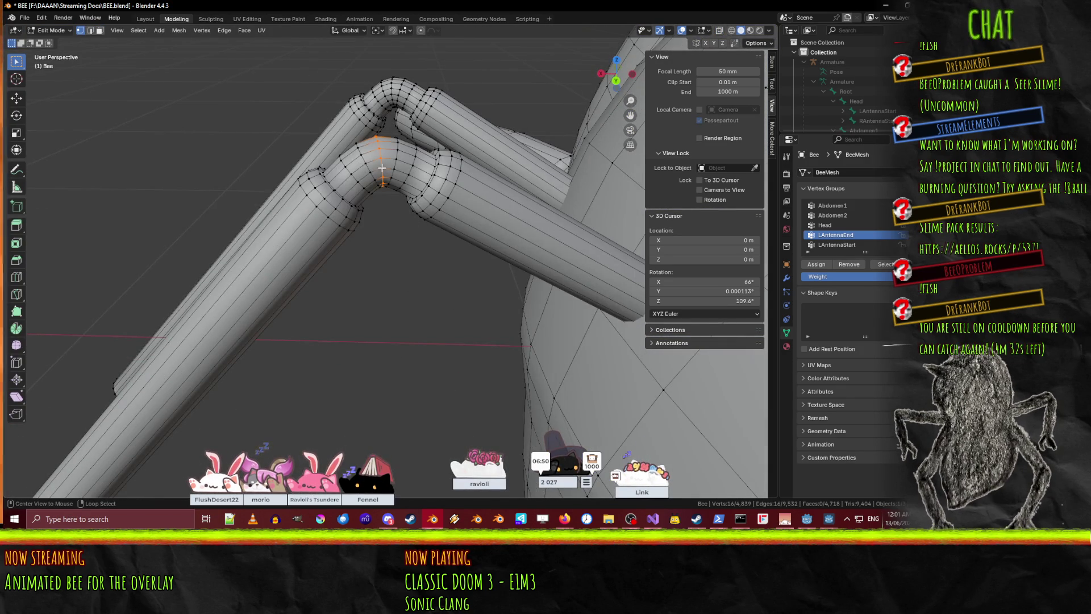
pyautogui.keyDown('alt'); pyautogui.keyDown('shift'); pyautogui.click(411, 165); pyautogui.keyUp('shift'); pyautogui.keyUp('alt')
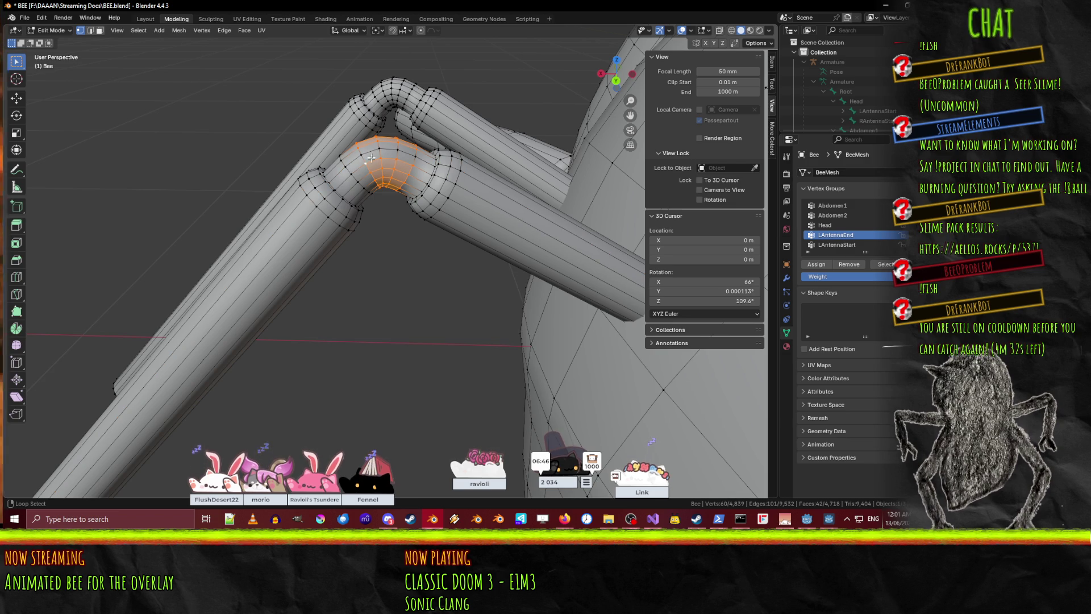
pyautogui.keyDown('shift'); pyautogui.click(414, 158); pyautogui.keyUp('shift')
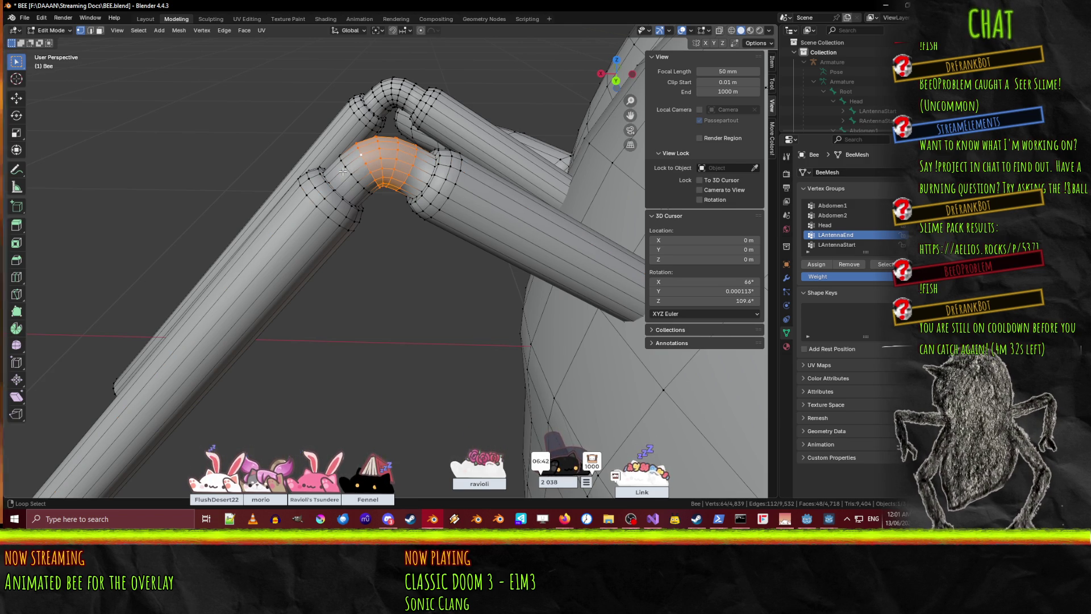
pyautogui.keyDown('alt'); pyautogui.keyDown('shift'); pyautogui.click(349, 171); pyautogui.keyUp('shift'); pyautogui.keyUp('alt')
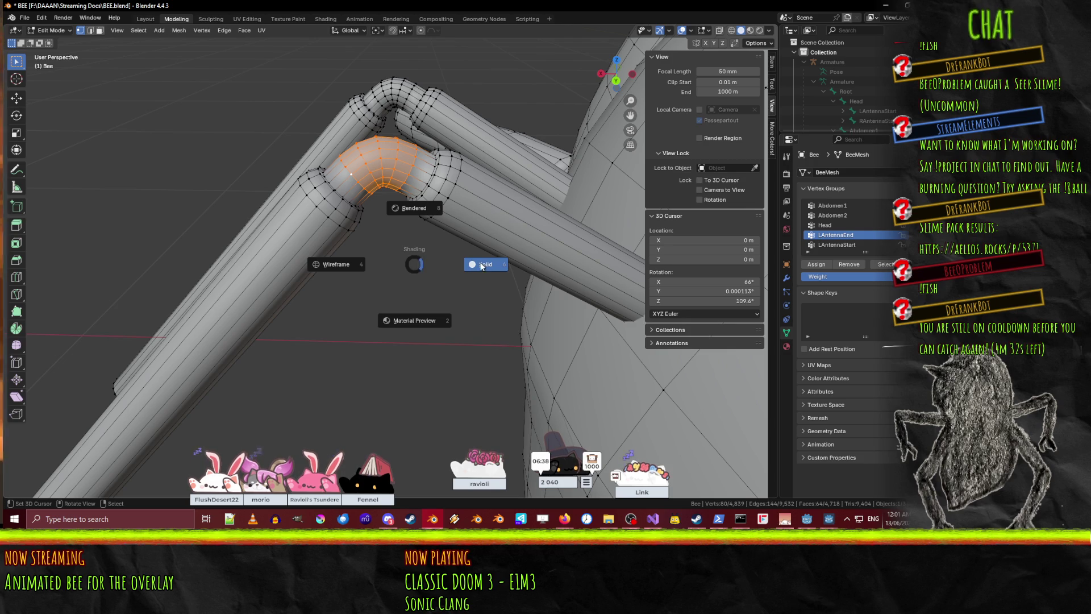
# - Switch back to Weight Paint with the antenna joint loops still selected
pyautogui.press('Escape')
pyautogui.click(49, 32)
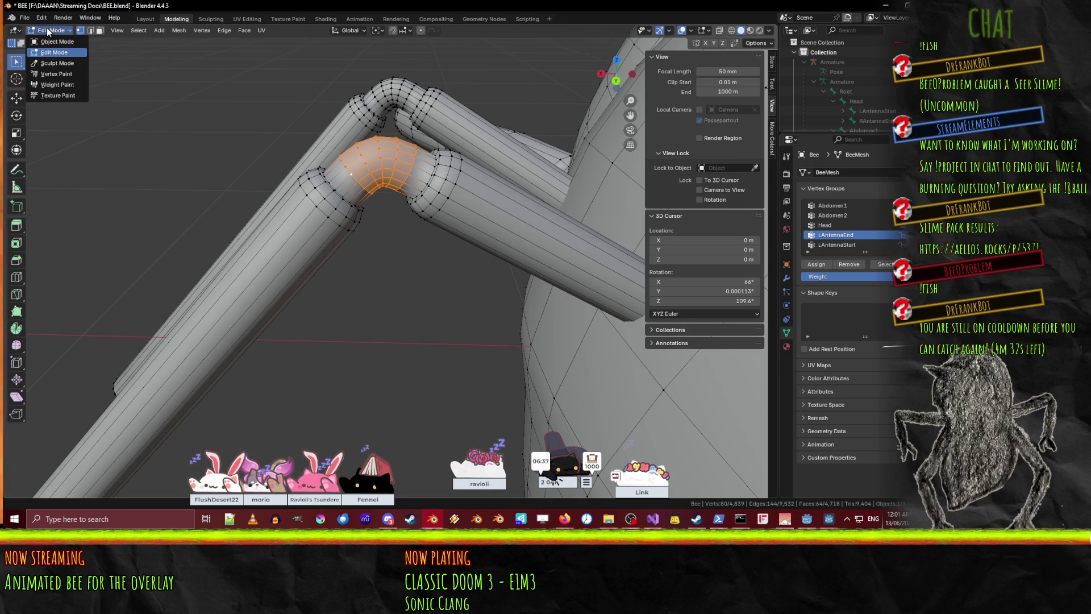
pyautogui.click(56, 85)
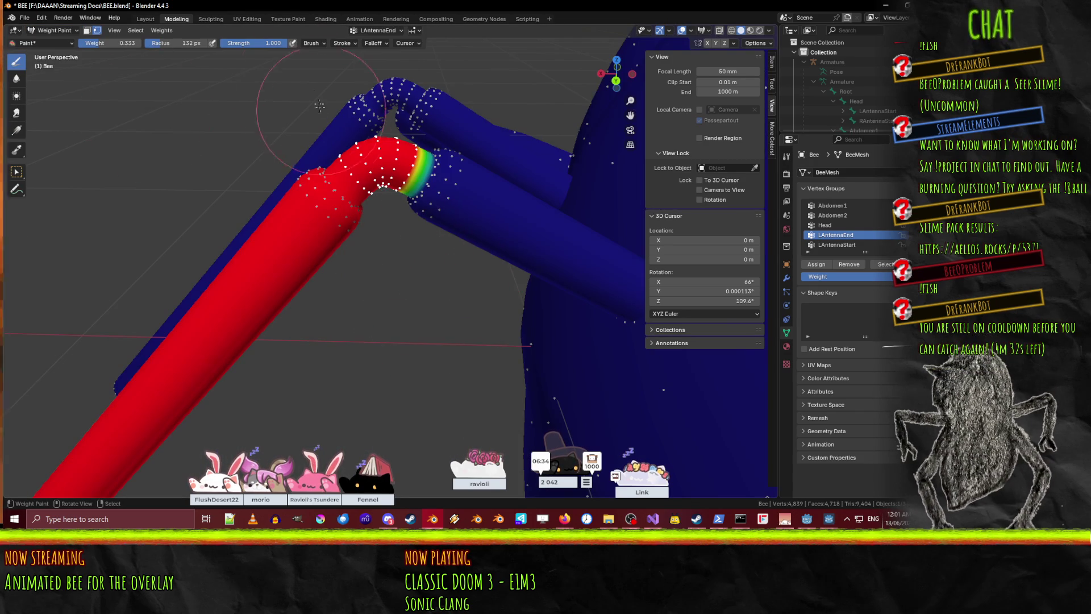
# - Switch the weight paint brush type to Average, keeping Mix as the blend mode
pyautogui.scroll(-3, 351, 157)
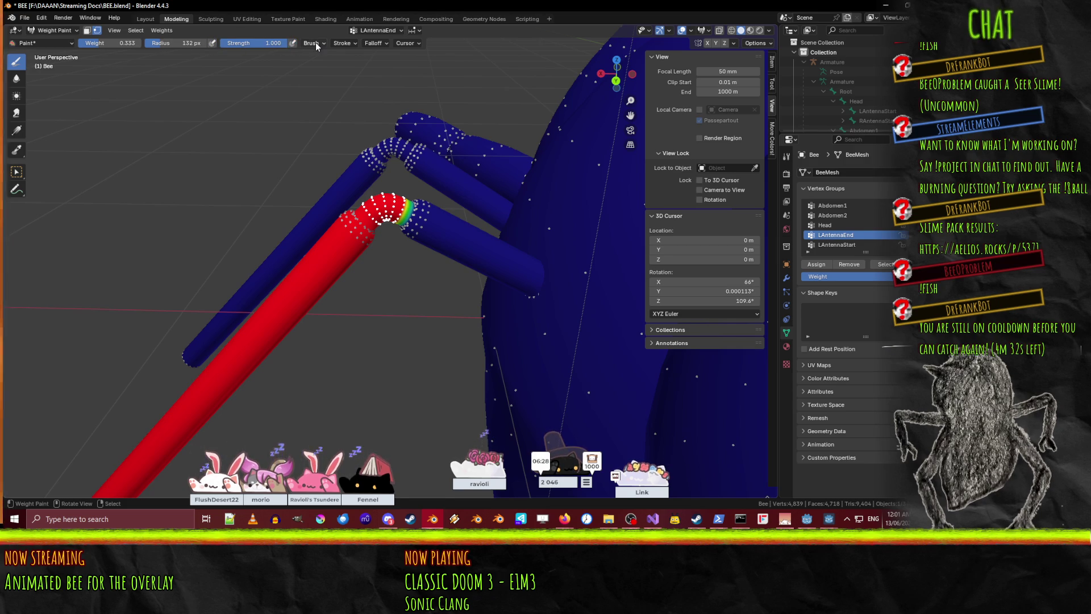
pyautogui.click(315, 43)
pyautogui.click(321, 63)
pyautogui.click(322, 63)
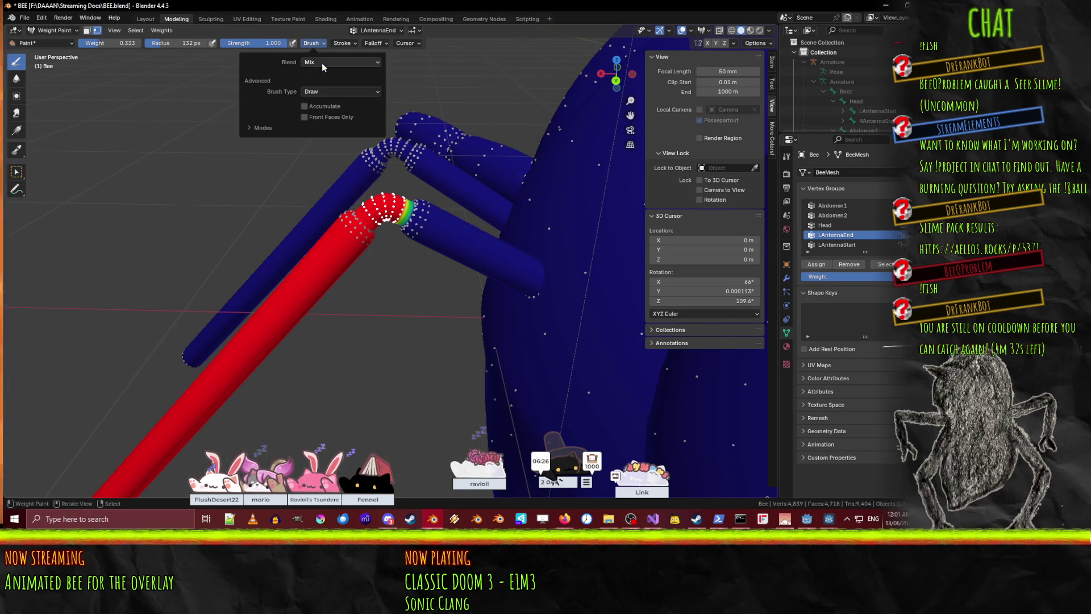
pyautogui.click(341, 90)
pyautogui.click(335, 123)
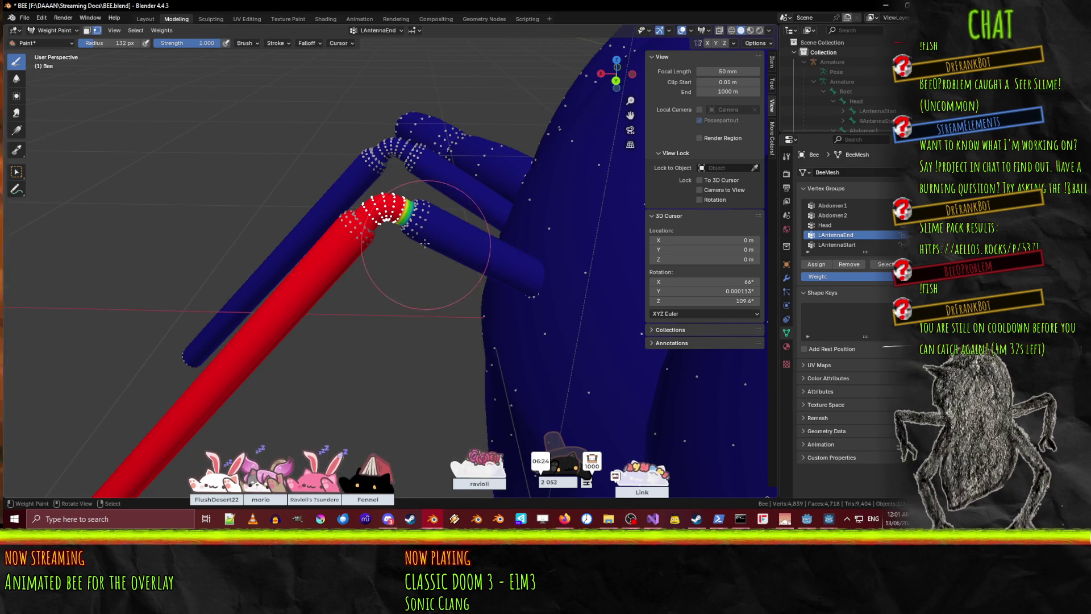
# - Smooth the LAntennaEnd weights across the antenna joint, check it from both sides, and save BEE.blend
pyautogui.moveTo(382, 212)
pyautogui.mouseDown(button='middle')
pyautogui.moveTo(390, 202)
pyautogui.moveTo(365, 146)
pyautogui.mouseUp(button='middle')
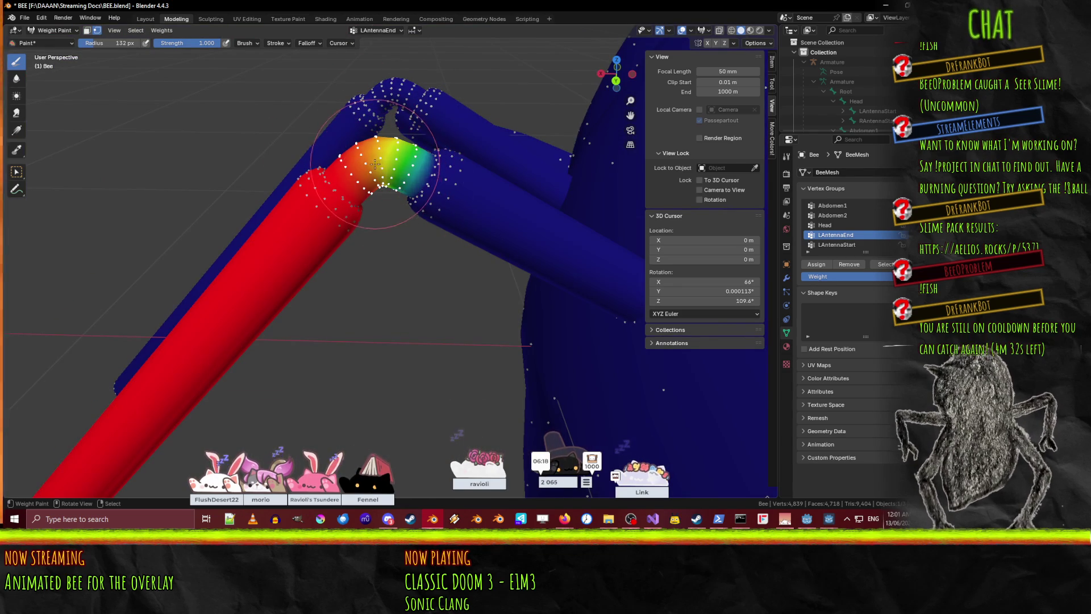
pyautogui.moveTo(356, 152)
pyautogui.mouseDown(button='middle')
pyautogui.moveTo(253, 202)
pyautogui.moveTo(316, 224)
pyautogui.moveTo(293, 242)
pyautogui.moveTo(319, 203)
pyautogui.mouseUp(button='middle')
pyautogui.scroll(5, 316, 224)
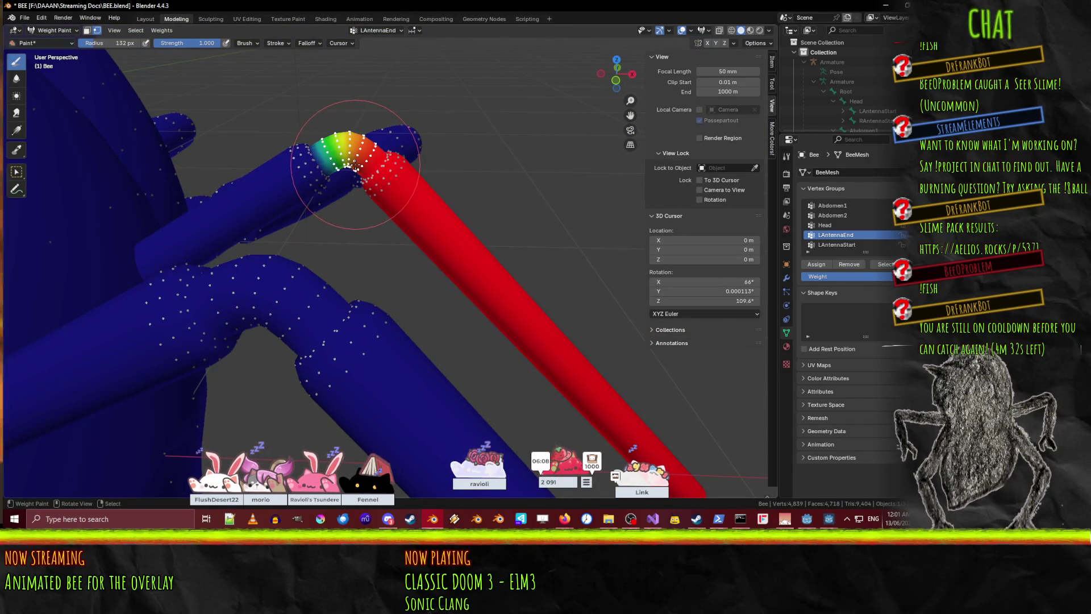
pyautogui.moveTo(356, 165)
pyautogui.mouseDown(button='middle')
pyautogui.moveTo(378, 168)
pyautogui.moveTo(412, 286)
pyautogui.moveTo(267, 227)
pyautogui.moveTo(304, 299)
pyautogui.mouseUp(button='middle')
pyautogui.moveTo(195, 182); pyautogui.dragTo(447, 310, button='middle')
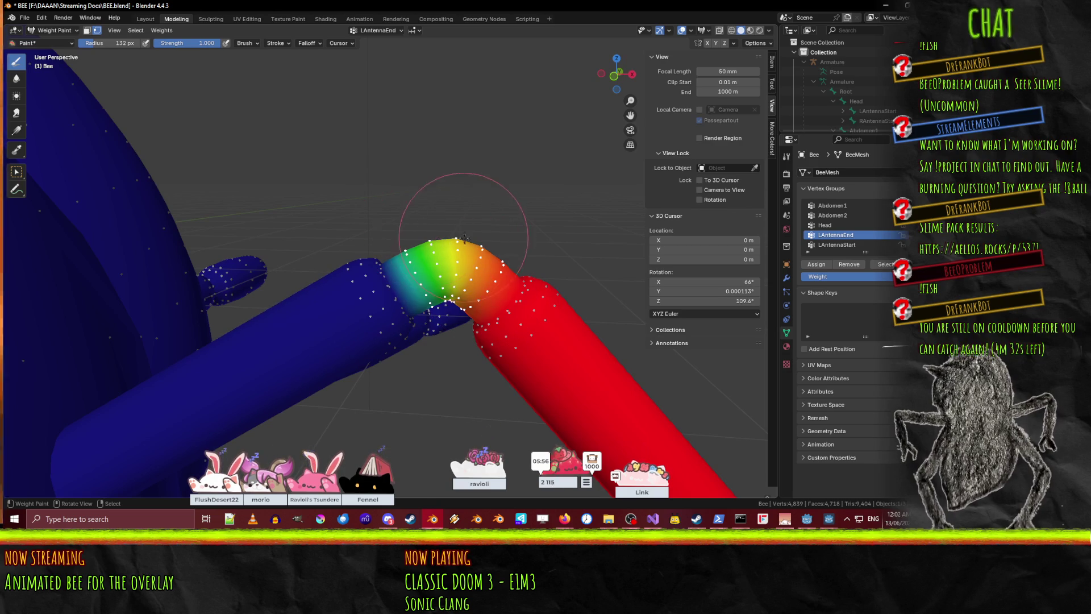
pyautogui.moveTo(453, 270)
pyautogui.mouseDown(button='middle')
pyautogui.moveTo(318, 243)
pyautogui.moveTo(360, 278)
pyautogui.moveTo(779, 328)
pyautogui.mouseUp(button='middle')
pyautogui.hotkey('ctrl', 's')
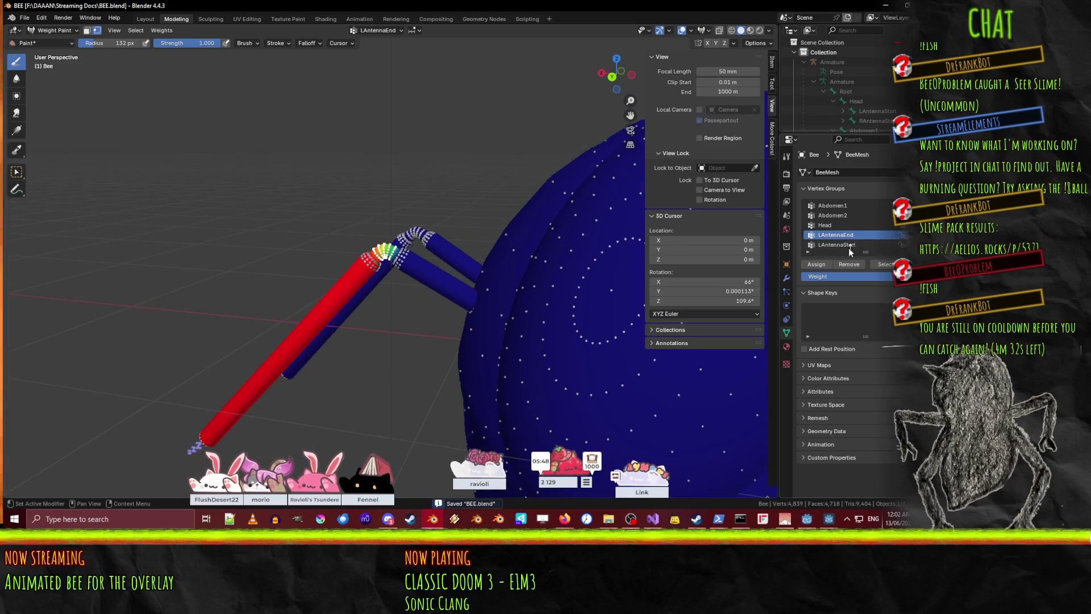
# - Display the LAntennaStart vertex group weights and zoom in on the antenna joint
pyautogui.click(852, 246)
pyautogui.moveTo(432, 273); pyautogui.dragTo(392, 291, button='middle')
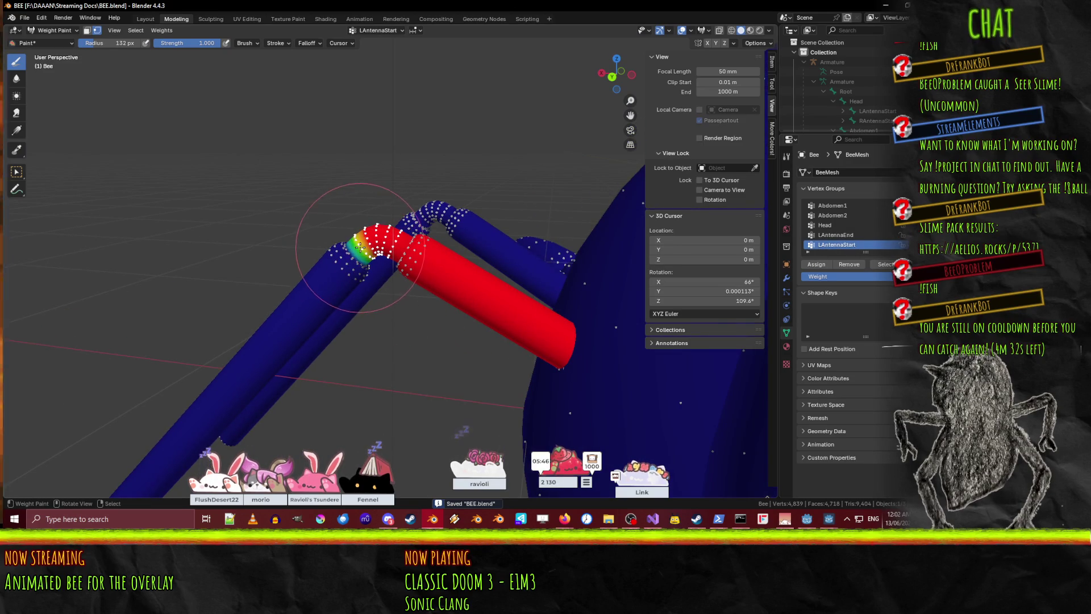
pyautogui.moveTo(377, 235); pyautogui.dragTo(581, 237, button='middle')
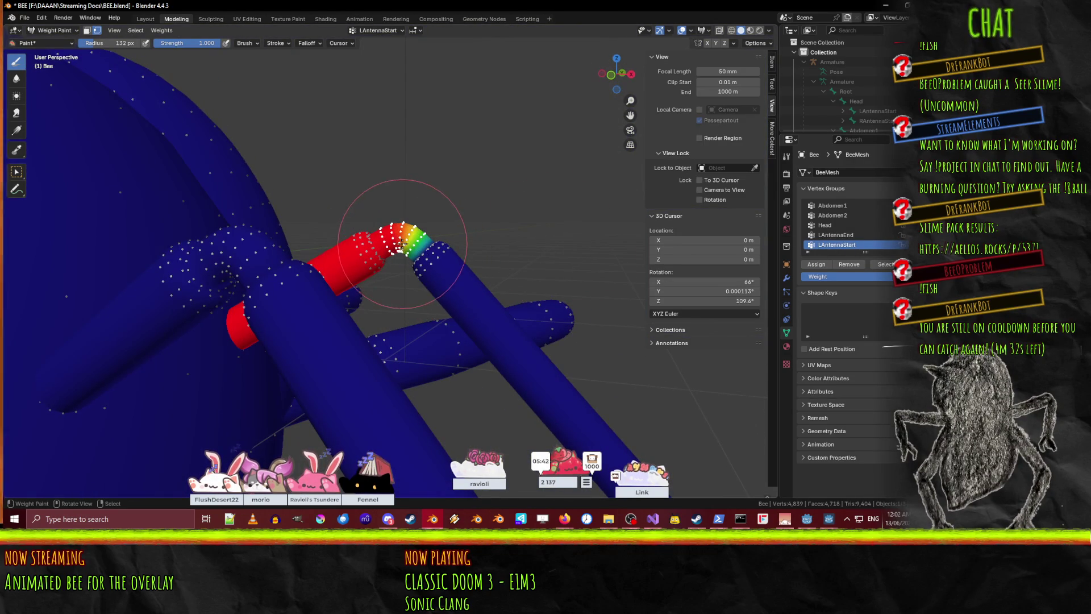
pyautogui.moveTo(396, 245); pyautogui.dragTo(284, 178, button='middle')
pyautogui.moveTo(389, 251)
pyautogui.mouseDown(button='middle')
pyautogui.moveTo(468, 446)
pyautogui.moveTo(419, 337)
pyautogui.moveTo(512, 263)
pyautogui.moveTo(446, 244)
pyautogui.moveTo(451, 231)
pyautogui.moveTo(433, 272)
pyautogui.moveTo(328, 280)
pyautogui.mouseUp(button='middle')
# - In Edit Mode, deselect all, select the face loop at the antenna bend, then return to Weight Paint
pyautogui.press('Tab')
pyautogui.press('Tab')
pyautogui.press('Tab')
pyautogui.press('Tab')
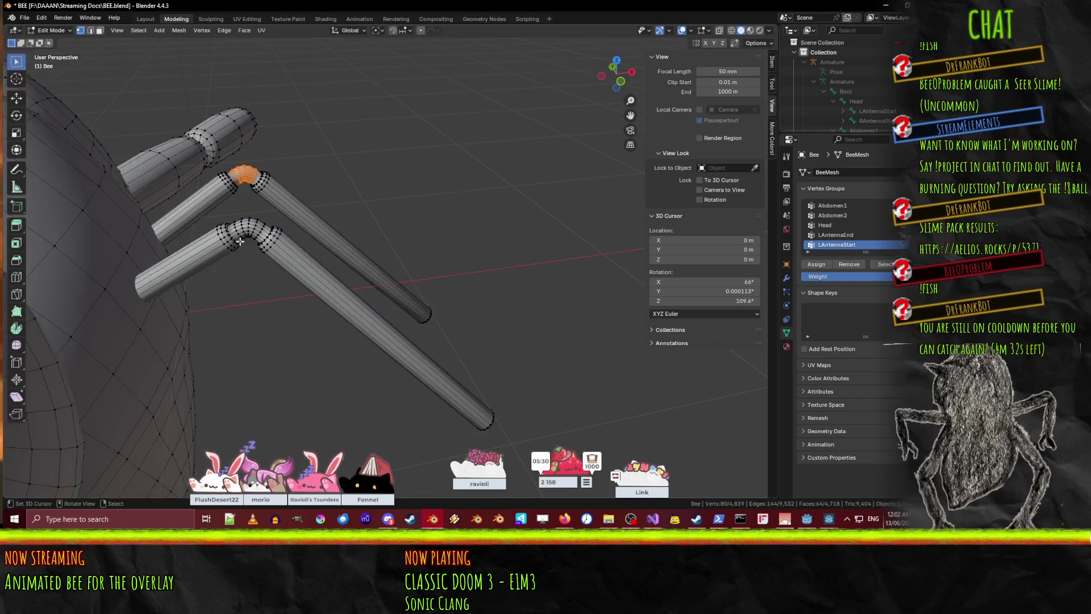
pyautogui.scroll(5, 240, 241)
pyautogui.hotkey('alt', 'a')
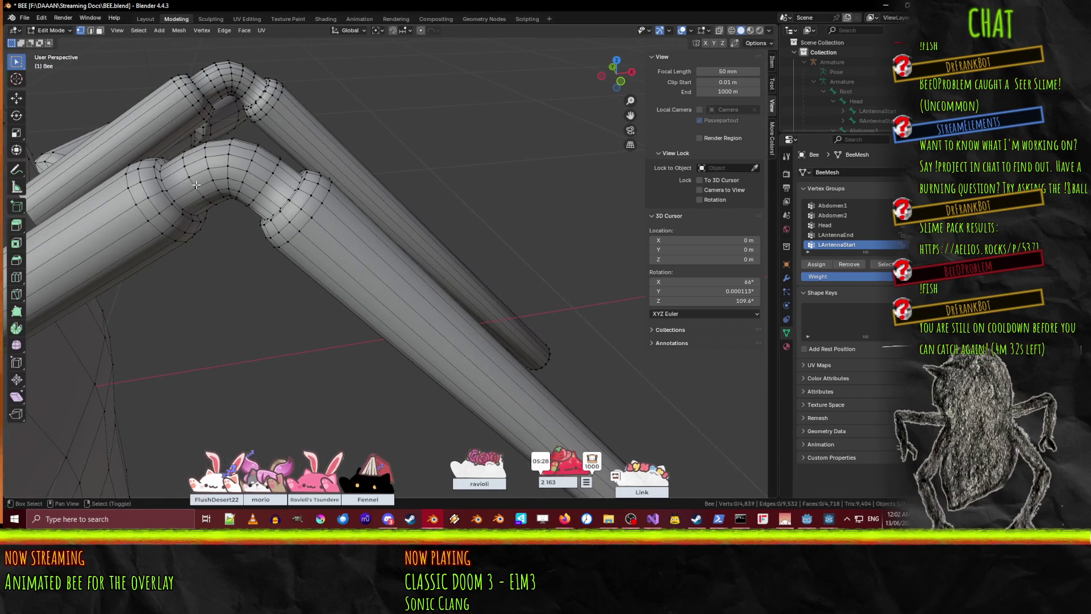
pyautogui.keyDown('alt'); pyautogui.click(210, 173); pyautogui.keyUp('alt')
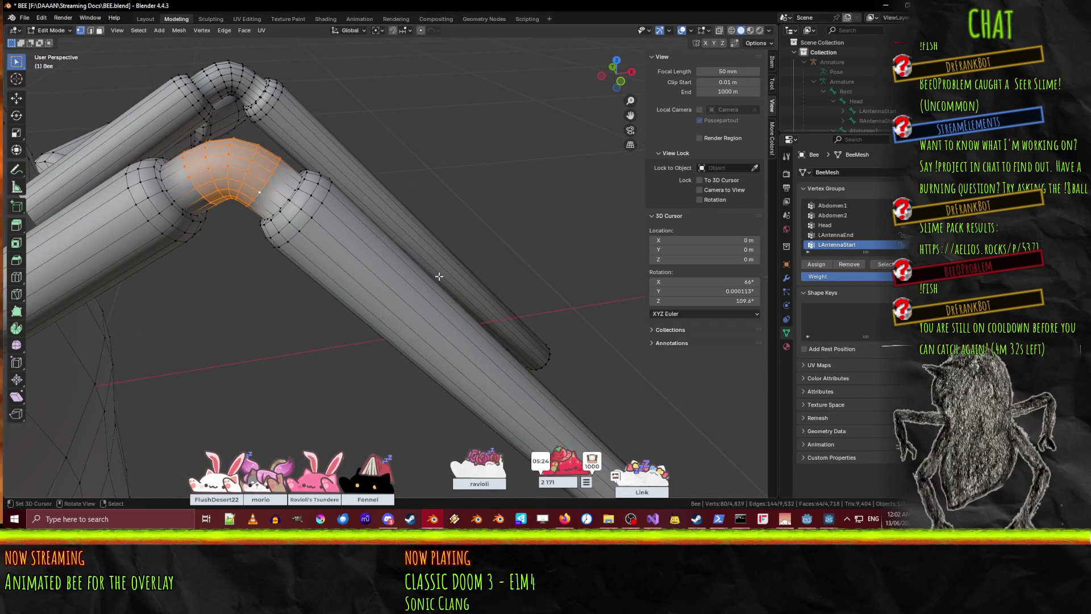
pyautogui.press('Tab')
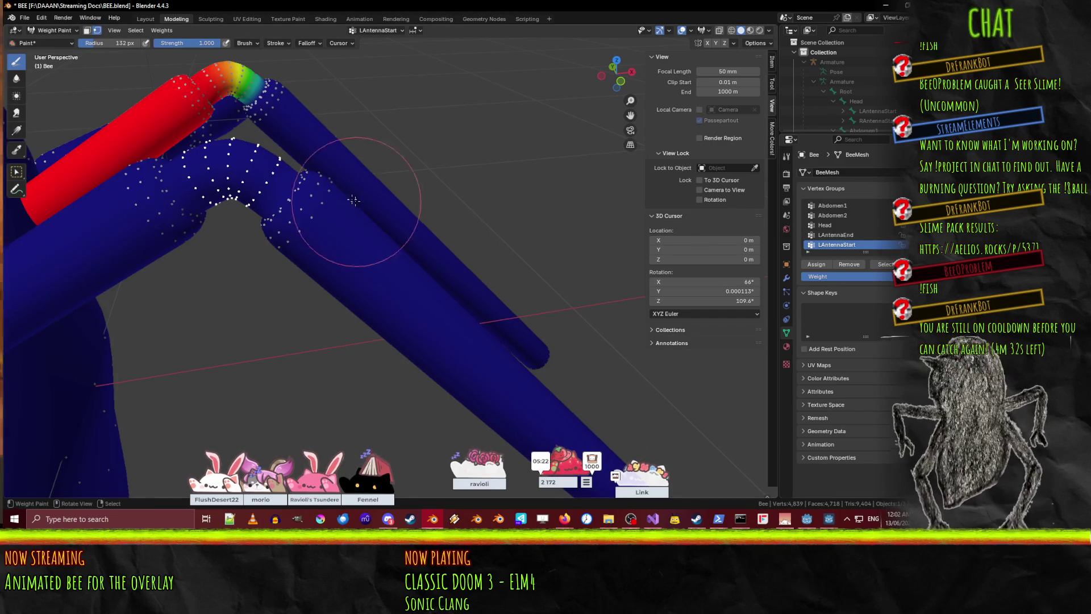
# - Blend the RAntennaEnd weights across the right antenna bend, then select the RAntennaStart group
pyautogui.scroll(-8, 875, 228)
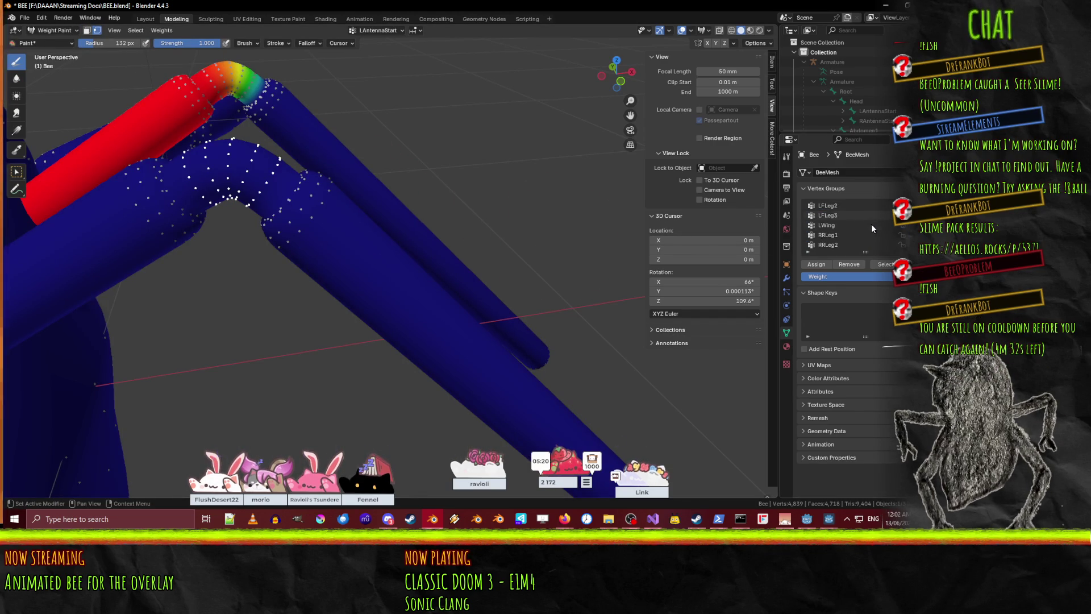
pyautogui.scroll(-5, 867, 231)
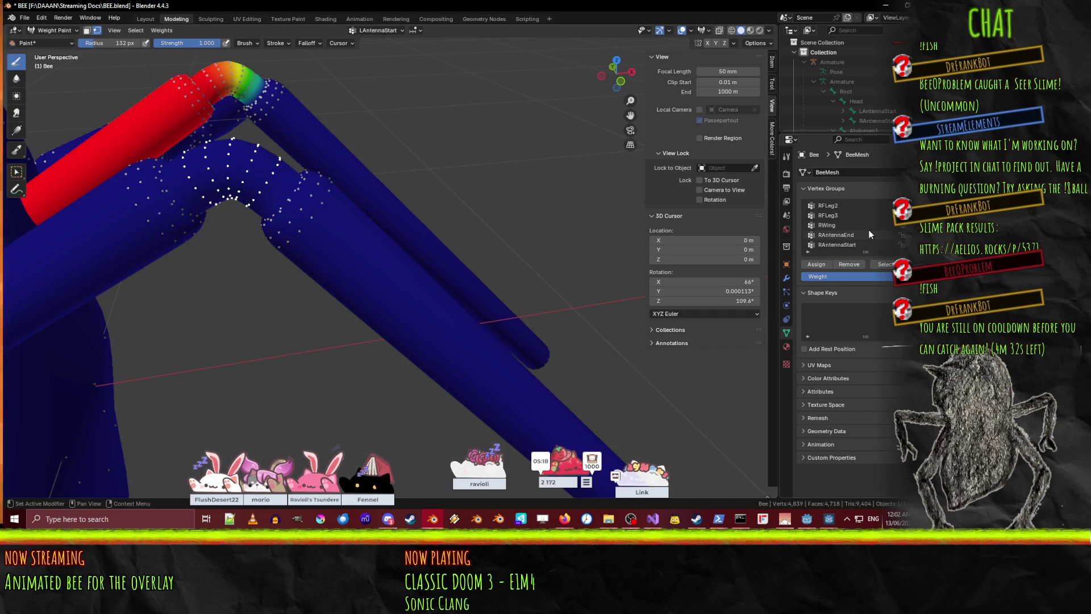
pyautogui.click(844, 236)
pyautogui.moveTo(220, 176)
pyautogui.mouseDown()
pyautogui.moveTo(203, 159)
pyautogui.moveTo(219, 162)
pyautogui.moveTo(235, 189)
pyautogui.mouseUp()
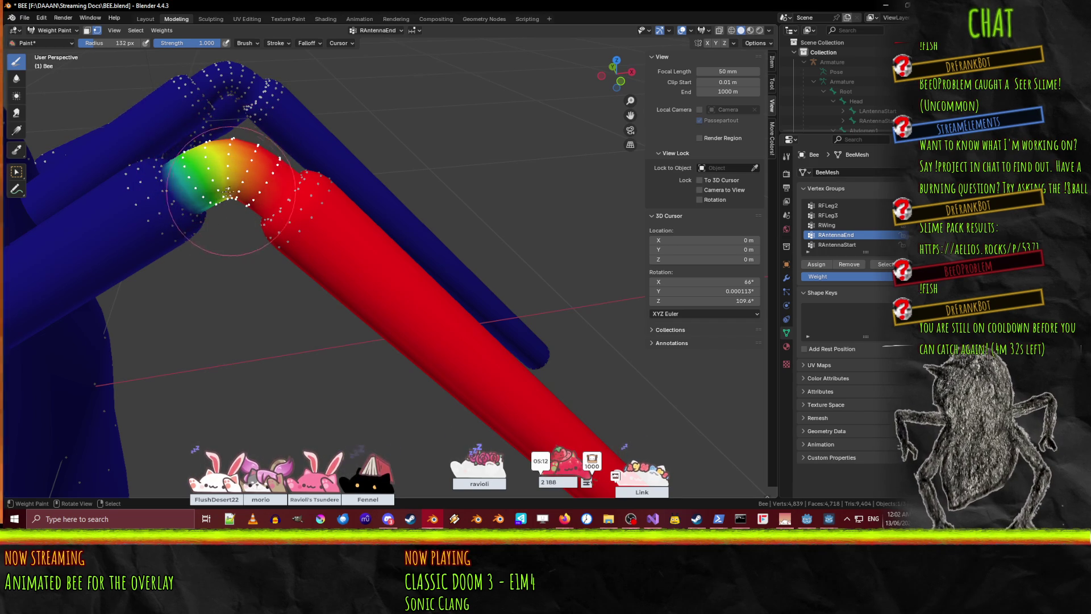
pyautogui.moveTo(291, 210)
pyautogui.mouseDown(button='middle')
pyautogui.moveTo(377, 212)
pyautogui.moveTo(359, 219)
pyautogui.moveTo(375, 205)
pyautogui.mouseUp(button='middle')
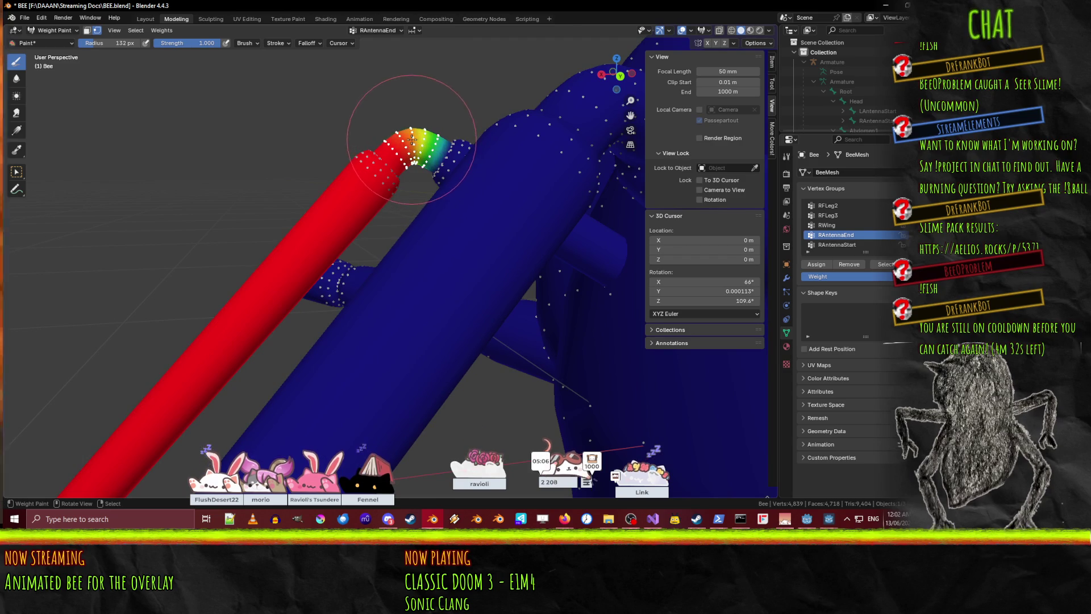
pyautogui.moveTo(417, 147)
pyautogui.mouseDown(button='middle')
pyautogui.moveTo(396, 163)
pyautogui.moveTo(598, 224)
pyautogui.mouseUp(button='middle')
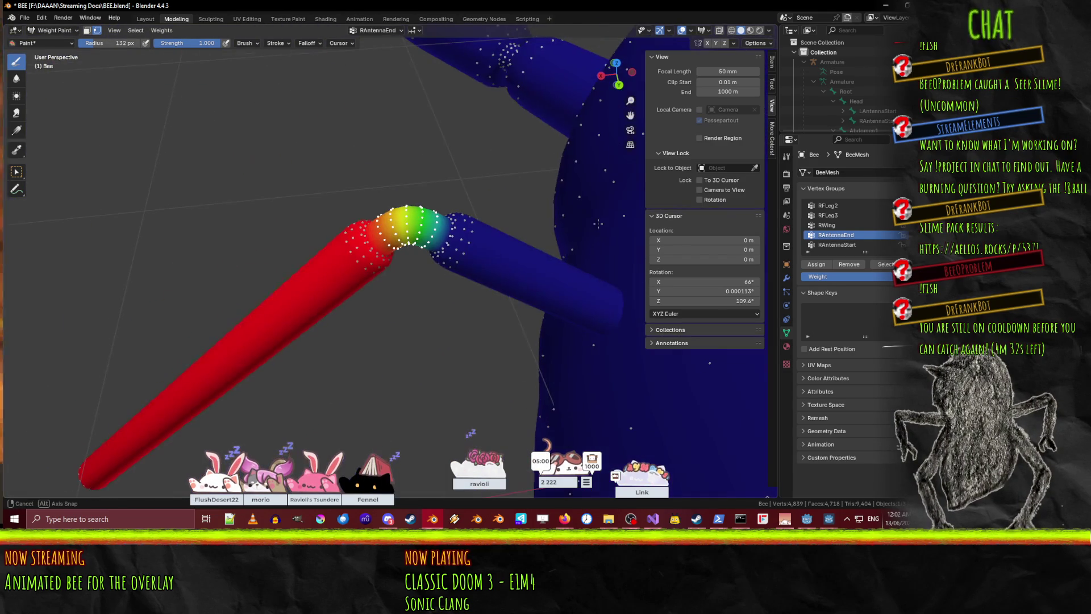
pyautogui.click(846, 245)
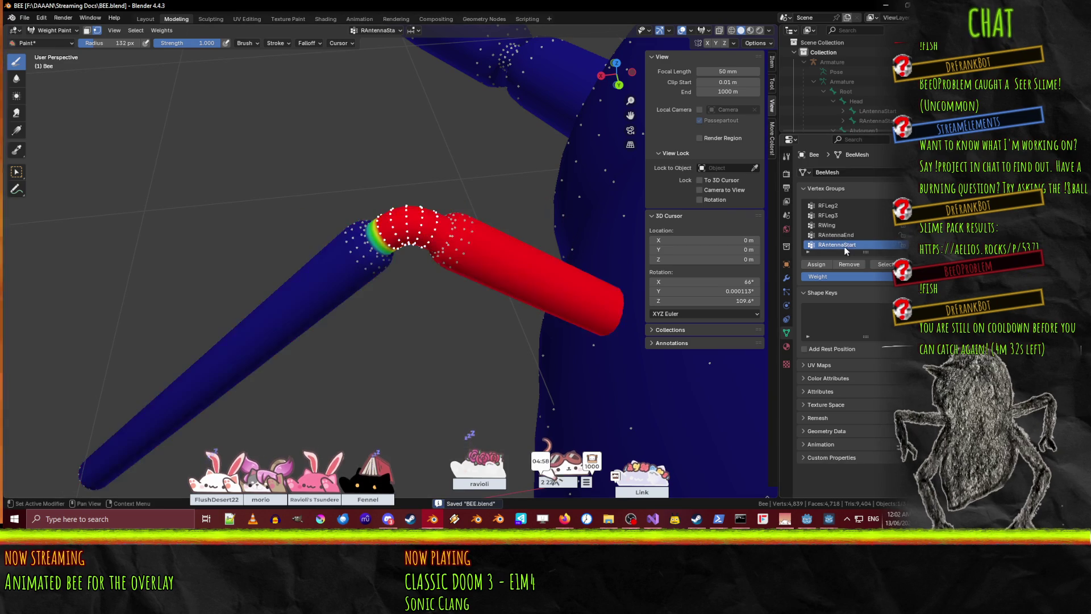
# - Review the RAntennaStart weights around the antenna bend and save BEE.blend
pyautogui.moveTo(323, 275); pyautogui.dragTo(334, 255, button='middle')
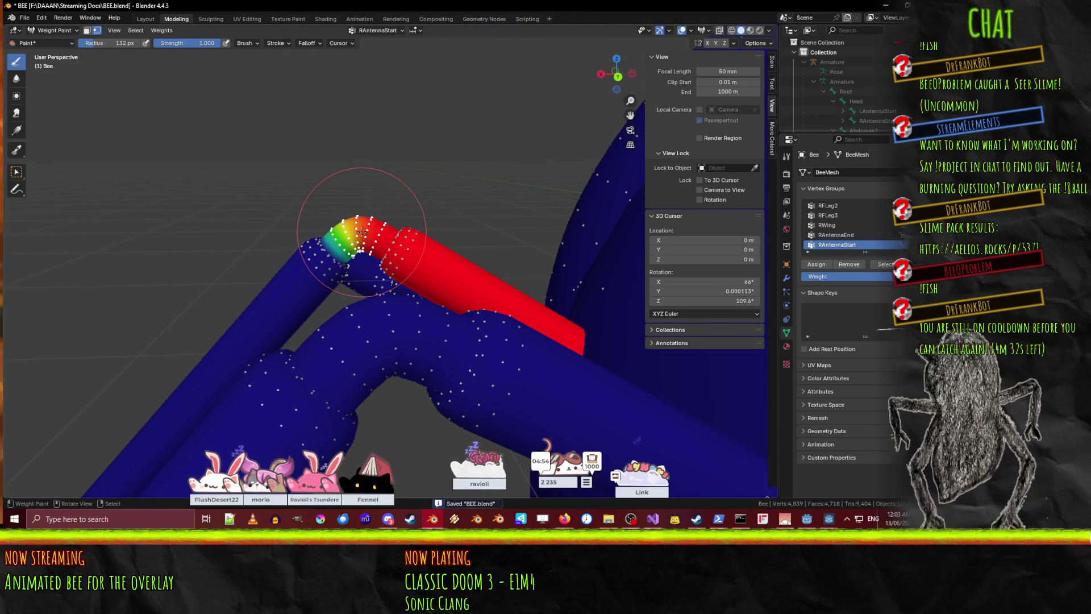
pyautogui.moveTo(357, 230); pyautogui.dragTo(424, 220, button='middle')
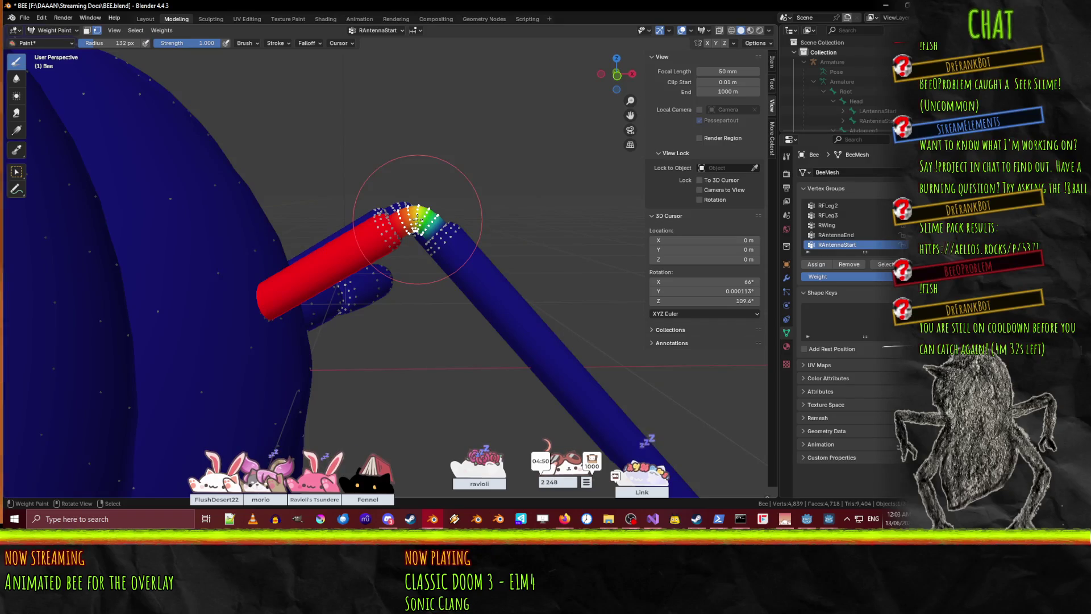
pyautogui.hotkey('ctrl', 's')
pyautogui.moveTo(429, 227)
pyautogui.mouseDown(button='middle')
pyautogui.moveTo(420, 221)
pyautogui.moveTo(437, 217)
pyautogui.moveTo(501, 230)
pyautogui.moveTo(349, 208)
pyautogui.moveTo(486, 252)
pyautogui.moveTo(452, 264)
pyautogui.moveTo(446, 255)
pyautogui.mouseUp(button='middle')
pyautogui.hotkey('ctrl', 's')
# - Deselect all mesh vertices, unhide the Armature in the outliner, and return to Object Mode
pyautogui.press('Tab')
pyautogui.hotkey('alt', 'a')
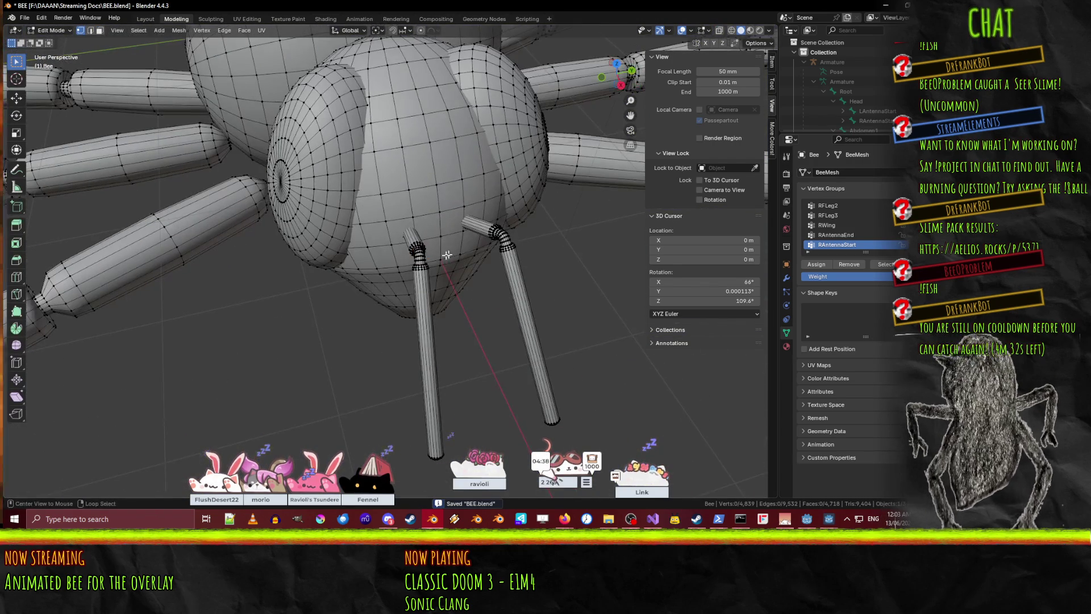
pyautogui.click(901, 62)
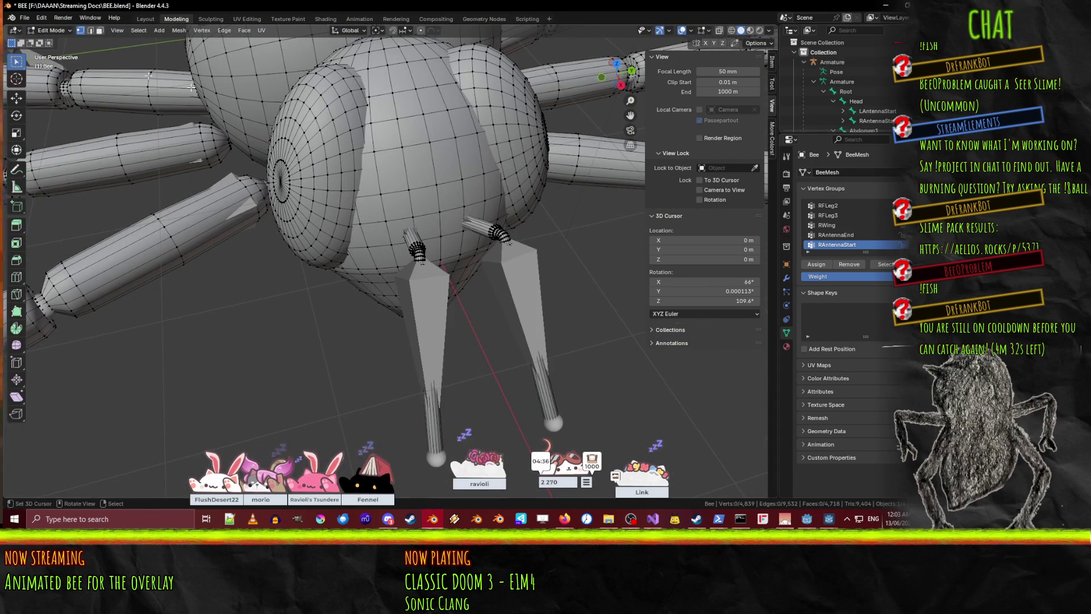
pyautogui.click(48, 30)
pyautogui.click(51, 41)
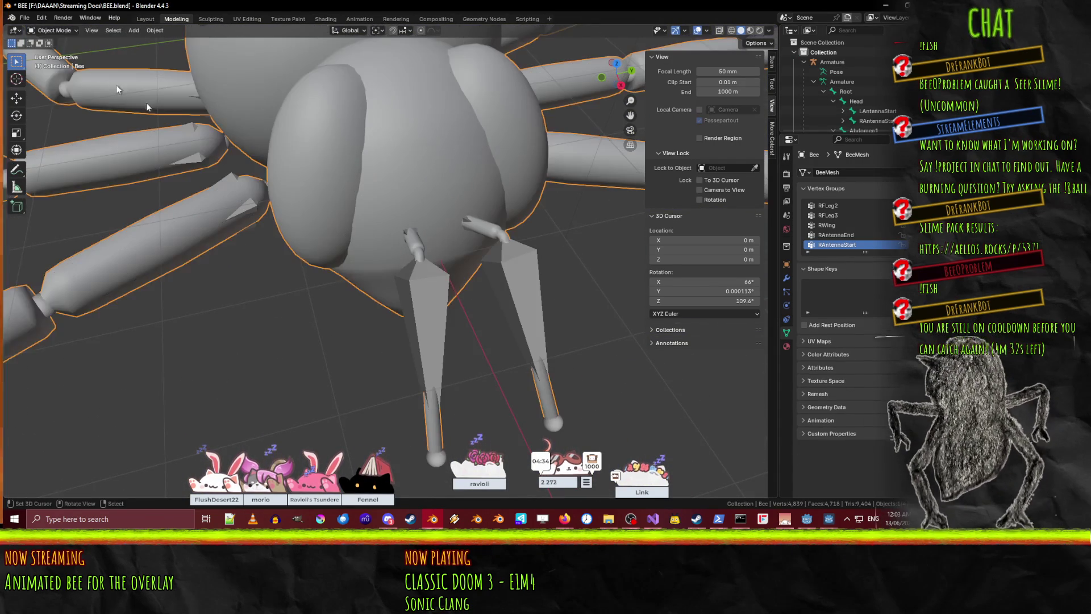
# - Select the bee armature and switch it into Pose Mode
pyautogui.click(427, 309)
pyautogui.click(60, 31)
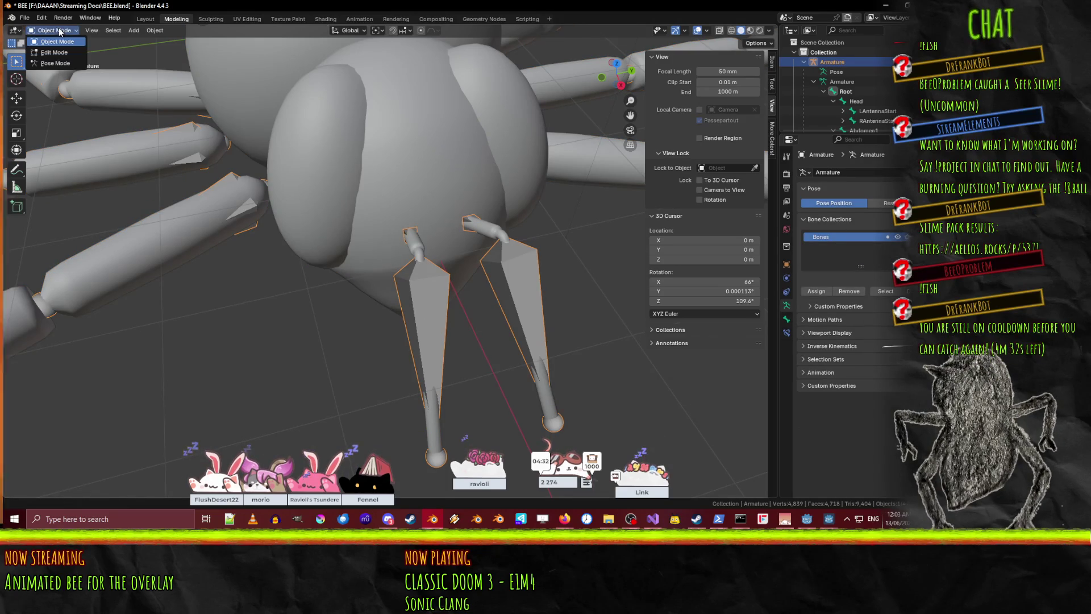
pyautogui.click(66, 64)
pyautogui.moveTo(289, 182); pyautogui.dragTo(418, 231, button='middle')
# - Rotate the RAntennaEnd and LAntennaEnd bones about the global Y axis to test the antenna bends
pyautogui.click(419, 231)
pyautogui.press('r')
pyautogui.press('y')
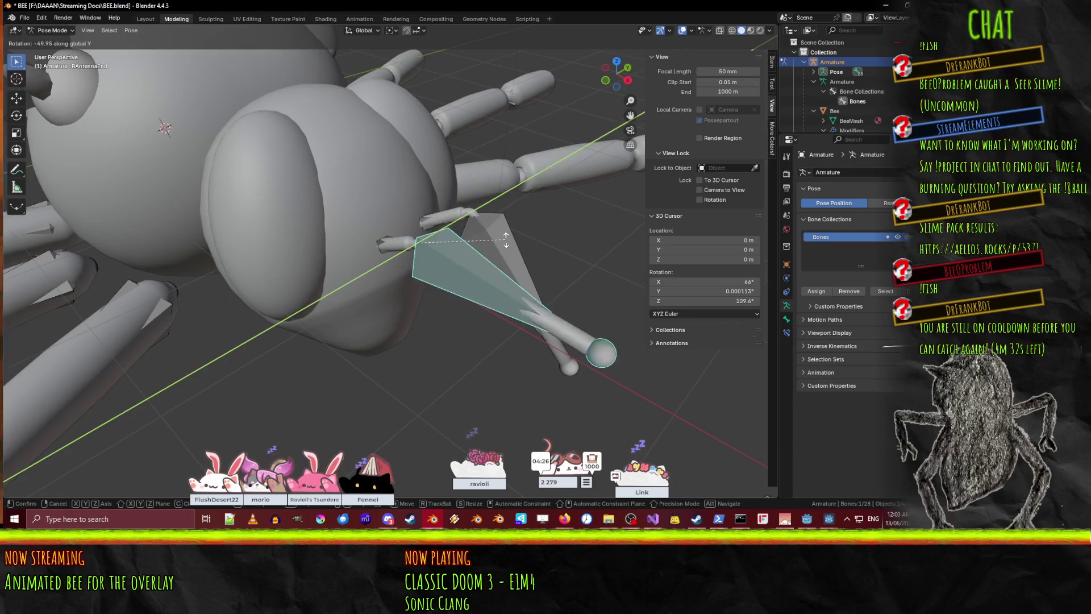
pyautogui.click(486, 200)
pyautogui.moveTo(486, 201)
pyautogui.mouseDown(button='middle')
pyautogui.moveTo(366, 271)
pyautogui.moveTo(443, 320)
pyautogui.moveTo(450, 308)
pyautogui.mouseUp(button='middle')
pyautogui.click(450, 308)
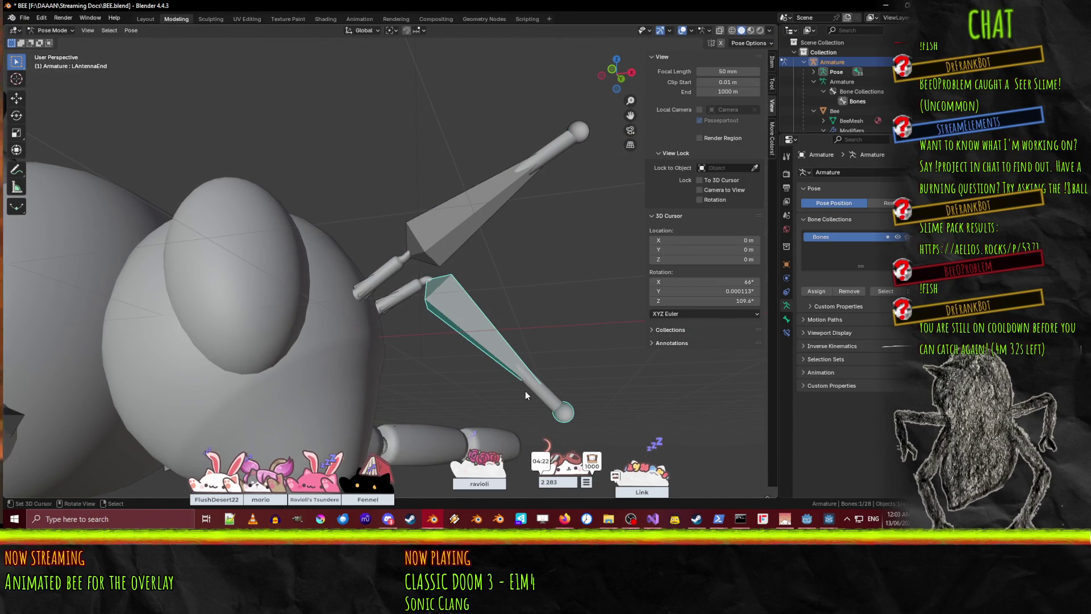
pyautogui.press('r')
pyautogui.press('y')
pyautogui.click(534, 208)
# - Rotate the RAntennaEnd bone about Z to test another bend direction
pyautogui.moveTo(534, 208)
pyautogui.mouseDown(button='middle')
pyautogui.moveTo(352, 269)
pyautogui.moveTo(435, 338)
pyautogui.moveTo(426, 446)
pyautogui.moveTo(490, 326)
pyautogui.moveTo(382, 202)
pyautogui.mouseUp(button='middle')
pyautogui.click(348, 271)
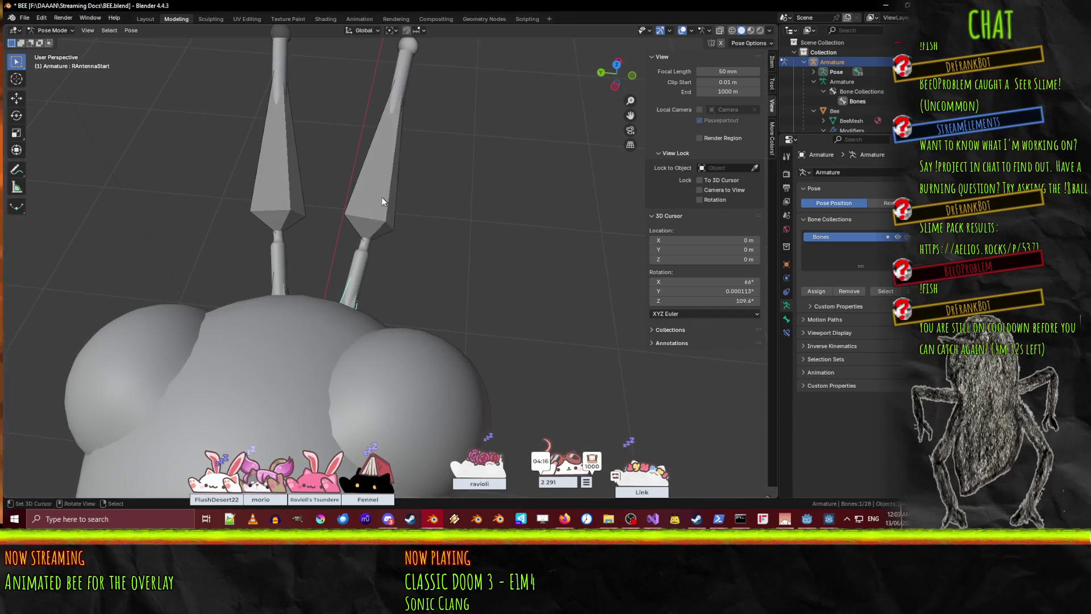
pyautogui.click(382, 202)
pyautogui.press('r')
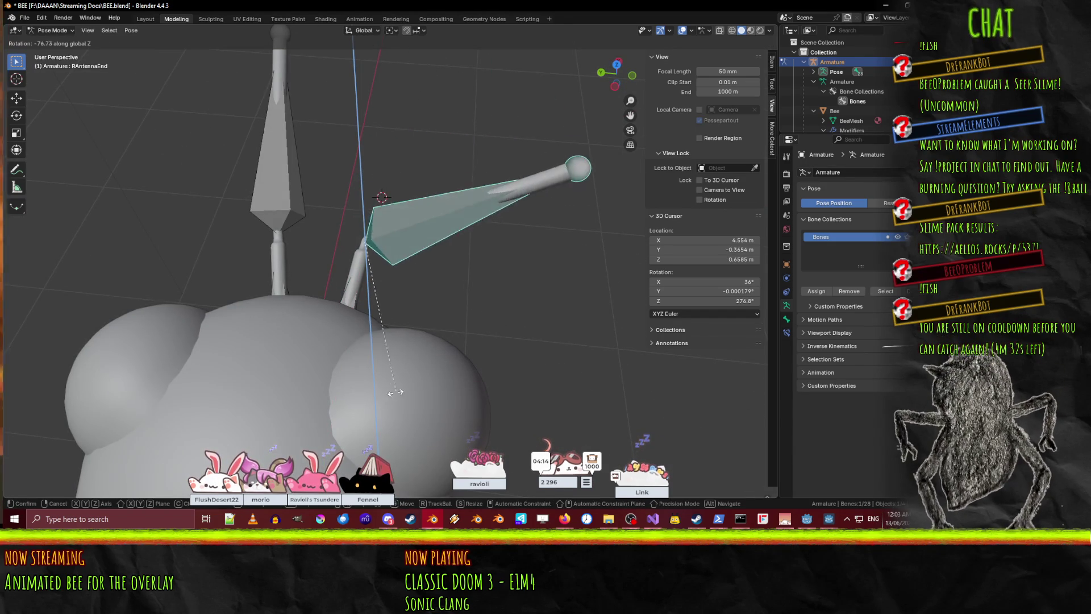
pyautogui.click(380, 308)
pyautogui.moveTo(380, 308)
pyautogui.mouseDown(button='middle')
pyautogui.moveTo(355, 261)
pyautogui.moveTo(178, 199)
pyautogui.moveTo(156, 221)
pyautogui.mouseUp(button='middle')
# - Hide the bones to inspect the deformed mesh from above, then unhide them
pyautogui.press('h')
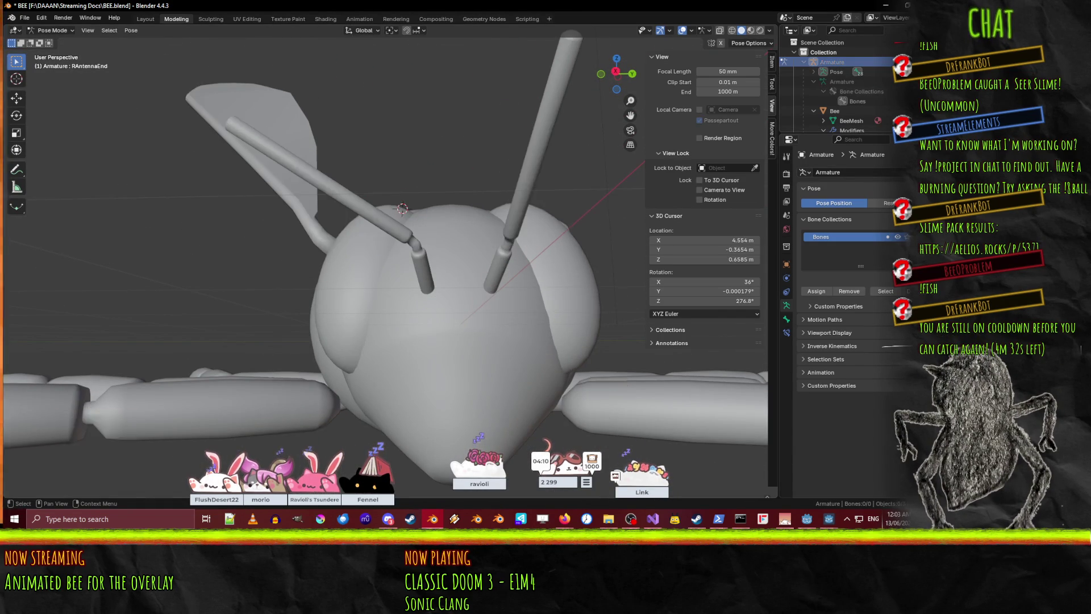
pyautogui.moveTo(546, 171)
pyautogui.mouseDown(button='middle')
pyautogui.moveTo(533, 206)
pyautogui.moveTo(425, 263)
pyautogui.moveTo(464, 357)
pyautogui.moveTo(435, 350)
pyautogui.moveTo(479, 319)
pyautogui.mouseUp(button='middle')
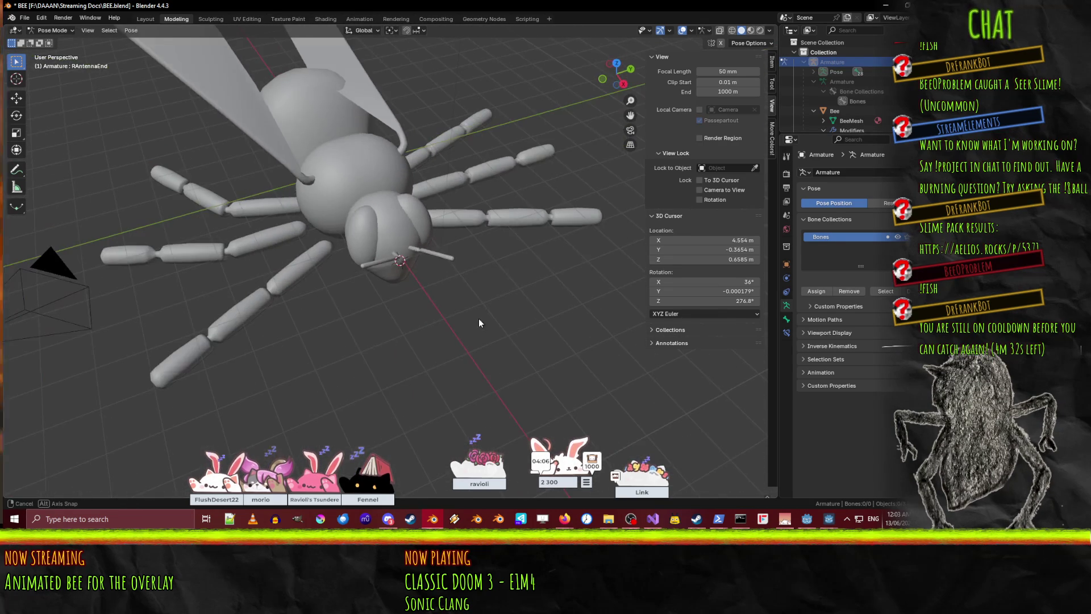
pyautogui.hotkey('alt', 'h')
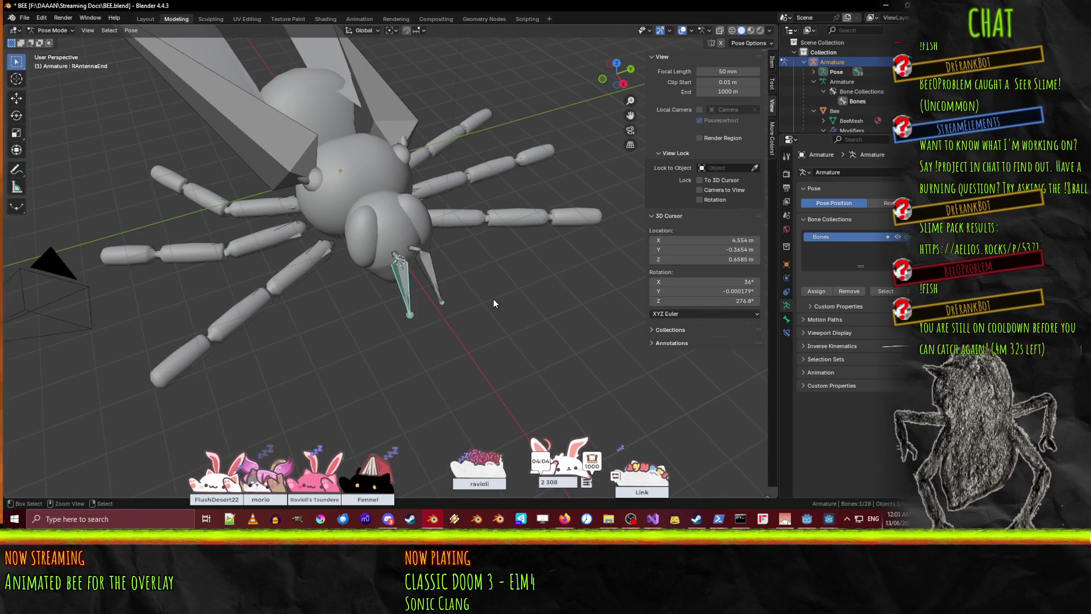
pyautogui.moveTo(454, 302)
pyautogui.mouseDown(button='middle')
pyautogui.moveTo(479, 284)
pyautogui.moveTo(485, 172)
pyautogui.moveTo(311, 273)
pyautogui.mouseUp(button='middle')
# - Select the RWing bone and compare its pose against the armature's Rest Position
pyautogui.click(485, 172)
pyautogui.scroll(5, 364, 301)
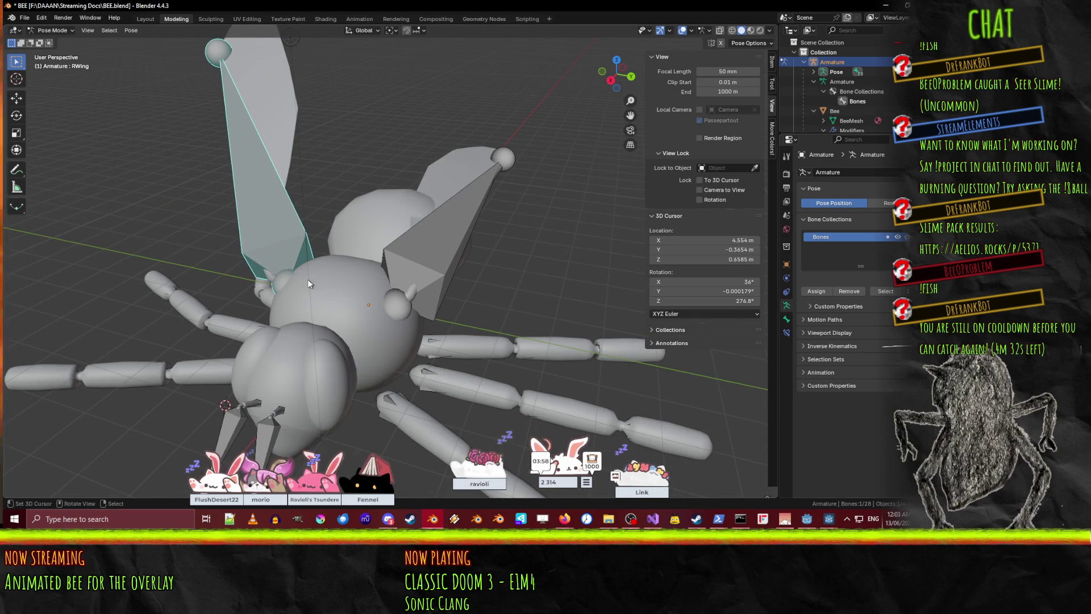
pyautogui.moveTo(364, 260); pyautogui.dragTo(314, 256, button='middle')
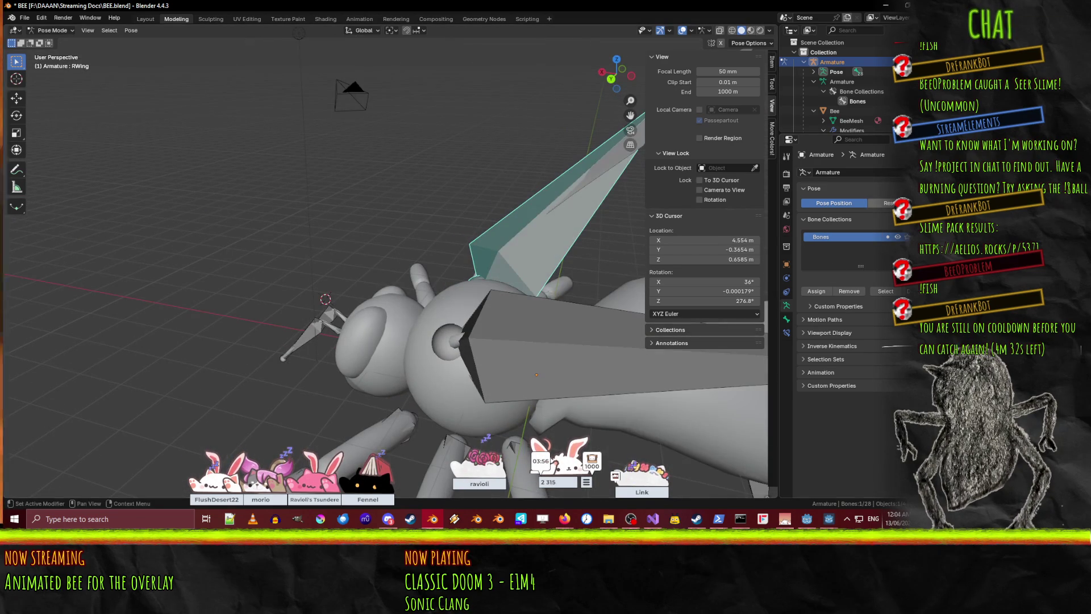
pyautogui.click(887, 203)
pyautogui.click(834, 203)
pyautogui.moveTo(428, 261)
pyautogui.mouseDown(button='middle')
pyautogui.moveTo(285, 246)
pyautogui.moveTo(370, 286)
pyautogui.mouseUp(button='middle')
pyautogui.press('F3')
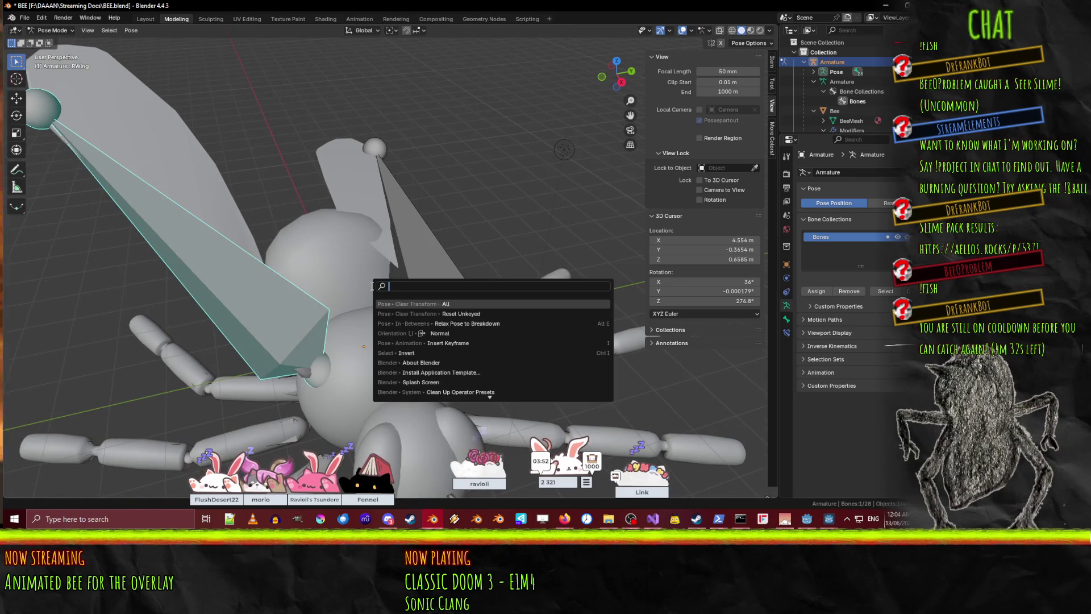
# - Clear user transforms on the RWing bone, then on all bones, and save BEE.blend
pyautogui.click(461, 316)
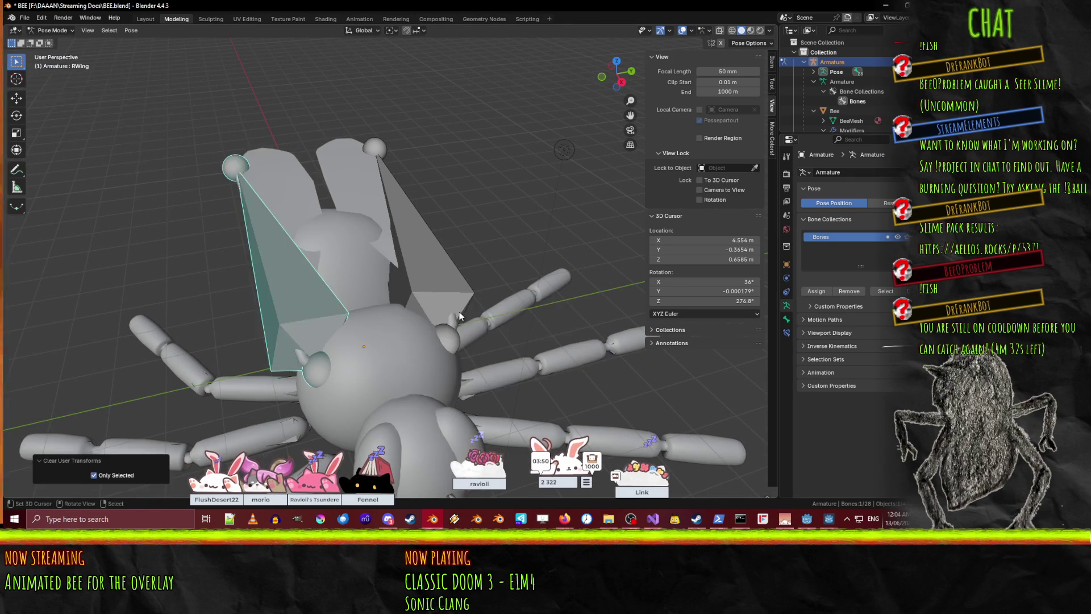
pyautogui.moveTo(523, 299)
pyautogui.mouseDown(button='middle')
pyautogui.moveTo(442, 275)
pyautogui.moveTo(364, 281)
pyautogui.mouseUp(button='middle')
pyautogui.press('a')
pyautogui.press('F3')
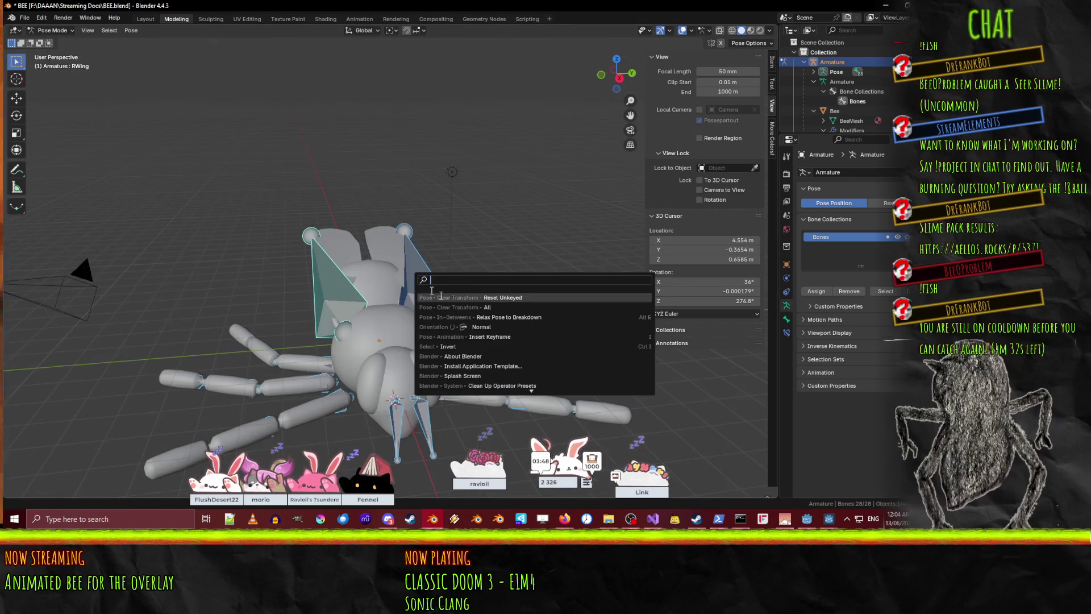
pyautogui.click(533, 300)
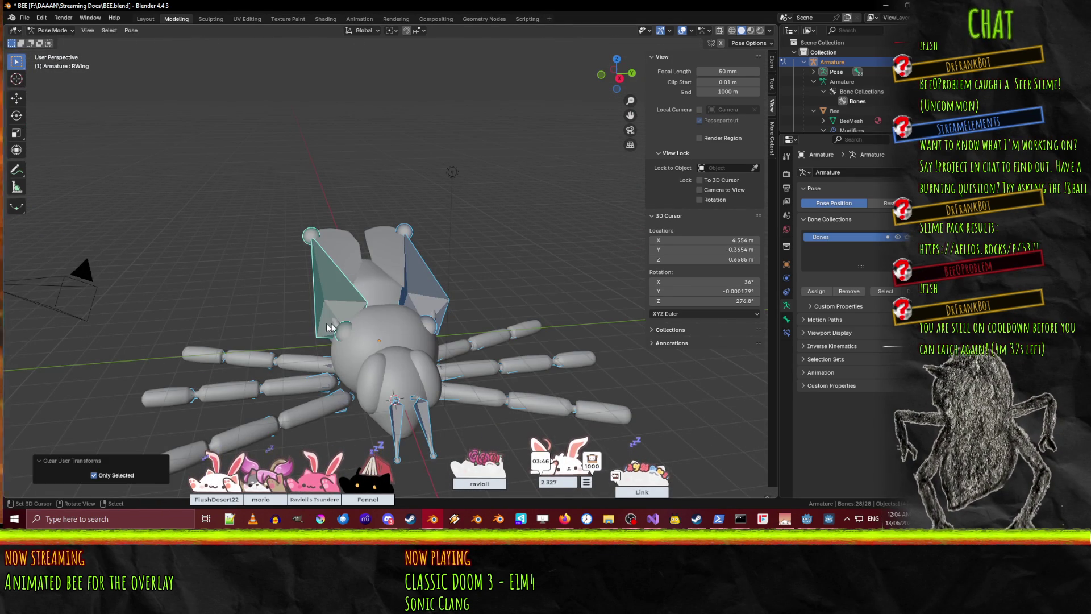
pyautogui.hotkey('ctrl', 's')
# - Toggle the armature back to Pose Position, save again, and inspect the rested bee from several angles
pyautogui.moveTo(246, 305)
pyautogui.mouseDown(button='middle')
pyautogui.moveTo(438, 309)
pyautogui.moveTo(416, 321)
pyautogui.moveTo(626, 270)
pyautogui.mouseUp(button='middle')
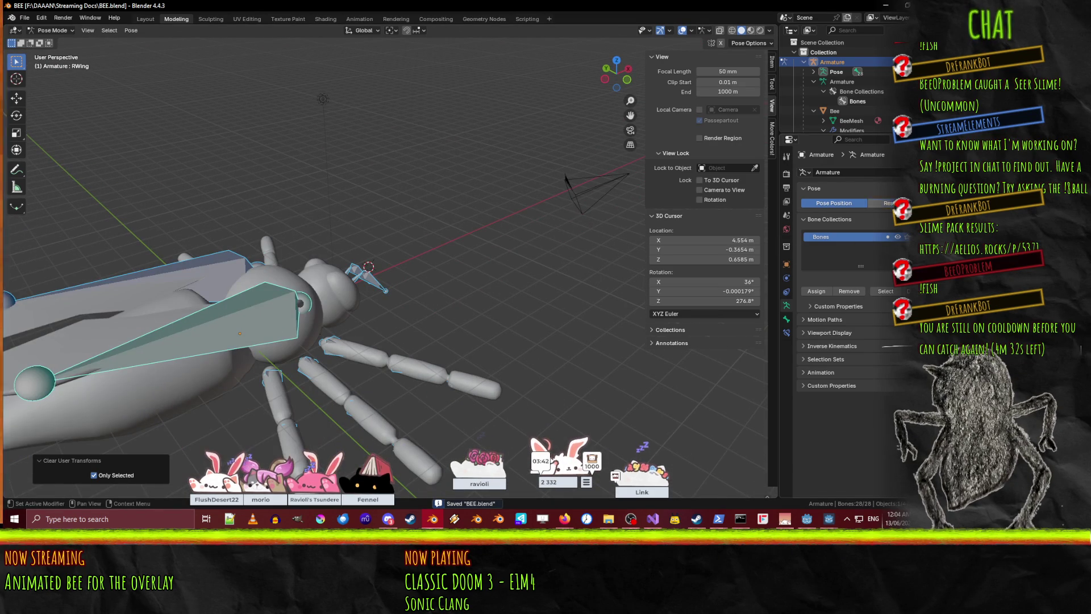
pyautogui.click(834, 203)
pyautogui.moveTo(438, 329)
pyautogui.mouseDown(button='middle')
pyautogui.moveTo(269, 318)
pyautogui.moveTo(316, 290)
pyautogui.moveTo(304, 255)
pyautogui.moveTo(393, 345)
pyautogui.moveTo(444, 319)
pyautogui.moveTo(316, 292)
pyautogui.mouseUp(button='middle')
pyautogui.hotkey('ctrl', 's')
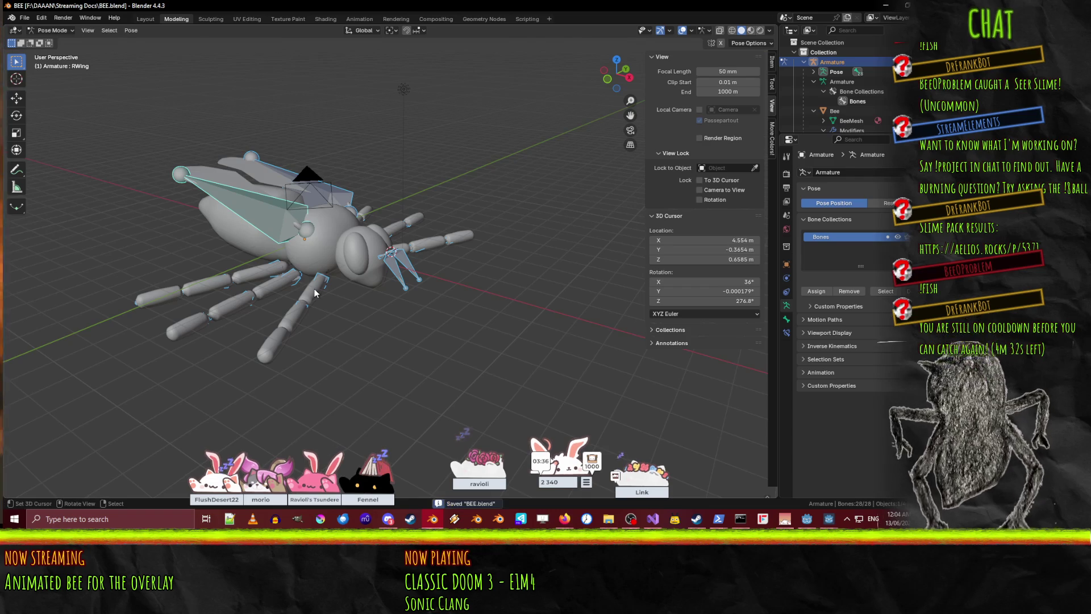
pyautogui.moveTo(425, 323)
pyautogui.mouseDown(button='middle')
pyautogui.moveTo(496, 299)
pyautogui.moveTo(462, 318)
pyautogui.moveTo(458, 338)
pyautogui.mouseUp(button='middle')
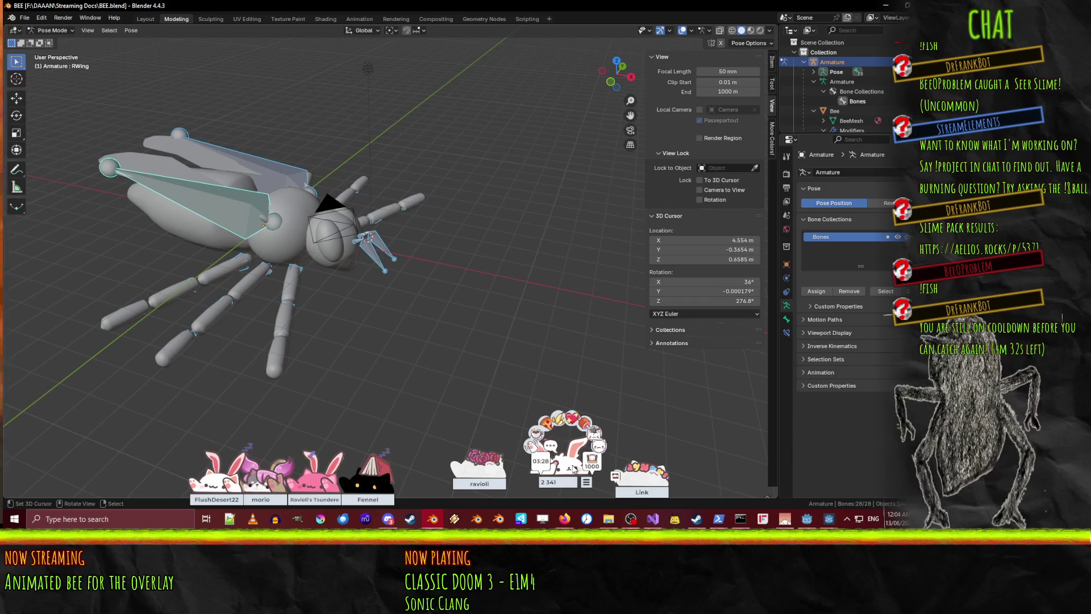
pyautogui.moveTo(430, 278)
pyautogui.mouseDown(button='middle')
pyautogui.moveTo(318, 312)
pyautogui.moveTo(421, 238)
pyautogui.mouseUp(button='middle')
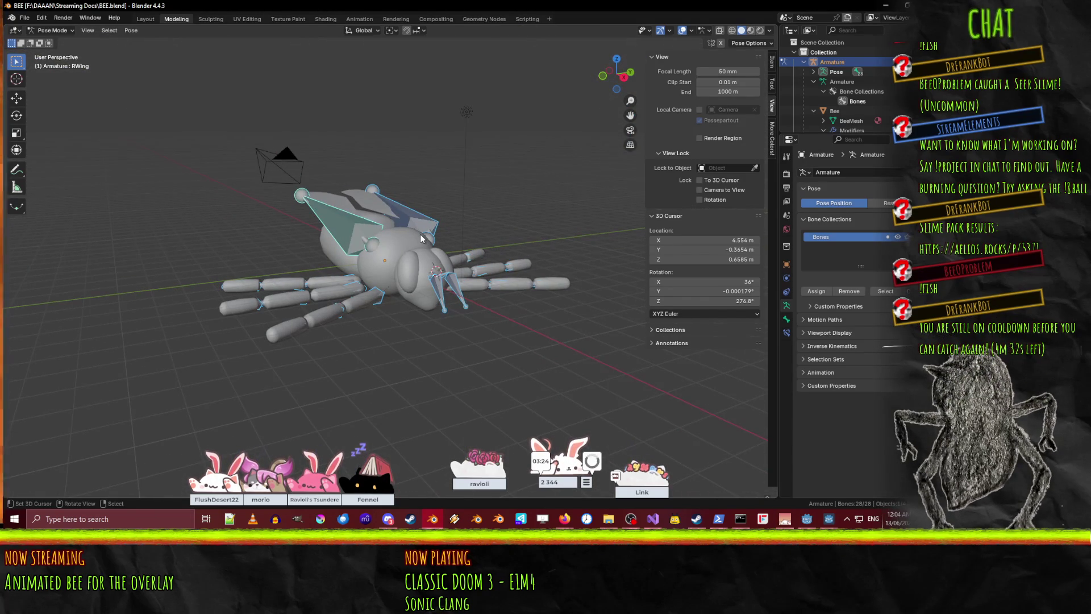
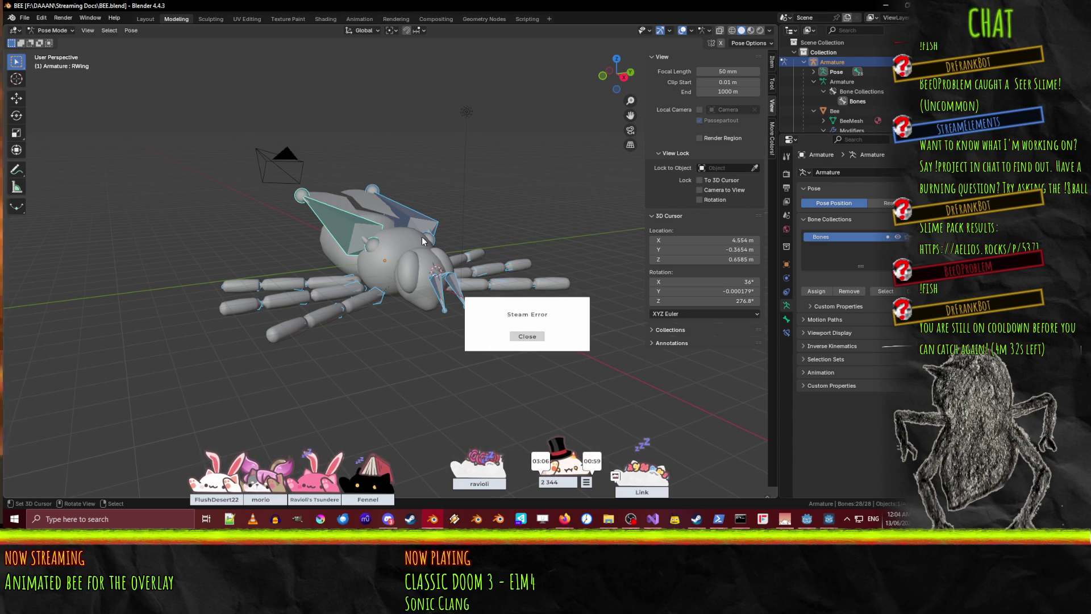
# - Dismiss the Steam error popup and orbit around the bee, checking it from the side
pyautogui.click(527, 336)
pyautogui.moveTo(506, 316)
pyautogui.mouseDown(button='middle')
pyautogui.moveTo(501, 328)
pyautogui.moveTo(529, 322)
pyautogui.mouseUp(button='middle')
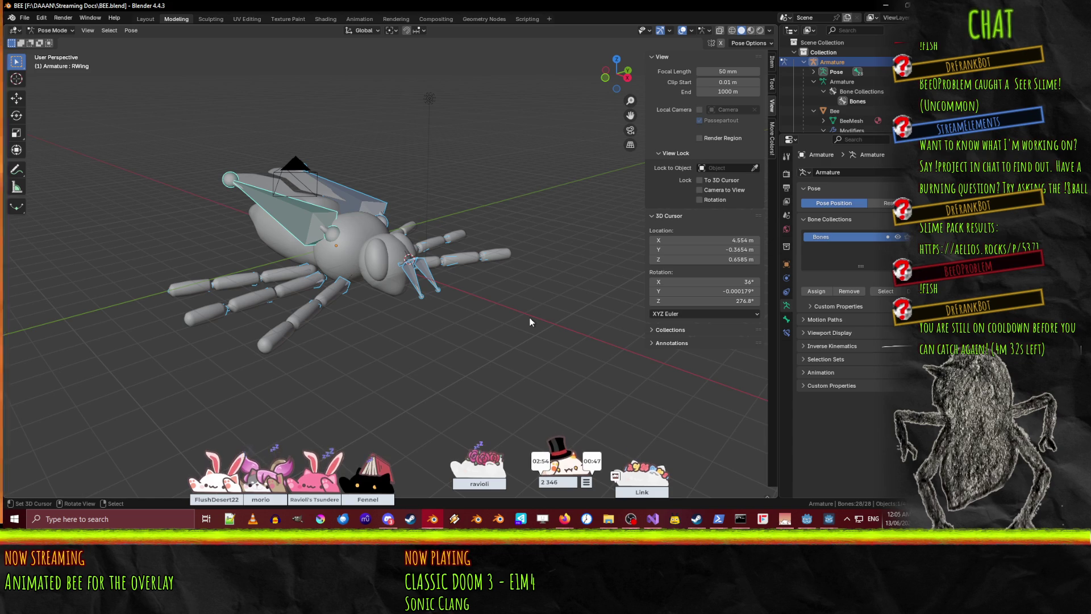
pyautogui.press('KP_3')
pyautogui.moveTo(438, 325); pyautogui.dragTo(447, 326, button='middle')
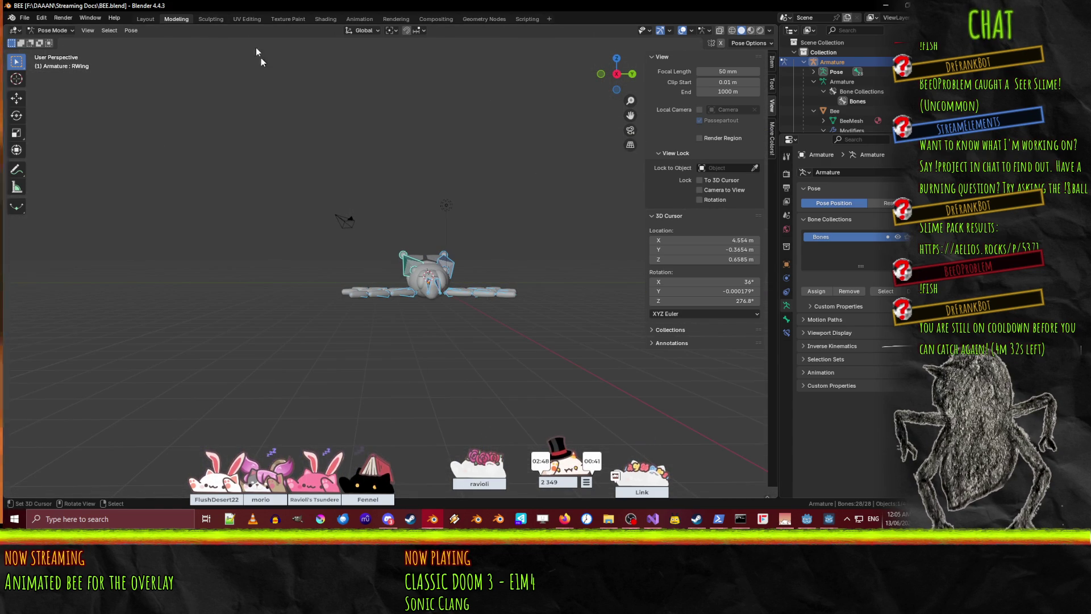
# - Switch to the Animation workspace, widen the left camera viewport and deselect all bones
pyautogui.click(358, 18)
pyautogui.moveTo(281, 216); pyautogui.dragTo(372, 216)
pyautogui.click(421, 327)
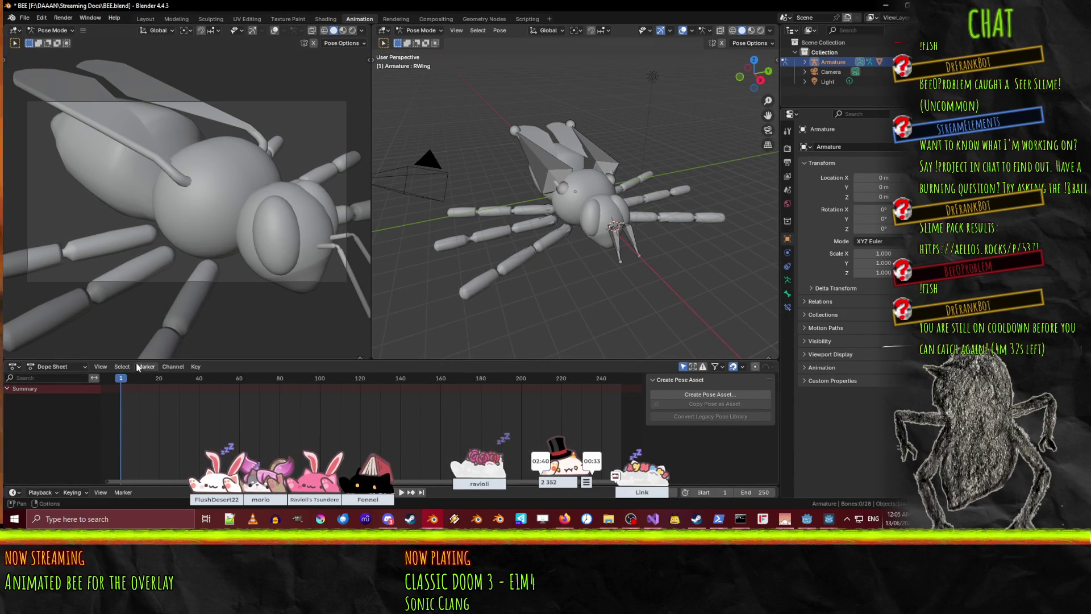
# - Switch the Dope Sheet to Action Editor and create a new action named 'Follow'
pyautogui.click(51, 368)
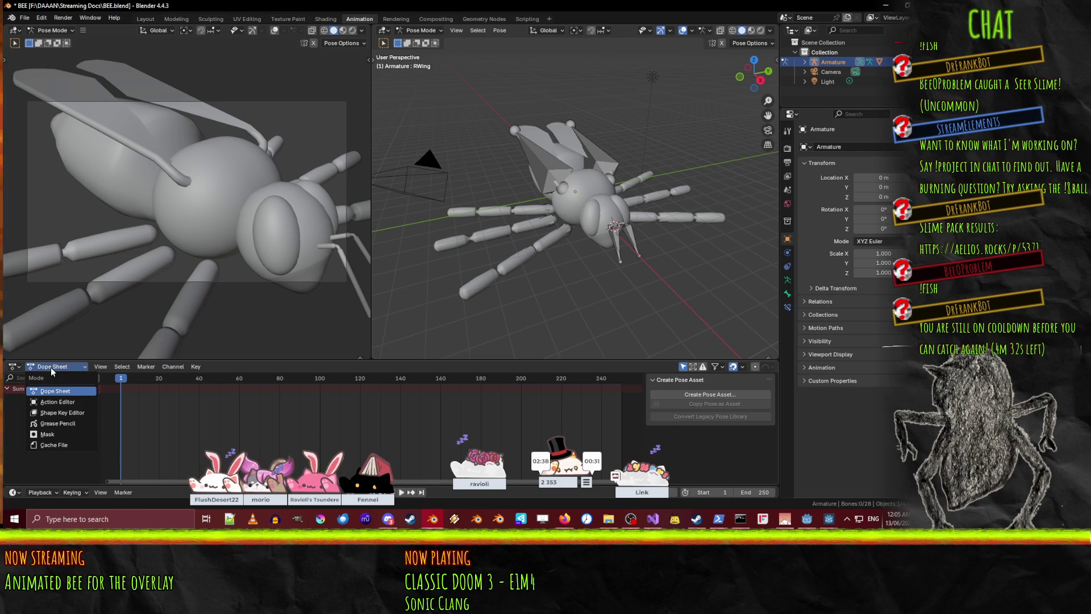
pyautogui.click(57, 402)
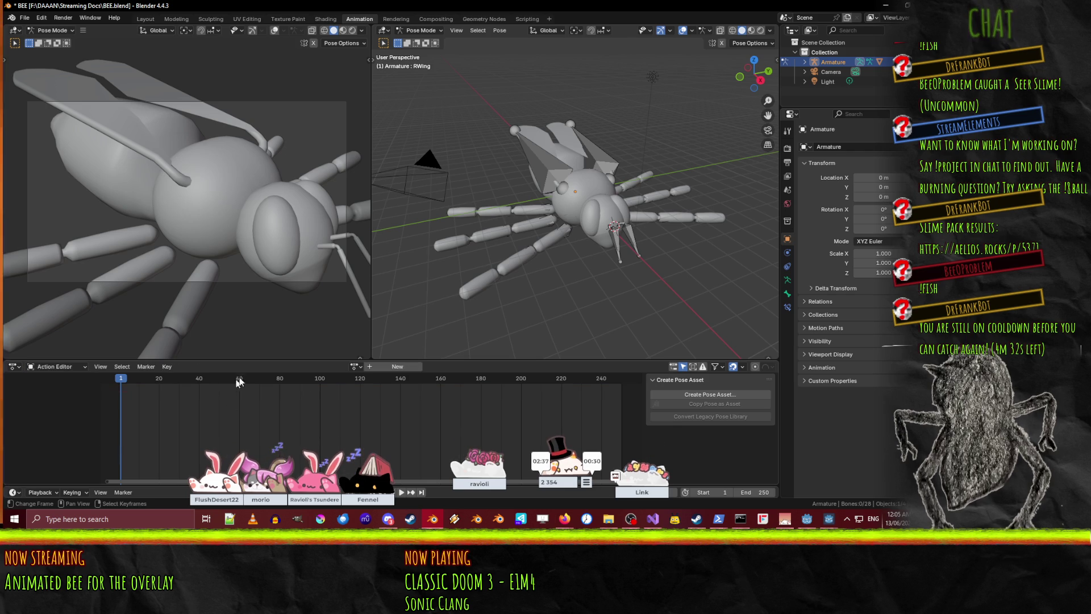
pyautogui.click(390, 367)
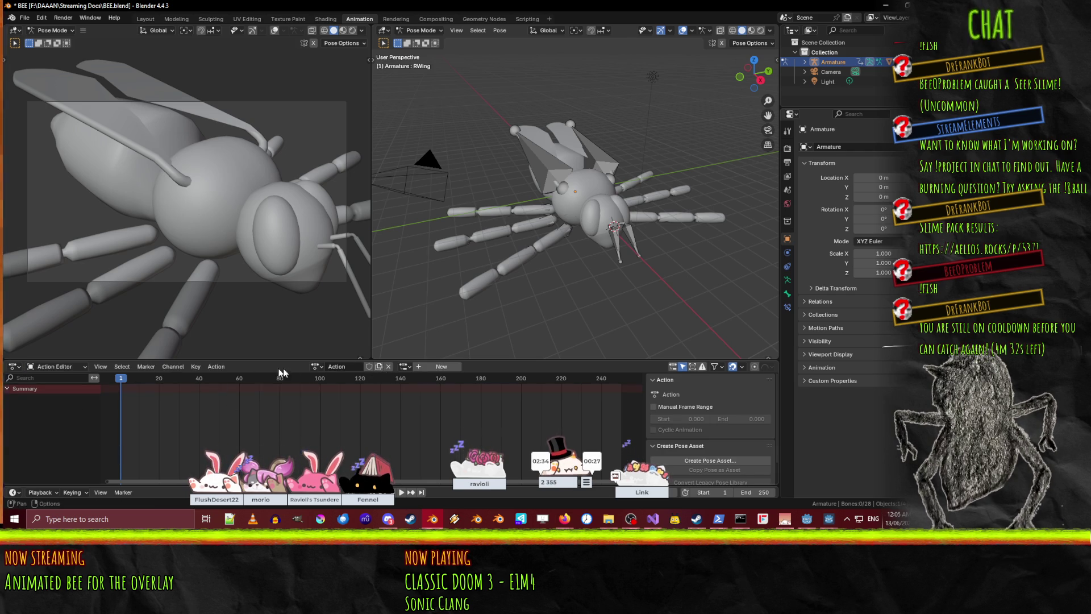
pyautogui.click(344, 367)
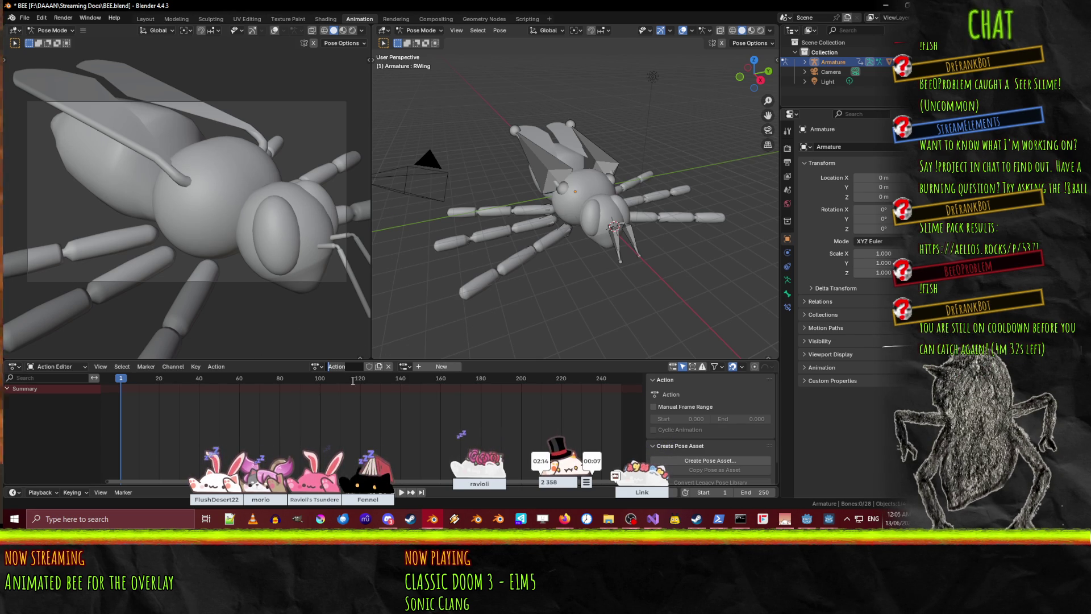
pyautogui.write('Folla')
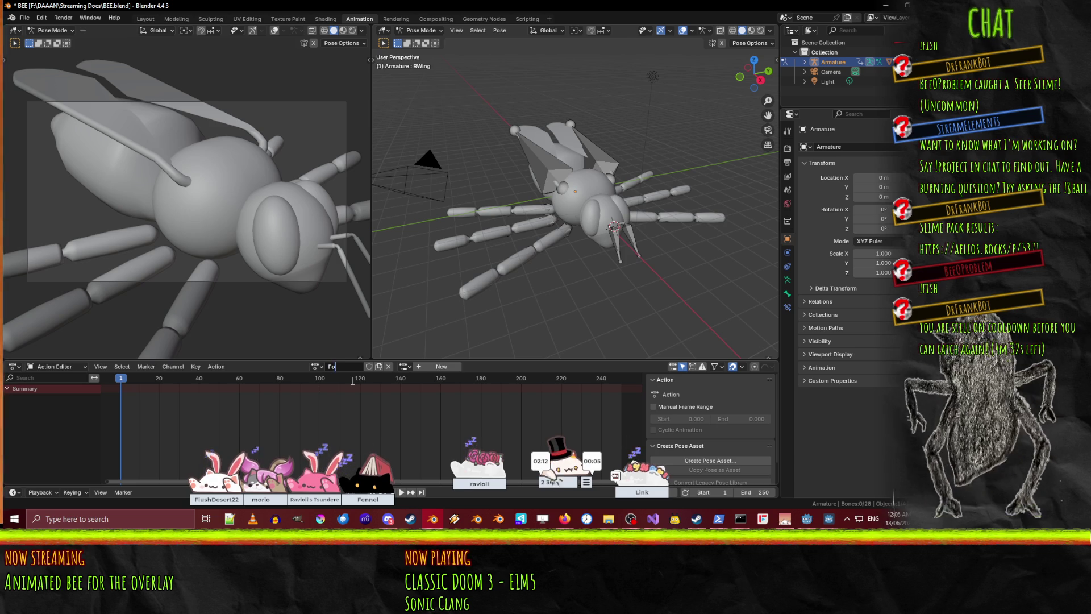
pyautogui.press('BackSpace')
pyautogui.write('ow')
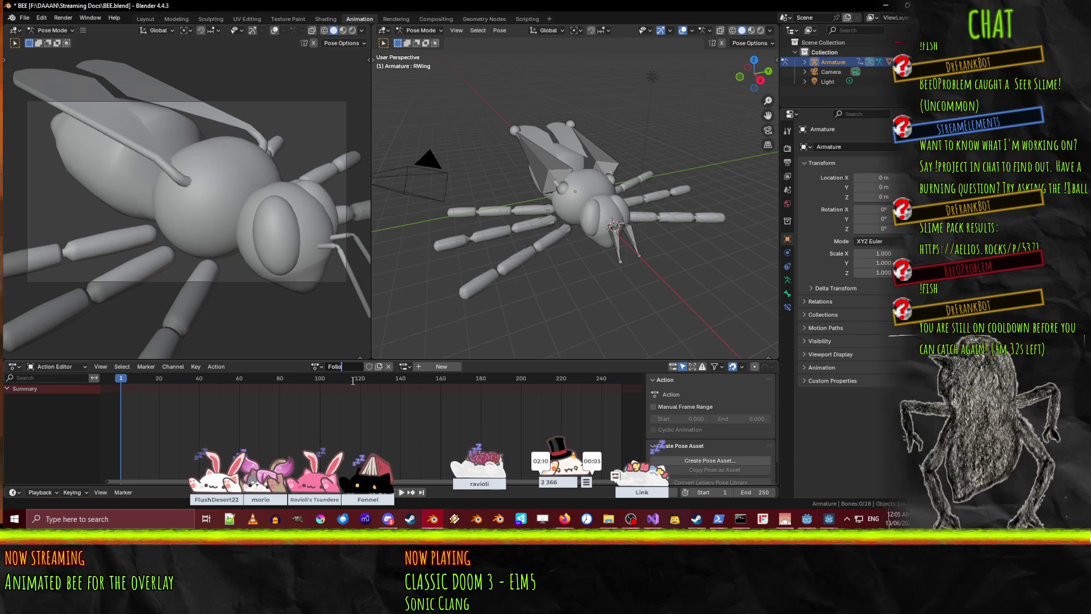
pyautogui.press('Return')
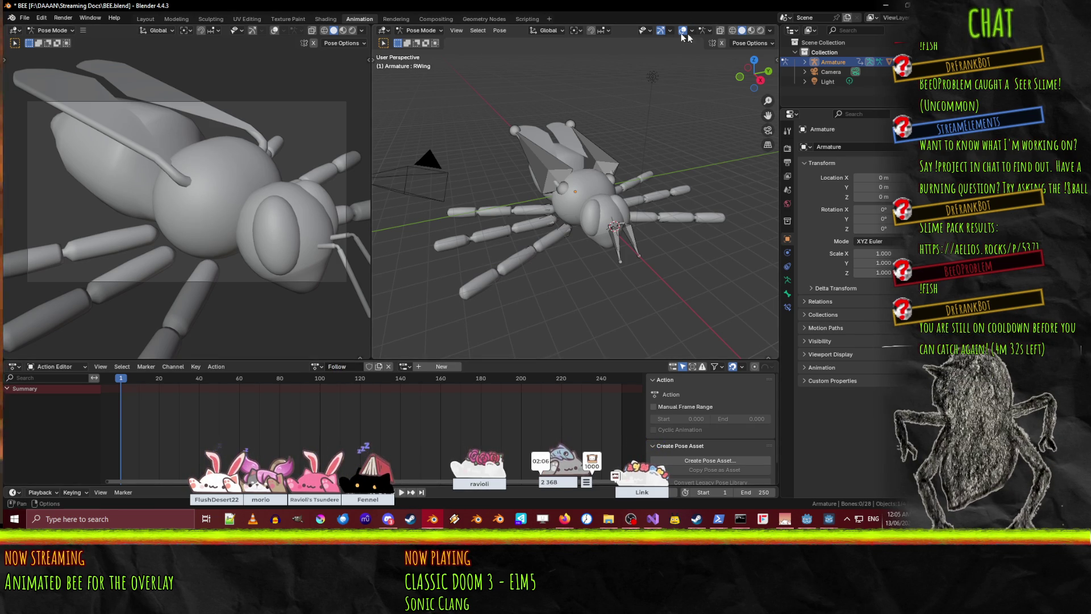
# - Select the RWing bone, enable X-ray, and browse its Viewport Display, Deform and Relations panels
pyautogui.click(556, 165)
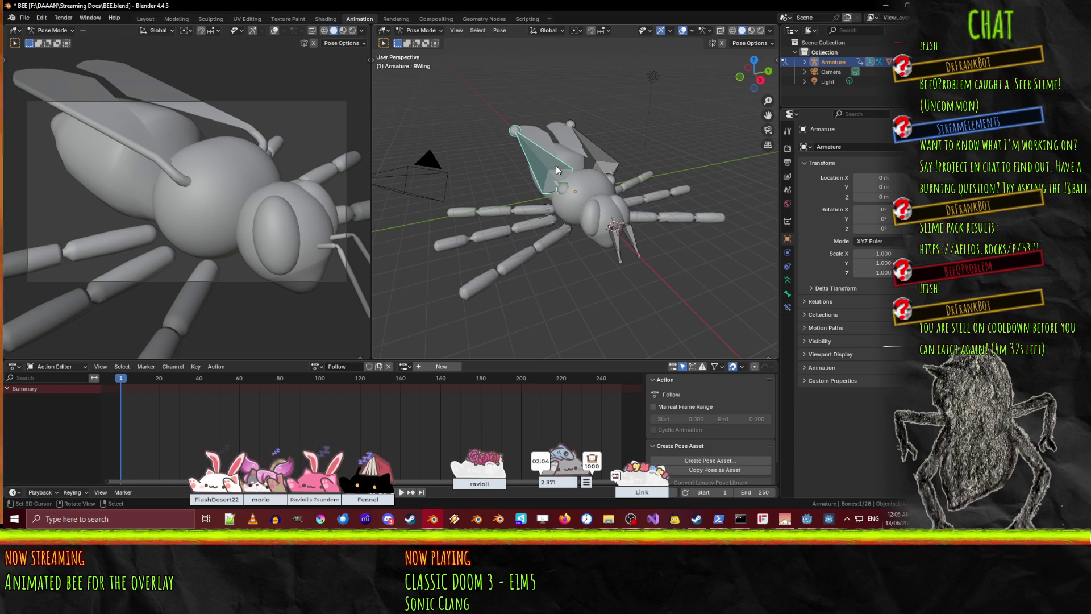
pyautogui.click(720, 32)
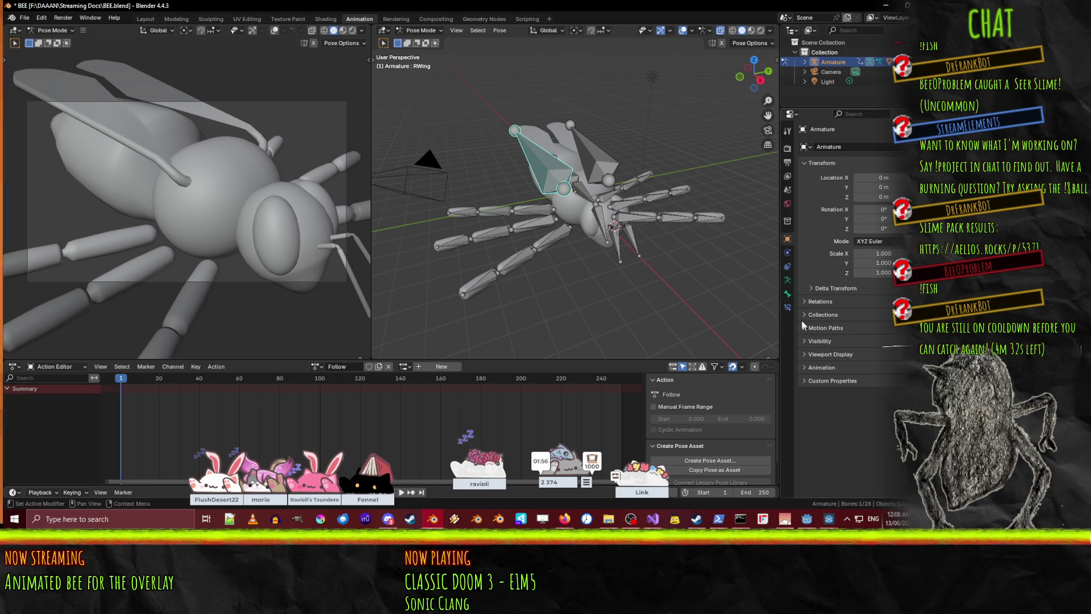
pyautogui.click(787, 294)
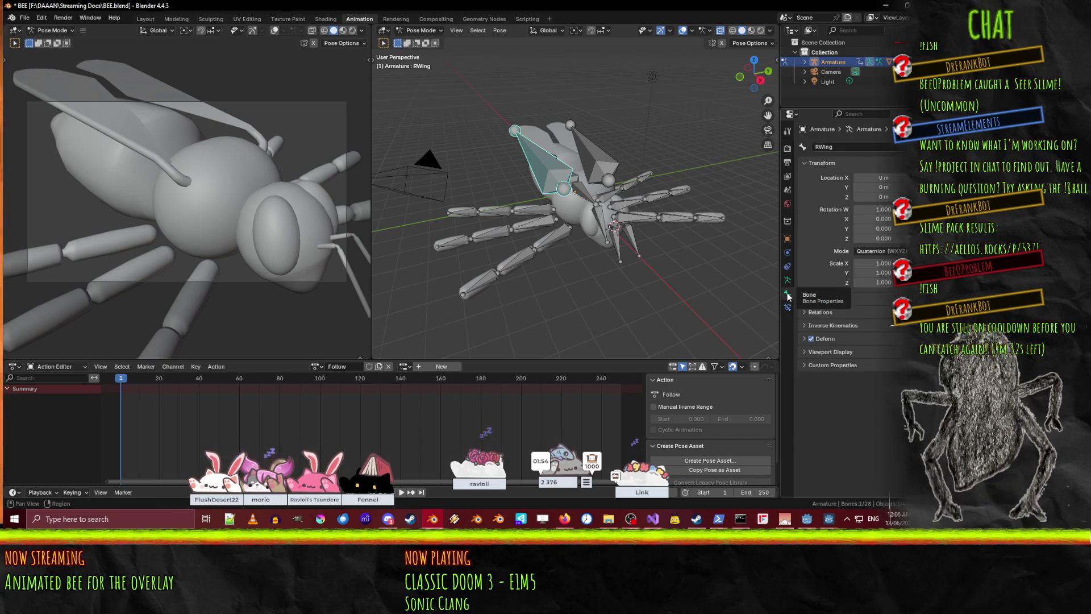
pyautogui.click(829, 351)
pyautogui.scroll(-5, 827, 364)
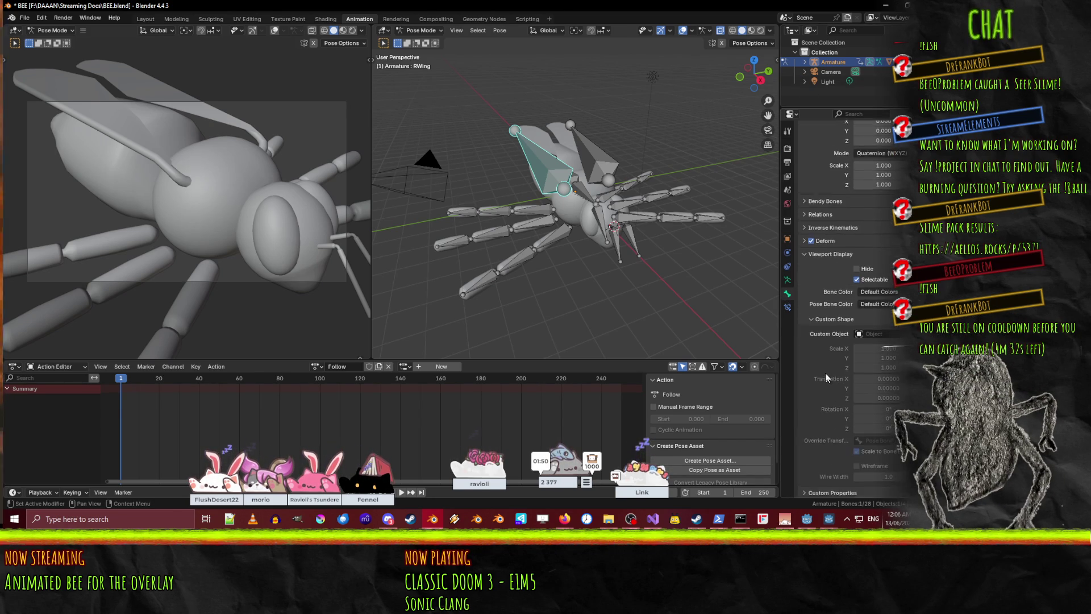
pyautogui.click(830, 252)
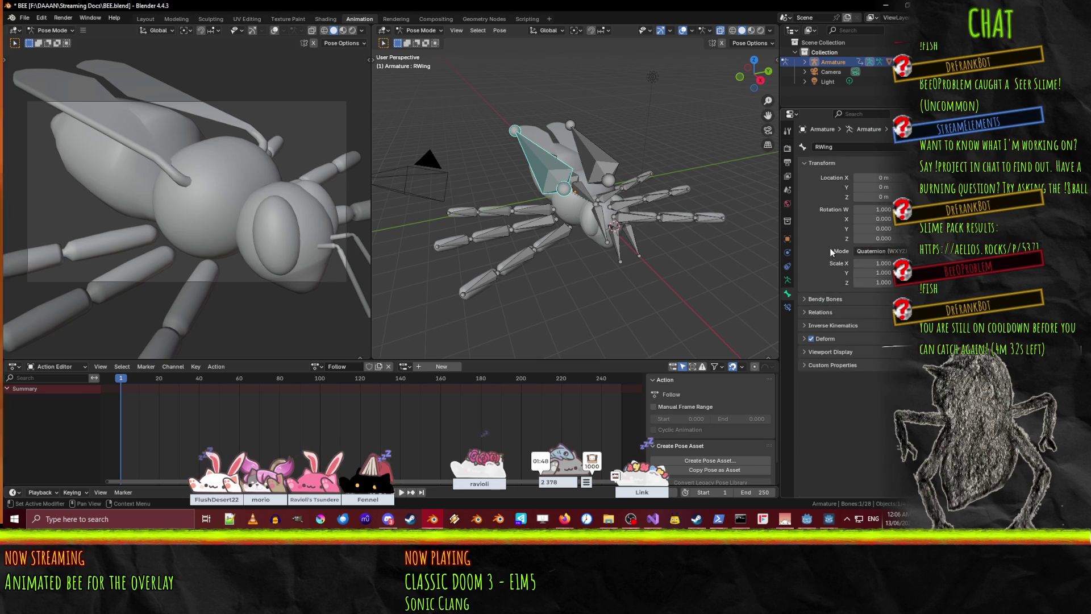
pyautogui.click(830, 340)
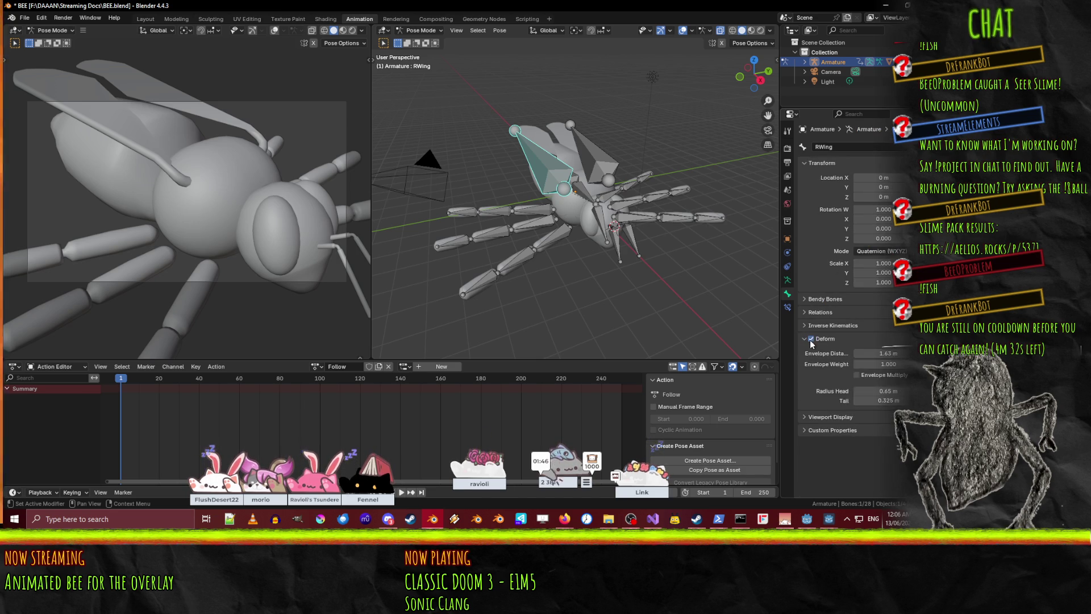
pyautogui.click(827, 340)
pyautogui.click(830, 311)
pyautogui.click(829, 312)
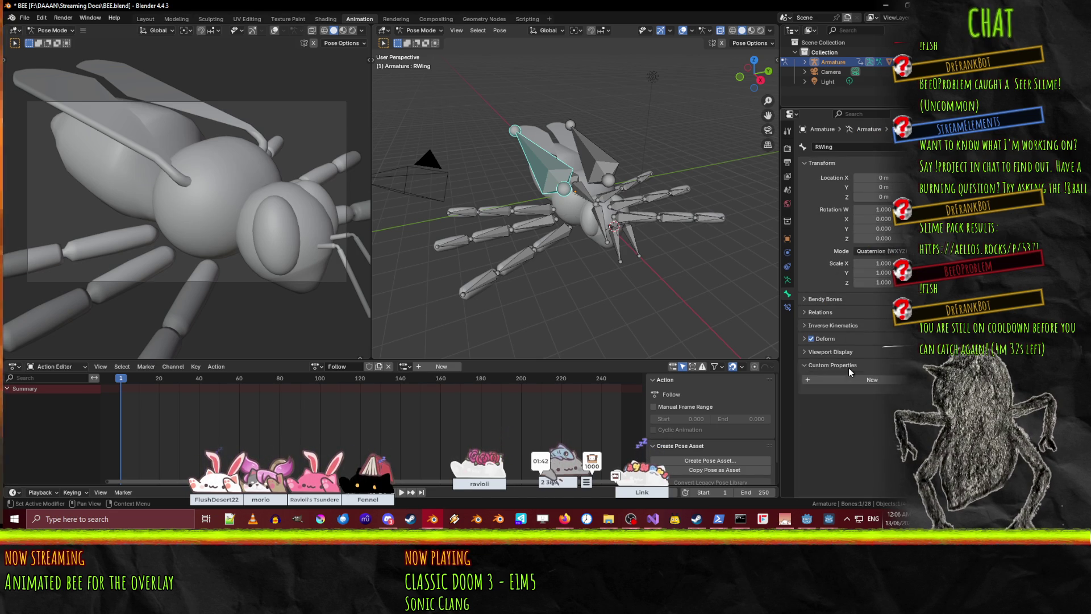
pyautogui.click(839, 353)
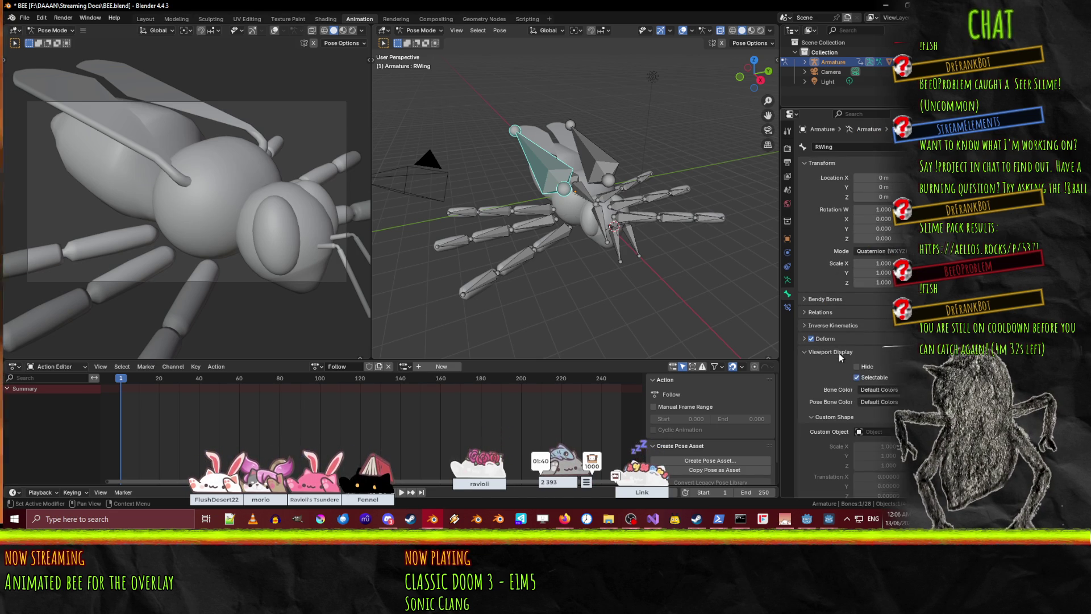
pyautogui.scroll(-5, 839, 353)
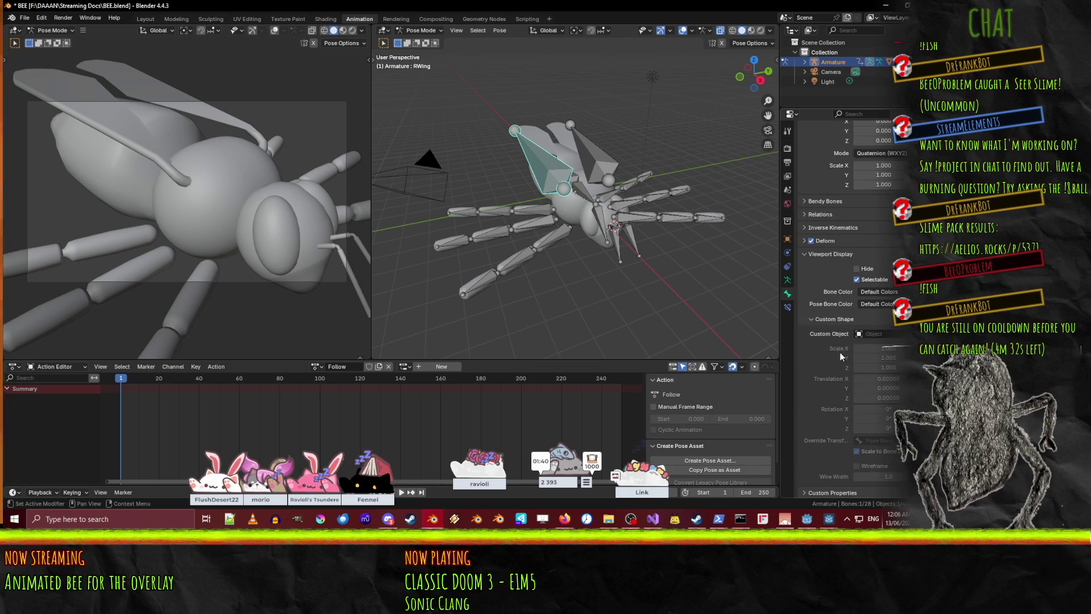
# - Try a red Bone Color on the wing bone, then undo it and close the list
pyautogui.click(880, 291)
pyautogui.click(880, 291)
pyautogui.click(879, 291)
pyautogui.click(875, 292)
pyautogui.click(872, 292)
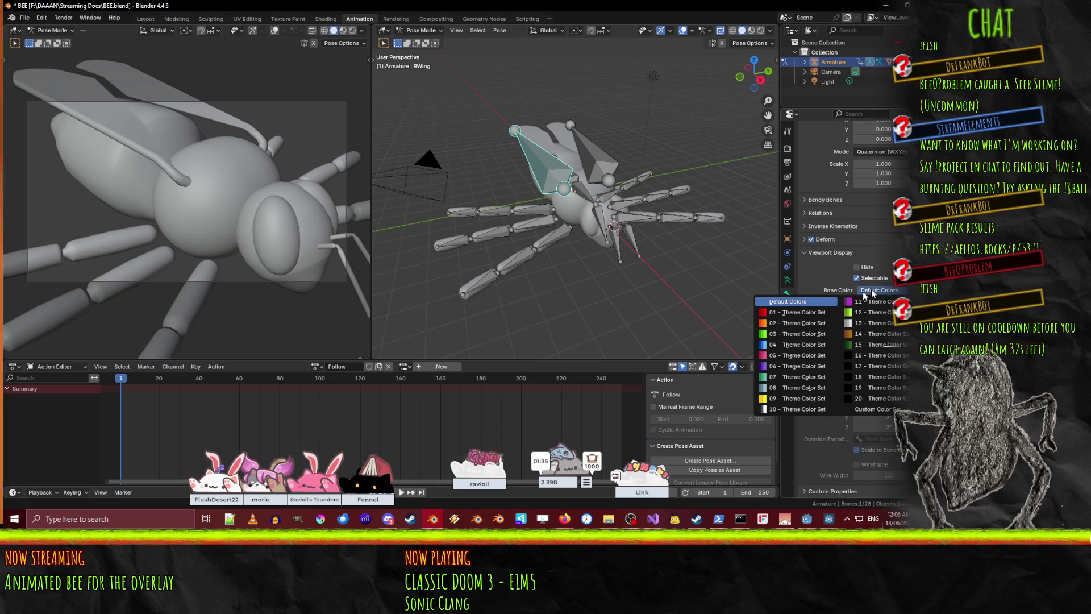
pyautogui.click(800, 312)
pyautogui.hotkey('ctrl', 'z')
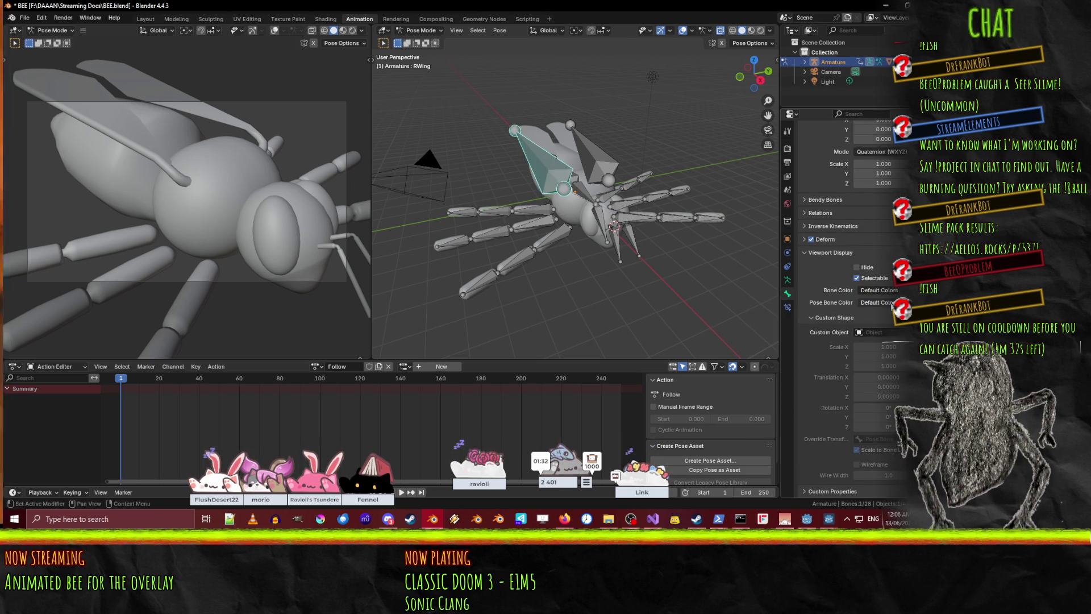
pyautogui.click(879, 291)
pyautogui.click(893, 296)
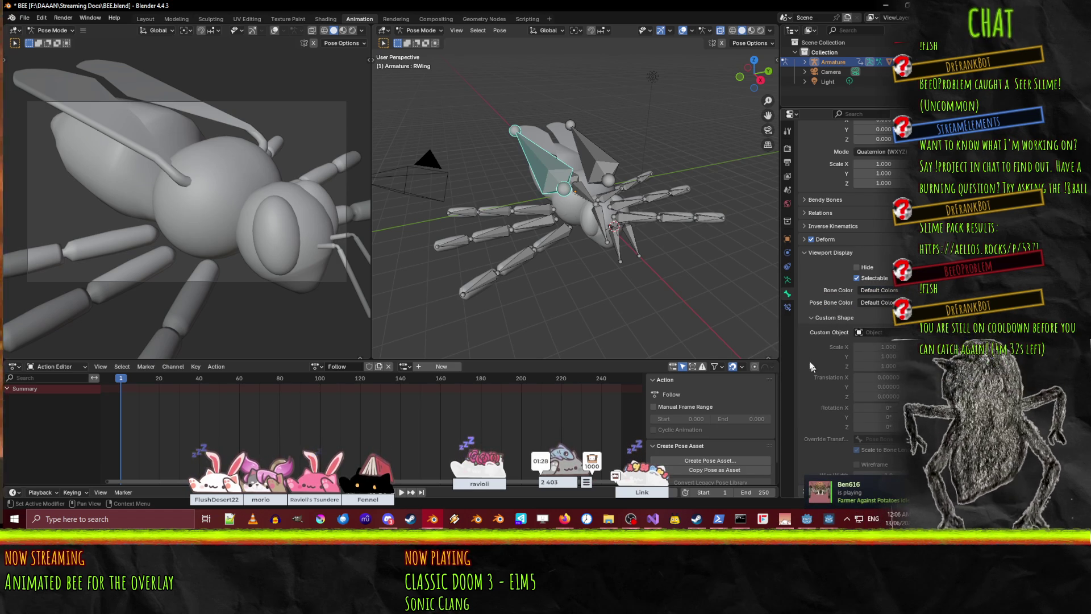
# - Explore Custom Shape settings, halving the X scale without choosing an object, then select the Root bone
pyautogui.click(827, 319)
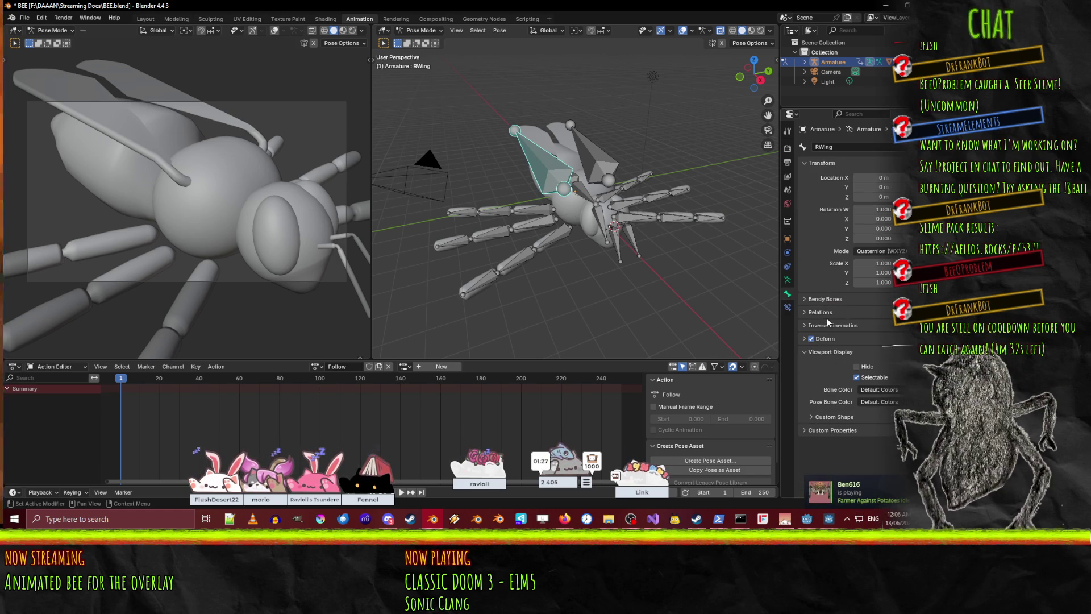
pyautogui.click(839, 416)
pyautogui.scroll(-4, 835, 403)
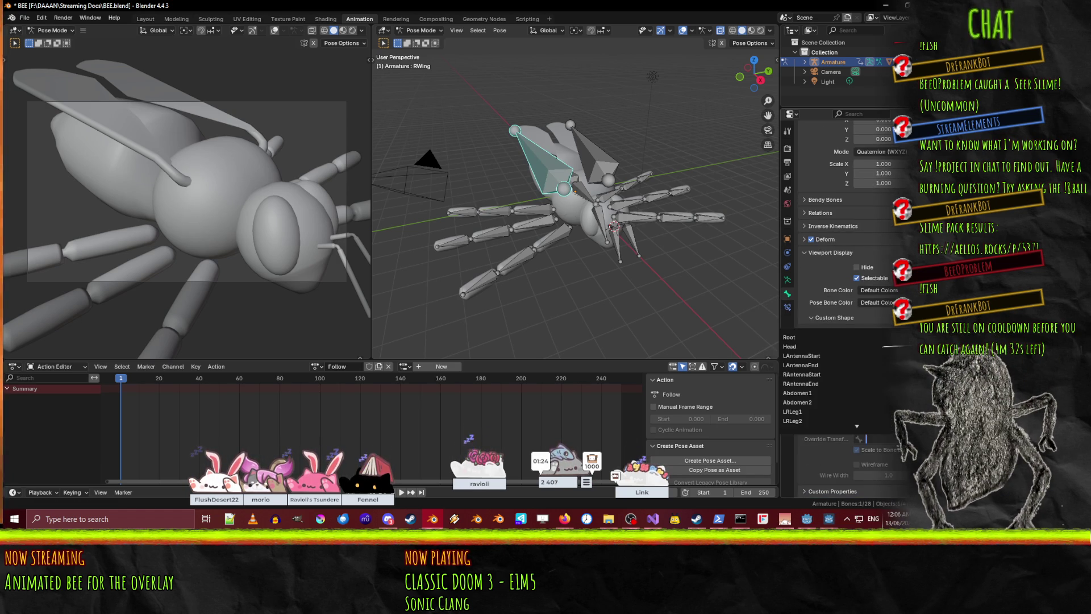
pyautogui.moveTo(875, 346); pyautogui.dragTo(855, 347)
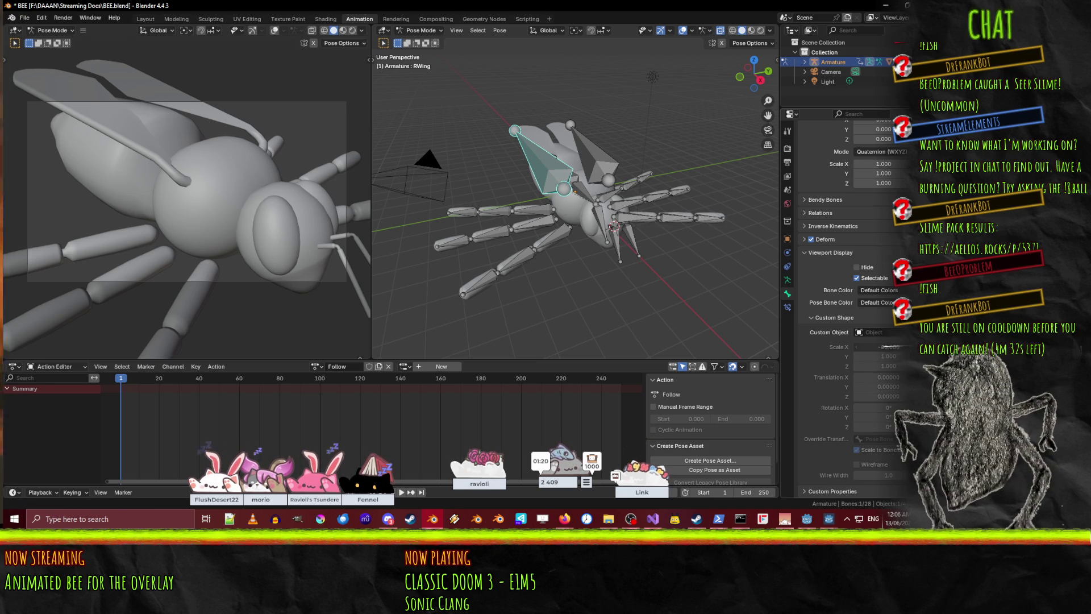
pyautogui.click(884, 333)
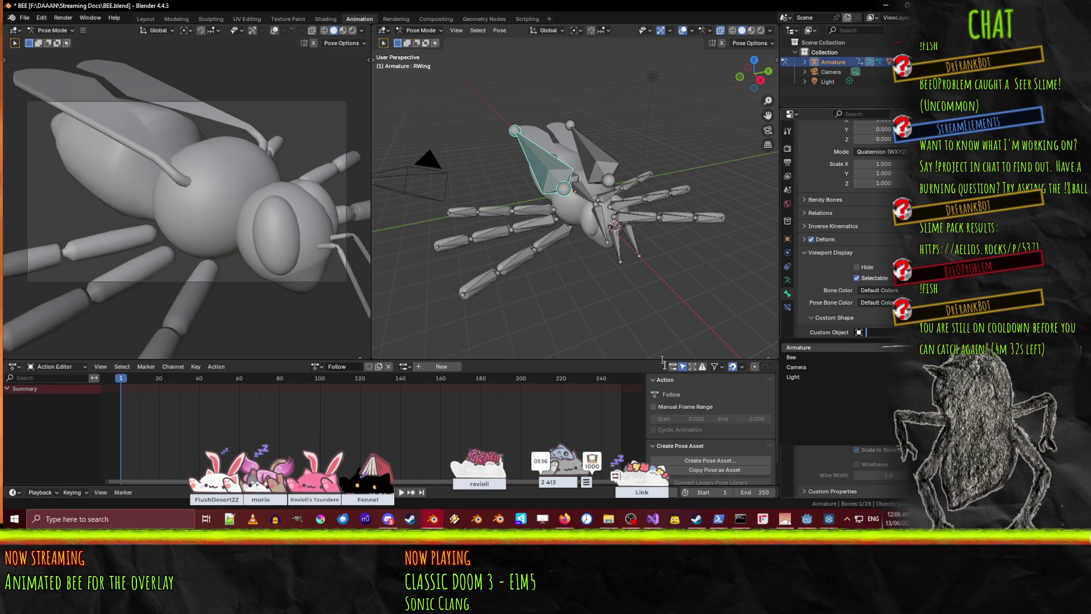
pyautogui.click(716, 427)
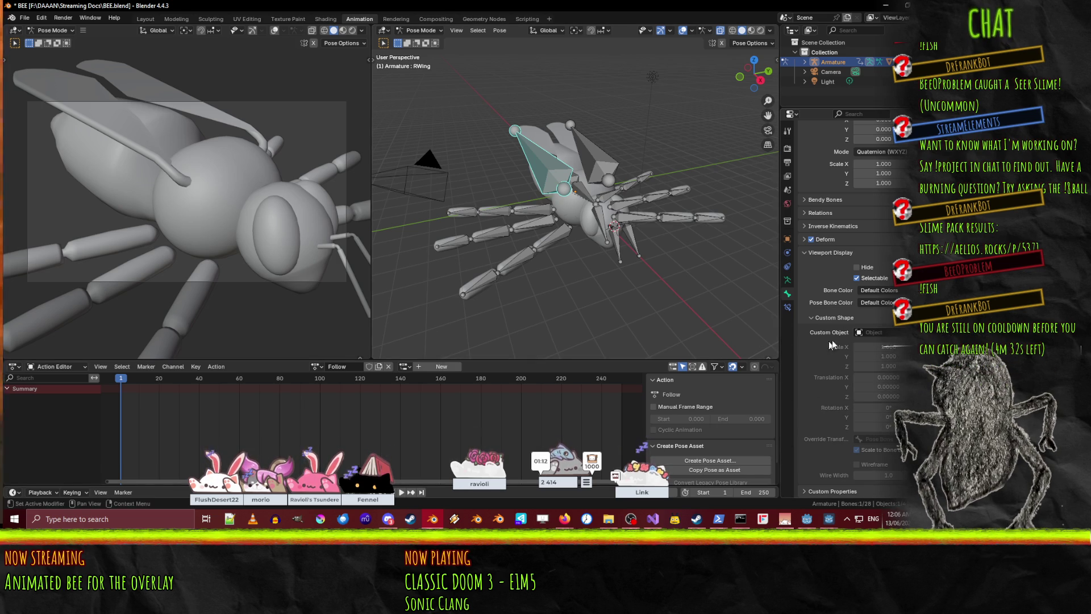
pyautogui.click(836, 318)
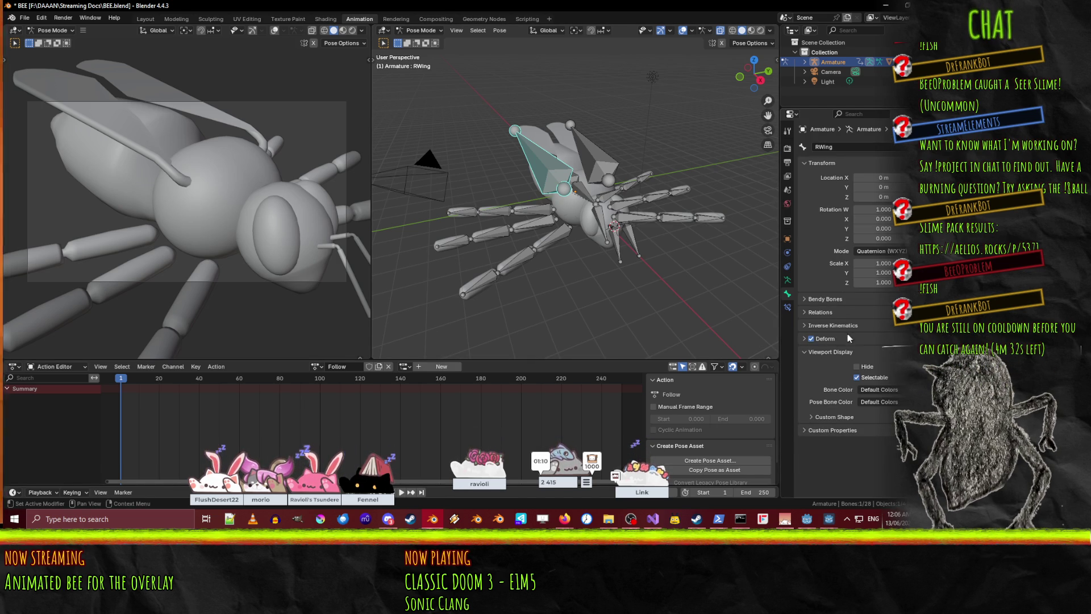
pyautogui.moveTo(457, 235)
pyautogui.mouseDown(button='middle')
pyautogui.moveTo(548, 237)
pyautogui.moveTo(592, 194)
pyautogui.moveTo(593, 172)
pyautogui.moveTo(573, 221)
pyautogui.moveTo(599, 230)
pyautogui.mouseUp(button='middle')
pyautogui.click(572, 203)
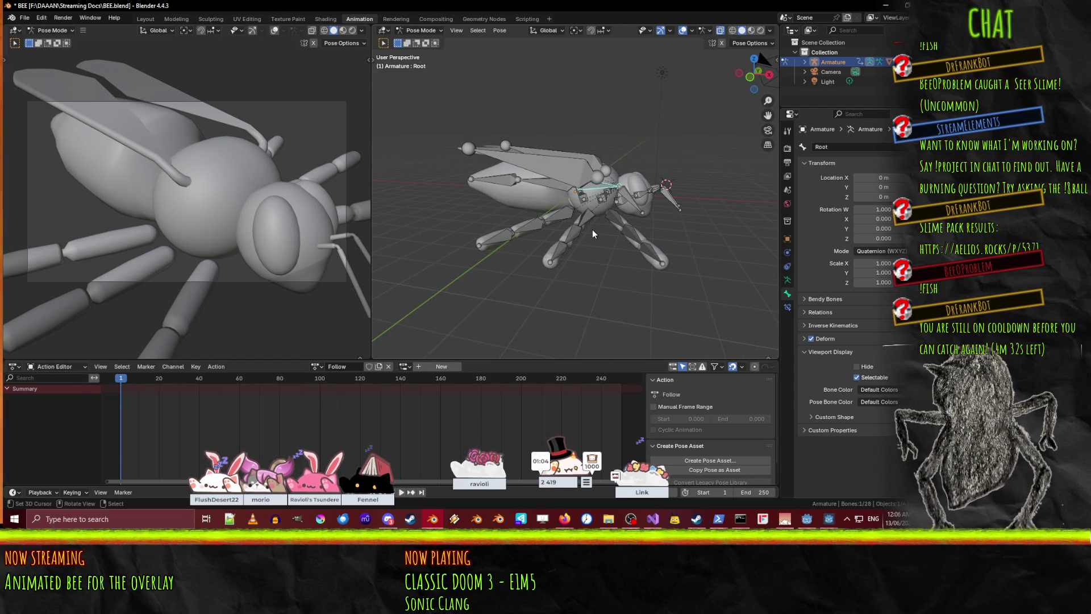
# - From the front view, start a Z rotation of the Root bone and cancel it
pyautogui.press('KP_1')
pyautogui.press('r')
pyautogui.press('z')
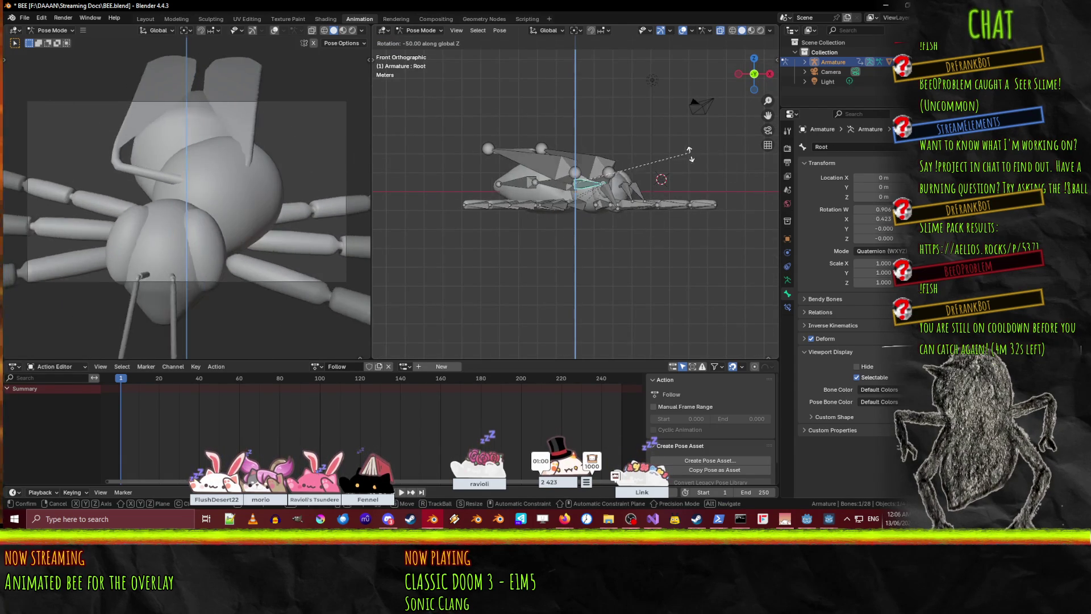
pyautogui.press('Escape')
# - Select the left wing bone and switch the armature into Edit Mode
pyautogui.moveTo(662, 179)
pyautogui.mouseDown(button='middle')
pyautogui.moveTo(606, 188)
pyautogui.moveTo(560, 217)
pyautogui.moveTo(566, 246)
pyautogui.mouseUp(button='middle')
pyautogui.scroll(-3, 606, 188)
pyautogui.click(565, 171)
pyautogui.press('Tab')
# - In Object Mode, select the camera, view from top and check its transform values in the sidebar
pyautogui.click(420, 30)
pyautogui.click(423, 43)
pyautogui.click(494, 197)
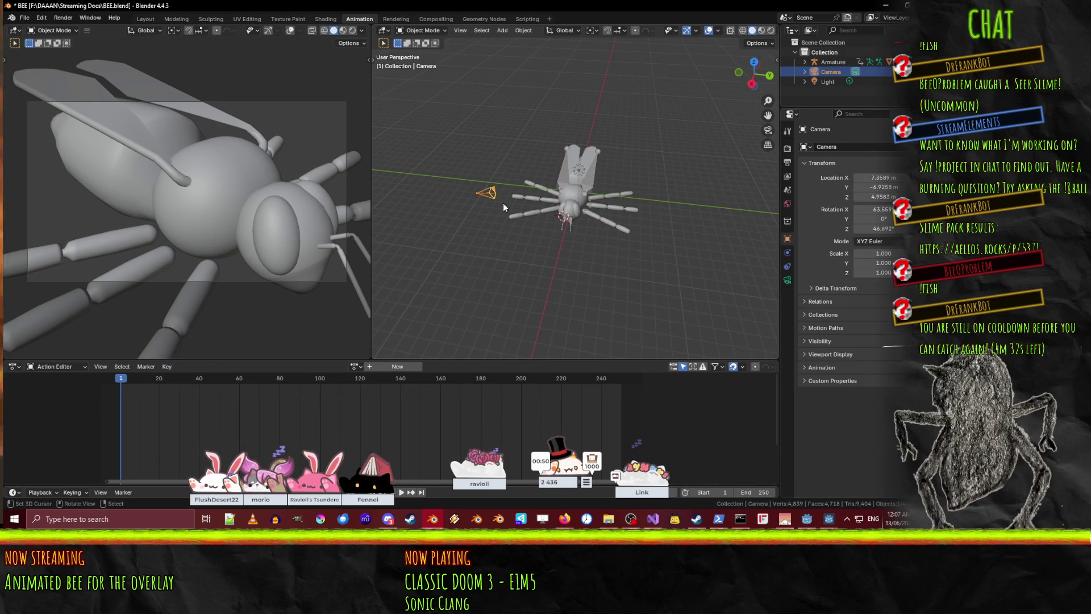
pyautogui.press('KP_7')
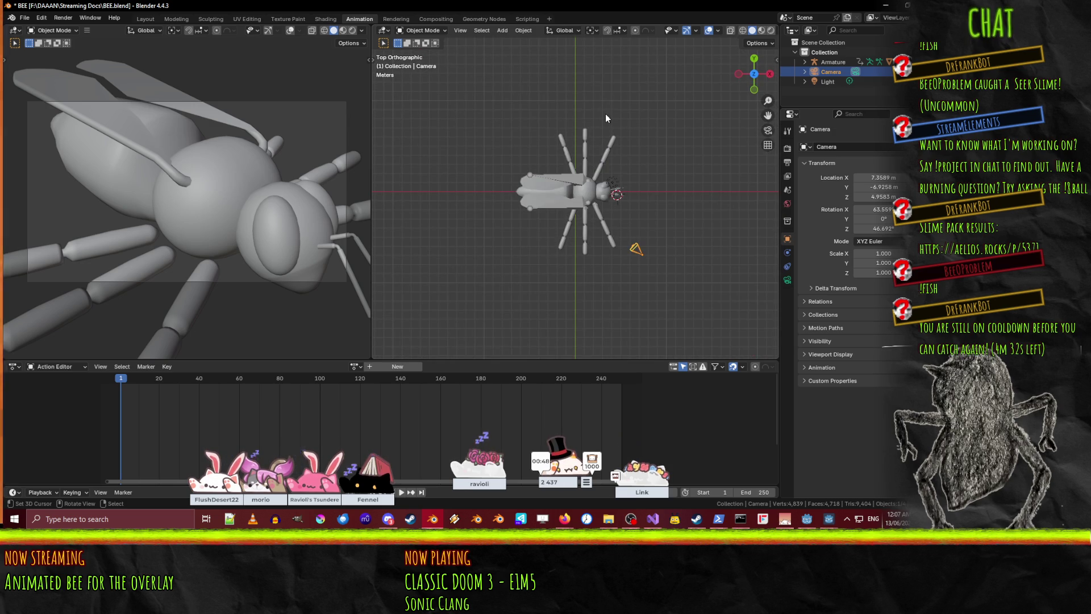
pyautogui.press('n')
pyautogui.click(713, 121)
pyautogui.press('Return')
pyautogui.click(710, 81)
pyautogui.press('Return')
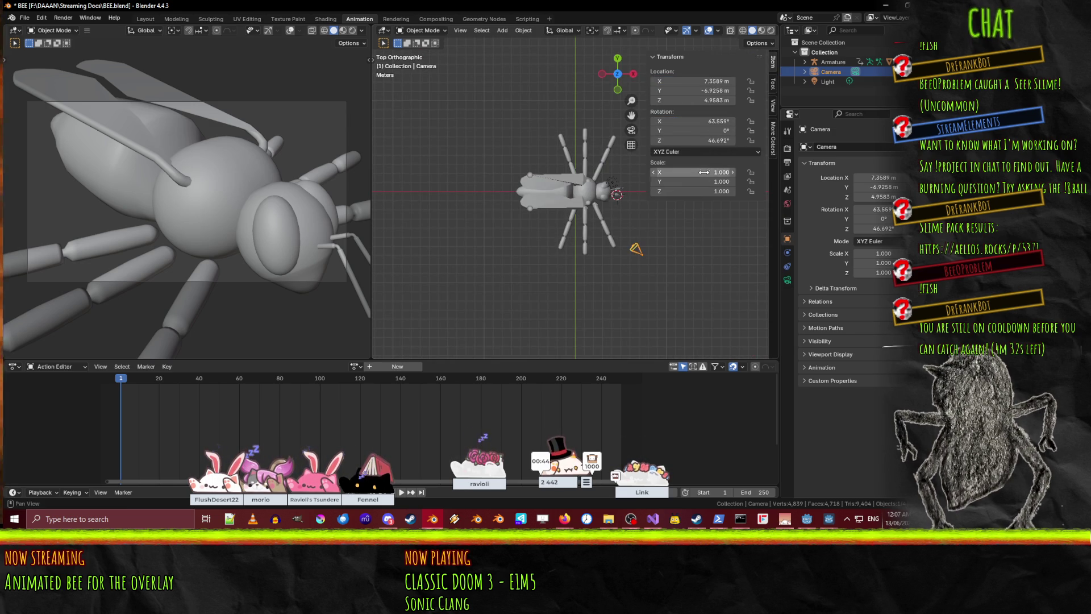
# - Set the 3D Cursor location to 0, 0, 0 in the View tab
pyautogui.click(773, 105)
pyautogui.click(743, 241)
pyautogui.press('Tab')
pyautogui.write('0')
pyautogui.press('Tab')
pyautogui.write('0')
pyautogui.press('Return')
# - Set the Pivot Point to 3D Cursor and rotate the camera -45° around the origin
pyautogui.click(562, 31)
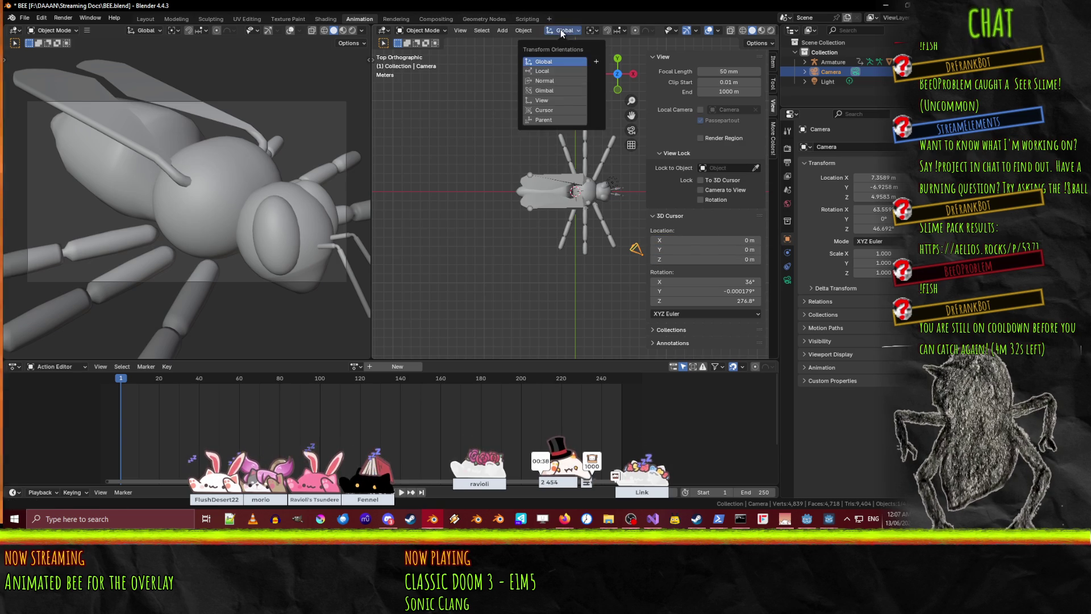
pyautogui.click(594, 31)
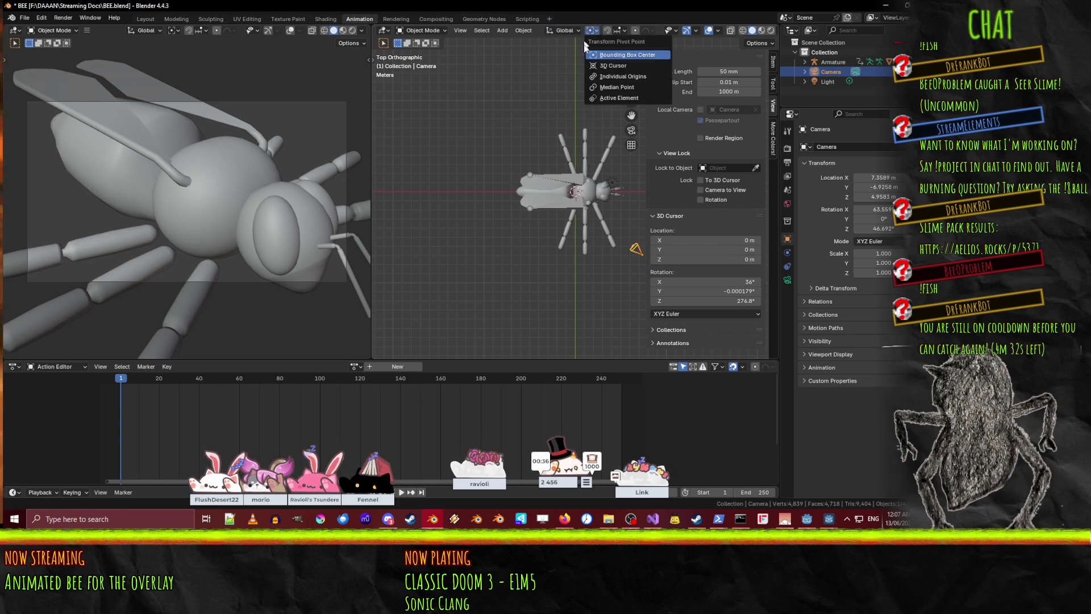
pyautogui.click(613, 79)
pyautogui.press('r')
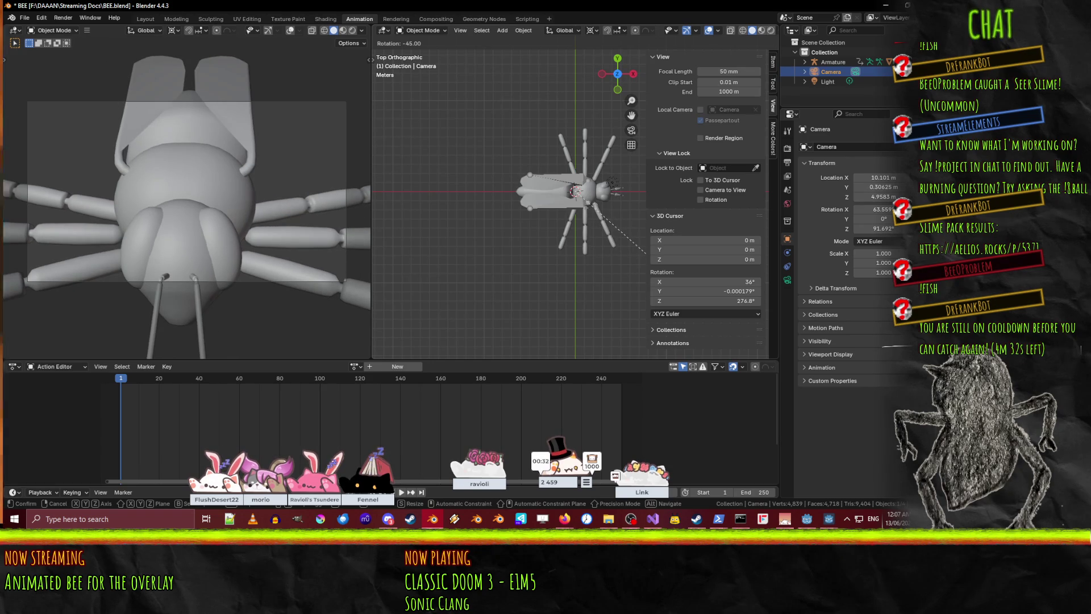
pyautogui.click(645, 265)
pyautogui.moveTo(651, 261)
pyautogui.mouseDown(button='middle')
pyautogui.moveTo(448, 128)
pyautogui.moveTo(559, 128)
pyautogui.moveTo(435, 178)
pyautogui.mouseUp(button='middle')
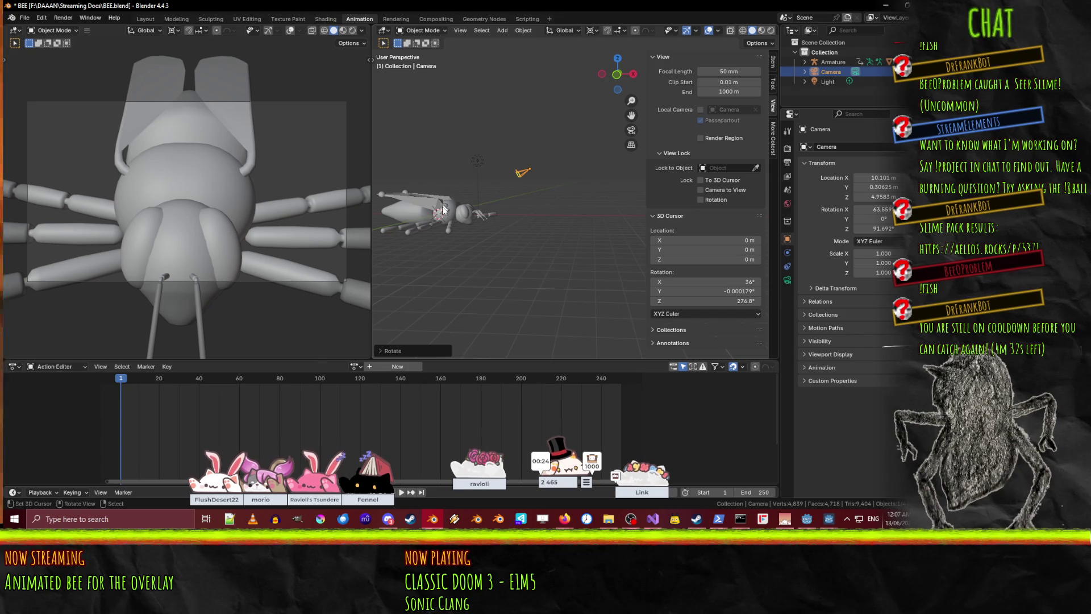
# - Select the armature in Pose Mode and rotate the Root bone from the front view
pyautogui.click(433, 218)
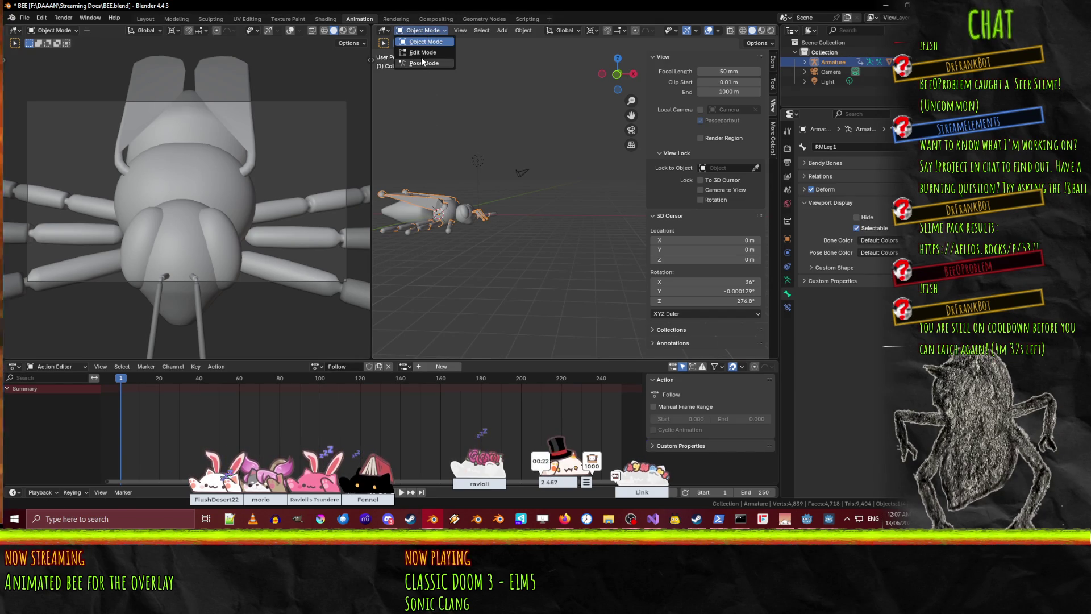
pyautogui.click(422, 62)
pyautogui.moveTo(451, 217)
pyautogui.mouseDown(button='middle')
pyautogui.moveTo(492, 186)
pyautogui.moveTo(471, 189)
pyautogui.mouseUp(button='middle')
pyautogui.scroll(5, 512, 188)
pyautogui.moveTo(577, 183); pyautogui.dragTo(537, 198, button='middle')
pyautogui.click(531, 196)
pyautogui.press('KP_1')
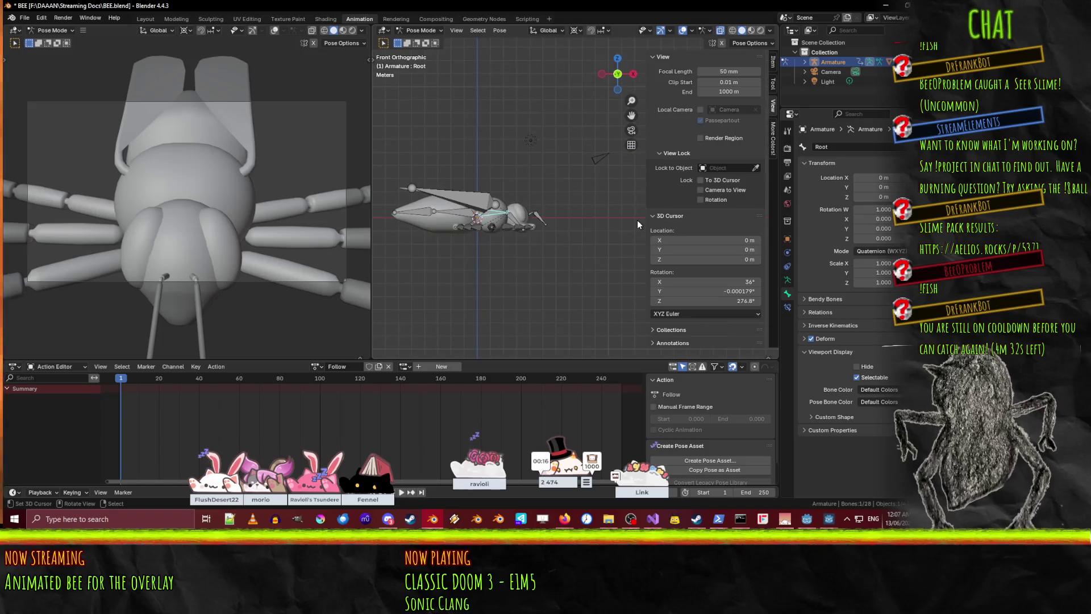
pyautogui.press('r')
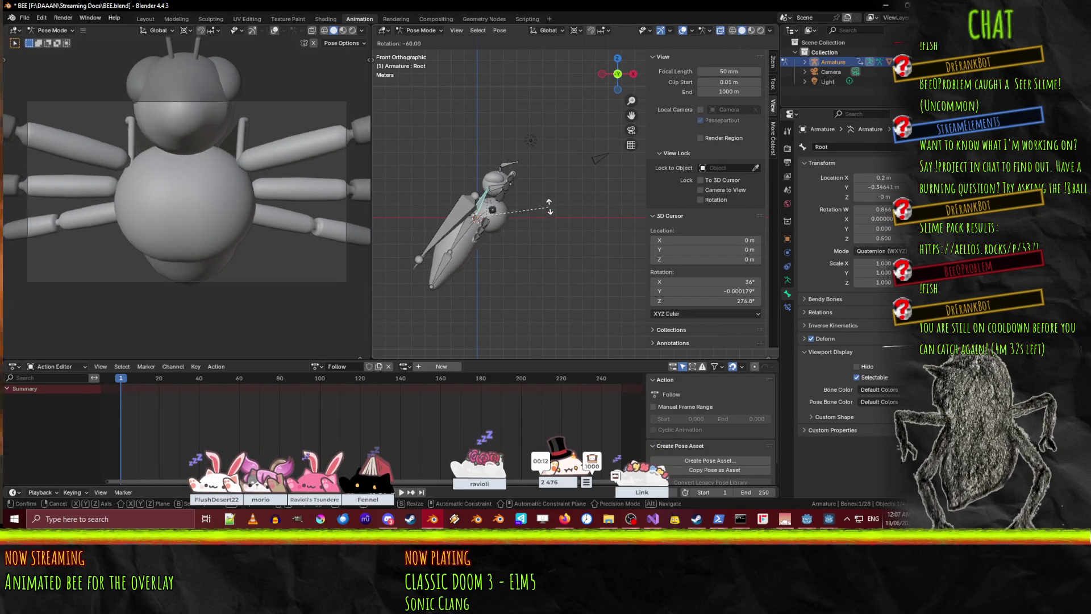
pyautogui.click(544, 192)
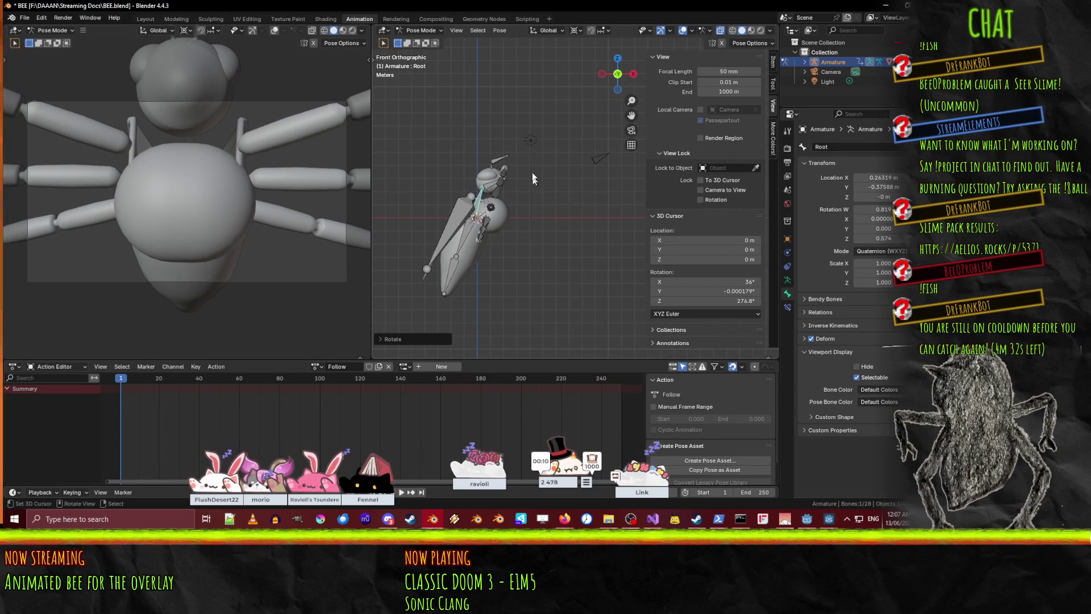
# - Clear the Root bone's location and rotation with Alt+G and Alt+R, restoring its default pose
pyautogui.press('s')
pyautogui.press('z')
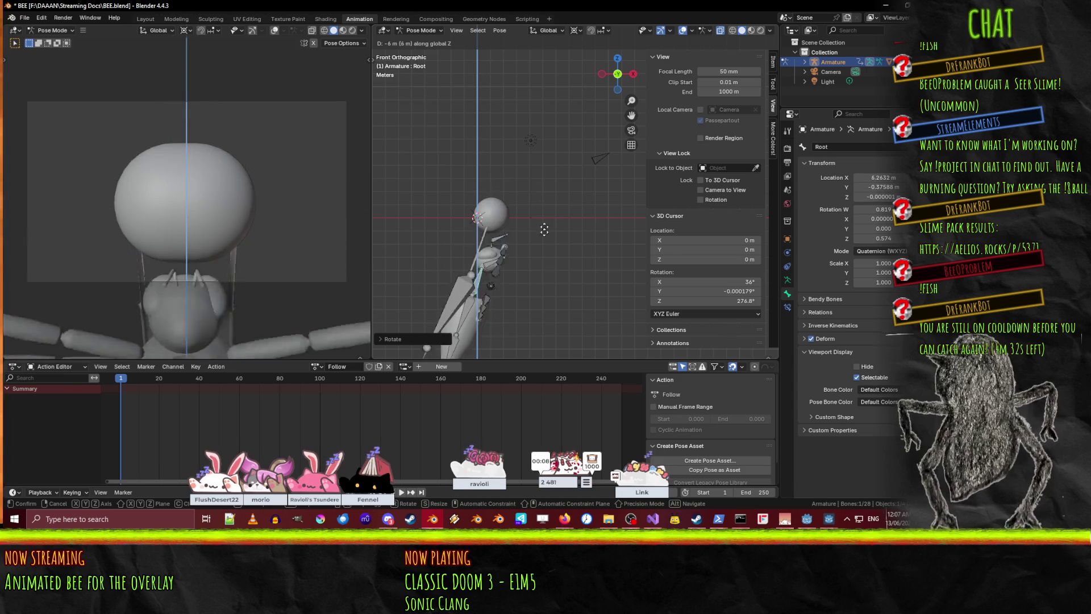
pyautogui.press('Escape')
pyautogui.hotkey('alt', 'g')
pyautogui.hotkey('alt', 'r')
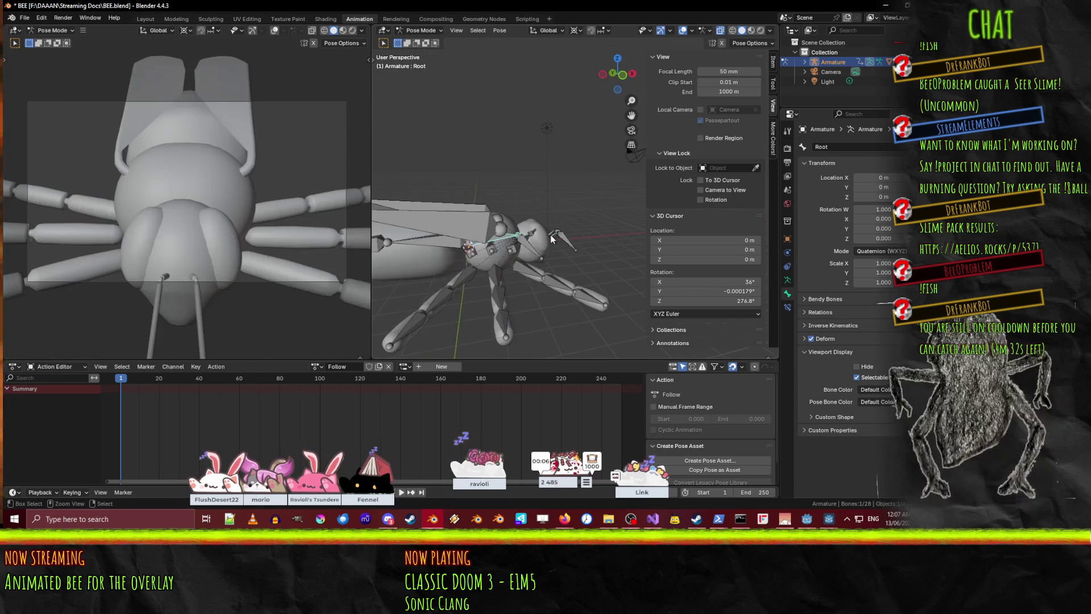
pyautogui.moveTo(571, 241)
pyautogui.mouseDown(button='middle')
pyautogui.moveTo(536, 240)
pyautogui.moveTo(534, 255)
pyautogui.moveTo(453, 116)
pyautogui.mouseUp(button='middle')
# - Move to the Modeling workspace and return the armature to Object Mode
pyautogui.press('Tab')
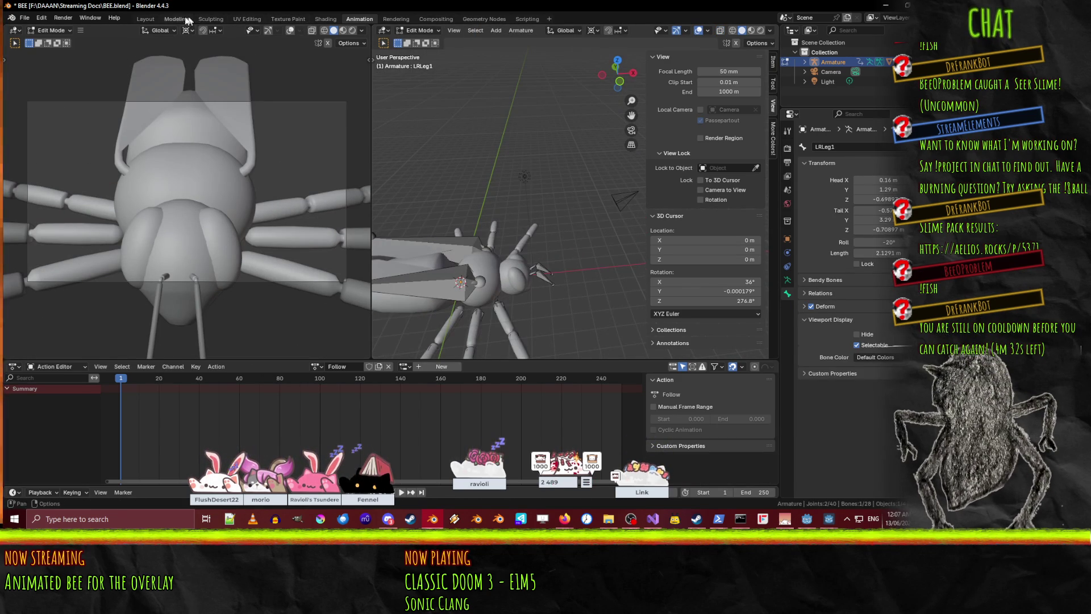
pyautogui.click(175, 19)
pyautogui.moveTo(447, 216)
pyautogui.mouseDown(button='middle')
pyautogui.moveTo(307, 292)
pyautogui.moveTo(483, 288)
pyautogui.mouseUp(button='middle')
pyautogui.press('Tab')
pyautogui.scroll(4, 398, 296)
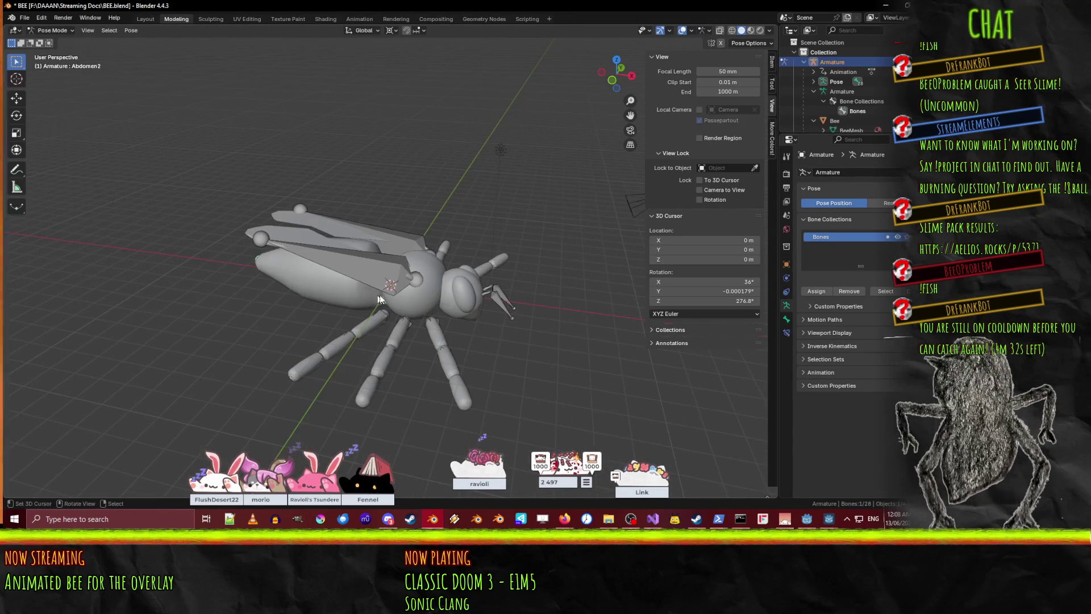
pyautogui.click(43, 19)
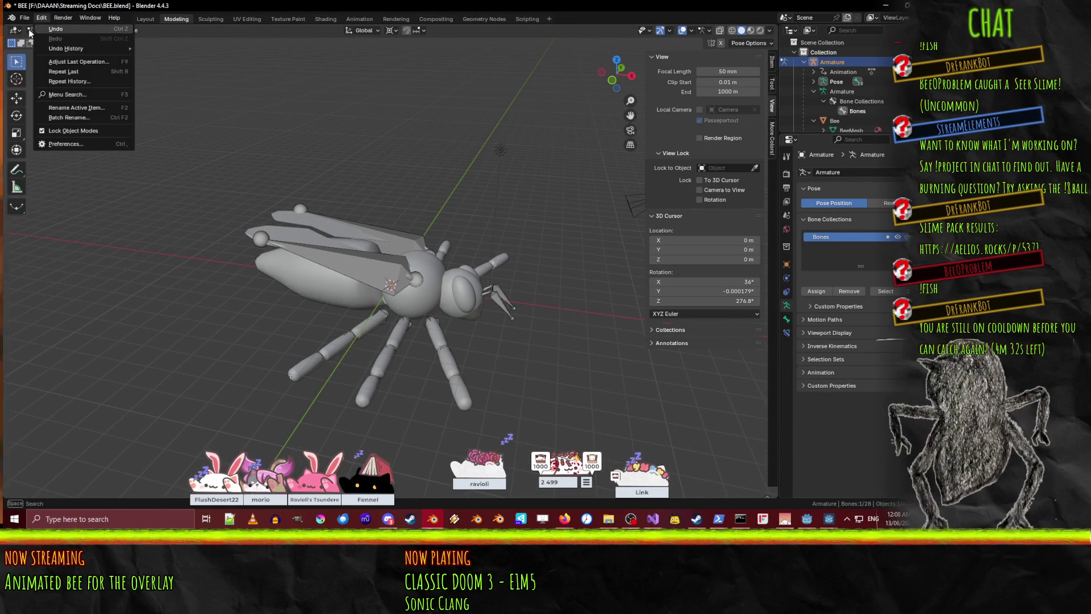
pyautogui.click(31, 31)
pyautogui.click(57, 41)
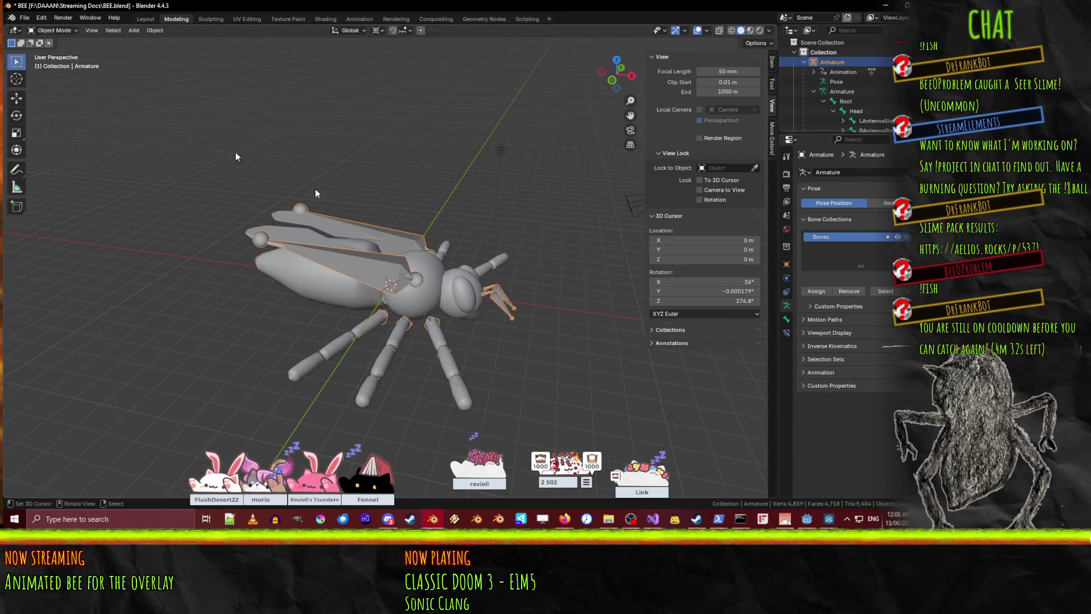
# - Select the bee mesh and enter Edit Mode, zooming toward its head
pyautogui.click(465, 308)
pyautogui.press('Tab')
pyautogui.moveTo(465, 308)
pyautogui.mouseDown(button='middle')
pyautogui.moveTo(370, 325)
pyautogui.moveTo(487, 164)
pyautogui.moveTo(288, 231)
pyautogui.moveTo(392, 251)
pyautogui.moveTo(203, 211)
pyautogui.moveTo(176, 217)
pyautogui.moveTo(214, 235)
pyautogui.mouseUp(button='middle')
pyautogui.scroll(5, 370, 325)
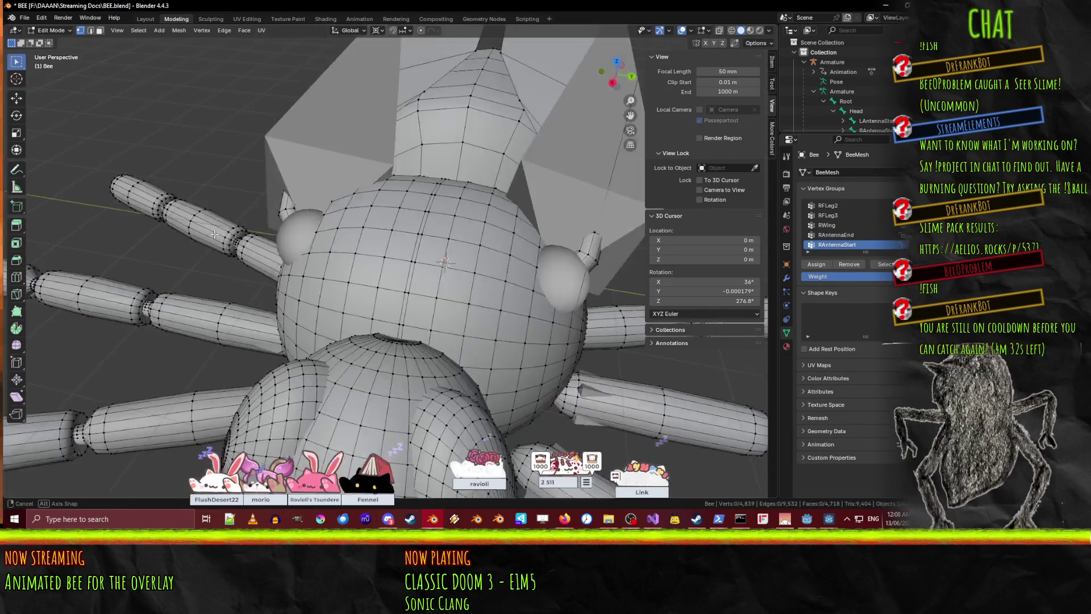
# - Put a stray head vertex back in place and select its edge loop from the top view
pyautogui.press('a')
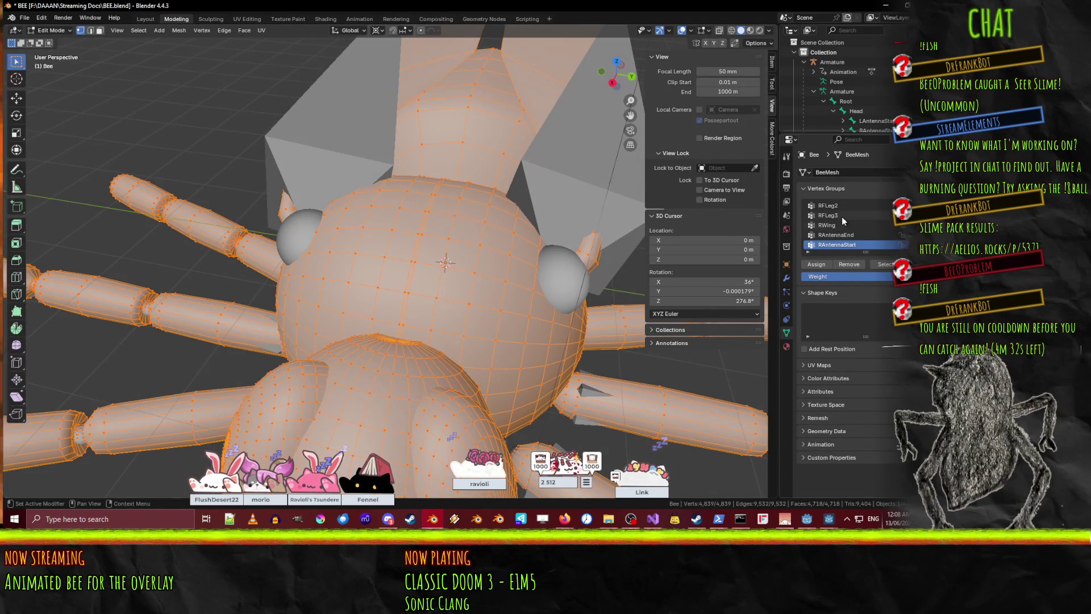
pyautogui.scroll(5, 437, 292)
pyautogui.click(394, 282)
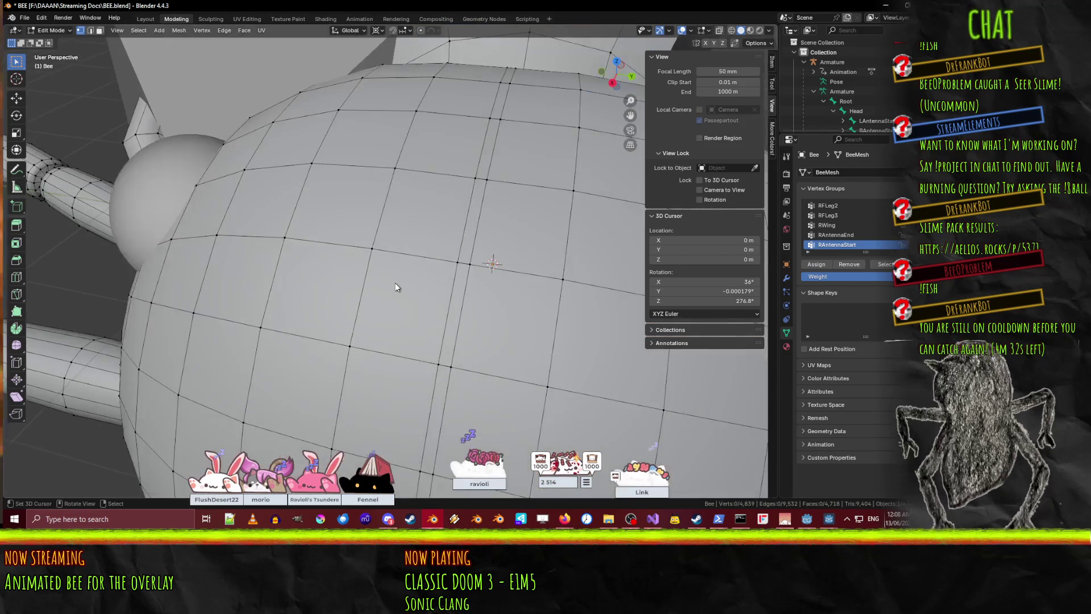
pyautogui.press('g')
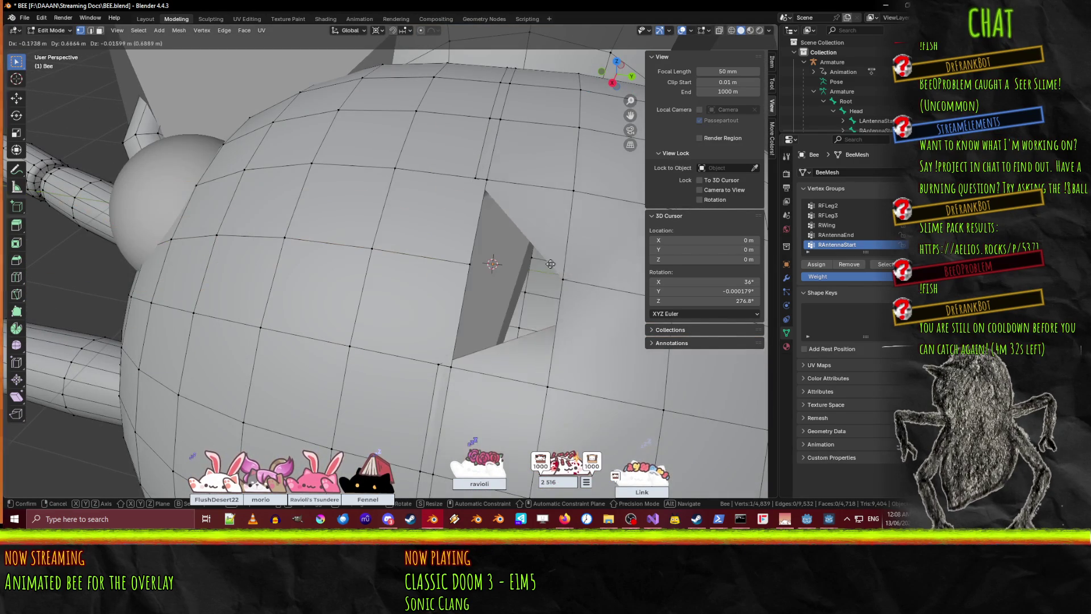
pyautogui.click(483, 245)
pyautogui.keyDown('alt'); pyautogui.click(454, 233); pyautogui.keyUp('alt')
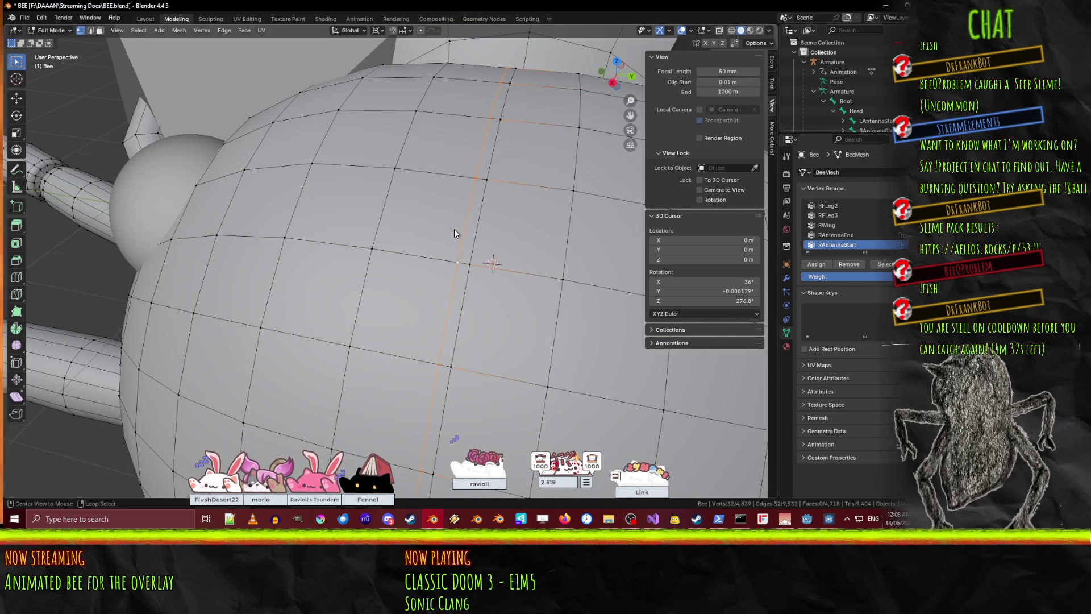
pyautogui.press('KP_7')
pyautogui.moveTo(456, 230)
pyautogui.keyDown('shift'); pyautogui.mouseDown(button='middle')
pyautogui.moveTo(479, 196)
pyautogui.moveTo(405, 237)
pyautogui.mouseUp(button='middle'); pyautogui.keyUp('shift')
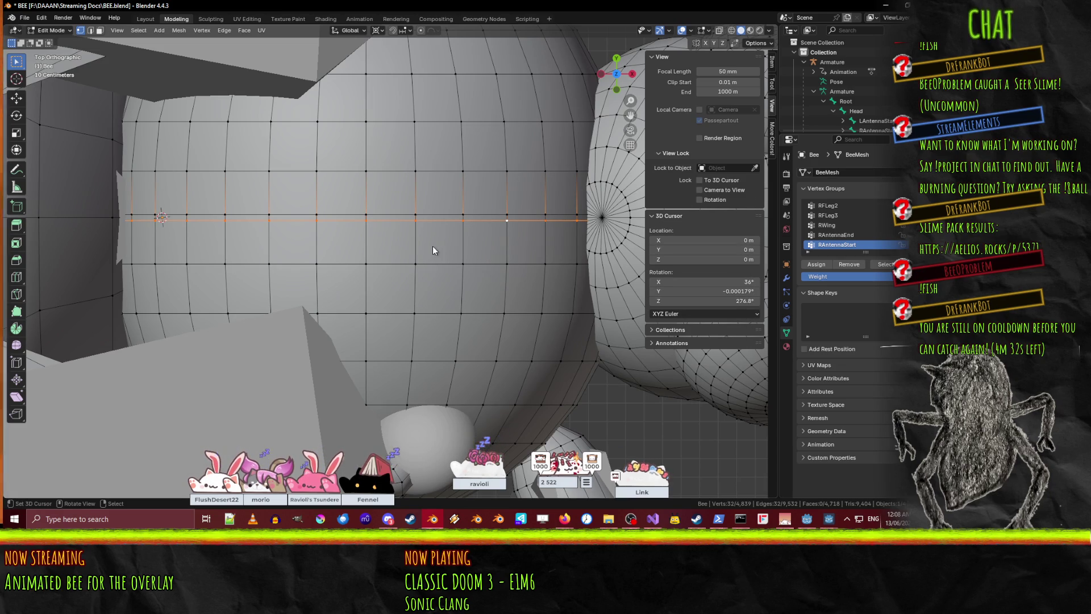
# - Centre two edge loops at median Y 0 in the sidebar, then deselect
pyautogui.click(772, 63)
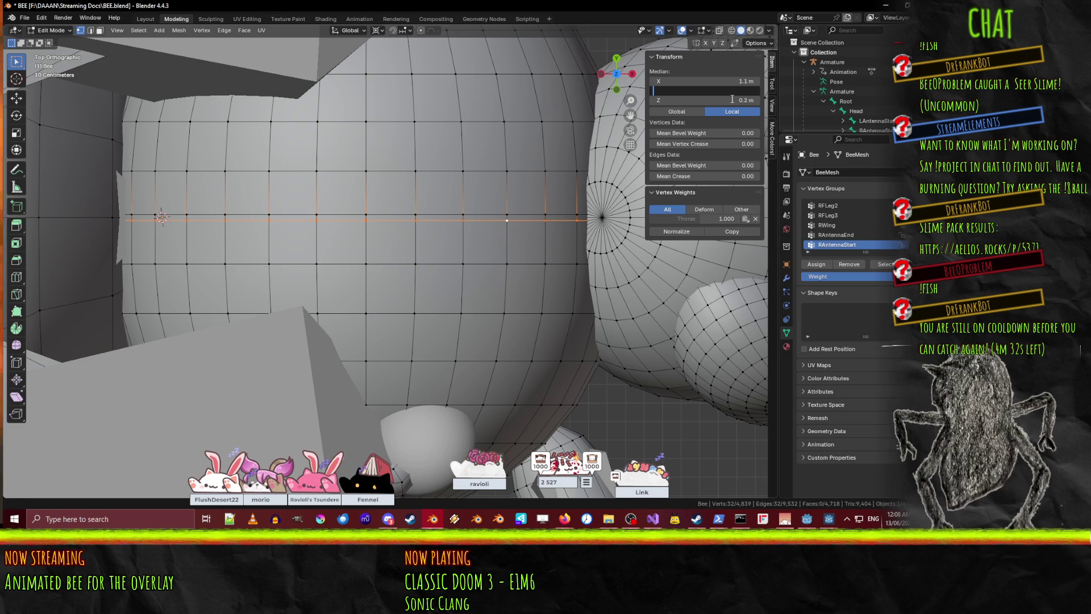
pyautogui.write('0')
pyautogui.press('Return')
pyautogui.keyDown('alt'); pyautogui.click(415, 215); pyautogui.keyUp('alt')
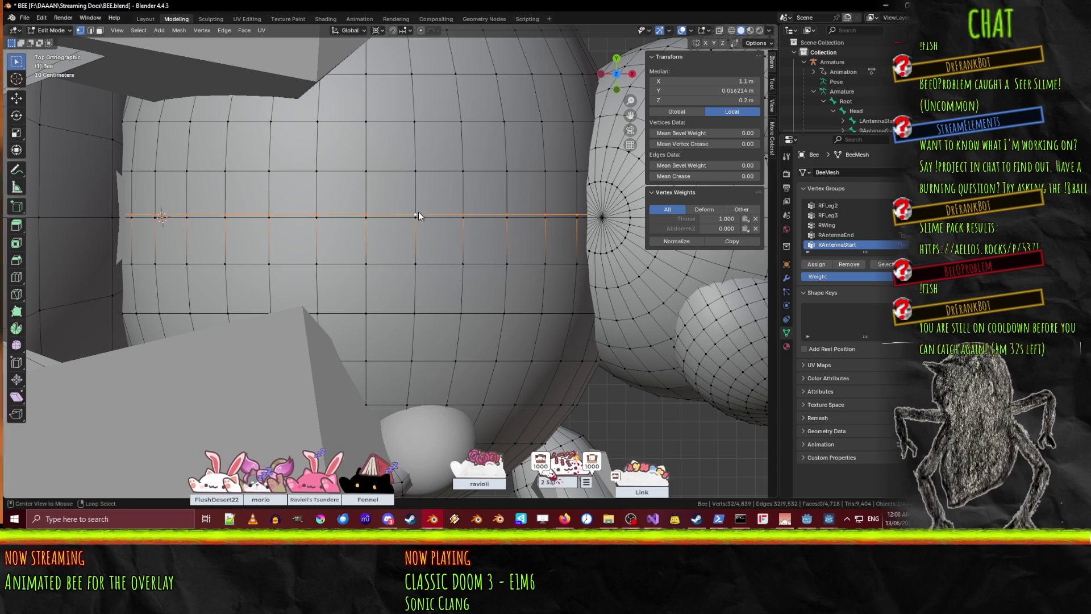
pyautogui.click(731, 91)
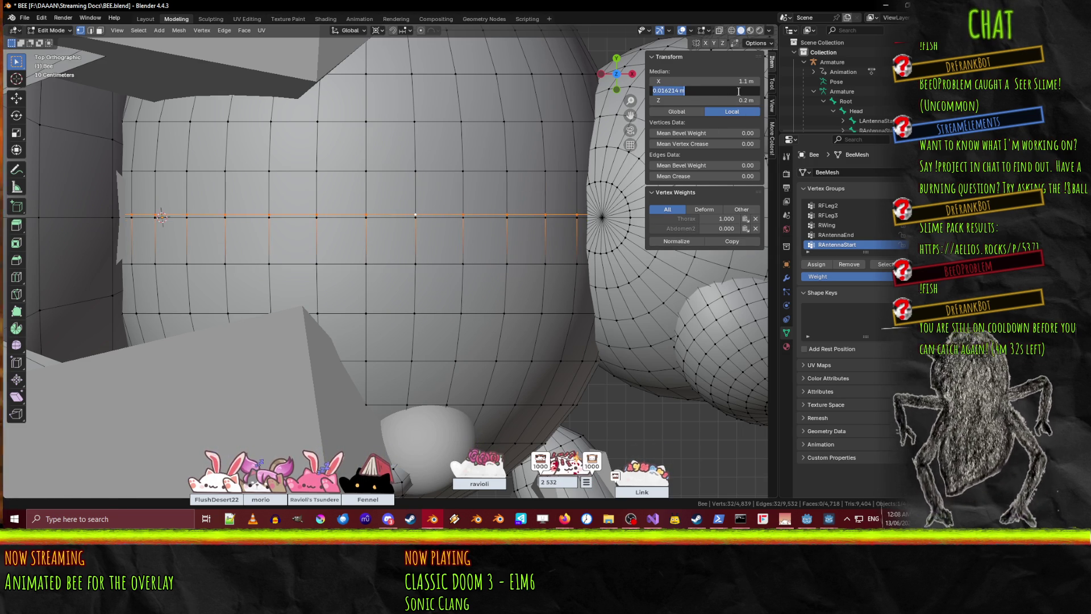
pyautogui.write('0')
pyautogui.press('Return')
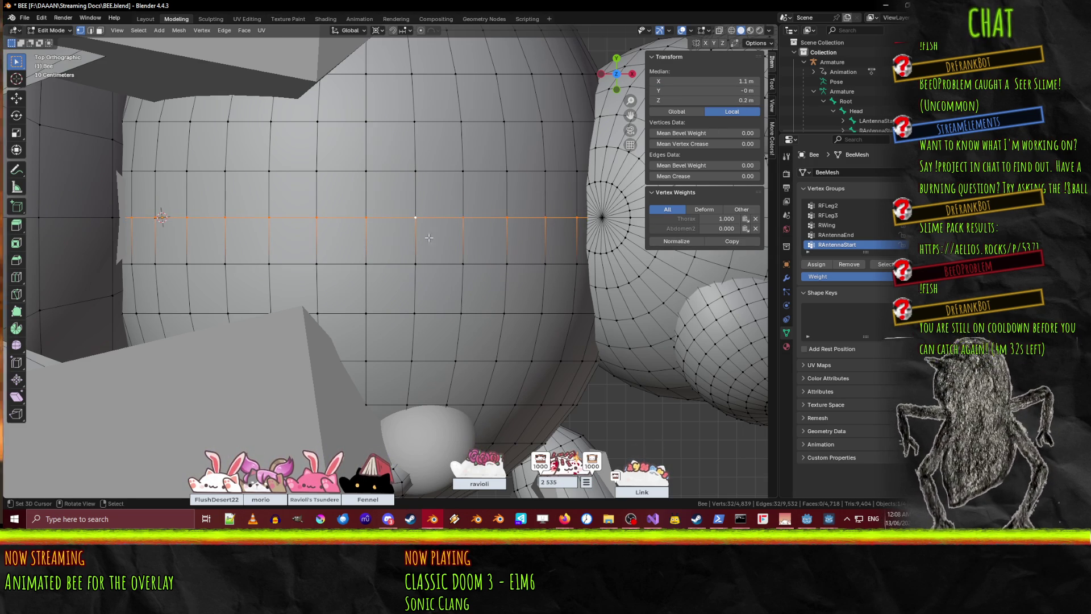
pyautogui.hotkey('alt', 'a')
# - Switch to wireframe shading and box-select a row of vertices across the middle, then deselect
pyautogui.press('a')
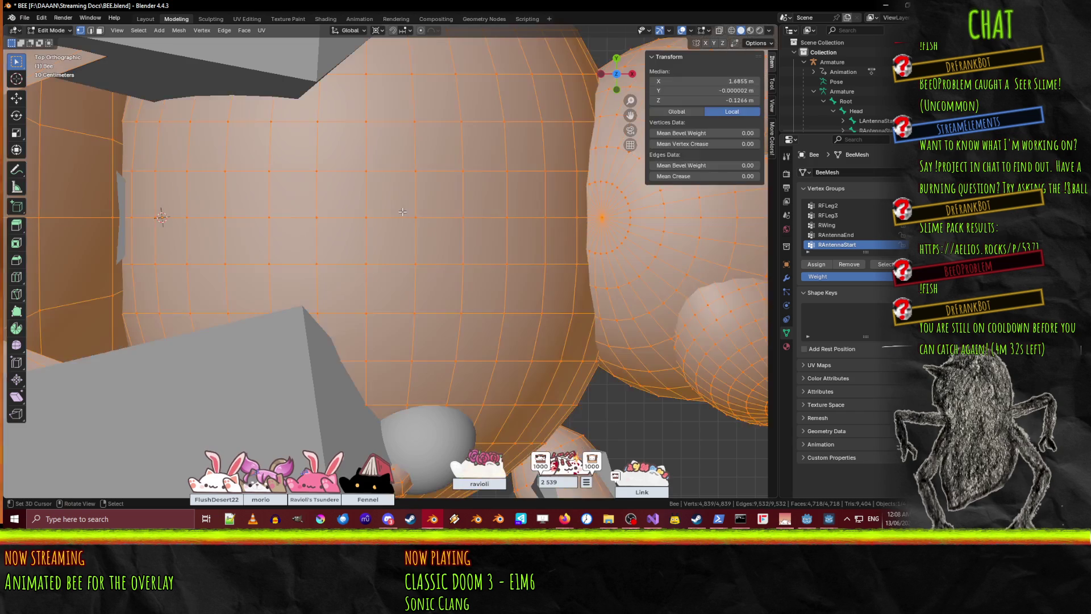
pyautogui.hotkey('alt', 'a')
pyautogui.press('z')
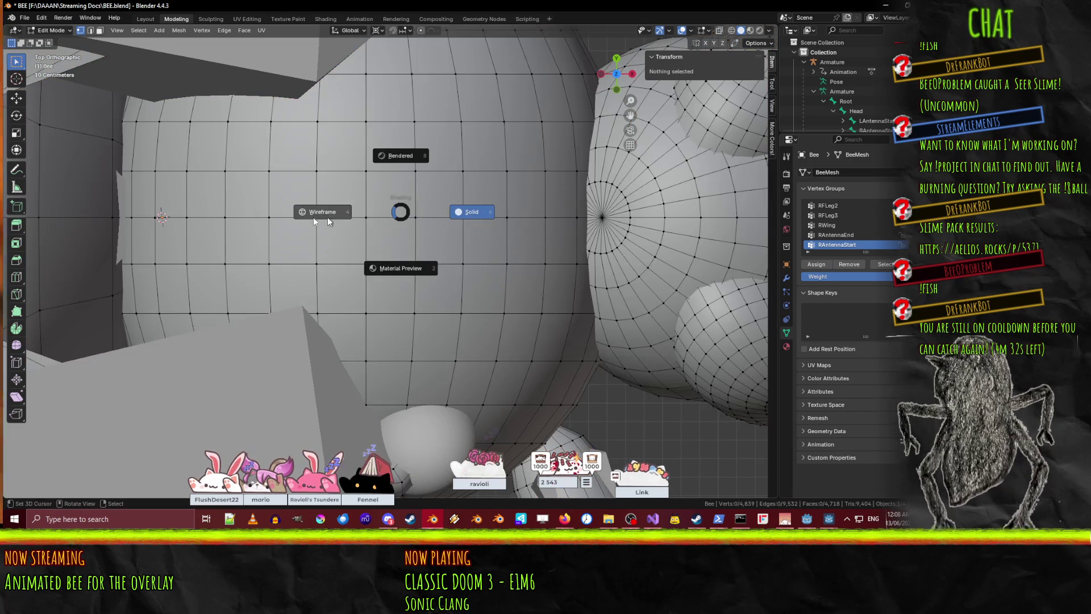
pyautogui.click(298, 219)
pyautogui.press('b')
pyautogui.moveTo(155, 206); pyautogui.dragTo(545, 225)
pyautogui.moveTo(415, 211); pyautogui.dragTo(432, 181, button='middle')
pyautogui.hotkey('alt', 'a')
# - Select the overlapping body-seam edge loops and Merge by Distance, removing 32 vertices
pyautogui.keyDown('alt'); pyautogui.click(368, 104); pyautogui.keyUp('alt')
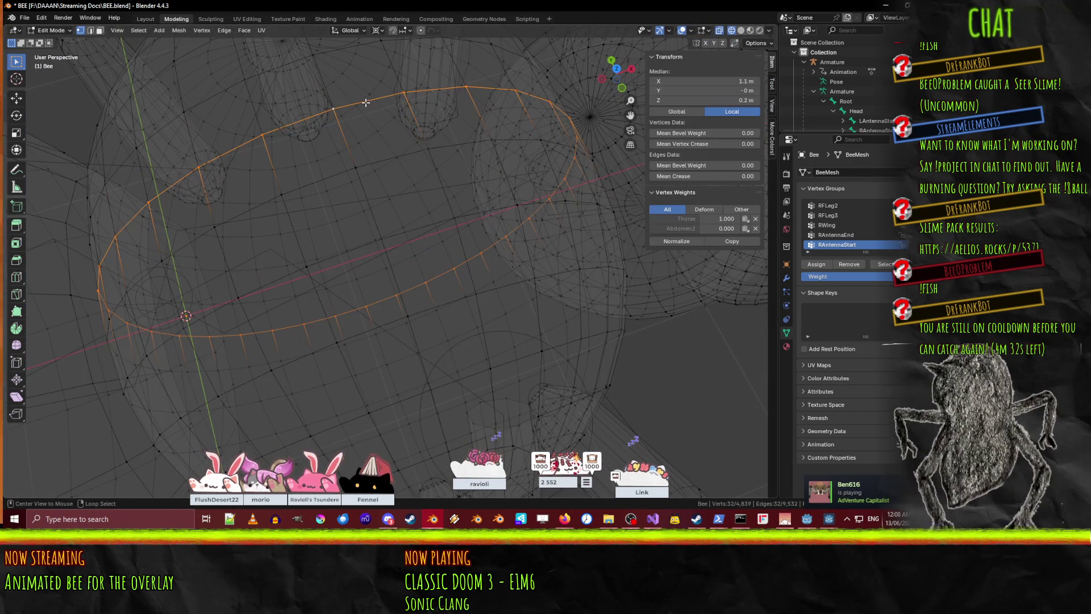
pyautogui.keyDown('alt'); pyautogui.keyDown('shift'); pyautogui.click(363, 109); pyautogui.keyUp('shift'); pyautogui.keyUp('alt')
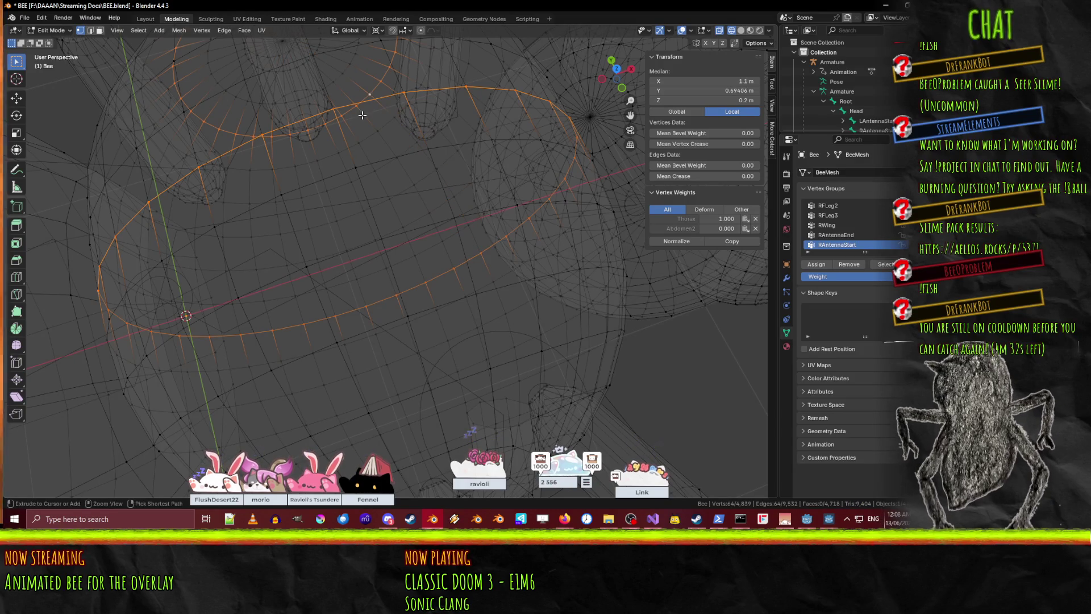
pyautogui.keyDown('alt'); pyautogui.keyDown('shift'); pyautogui.click(378, 116); pyautogui.keyUp('shift'); pyautogui.keyUp('alt')
pyautogui.moveTo(378, 117); pyautogui.dragTo(498, 114, button='middle')
pyautogui.keyDown('alt'); pyautogui.keyDown('shift'); pyautogui.click(381, 174); pyautogui.keyUp('shift'); pyautogui.keyUp('alt')
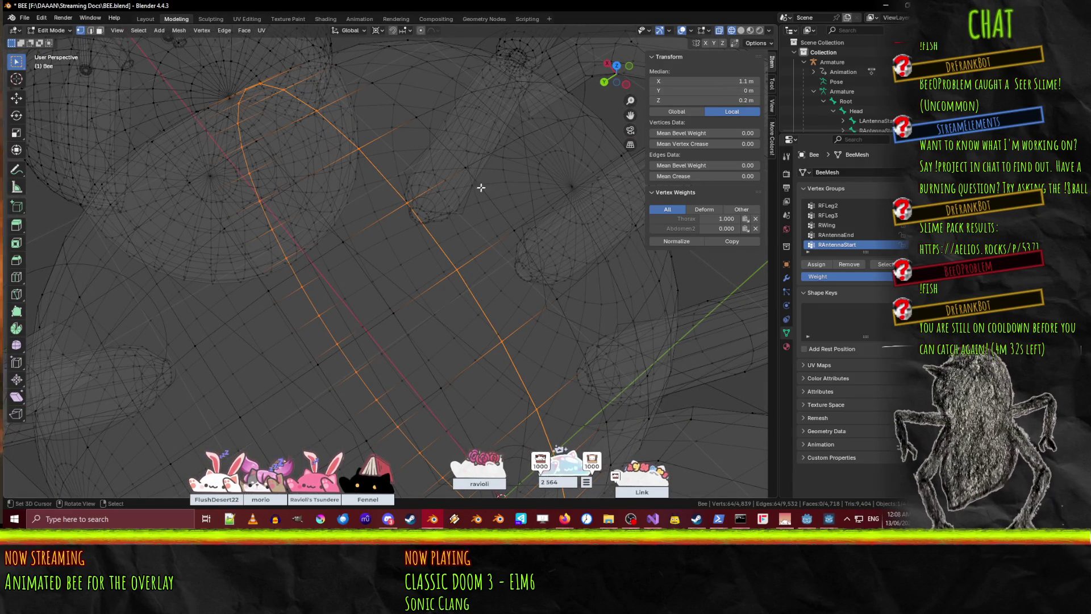
pyautogui.press('F3')
pyautogui.write('merge')
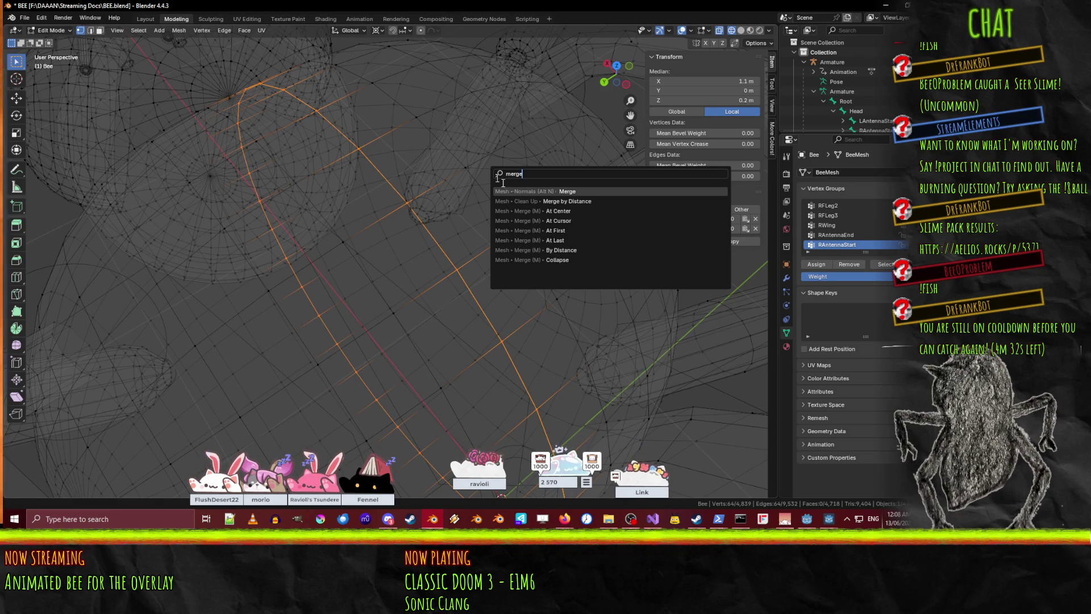
pyautogui.click(566, 202)
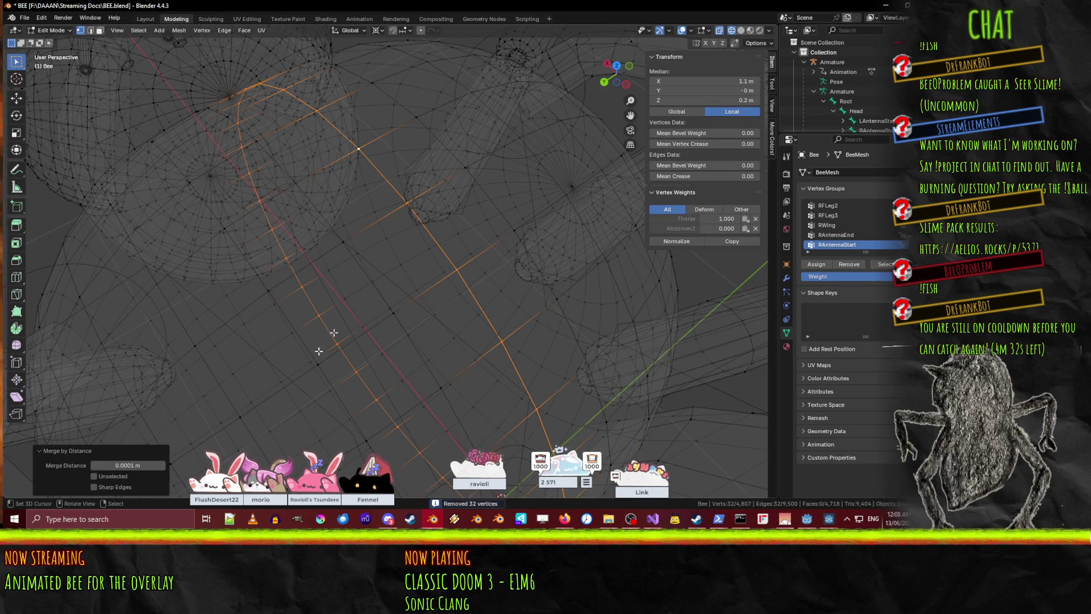
# - Inspect the merged seam, deselect everything and select a vertical edge loop on the head
pyautogui.moveTo(383, 288); pyautogui.dragTo(336, 299, button='middle')
pyautogui.moveTo(397, 264)
pyautogui.mouseDown(button='middle')
pyautogui.moveTo(395, 254)
pyautogui.moveTo(403, 272)
pyautogui.mouseUp(button='middle')
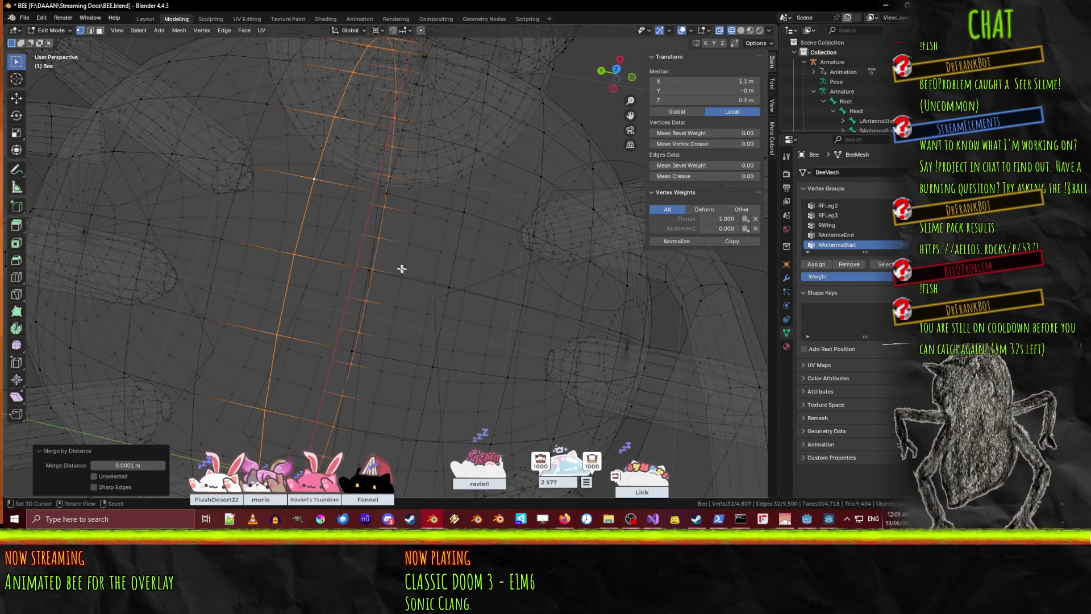
pyautogui.hotkey('alt', 'a')
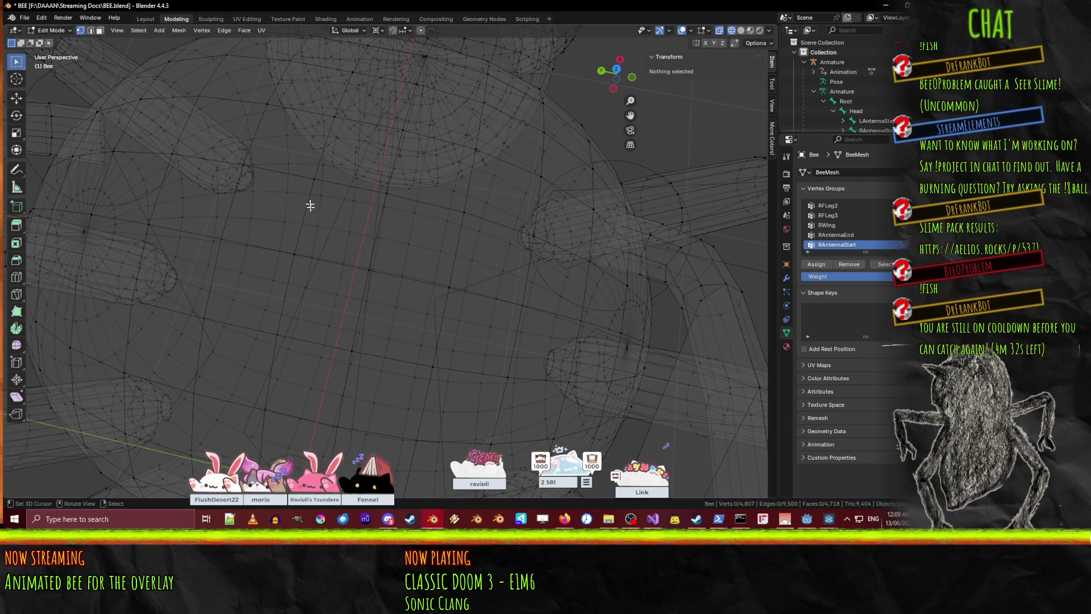
pyautogui.keyDown('alt'); pyautogui.click(308, 214); pyautogui.keyUp('alt')
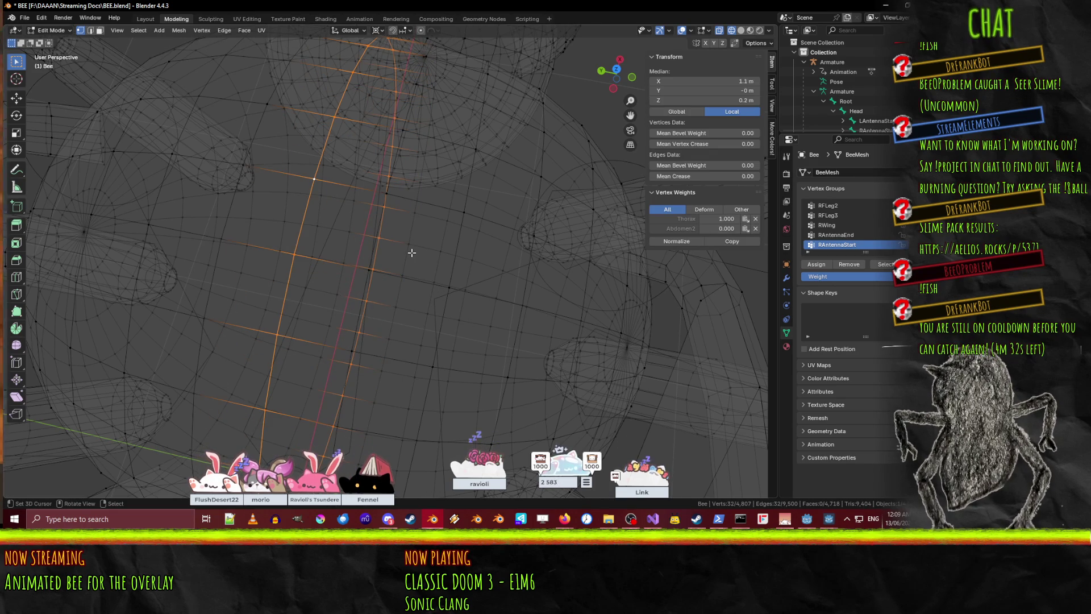
# - Switch to solid shading and select the edge loops around the bee's head
pyautogui.press('z')
pyautogui.click(475, 259)
pyautogui.keyDown('alt'); pyautogui.keyDown('shift'); pyautogui.click(392, 171); pyautogui.keyUp('shift'); pyautogui.keyUp('alt')
pyautogui.keyDown('alt'); pyautogui.keyDown('shift'); pyautogui.click(466, 178); pyautogui.keyUp('shift'); pyautogui.keyUp('alt')
pyautogui.keyDown('alt'); pyautogui.keyDown('shift'); pyautogui.click(525, 197); pyautogui.keyUp('shift'); pyautogui.keyUp('alt')
pyautogui.keyDown('alt'); pyautogui.keyDown('shift'); pyautogui.click(237, 181); pyautogui.keyUp('shift'); pyautogui.keyUp('alt')
pyautogui.keyDown('alt'); pyautogui.keyDown('shift'); pyautogui.click(171, 162); pyautogui.keyUp('shift'); pyautogui.keyUp('alt')
pyautogui.keyDown('alt'); pyautogui.keyDown('shift'); pyautogui.click(140, 127); pyautogui.keyUp('shift'); pyautogui.keyUp('alt')
pyautogui.moveTo(140, 126)
pyautogui.mouseDown(button='middle')
pyautogui.moveTo(189, 123)
pyautogui.moveTo(467, 207)
pyautogui.mouseUp(button='middle')
pyautogui.keyDown('alt'); pyautogui.keyDown('shift'); pyautogui.click(468, 207); pyautogui.keyUp('shift'); pyautogui.keyUp('alt')
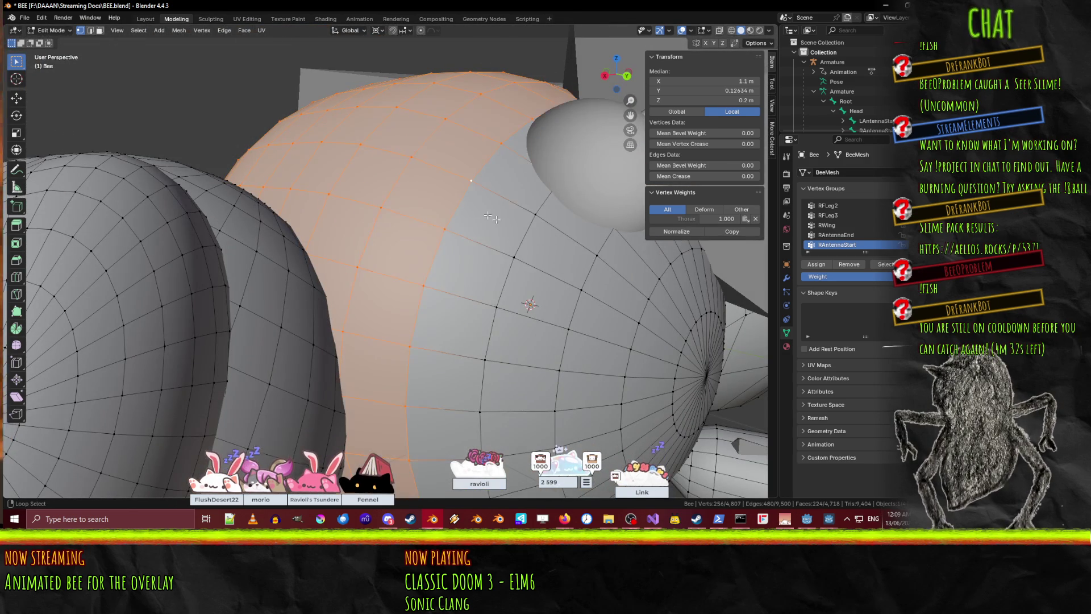
pyautogui.keyDown('alt'); pyautogui.keyDown('shift'); pyautogui.click(537, 244); pyautogui.keyUp('shift'); pyautogui.keyUp('alt')
pyautogui.keyDown('alt'); pyautogui.keyDown('shift'); pyautogui.click(566, 247); pyautogui.keyUp('shift'); pyautogui.keyUp('alt')
pyautogui.keyDown('alt'); pyautogui.keyDown('shift'); pyautogui.click(638, 314); pyautogui.keyUp('shift'); pyautogui.keyUp('alt')
pyautogui.keyDown('alt'); pyautogui.keyDown('shift'); pyautogui.click(680, 350); pyautogui.keyUp('shift'); pyautogui.keyUp('alt')
# - Add four more left-side loops, the disc's ring loops and its centre vertex to the selection
pyautogui.moveTo(681, 349); pyautogui.dragTo(290, 219, button='middle')
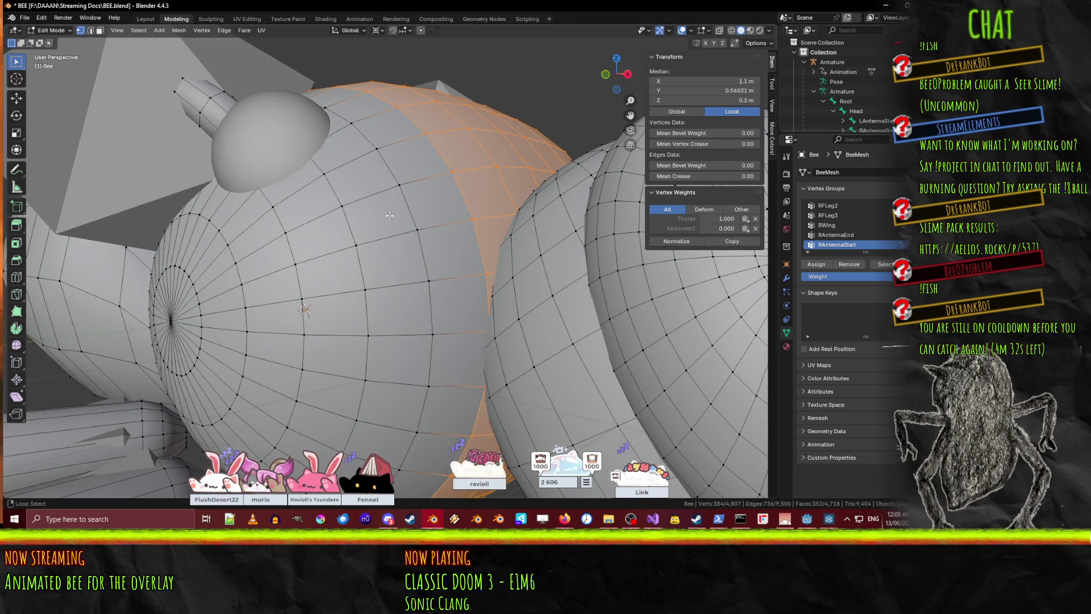
pyautogui.keyDown('alt'); pyautogui.keyDown('shift'); pyautogui.click(412, 210); pyautogui.keyUp('shift'); pyautogui.keyUp('alt')
pyautogui.keyDown('alt'); pyautogui.keyDown('shift'); pyautogui.click(358, 244); pyautogui.keyUp('shift'); pyautogui.keyUp('alt')
pyautogui.keyDown('alt'); pyautogui.keyDown('shift'); pyautogui.click(298, 262); pyautogui.keyUp('shift'); pyautogui.keyUp('alt')
pyautogui.keyDown('alt'); pyautogui.keyDown('shift'); pyautogui.click(240, 278); pyautogui.keyUp('shift'); pyautogui.keyUp('alt')
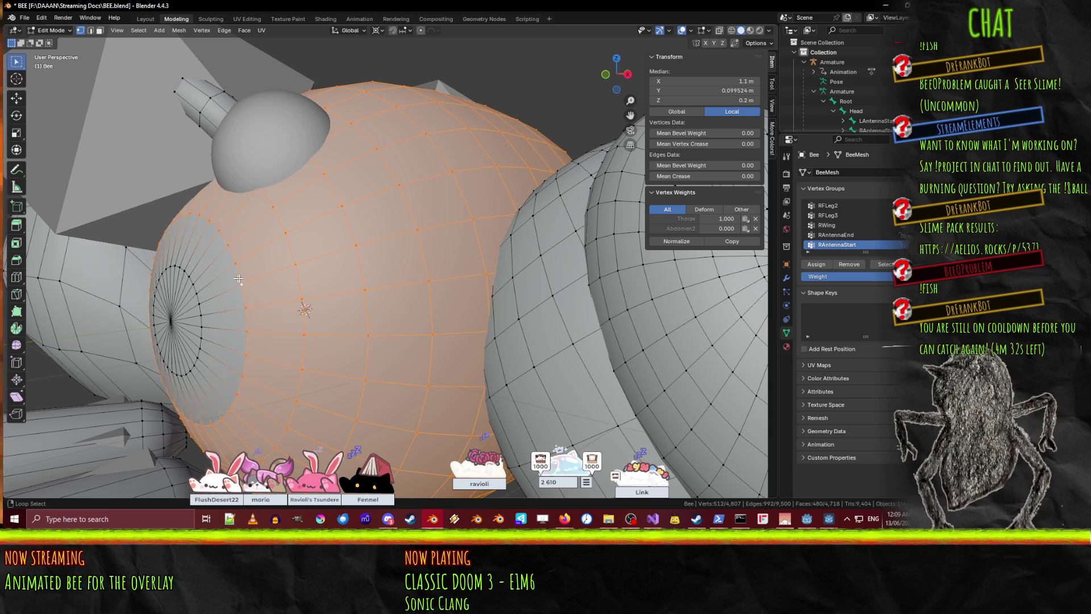
pyautogui.keyDown('alt'); pyautogui.keyDown('shift'); pyautogui.click(198, 306); pyautogui.keyUp('shift'); pyautogui.keyUp('alt')
pyautogui.moveTo(198, 305); pyautogui.dragTo(236, 288, button='middle')
pyautogui.keyDown('shift'); pyautogui.click(236, 289); pyautogui.keyUp('shift')
pyautogui.moveTo(331, 296); pyautogui.dragTo(198, 293, button='middle')
pyautogui.keyDown('shift'); pyautogui.click(443, 215); pyautogui.keyUp('shift')
pyautogui.moveTo(443, 215); pyautogui.dragTo(688, 204, button='middle')
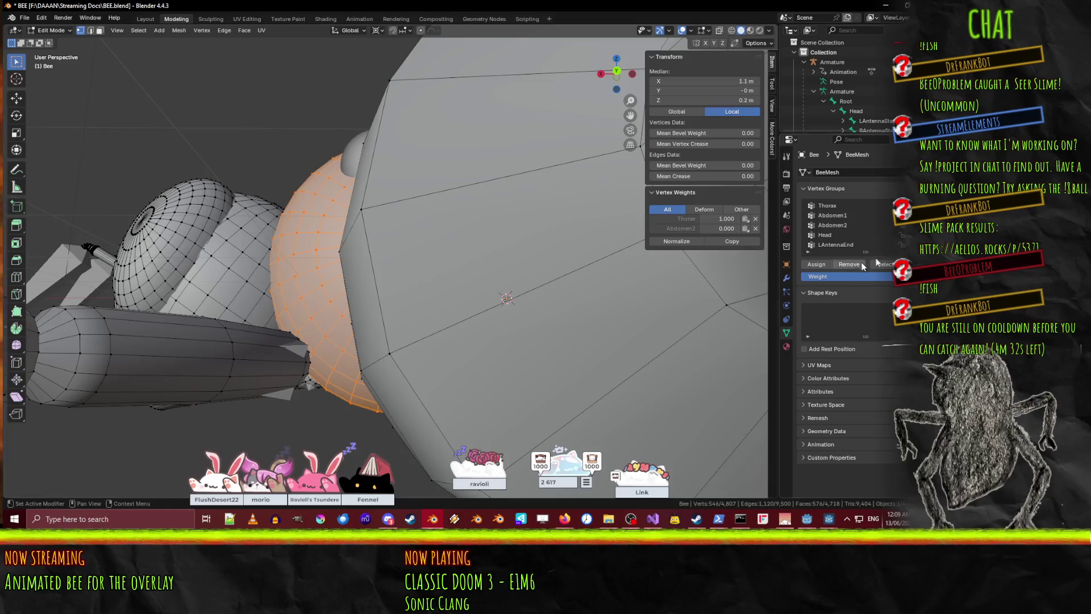
# - Rename the Thorax vertex group to 'Root' and save BEE.blend
pyautogui.click(820, 207)
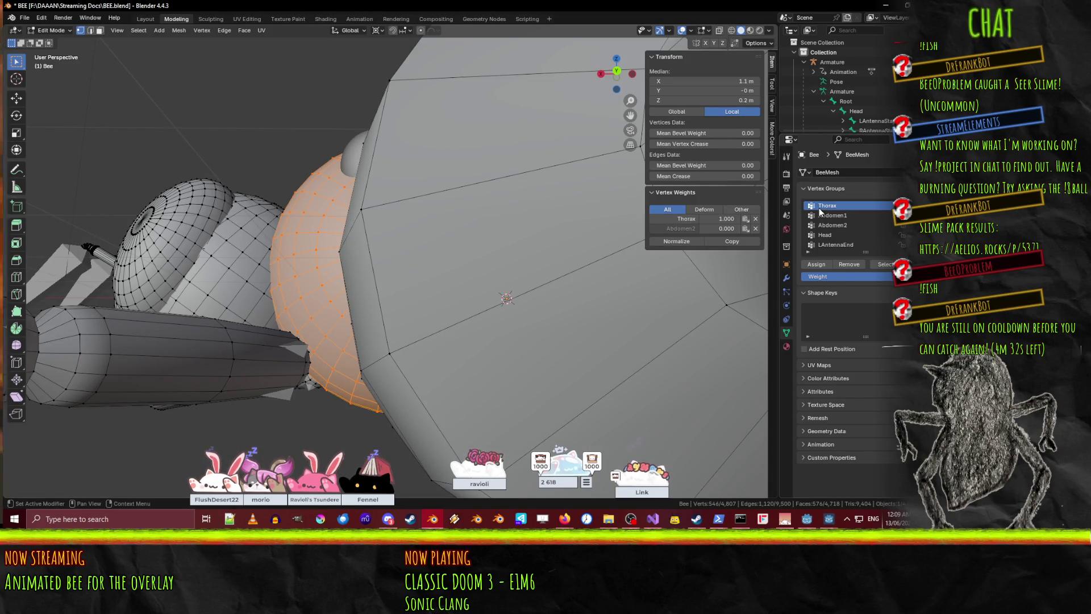
pyautogui.doubleClick(827, 210)
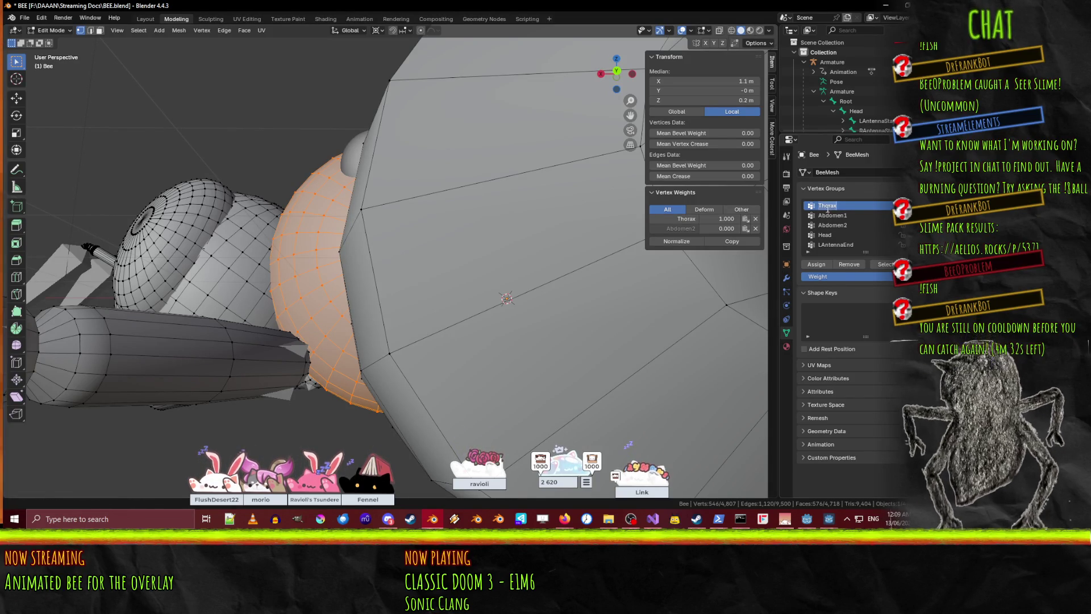
pyautogui.write('Root')
pyautogui.press('Return')
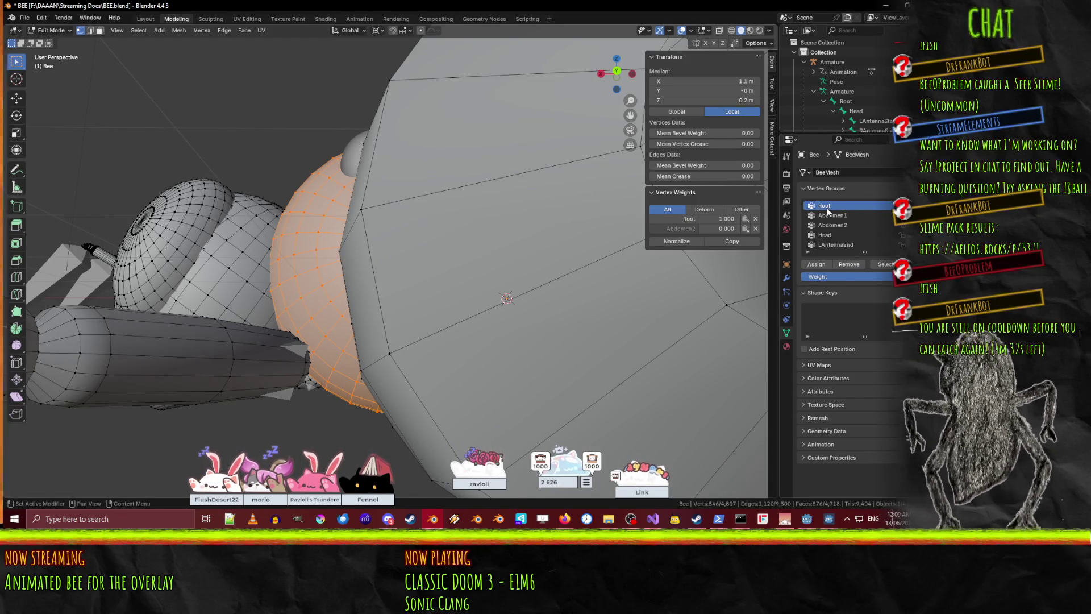
pyautogui.hotkey('ctrl', 's')
# - Zoom out to the whole bee and switch to the Animation workspace
pyautogui.moveTo(682, 199); pyautogui.dragTo(398, 86, button='middle')
pyautogui.click(375, 23)
pyautogui.moveTo(454, 245); pyautogui.dragTo(494, 225, button='middle')
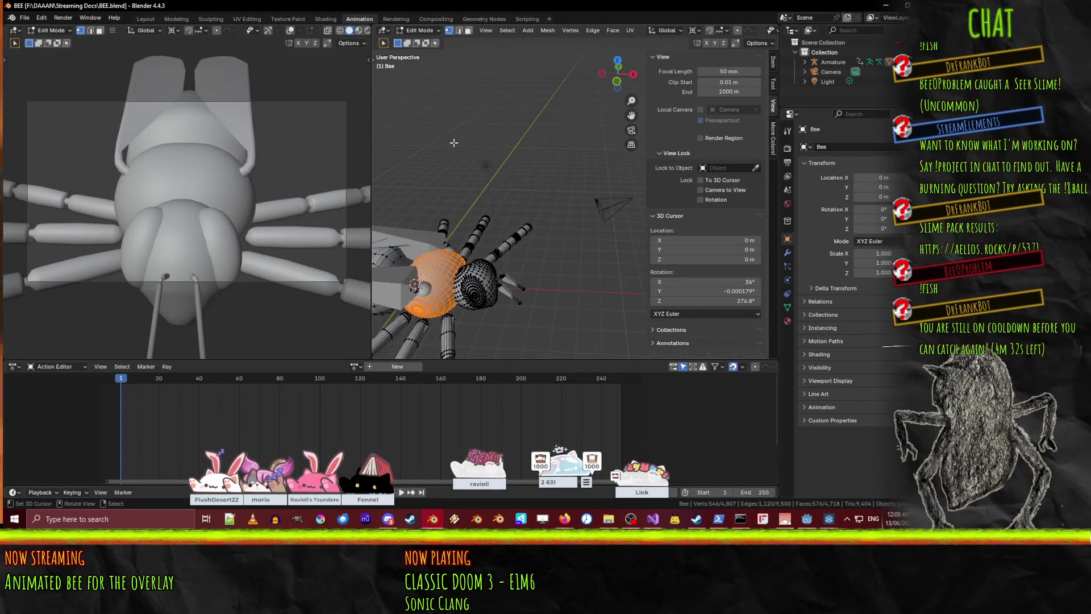
# - Return to Object Mode, select the armature and put it in Pose Mode
pyautogui.scroll(3, 495, 224)
pyautogui.click(419, 30)
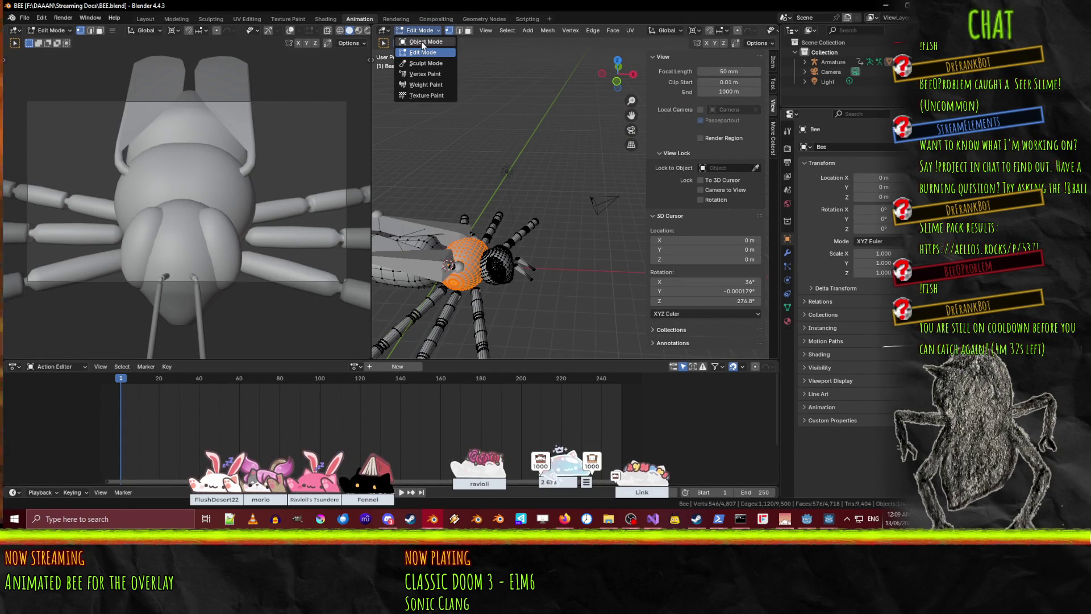
pyautogui.click(422, 42)
pyautogui.click(456, 271)
pyautogui.click(419, 32)
pyautogui.click(422, 64)
# - Select the Root bone and test-rotate it twice, cancelling, then select LWing in Modeling
pyautogui.moveTo(422, 84)
pyautogui.mouseDown(button='middle')
pyautogui.moveTo(492, 284)
pyautogui.moveTo(465, 282)
pyautogui.moveTo(425, 250)
pyautogui.moveTo(463, 203)
pyautogui.mouseUp(button='middle')
pyautogui.click(463, 203)
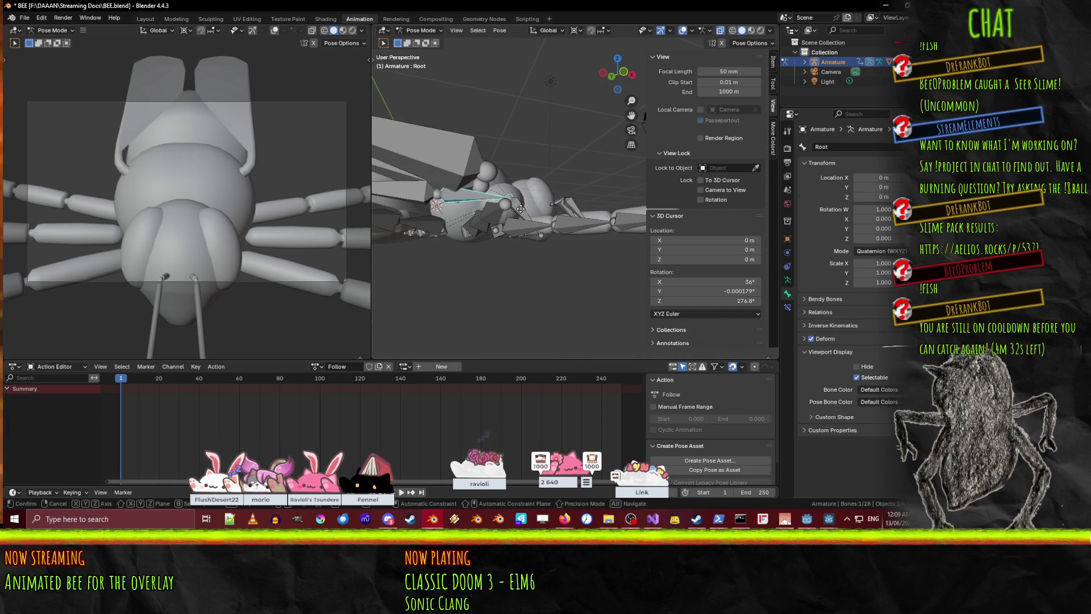
pyautogui.press('r')
pyautogui.rightClick(537, 239)
pyautogui.moveTo(537, 239); pyautogui.dragTo(472, 289, button='middle')
pyautogui.press('r')
pyautogui.rightClick(443, 217)
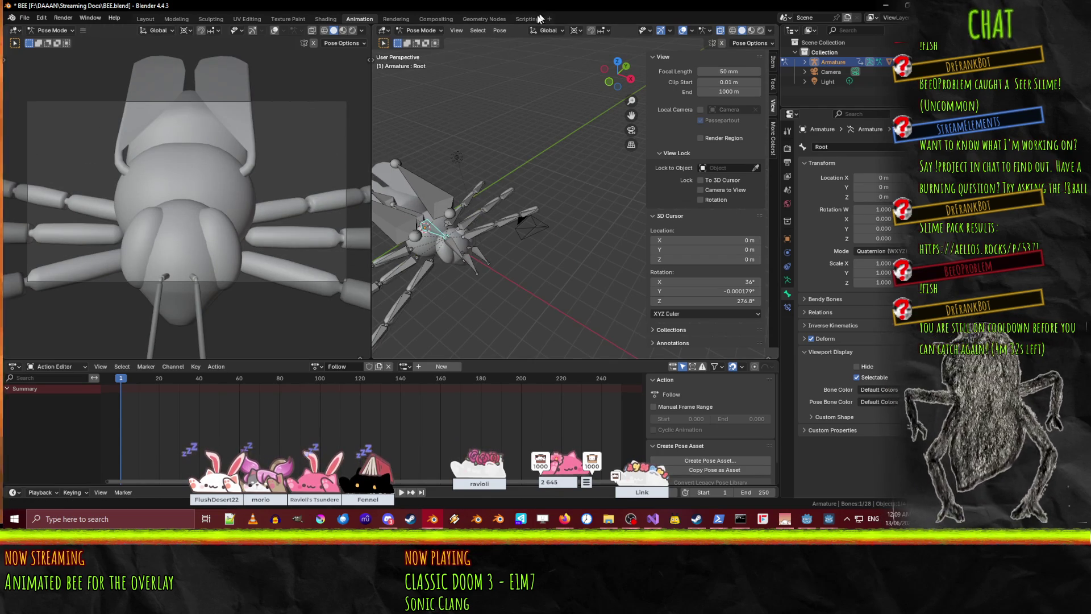
pyautogui.click(176, 19)
pyautogui.click(487, 188)
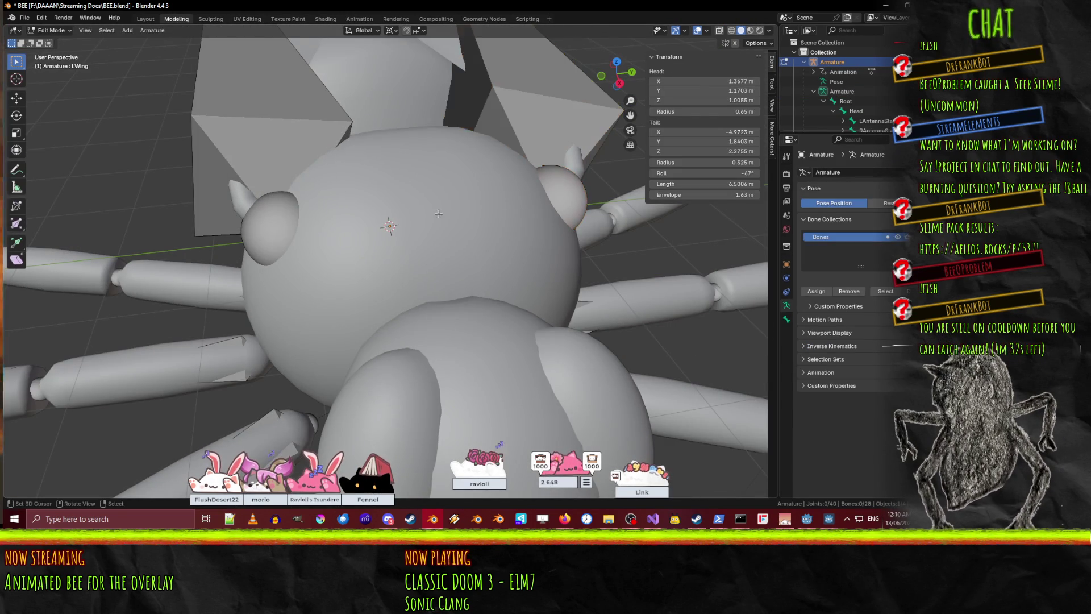
# - Clear the bone selection and open the bee mesh in Edit Mode
pyautogui.click(138, 80)
pyautogui.click(50, 30)
pyautogui.click(52, 41)
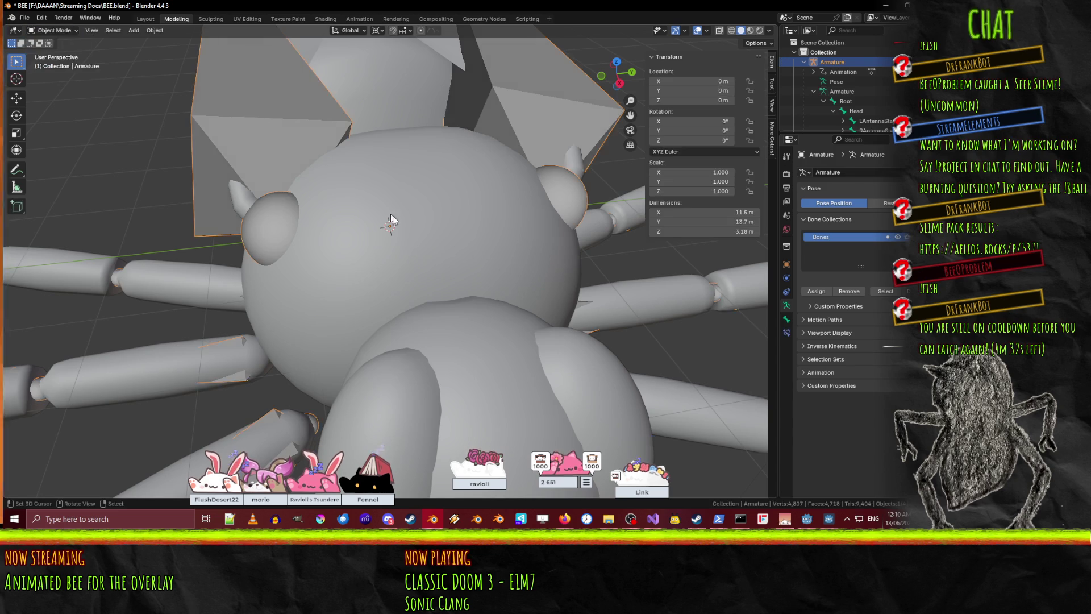
pyautogui.click(373, 196)
pyautogui.click(51, 30)
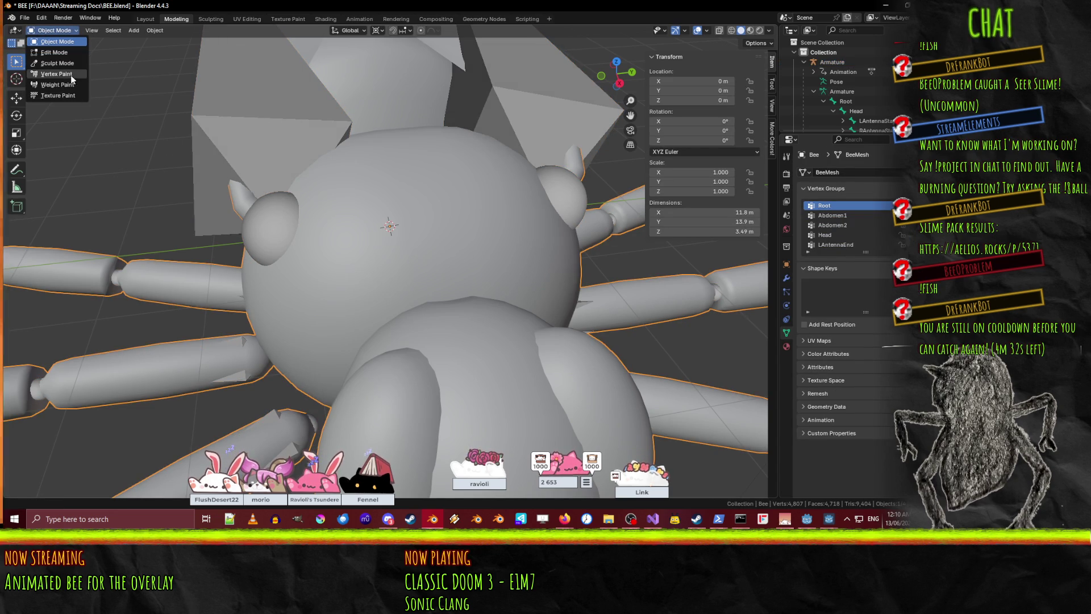
pyautogui.click(54, 53)
pyautogui.moveTo(369, 239); pyautogui.dragTo(409, 175, button='middle')
# - In wireframe, select two small vertex loops inside the body and assign them to Root
pyautogui.hotkey('alt', 'a')
pyautogui.press('z')
pyautogui.click(335, 181)
pyautogui.scroll(3, 337, 185)
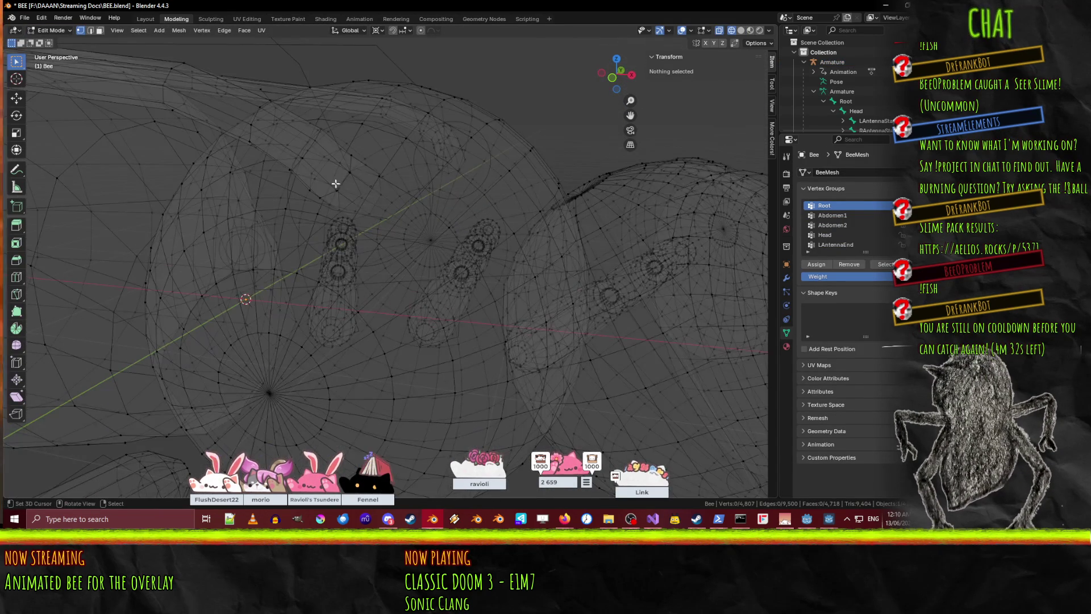
pyautogui.keyDown('alt'); pyautogui.click(337, 186); pyautogui.keyUp('alt')
pyautogui.moveTo(337, 186)
pyautogui.mouseDown(button='middle')
pyautogui.moveTo(404, 202)
pyautogui.moveTo(512, 195)
pyautogui.moveTo(310, 199)
pyautogui.mouseUp(button='middle')
pyautogui.keyDown('alt'); pyautogui.click(405, 202); pyautogui.keyUp('alt')
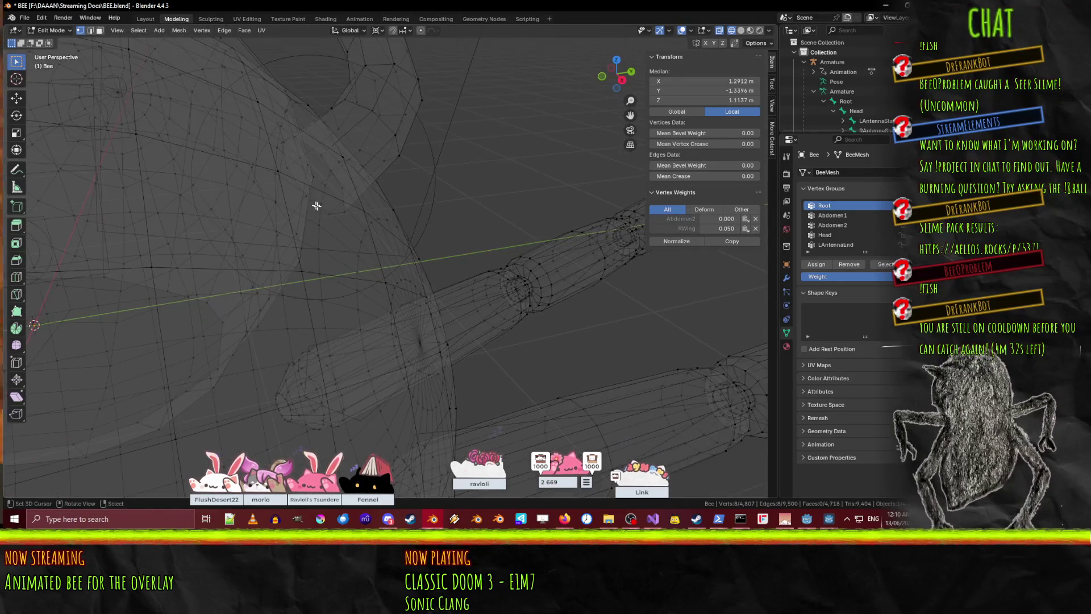
pyautogui.keyDown('alt'); pyautogui.keyDown('shift'); pyautogui.click(338, 181); pyautogui.keyUp('shift'); pyautogui.keyUp('alt')
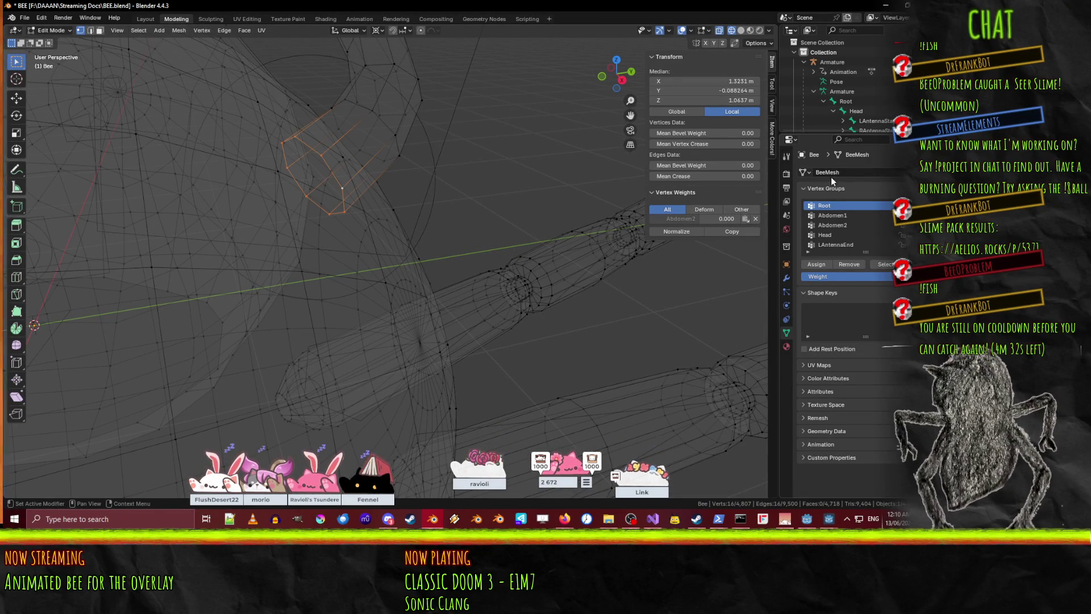
pyautogui.click(820, 262)
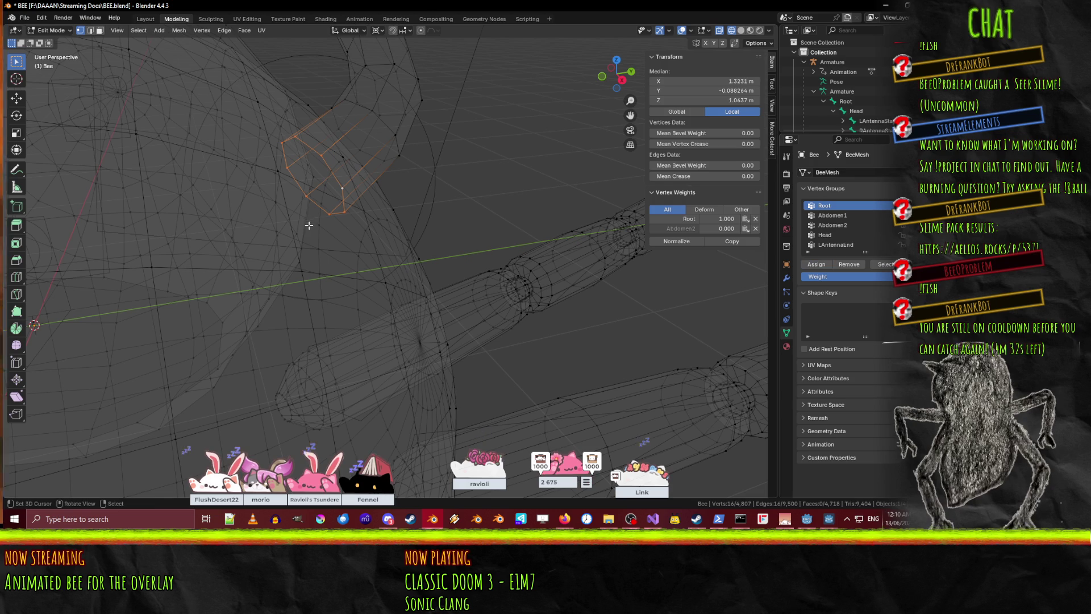
# - Deselect all vertices and save BEE.blend
pyautogui.hotkey('alt', 'a')
pyautogui.scroll(-4, 504, 206)
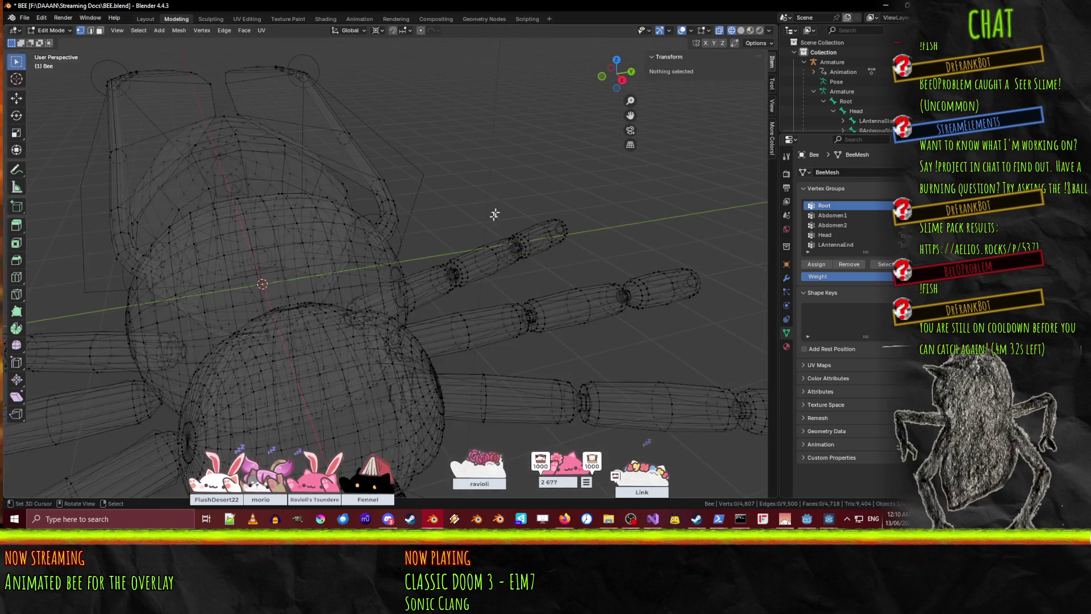
pyautogui.hotkey('ctrl', 's')
# - Return the bee to Object Mode with solid shading and switch to the Animation workspace
pyautogui.press('Tab')
pyautogui.scroll(-3, 408, 244)
pyautogui.press('z')
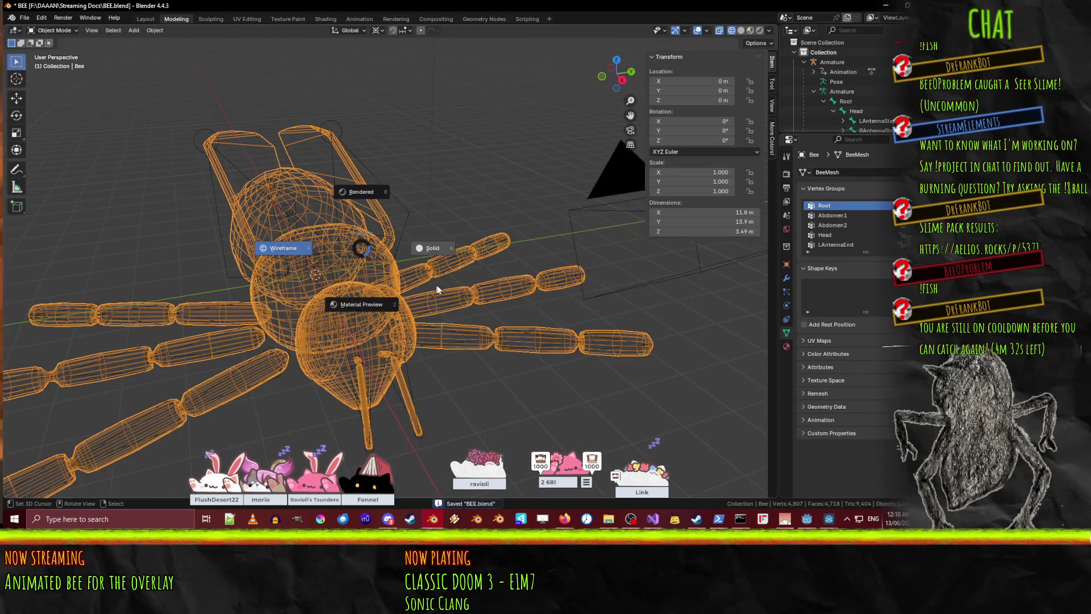
pyautogui.click(432, 261)
pyautogui.moveTo(380, 273); pyautogui.dragTo(436, 270, button='middle')
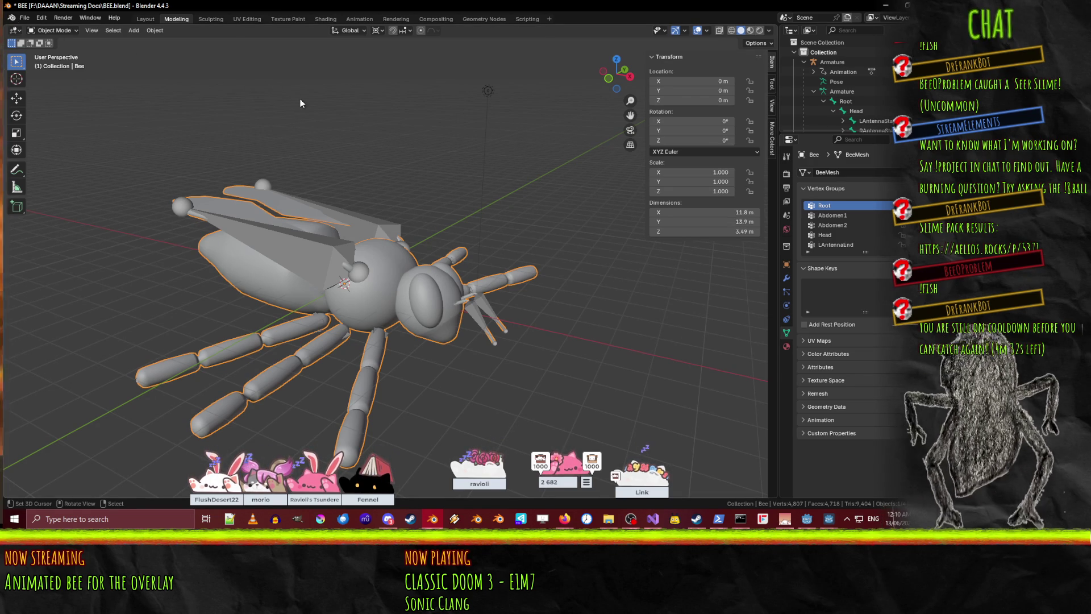
pyautogui.click(358, 19)
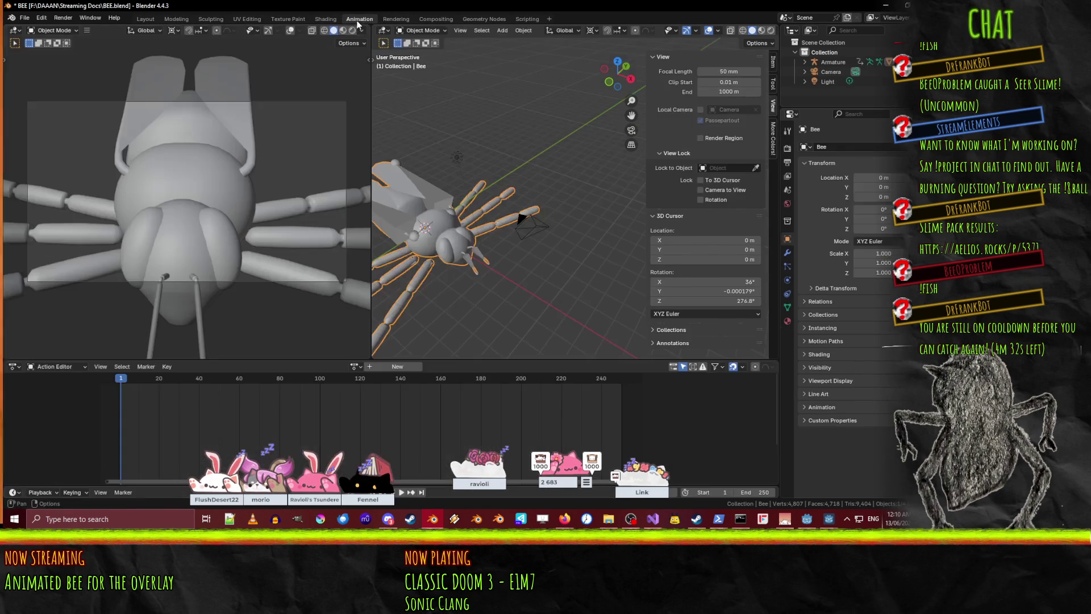
# - Select the bee's armature and put it into Pose Mode
pyautogui.moveTo(400, 229); pyautogui.dragTo(449, 216, button='middle')
pyautogui.click(449, 216)
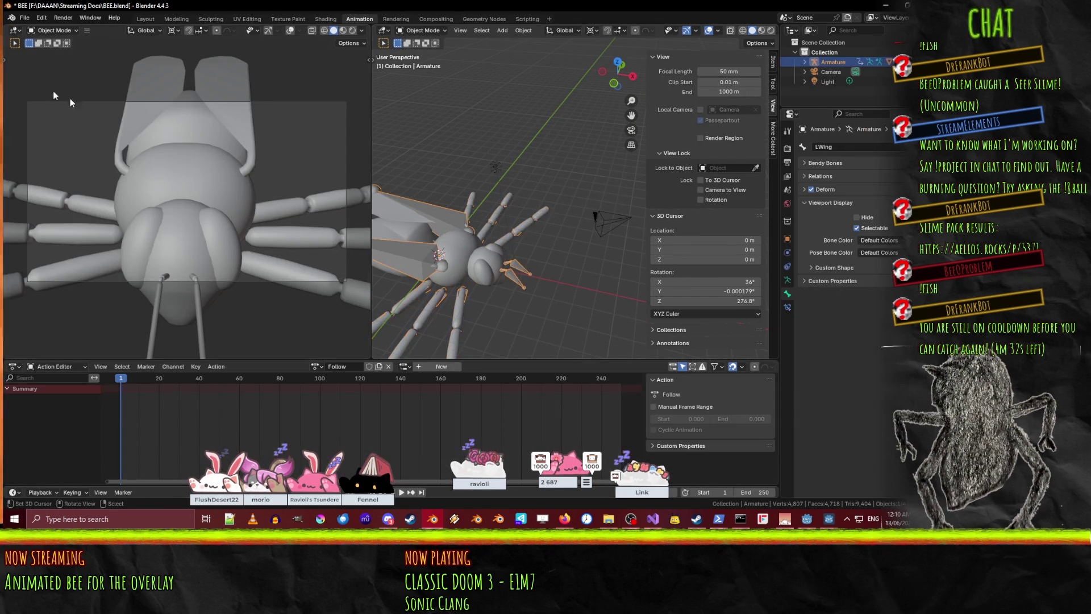
pyautogui.click(421, 30)
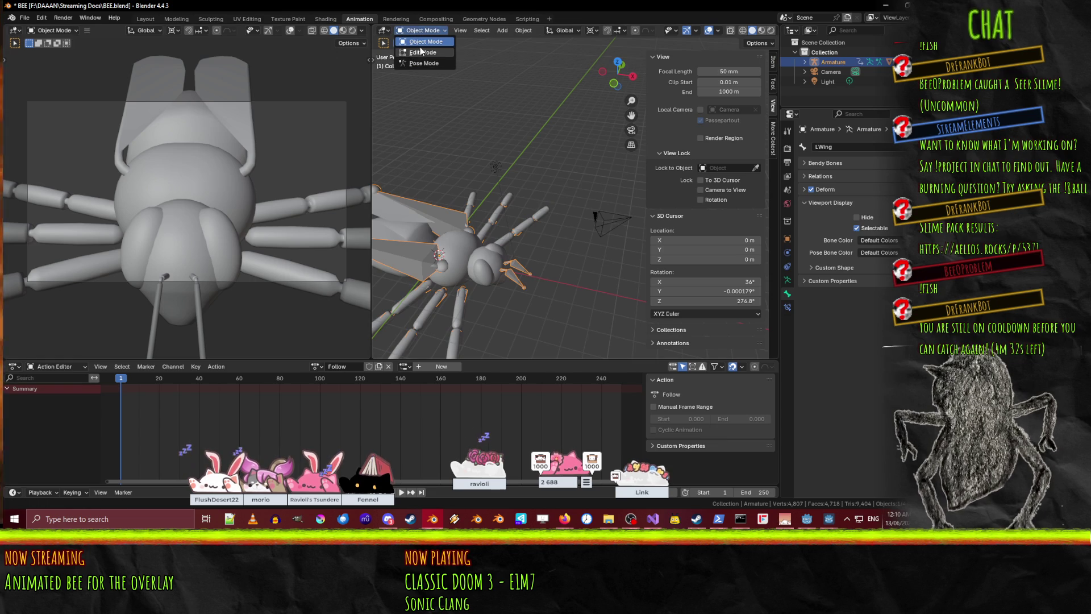
pyautogui.click(423, 54)
pyautogui.scroll(8, 466, 178)
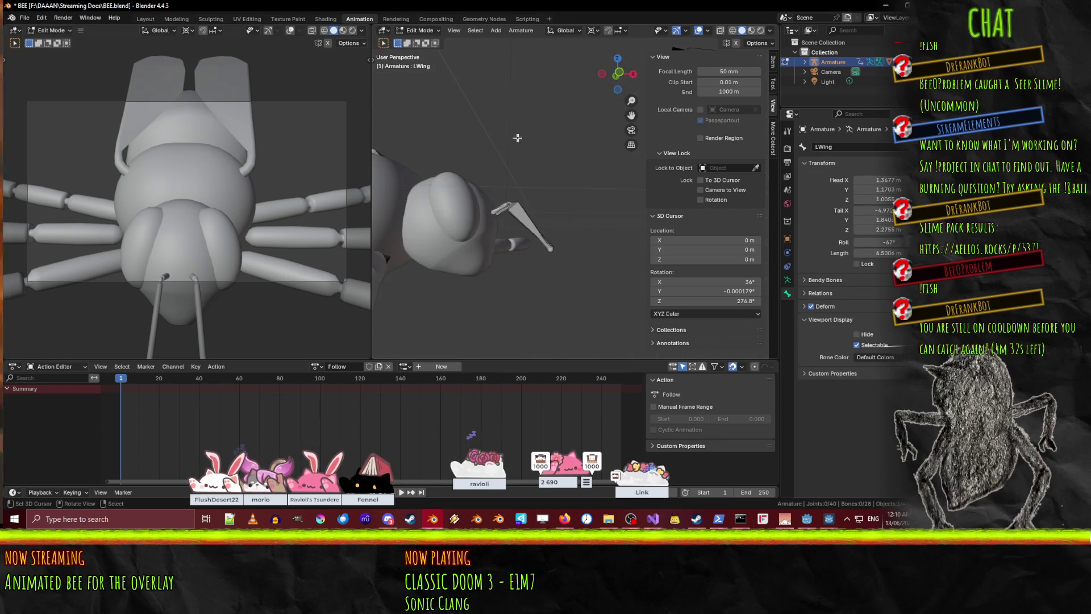
pyautogui.moveTo(483, 136); pyautogui.dragTo(500, 95, button='middle')
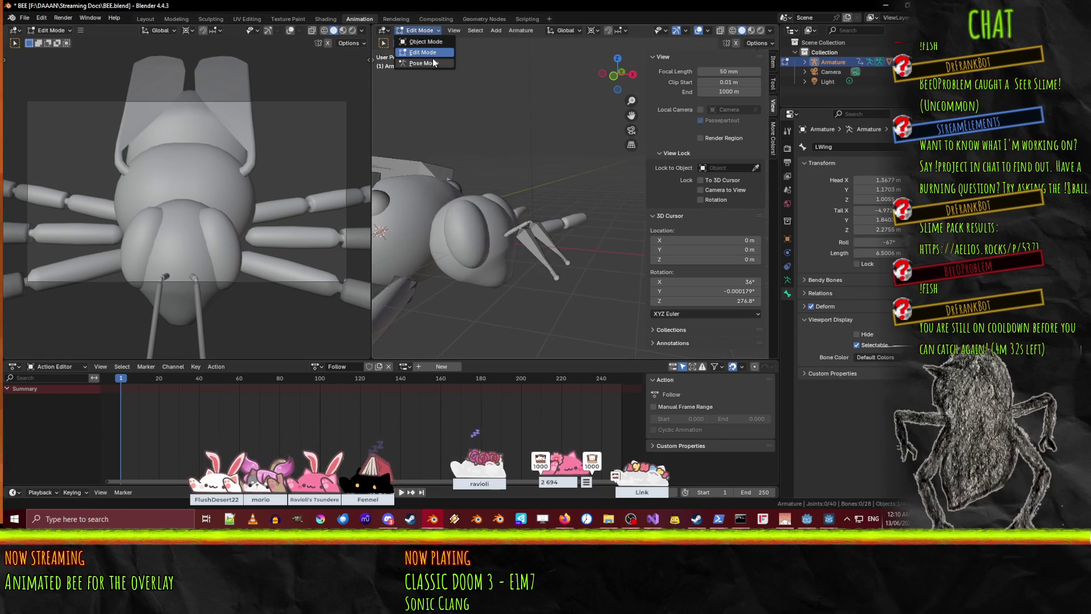
pyautogui.click(435, 64)
# - Try several moves and rotations of the Root bone, cancelling each one
pyautogui.keyDown('shift'); pyautogui.moveTo(418, 146); pyautogui.dragTo(465, 156, button='middle'); pyautogui.keyUp('shift')
pyautogui.keyDown('shift'); pyautogui.moveTo(457, 228); pyautogui.dragTo(465, 203, button='middle'); pyautogui.keyUp('shift')
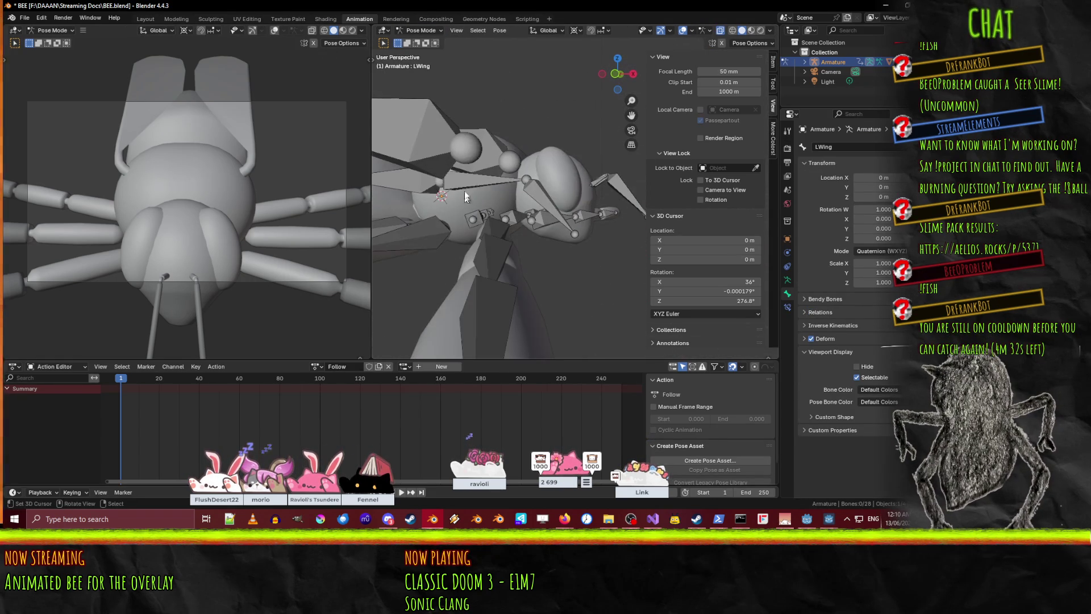
pyautogui.moveTo(549, 214)
pyautogui.mouseDown(button='middle')
pyautogui.moveTo(501, 290)
pyautogui.moveTo(441, 243)
pyautogui.moveTo(516, 247)
pyautogui.mouseUp(button='middle')
pyautogui.press('g')
pyautogui.press('Escape')
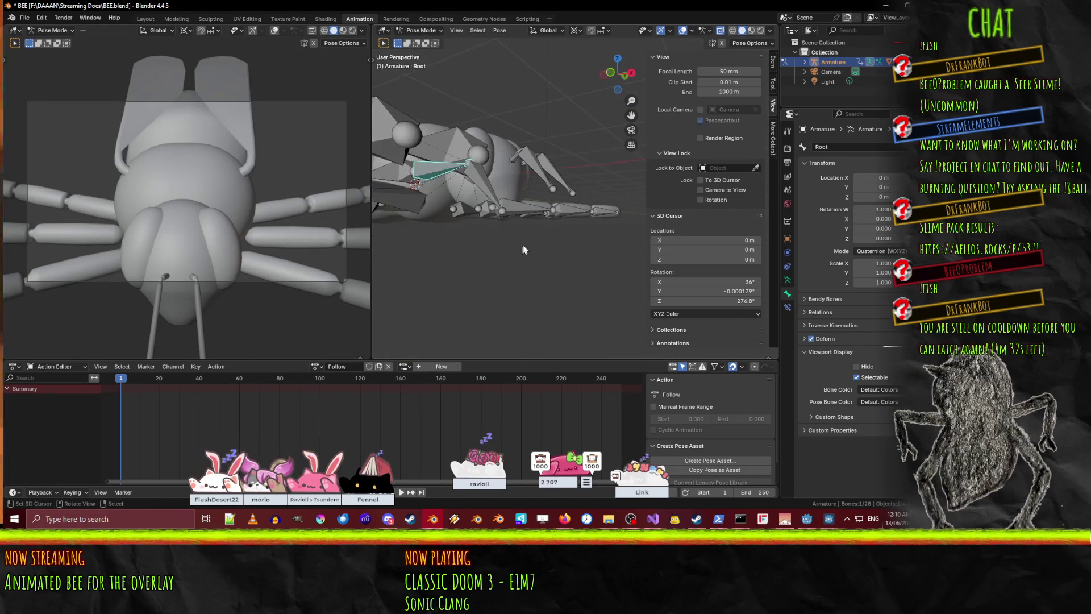
pyautogui.press('r')
pyautogui.press('Escape')
pyautogui.moveTo(470, 90); pyautogui.dragTo(455, 218, button='middle')
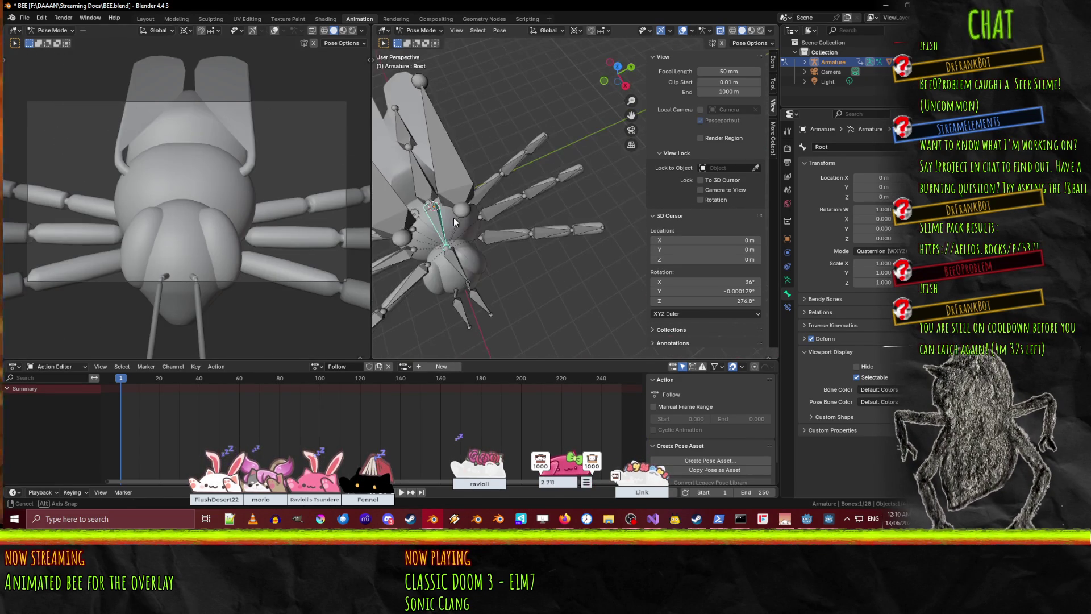
pyautogui.press('g')
pyautogui.press('Escape')
pyautogui.moveTo(564, 218)
pyautogui.mouseDown(button='middle')
pyautogui.moveTo(599, 159)
pyautogui.moveTo(575, 162)
pyautogui.mouseUp(button='middle')
pyautogui.press('g')
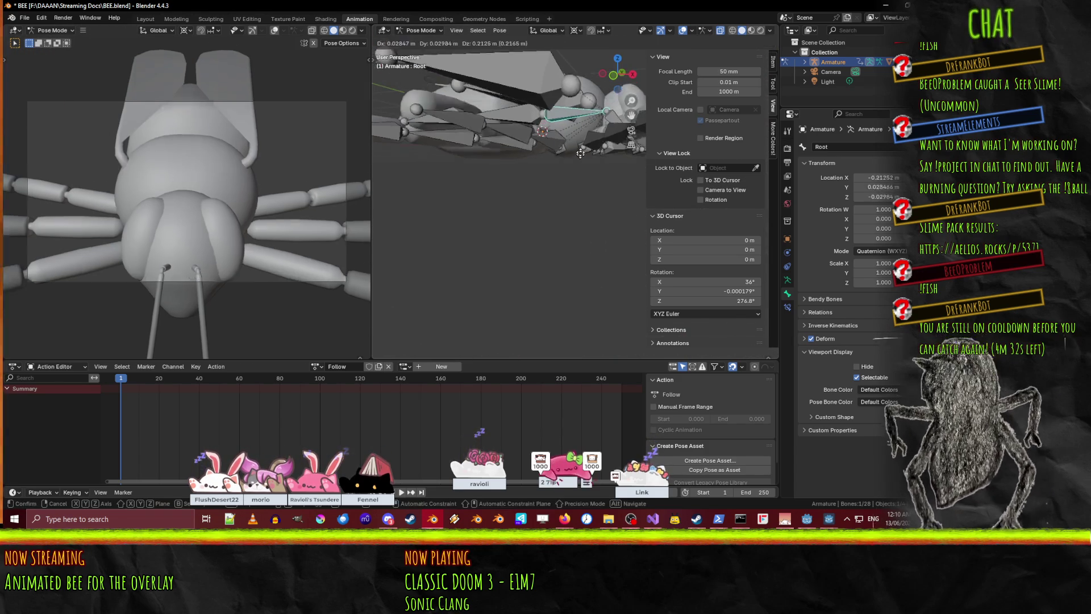
pyautogui.press('Escape')
# - Look down from top view and make another cancelled move of the Root bone
pyautogui.moveTo(555, 98)
pyautogui.mouseDown(button='middle')
pyautogui.moveTo(581, 104)
pyautogui.moveTo(510, 155)
pyautogui.moveTo(466, 142)
pyautogui.moveTo(654, 180)
pyautogui.mouseUp(button='middle')
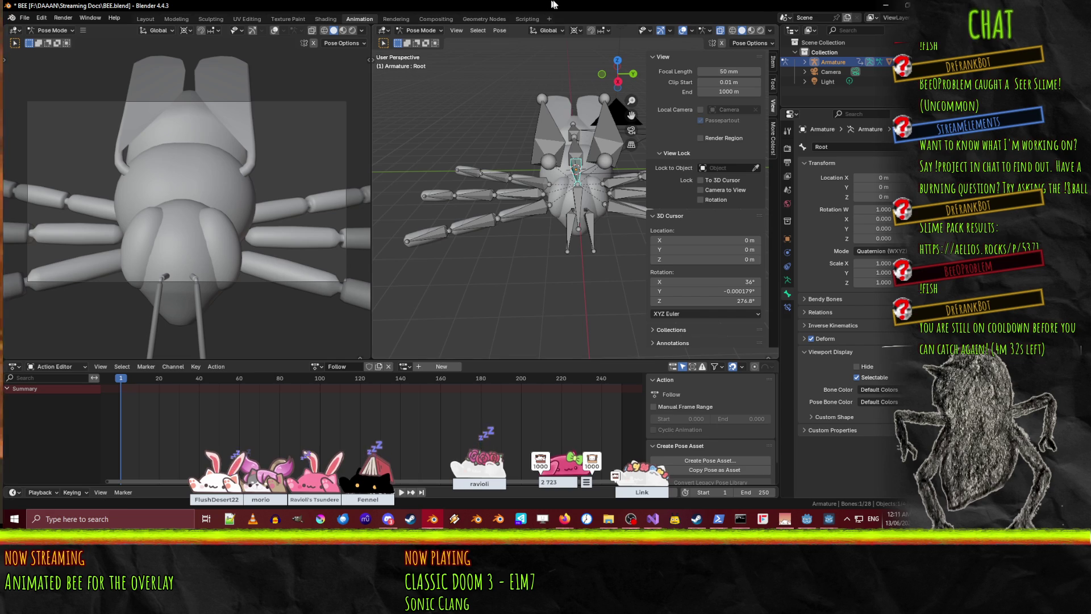
pyautogui.press('KP_7')
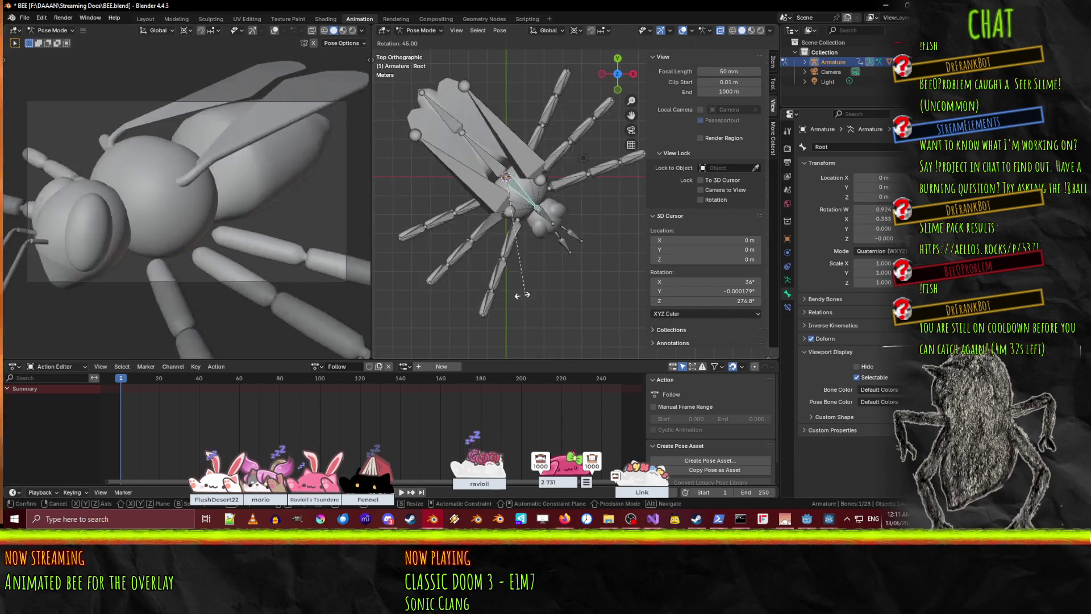
pyautogui.press('Escape')
pyautogui.press('g')
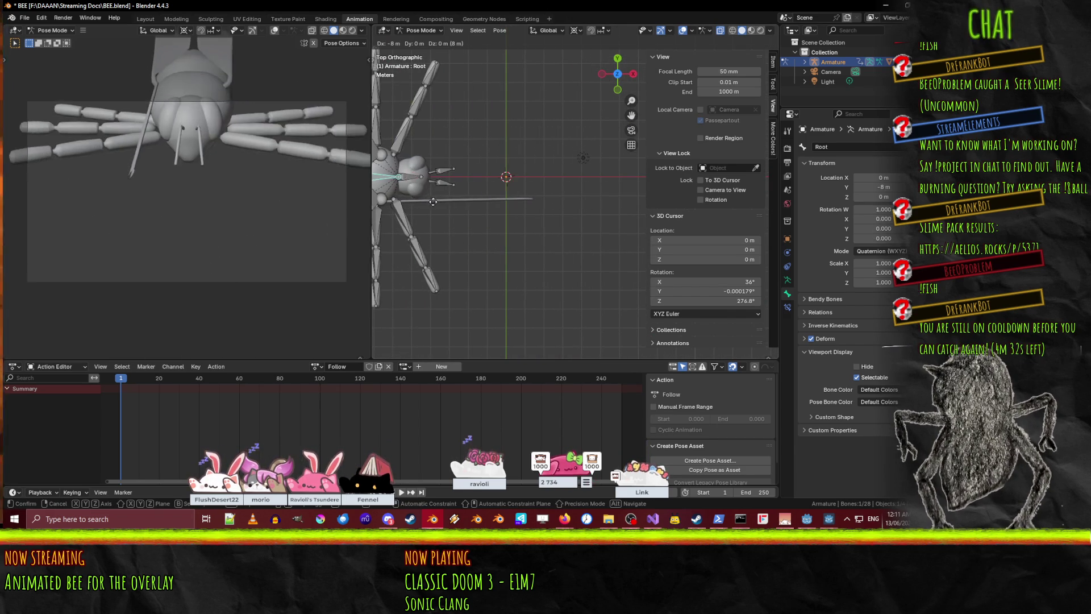
pyautogui.press('Escape')
pyautogui.moveTo(498, 203); pyautogui.dragTo(490, 188, button='middle')
pyautogui.press('KP_7')
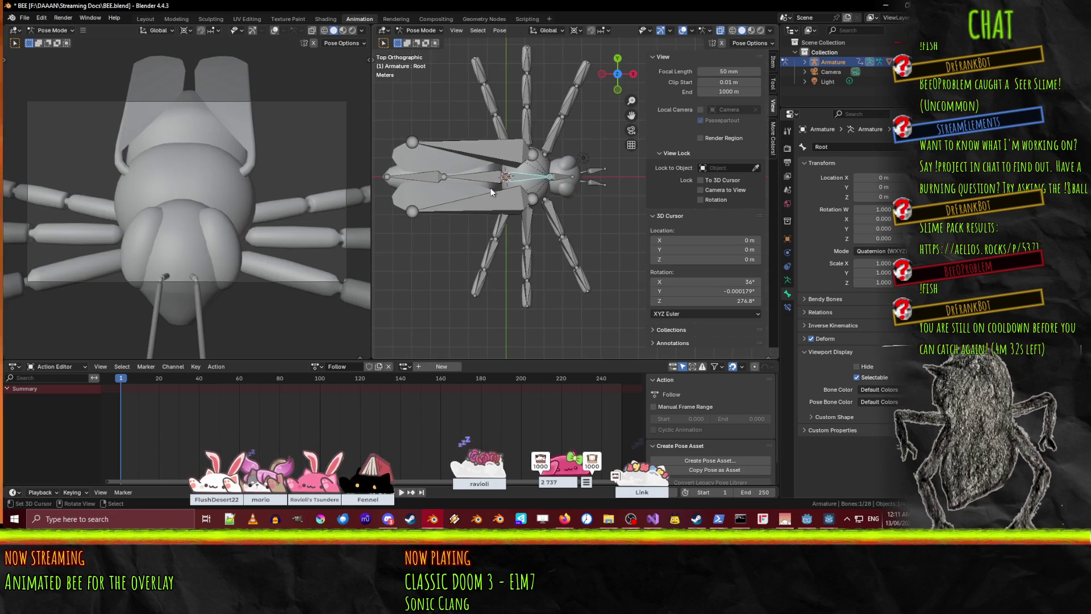
# - Move the Root bone along Y to -6 m, inspect the result, then undo it
pyautogui.press('g')
pyautogui.click(478, 220)
pyautogui.moveTo(573, 226)
pyautogui.mouseDown(button='middle')
pyautogui.moveTo(522, 209)
pyautogui.moveTo(771, 239)
pyautogui.mouseUp(button='middle')
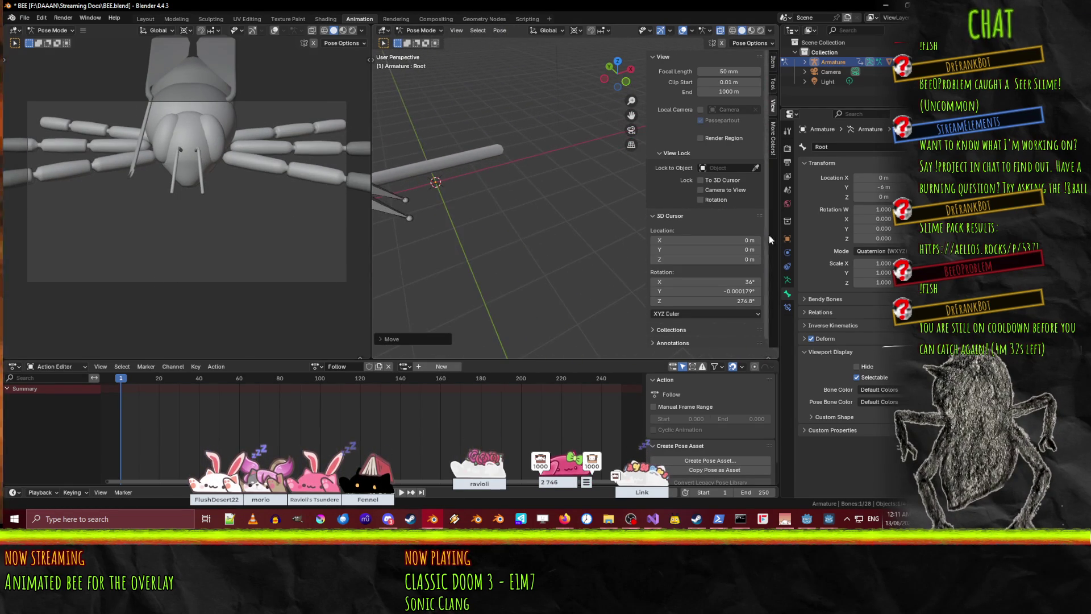
pyautogui.moveTo(468, 214)
pyautogui.mouseDown(button='middle')
pyautogui.moveTo(417, 199)
pyautogui.moveTo(694, 158)
pyautogui.mouseUp(button='middle')
pyautogui.moveTo(607, 185)
pyautogui.mouseDown(button='middle')
pyautogui.moveTo(410, 224)
pyautogui.moveTo(477, 199)
pyautogui.moveTo(503, 203)
pyautogui.moveTo(564, 223)
pyautogui.moveTo(591, 260)
pyautogui.moveTo(493, 257)
pyautogui.moveTo(626, 205)
pyautogui.mouseUp(button='middle')
pyautogui.hotkey('ctrl', 'z')
# - Switch to the Modeling workspace and put the bee mesh into Edit Mode
pyautogui.press('Tab')
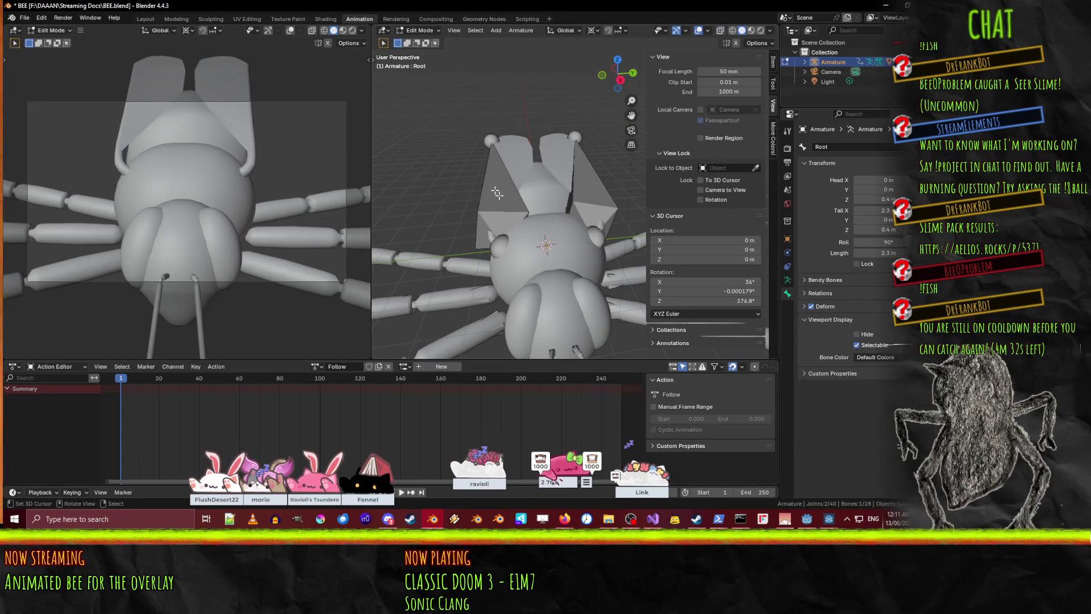
pyautogui.click(175, 21)
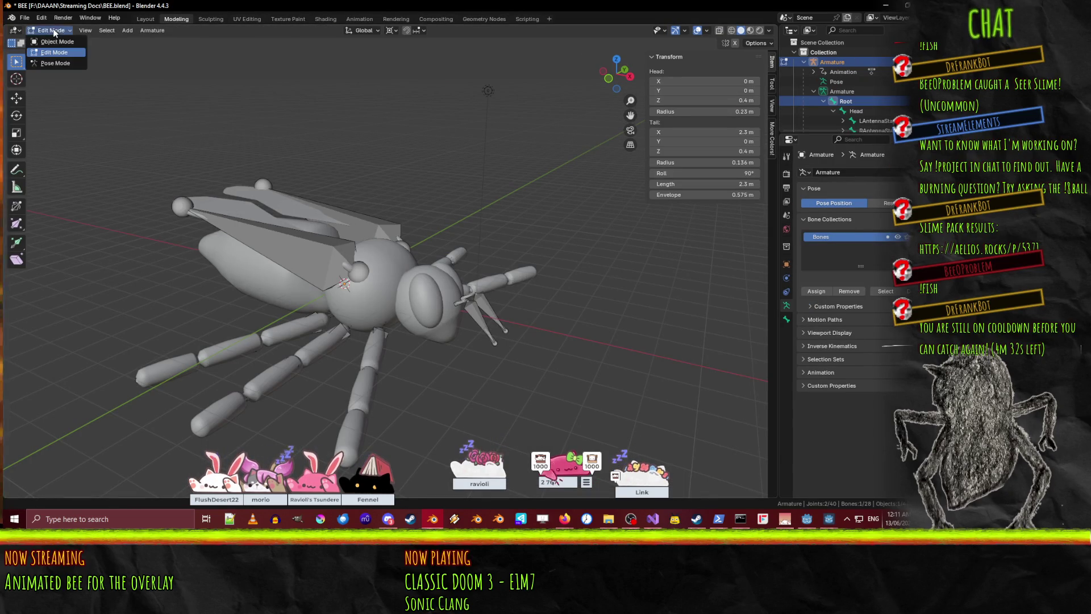
pyautogui.click(64, 43)
pyautogui.click(398, 303)
pyautogui.press('Tab')
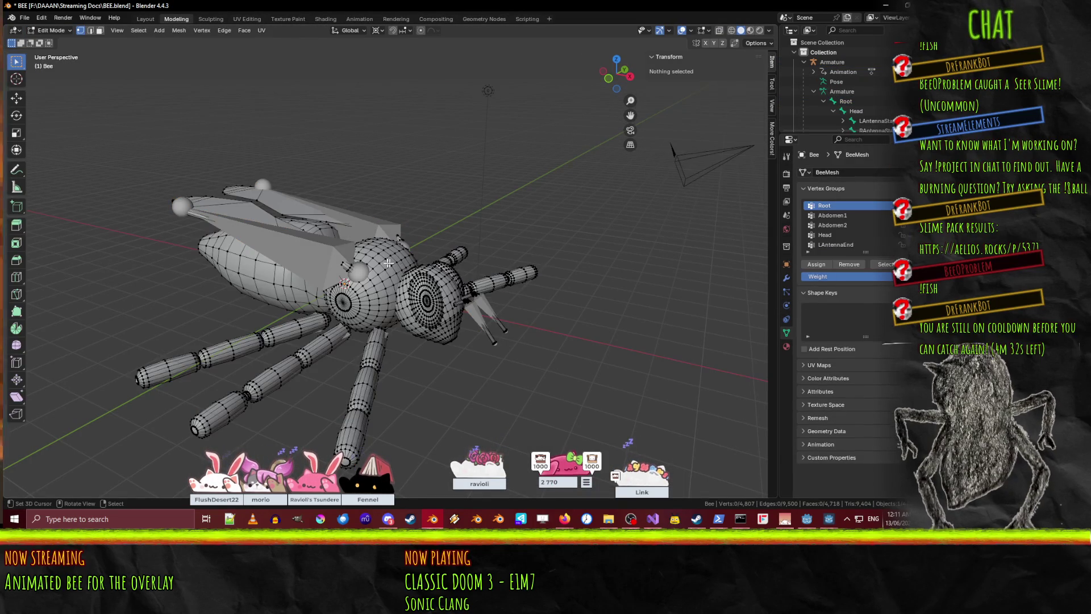
# - In wireframe, try several edge loops and select the Root group's vertices to inspect them
pyautogui.moveTo(398, 302); pyautogui.dragTo(371, 266, button='middle')
pyautogui.scroll(6, 427, 226)
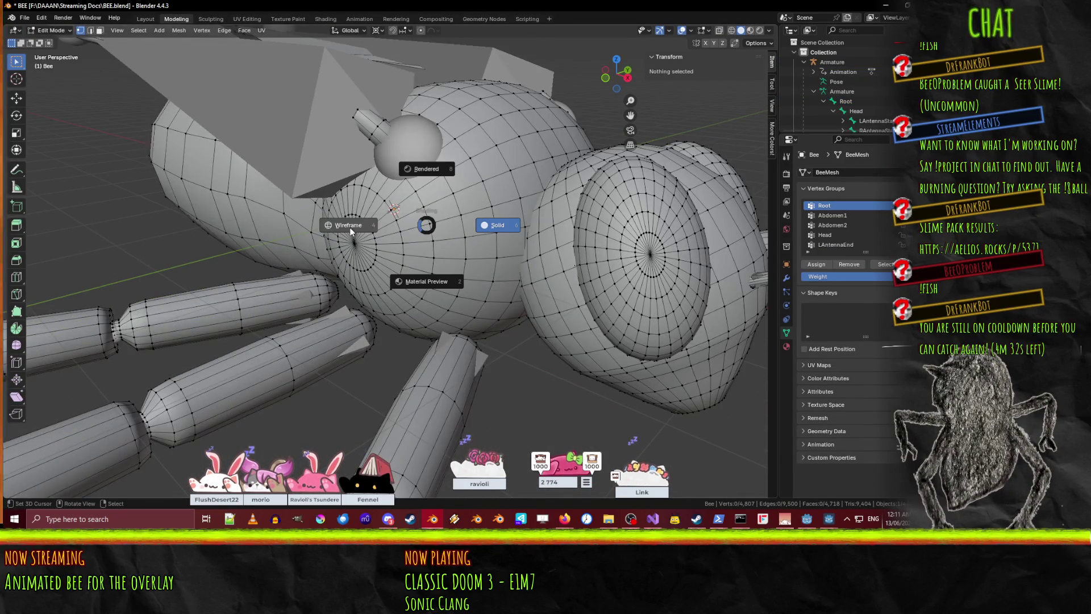
pyautogui.click(352, 231)
pyautogui.moveTo(397, 227); pyautogui.dragTo(449, 219, button='middle')
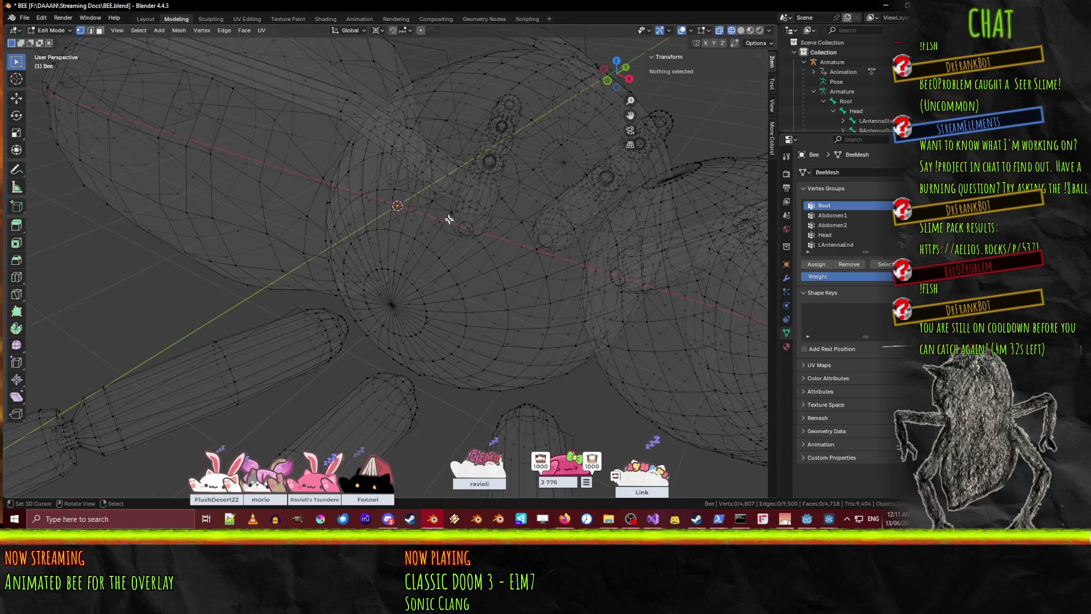
pyautogui.keyDown('alt'); pyautogui.click(444, 189); pyautogui.keyUp('alt')
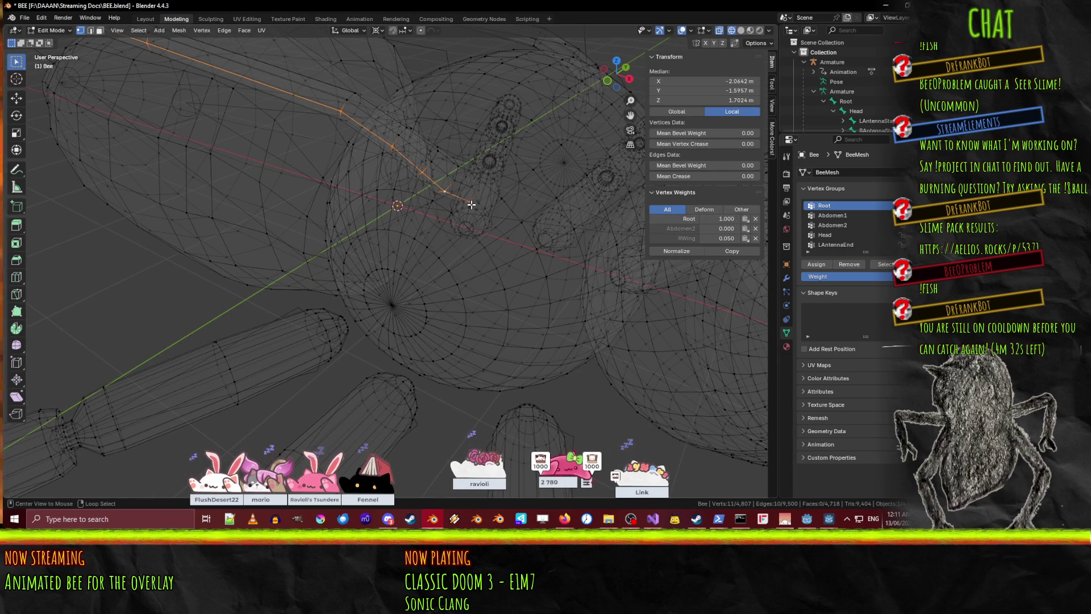
pyautogui.moveTo(479, 202); pyautogui.dragTo(352, 203, button='middle')
pyautogui.keyDown('alt'); pyautogui.click(352, 203); pyautogui.keyUp('alt')
pyautogui.keyDown('alt'); pyautogui.click(339, 201); pyautogui.keyUp('alt')
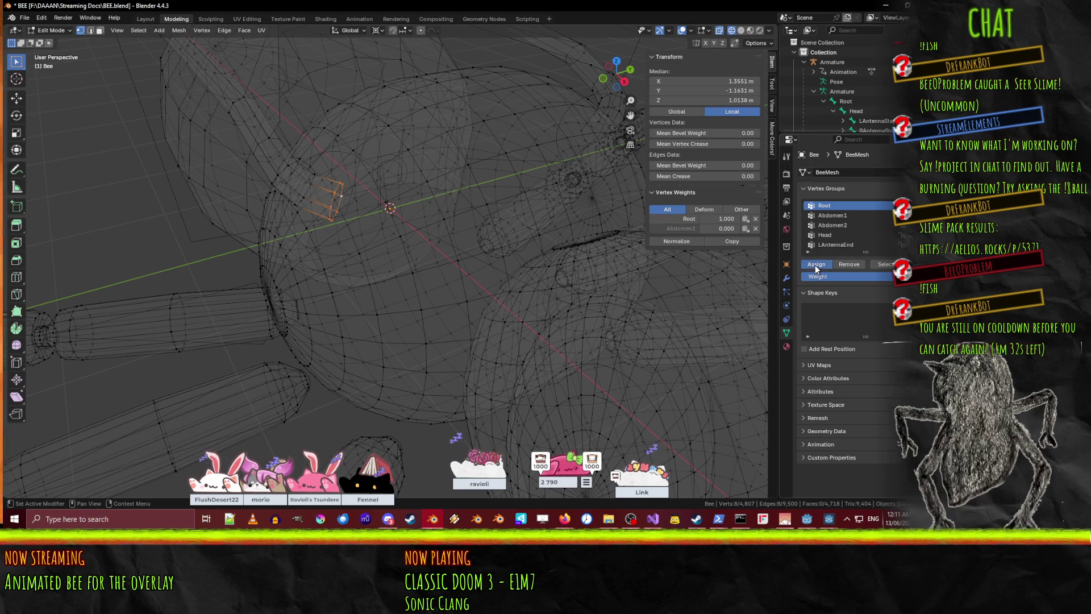
pyautogui.hotkey('alt', 'a')
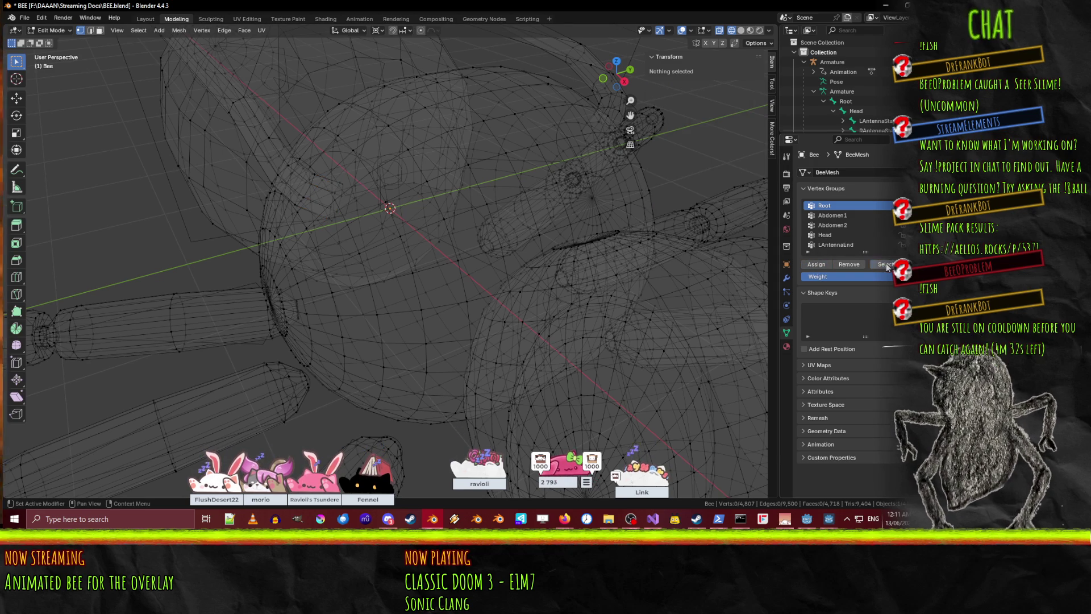
pyautogui.click(885, 265)
pyautogui.moveTo(467, 233)
pyautogui.mouseDown(button='middle')
pyautogui.moveTo(455, 261)
pyautogui.moveTo(445, 231)
pyautogui.moveTo(367, 217)
pyautogui.mouseUp(button='middle')
pyautogui.hotkey('alt', 'a')
# - Remove a small 8-vertex loop from the Root group, save BEE.blend and return to Object Mode
pyautogui.keyDown('alt'); pyautogui.click(293, 181); pyautogui.keyUp('alt')
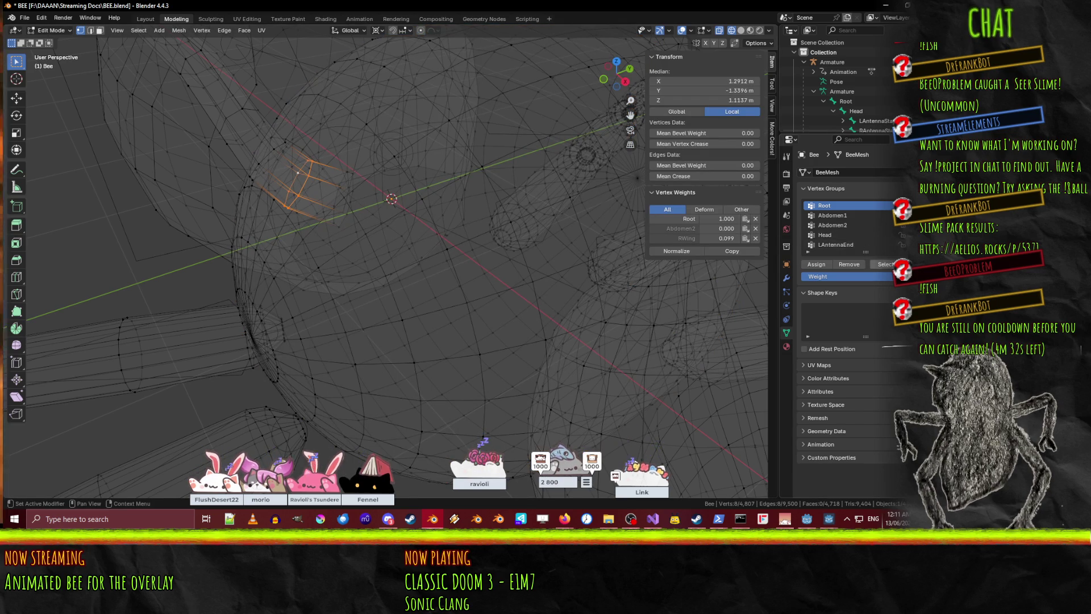
pyautogui.click(846, 264)
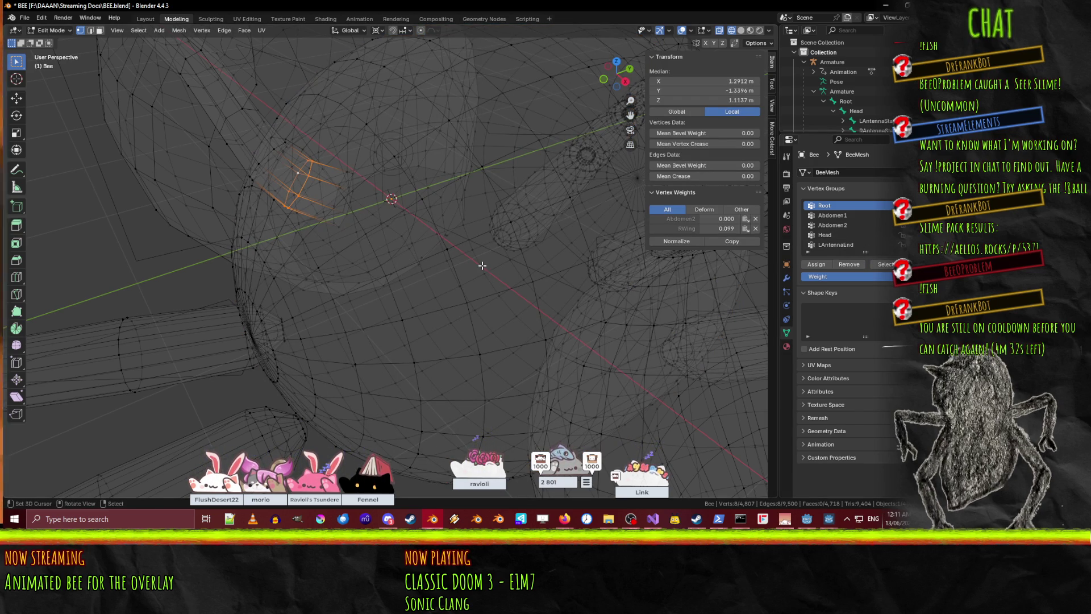
pyautogui.hotkey('ctrl', 's')
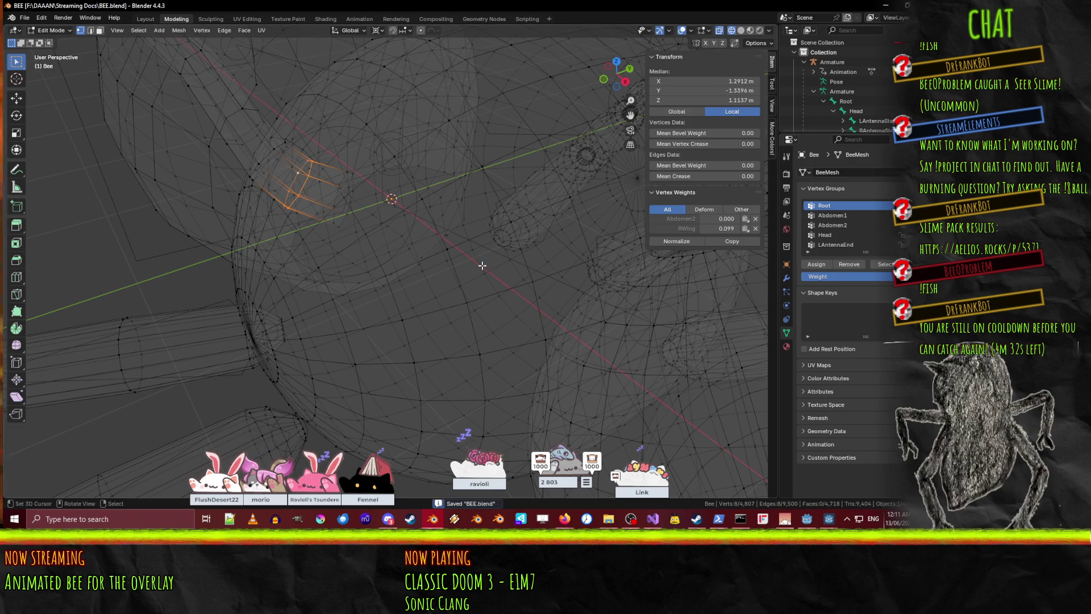
pyautogui.press('Tab')
pyautogui.scroll(-5, 482, 265)
# - Return the viewport to solid shading, switch to the Animation workspace and put the armature in Pose Mode
pyautogui.press('z')
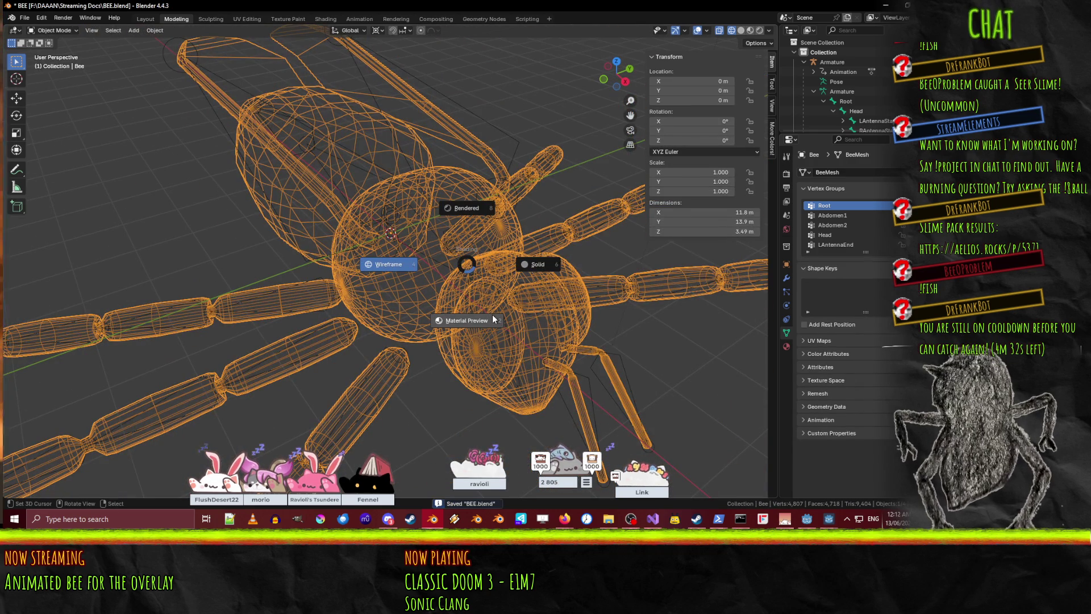
pyautogui.click(520, 263)
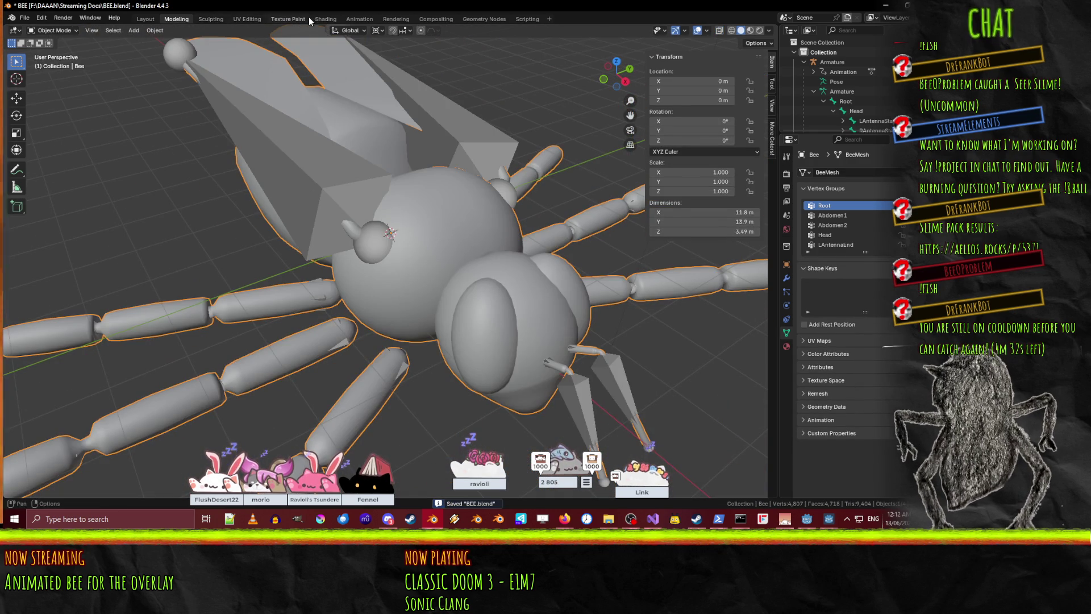
pyautogui.click(360, 18)
pyautogui.moveTo(466, 205)
pyautogui.mouseDown(button='middle')
pyautogui.moveTo(567, 190)
pyautogui.moveTo(405, 183)
pyautogui.moveTo(421, 182)
pyautogui.moveTo(387, 138)
pyautogui.mouseUp(button='middle')
pyautogui.click(386, 138)
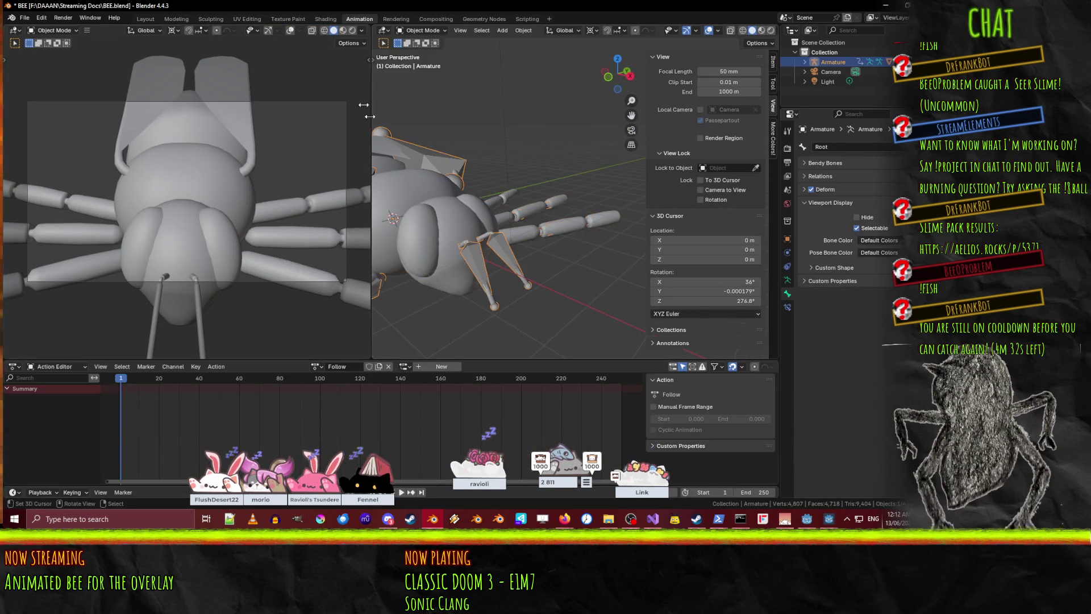
pyautogui.click(423, 63)
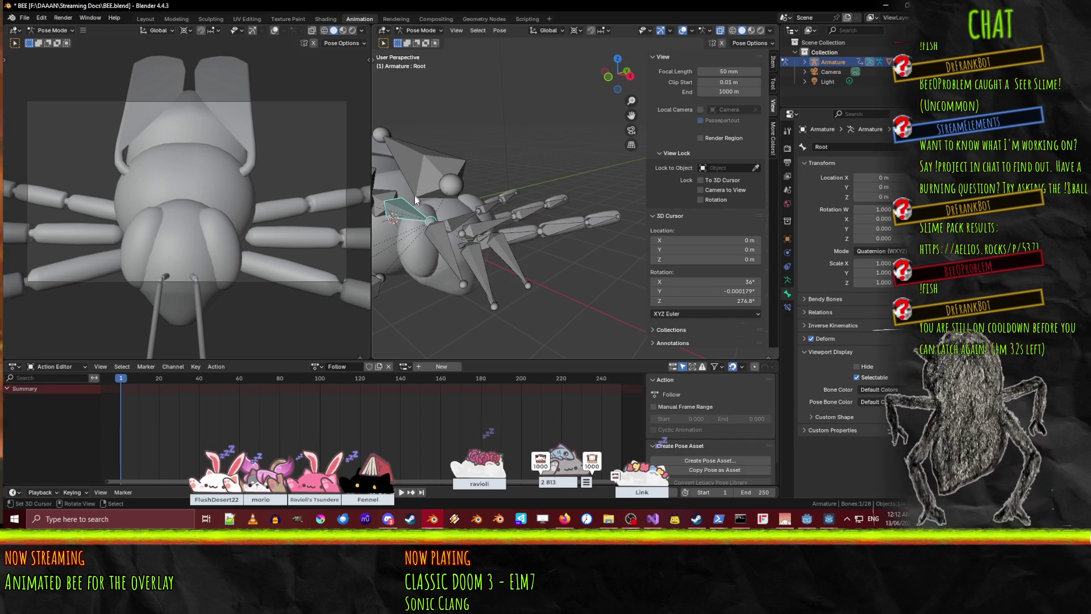
# - Rotate the bee's root bone around the global Y axis
pyautogui.moveTo(459, 274); pyautogui.dragTo(468, 247, button='middle')
pyautogui.press('g')
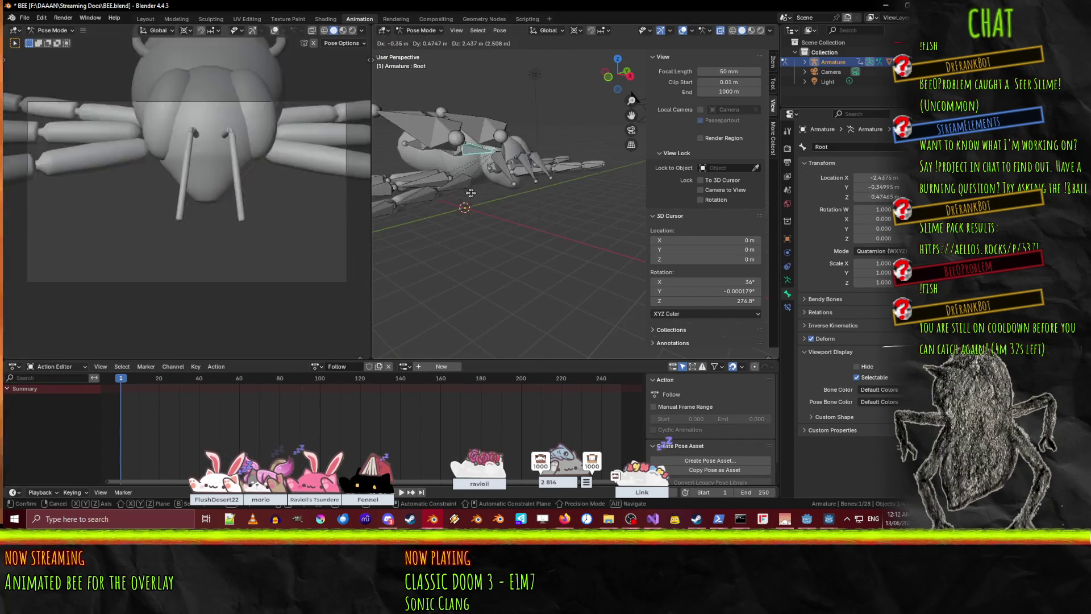
pyautogui.press('Escape')
pyautogui.press('r')
pyautogui.press('z')
pyautogui.press('y')
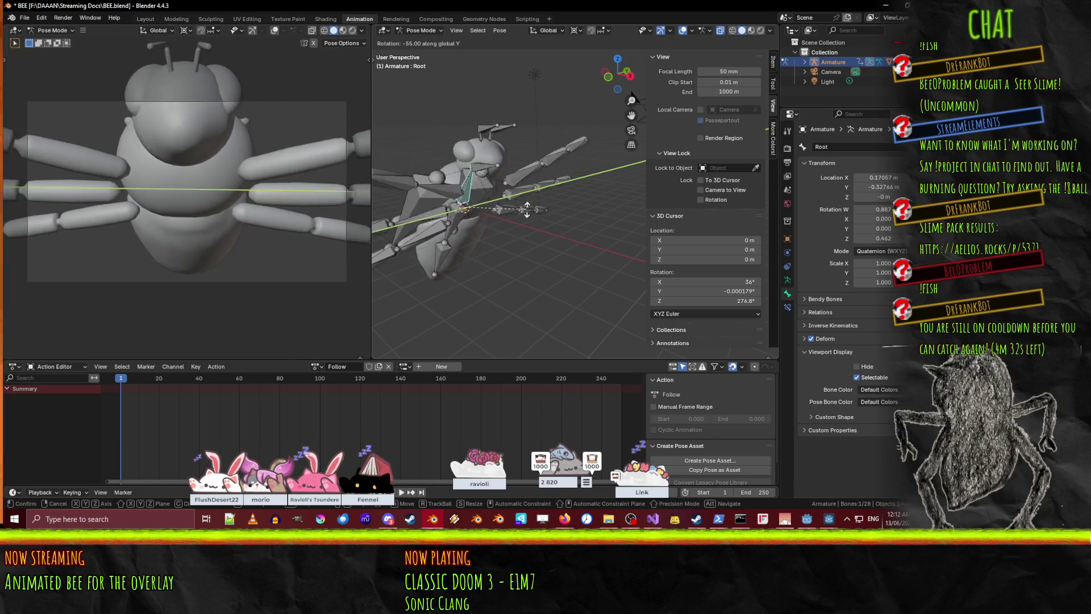
pyautogui.click(475, 158)
# - Tilt the Head bone 40° about global Y so the head mesh follows
pyautogui.click(475, 158)
pyautogui.press('r')
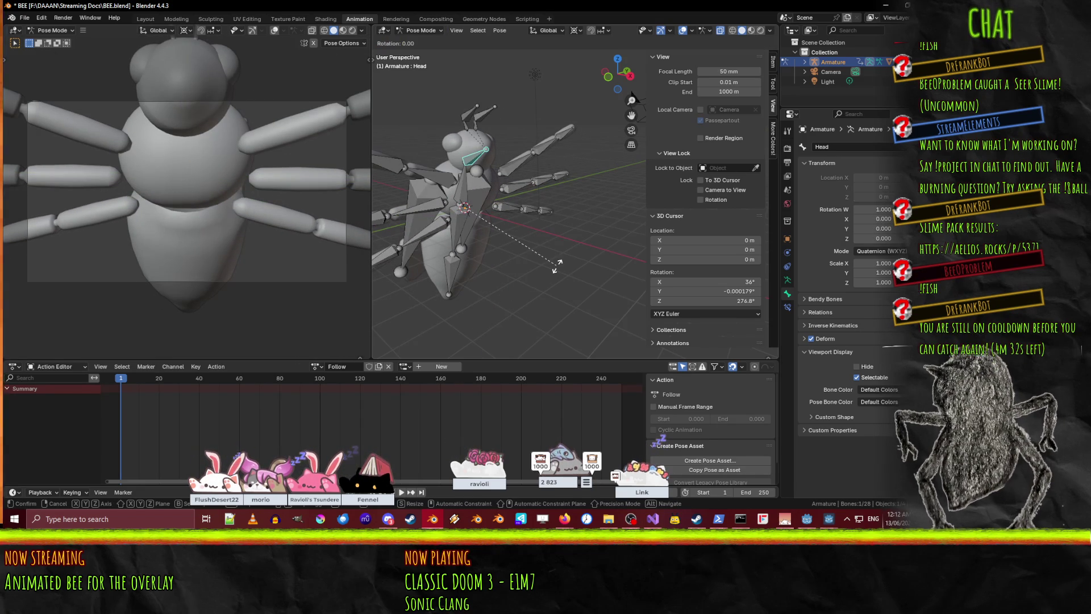
pyautogui.press('y')
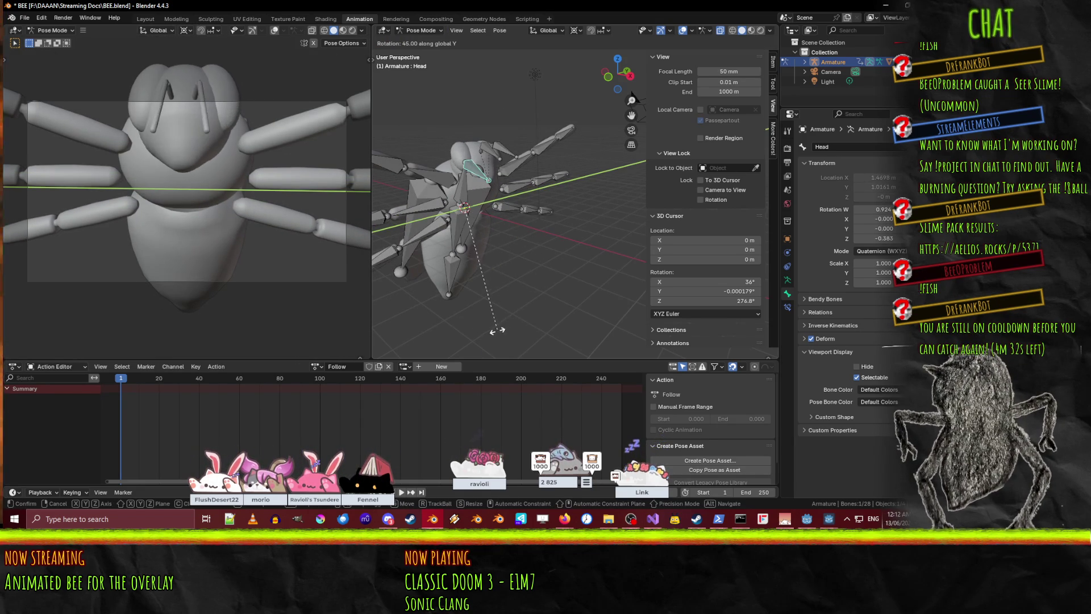
pyautogui.click(501, 321)
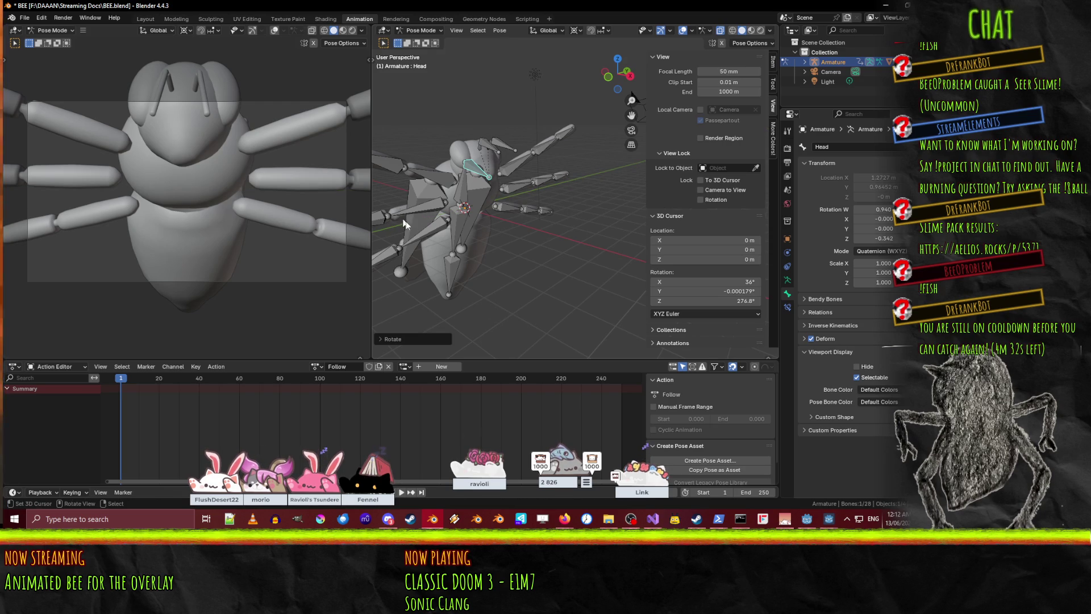
pyautogui.moveTo(530, 250)
pyautogui.mouseDown(button='middle')
pyautogui.moveTo(503, 233)
pyautogui.moveTo(532, 232)
pyautogui.moveTo(438, 241)
pyautogui.mouseUp(button='middle')
pyautogui.press('r')
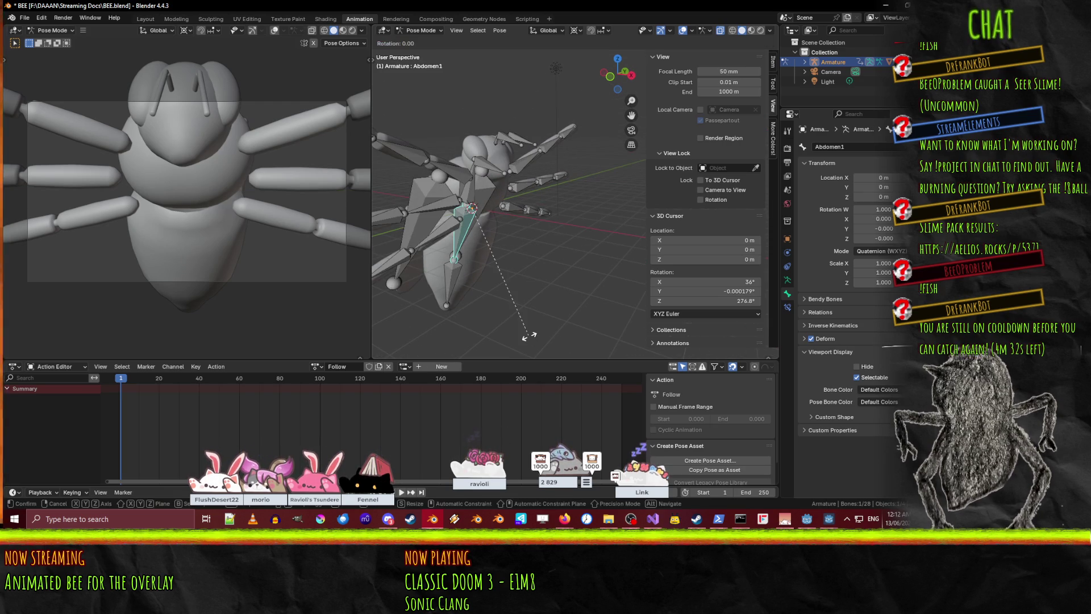
# - Confirm the abdomen bend and rotate the right wing bone RWing around global X
pyautogui.click(546, 308)
pyautogui.moveTo(545, 308)
pyautogui.mouseDown(button='middle')
pyautogui.moveTo(486, 284)
pyautogui.moveTo(527, 284)
pyautogui.moveTo(483, 233)
pyautogui.mouseUp(button='middle')
pyautogui.click(457, 181)
pyautogui.moveTo(457, 181); pyautogui.dragTo(507, 268, button='middle')
pyautogui.press('x')
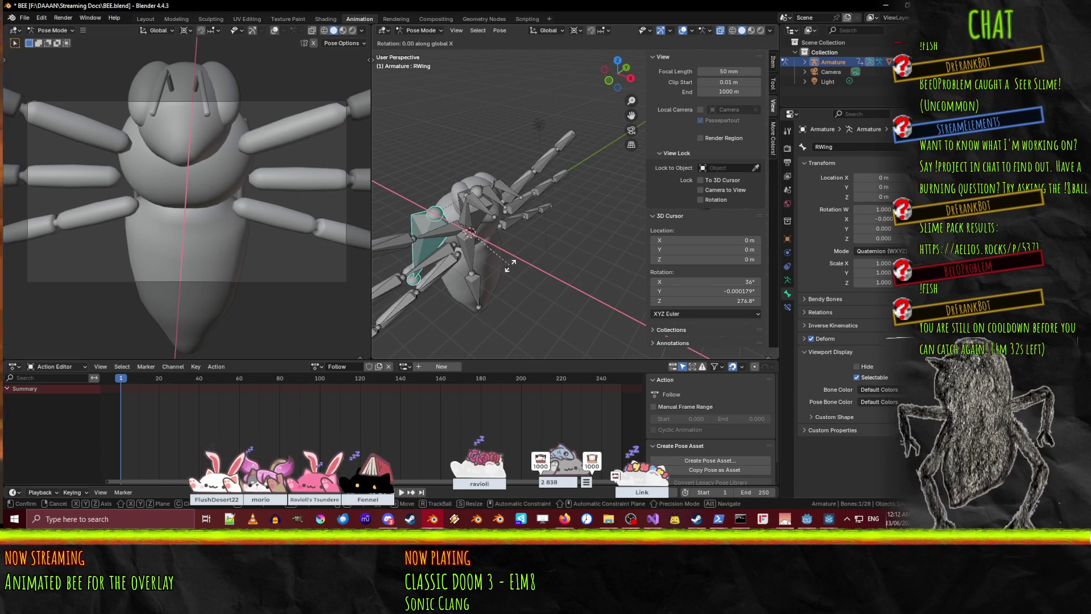
pyautogui.rightClick(486, 291)
pyautogui.moveTo(511, 270)
pyautogui.mouseDown(button='middle')
pyautogui.moveTo(577, 160)
pyautogui.moveTo(517, 183)
pyautogui.moveTo(530, 202)
pyautogui.mouseUp(button='middle')
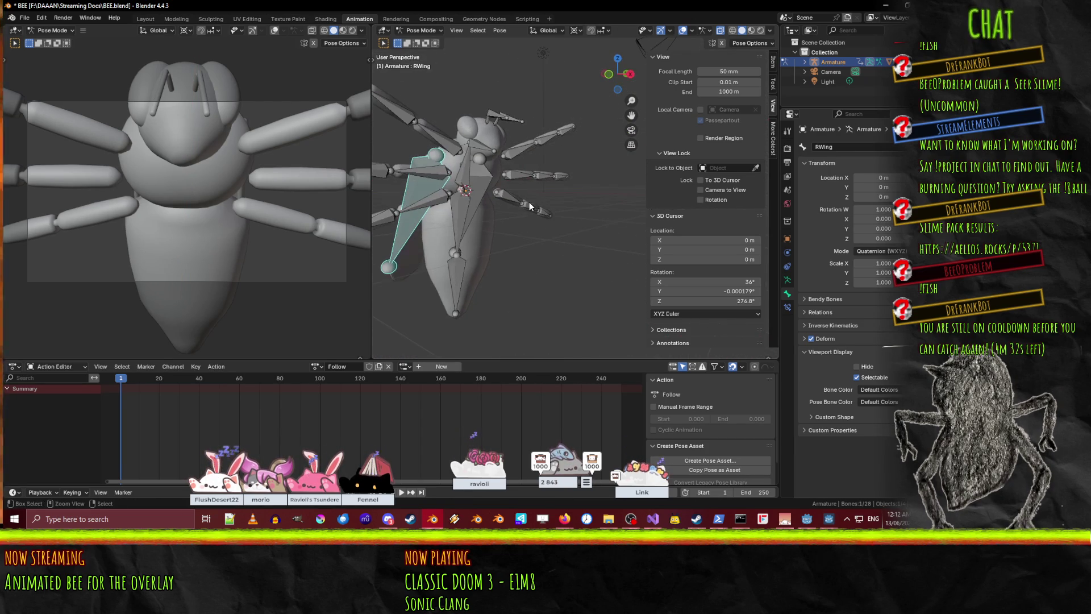
pyautogui.hotkey('ctrl', 'z')
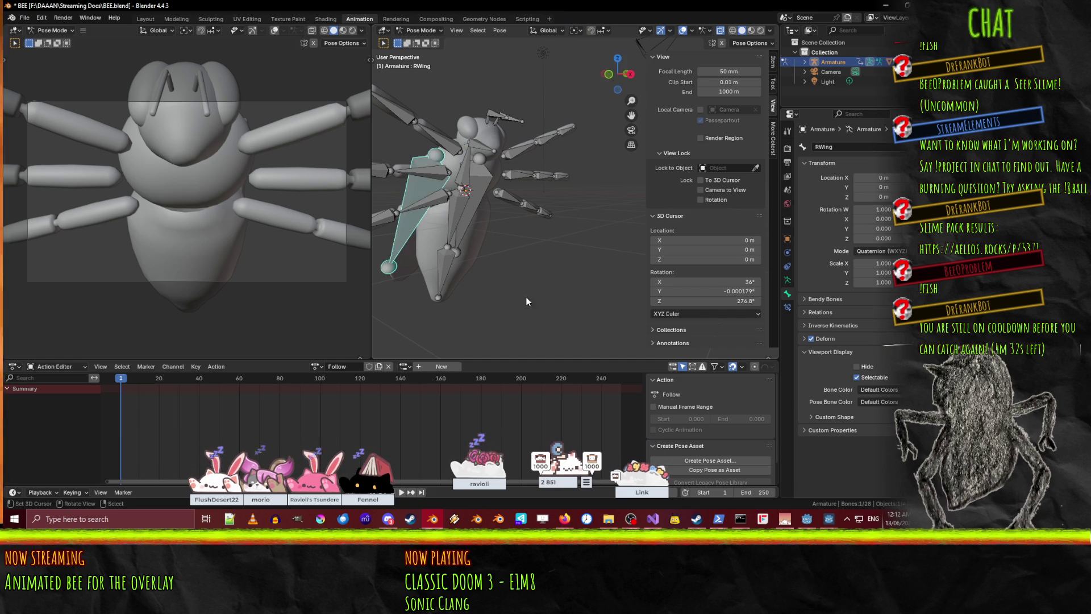
pyautogui.press('r')
pyautogui.press('x')
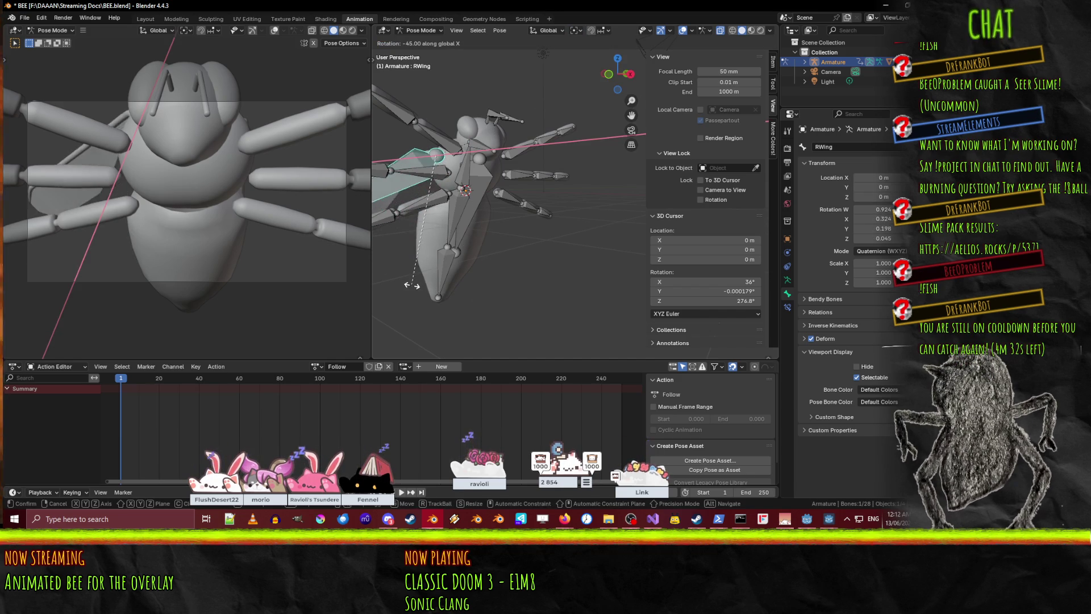
pyautogui.press('Return')
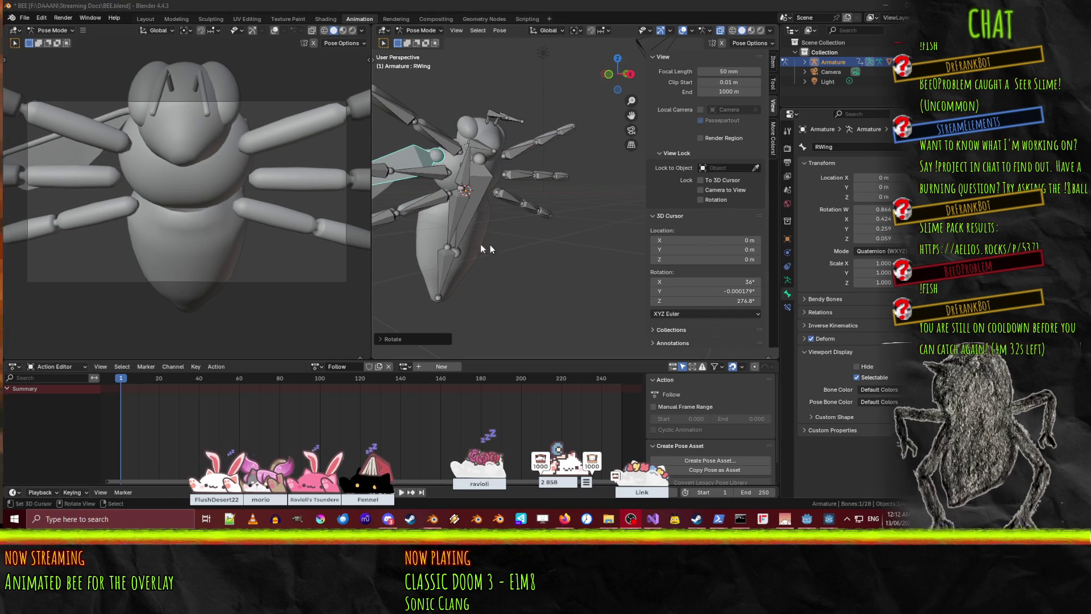
# - Rotate the left wing bone LWing 55° around global X
pyautogui.scroll(-3, 449, 255)
pyautogui.moveTo(449, 254); pyautogui.dragTo(426, 241, button='middle')
pyautogui.click(528, 165)
pyautogui.press('r')
pyautogui.press('x')
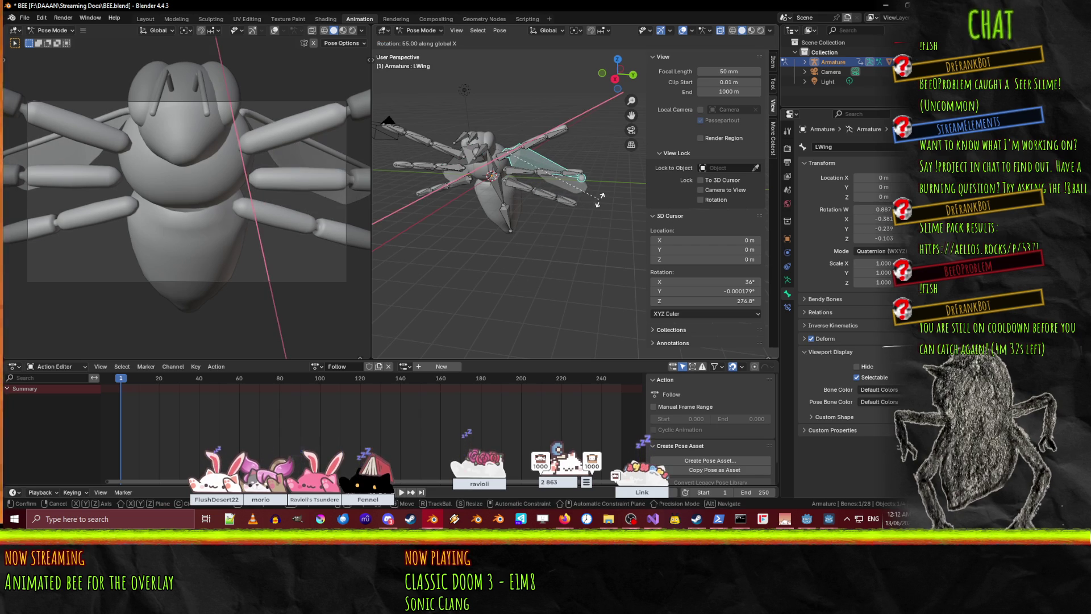
pyautogui.press('Return')
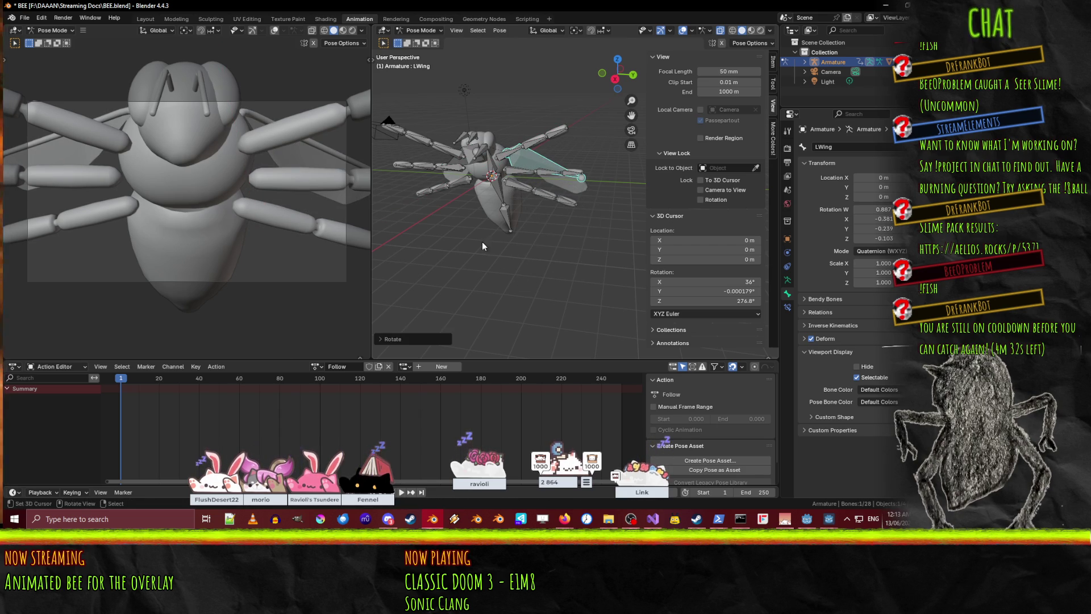
# - Bend the lower abdomen bone Abdomen2 around global Y
pyautogui.scroll(3, 482, 246)
pyautogui.moveTo(500, 243)
pyautogui.mouseDown(button='middle')
pyautogui.moveTo(546, 211)
pyautogui.moveTo(601, 217)
pyautogui.moveTo(585, 219)
pyautogui.mouseUp(button='middle')
pyautogui.click(452, 274)
pyautogui.press('r')
pyautogui.press('z')
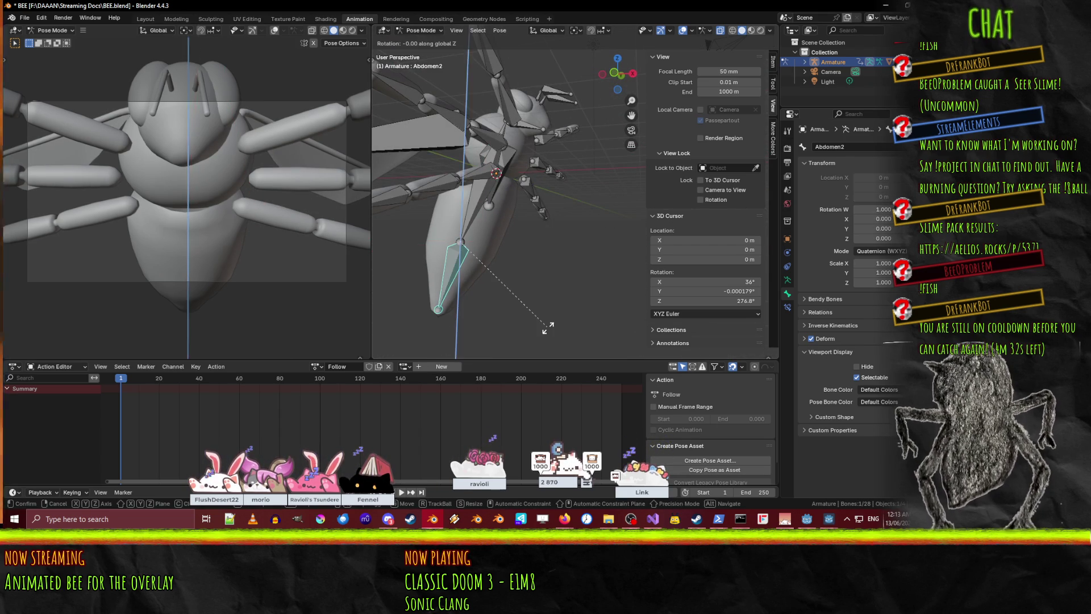
pyautogui.press('y')
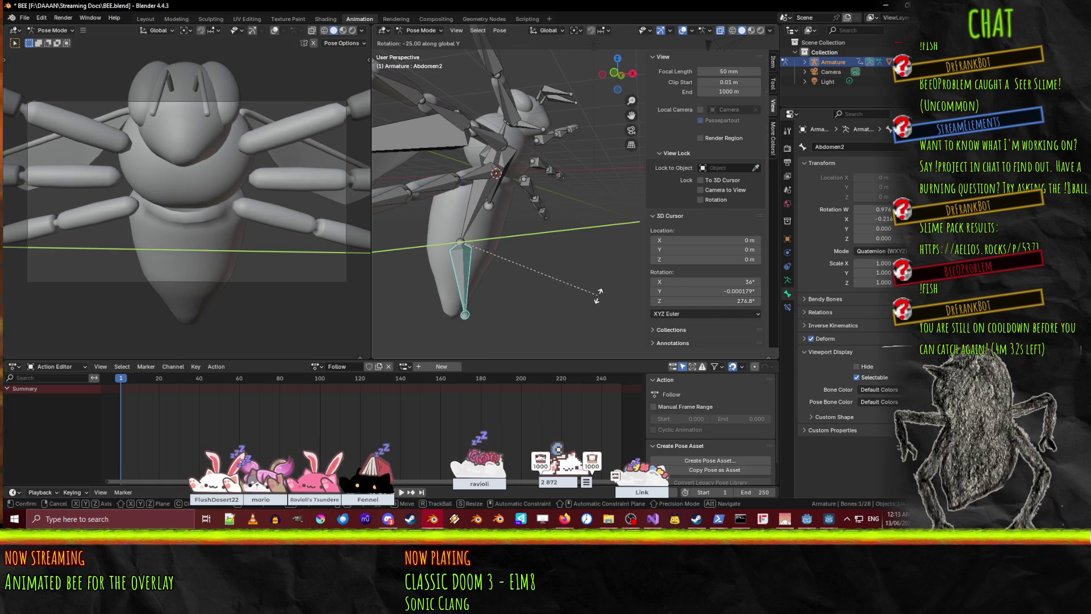
pyautogui.click(599, 293)
# - Bend the Abdomen1 bone around global Y
pyautogui.moveTo(514, 263); pyautogui.dragTo(472, 241, button='middle')
pyautogui.click(471, 240)
pyautogui.press('r')
pyautogui.press('y')
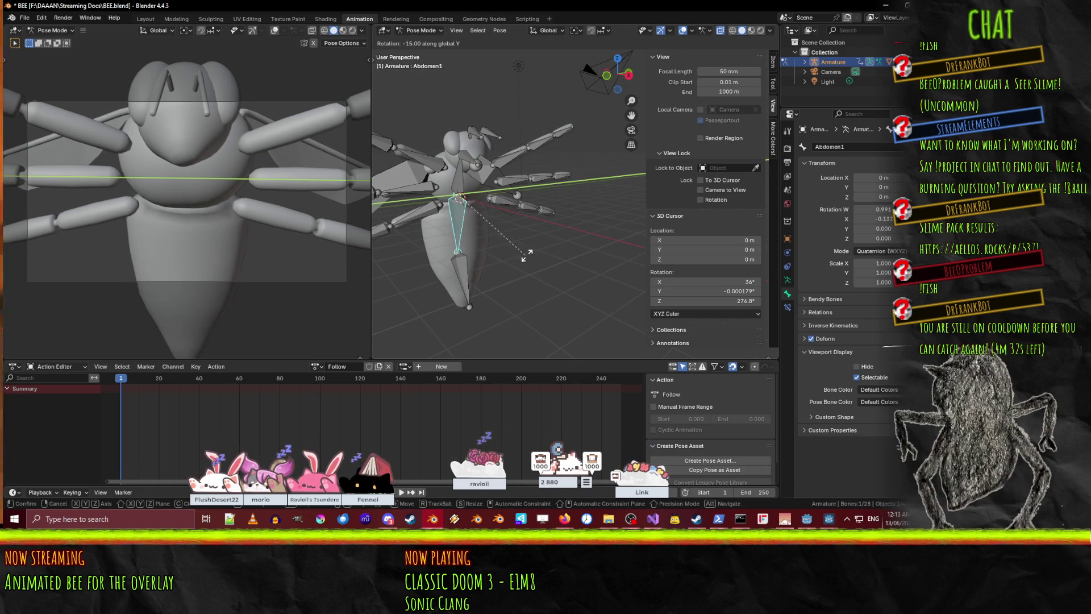
pyautogui.click(526, 263)
pyautogui.moveTo(469, 249)
pyautogui.mouseDown(button='middle')
pyautogui.moveTo(510, 251)
pyautogui.moveTo(496, 264)
pyautogui.moveTo(489, 214)
pyautogui.mouseUp(button='middle')
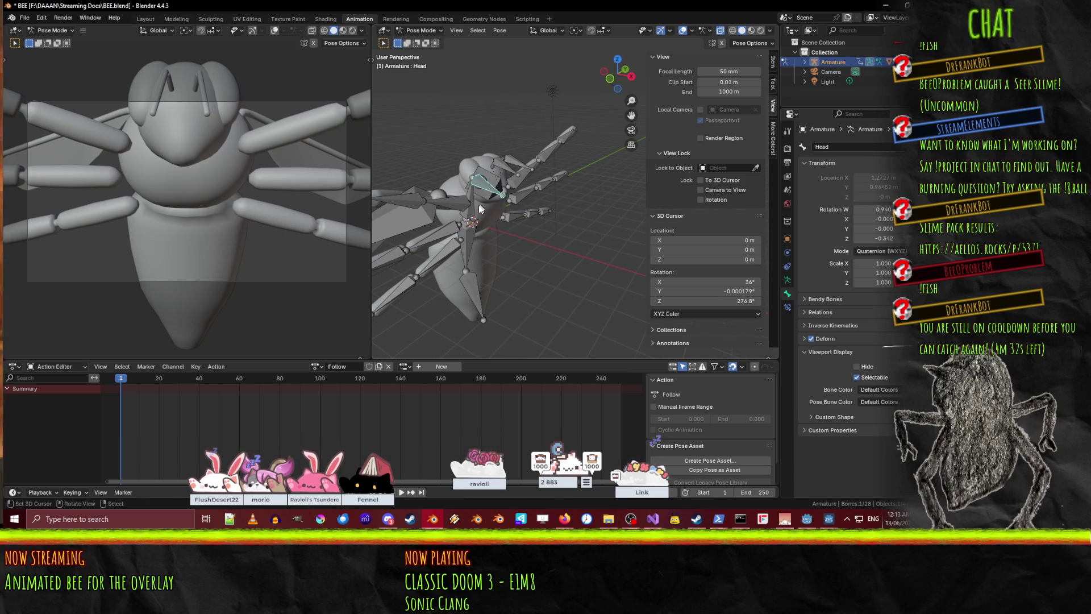
# - Adjust the Root bone's rotation about the X axis and confirm the head rotation
pyautogui.click(482, 202)
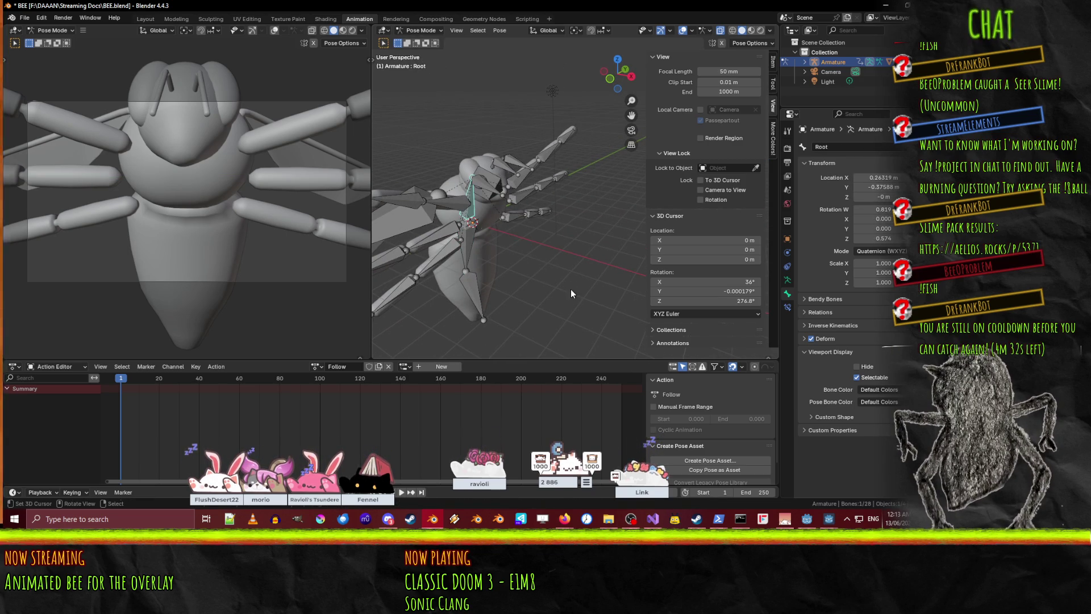
pyautogui.press('x')
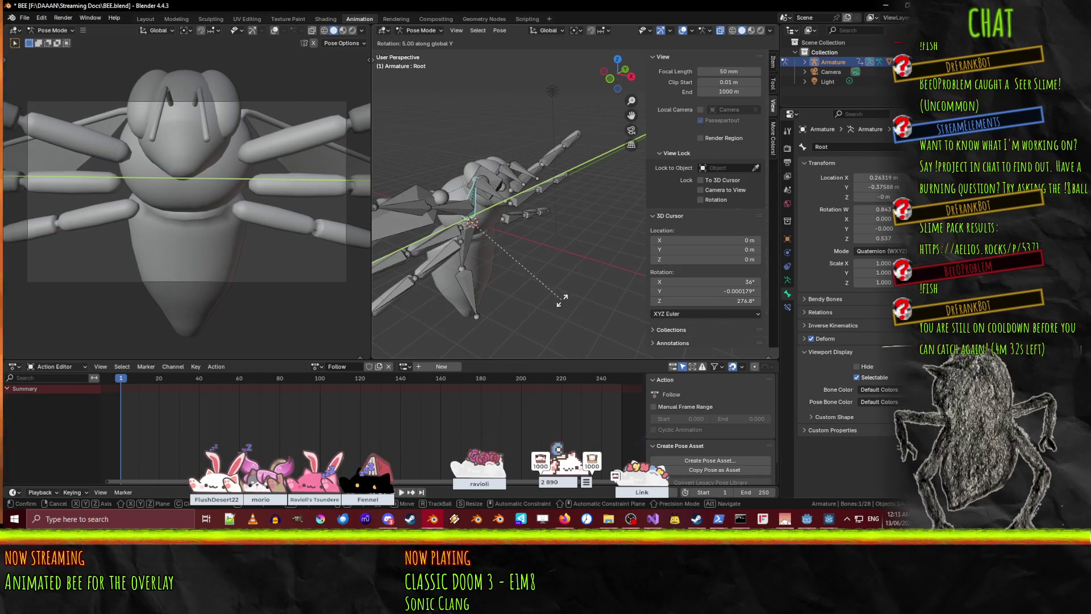
pyautogui.click(546, 289)
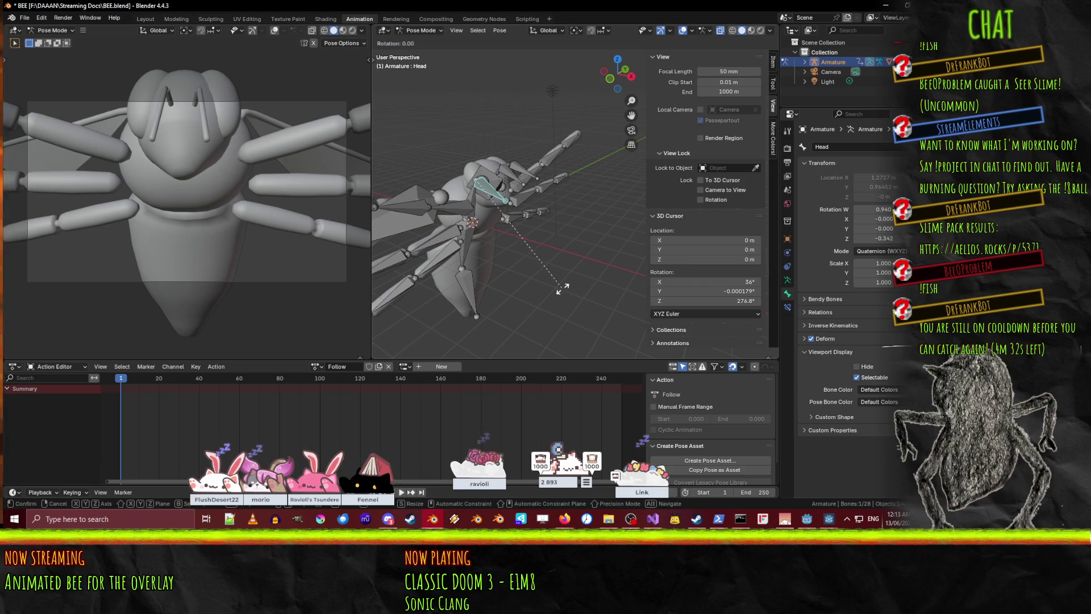
pyautogui.click(524, 311)
pyautogui.moveTo(524, 310)
pyautogui.mouseDown(button='middle')
pyautogui.moveTo(423, 245)
pyautogui.moveTo(504, 244)
pyautogui.moveTo(529, 261)
pyautogui.moveTo(534, 249)
pyautogui.moveTo(465, 225)
pyautogui.moveTo(517, 278)
pyautogui.moveTo(578, 292)
pyautogui.moveTo(524, 282)
pyautogui.moveTo(540, 315)
pyautogui.mouseUp(button='middle')
# - Rotate the right antenna tip RAntennaEnd around X and the left antenna tip around global Y
pyautogui.click(465, 225)
pyautogui.press('r')
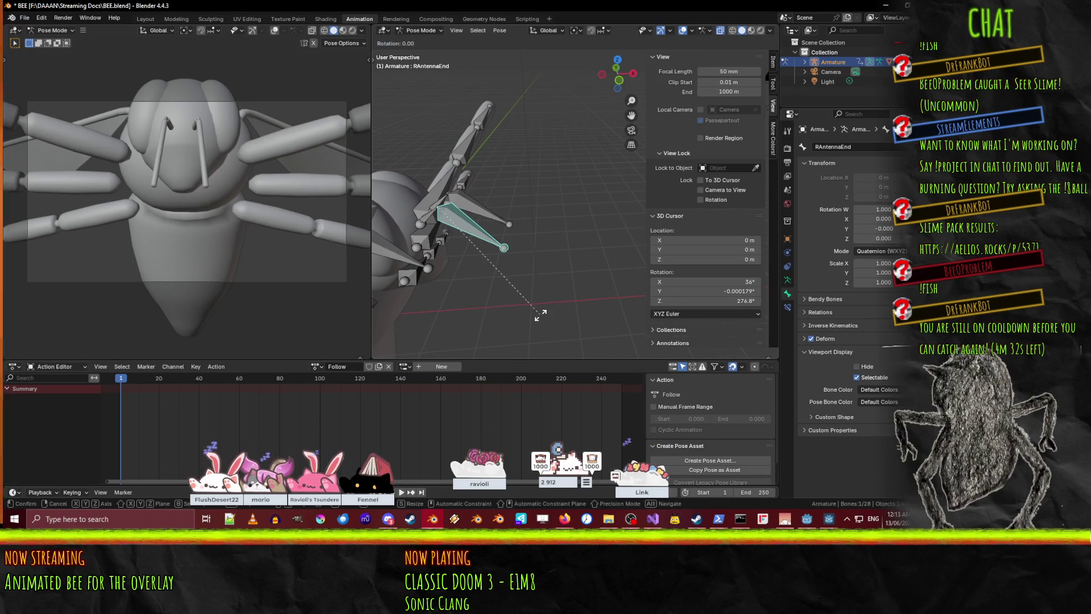
pyautogui.press('x')
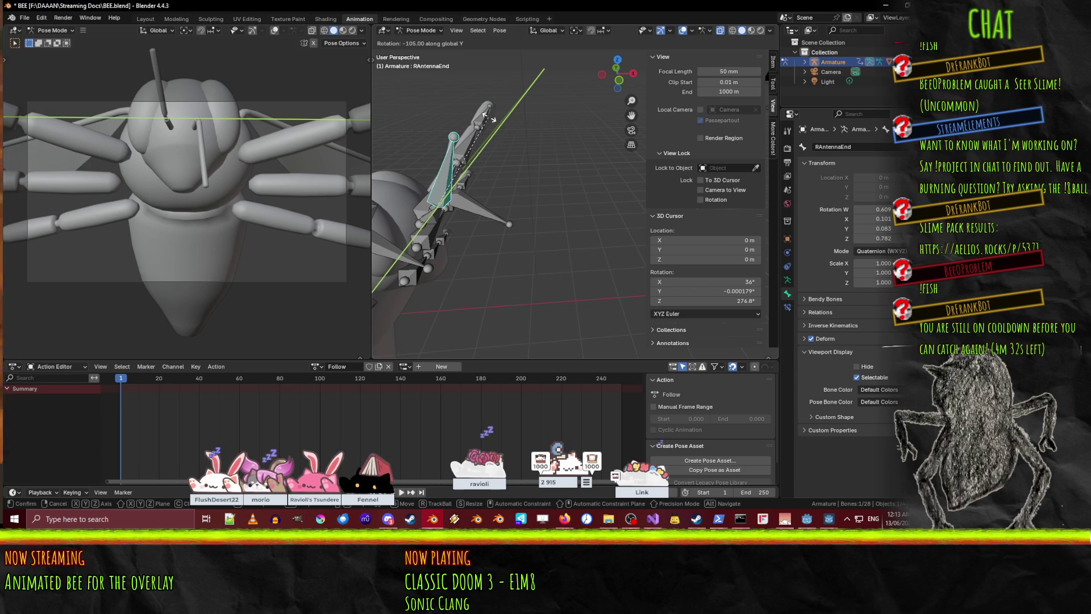
pyautogui.click(476, 117)
pyautogui.moveTo(501, 253)
pyautogui.mouseDown(button='middle')
pyautogui.moveTo(461, 228)
pyautogui.moveTo(448, 167)
pyautogui.mouseUp(button='middle')
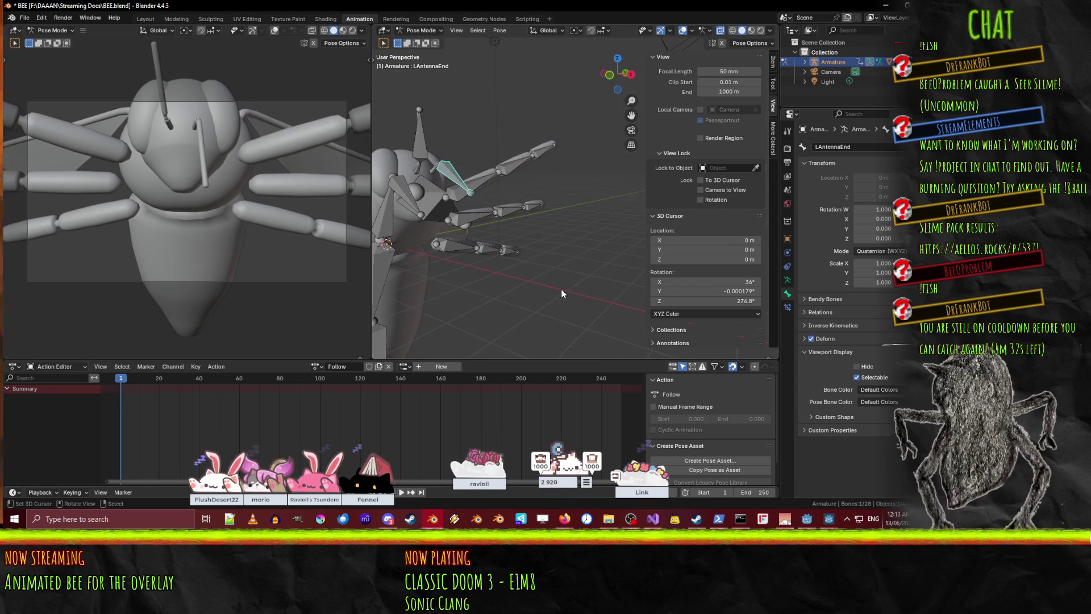
pyautogui.press('r')
pyautogui.press('y')
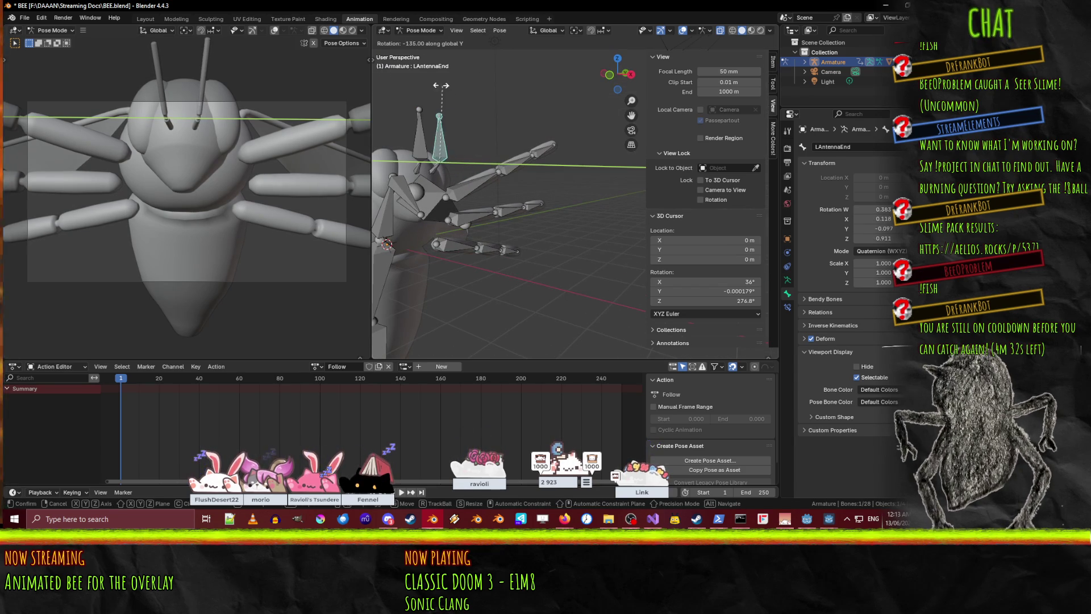
pyautogui.click(445, 97)
# - Rotate the RAntennaStart bone -25° around X
pyautogui.moveTo(445, 95); pyautogui.dragTo(451, 208, button='middle')
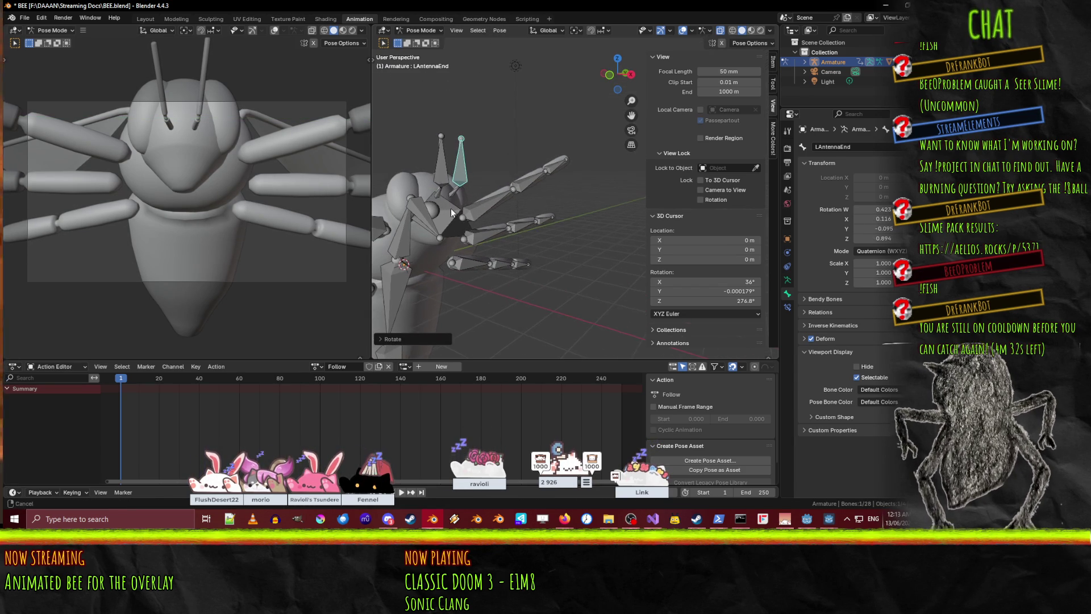
pyautogui.click(437, 194)
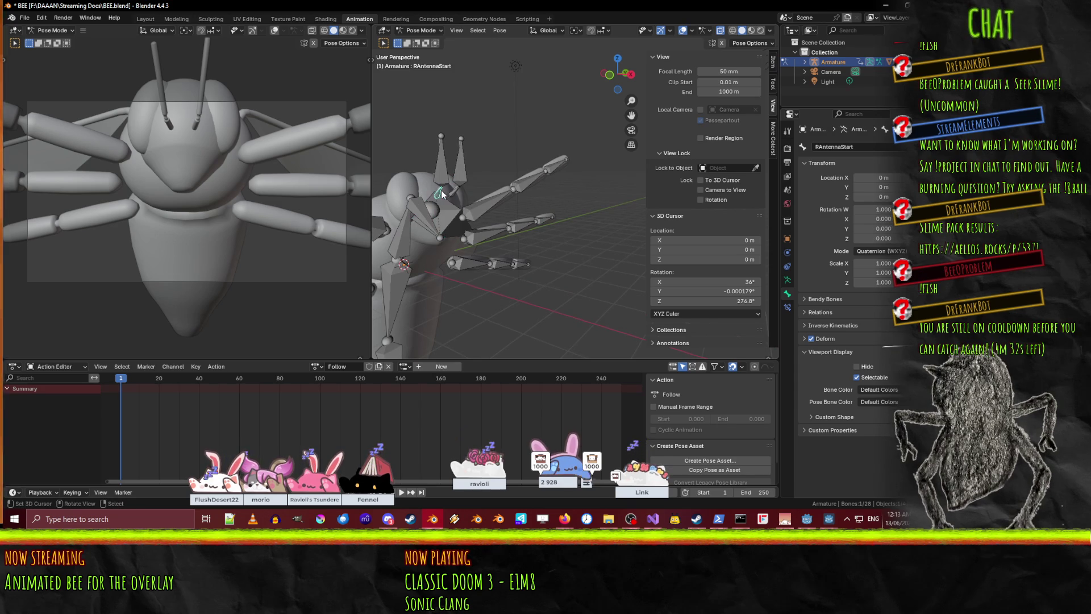
pyautogui.press('r')
pyautogui.press('x')
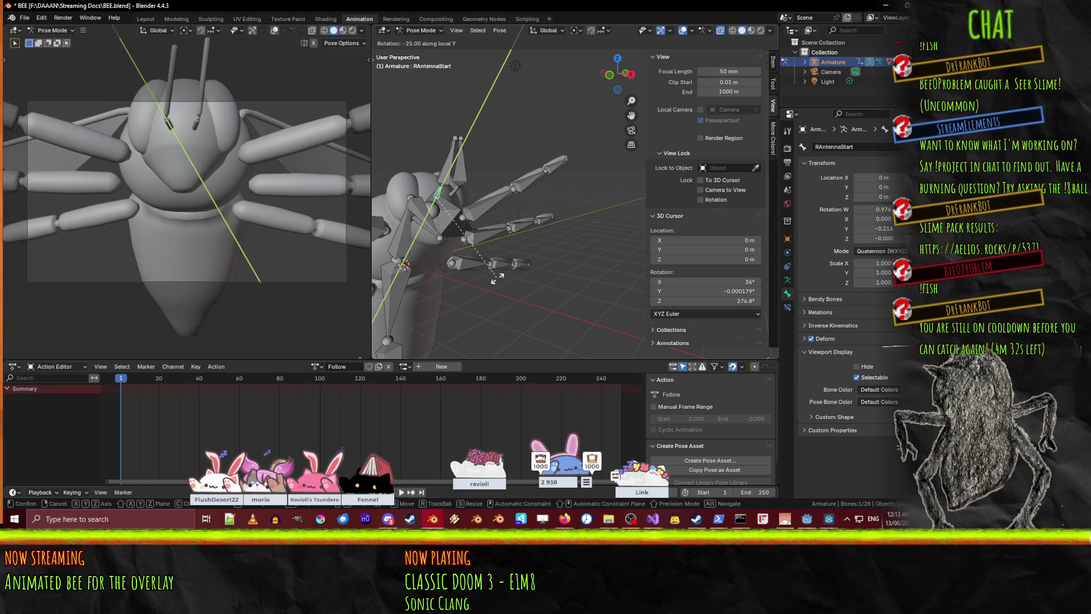
pyautogui.press('Return')
# - Splay the left antenna base outward with two rotations around Y
pyautogui.press('r')
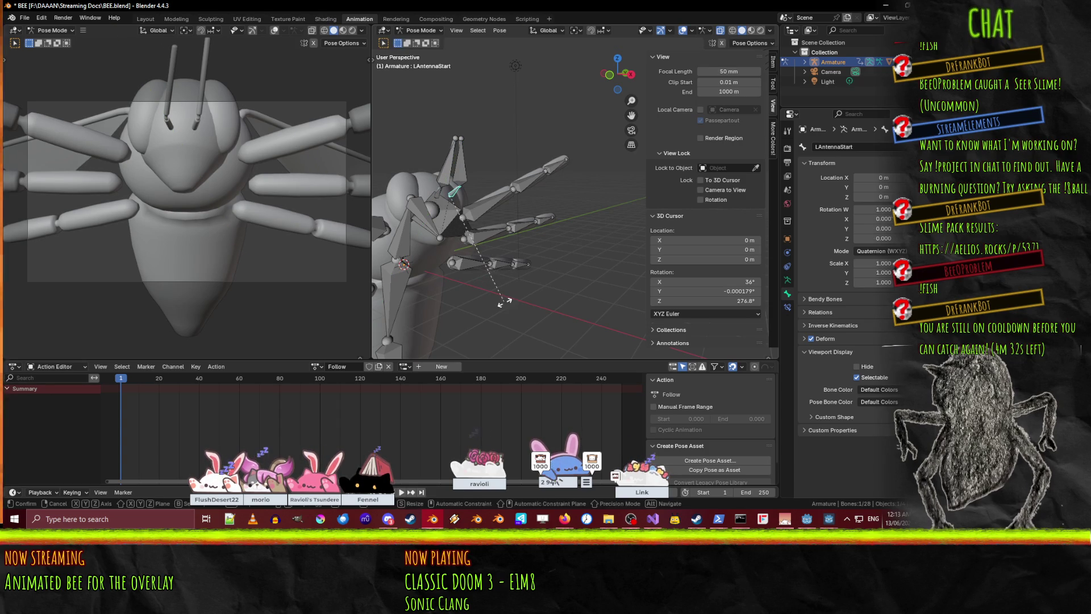
pyautogui.press('y')
pyautogui.press('y')
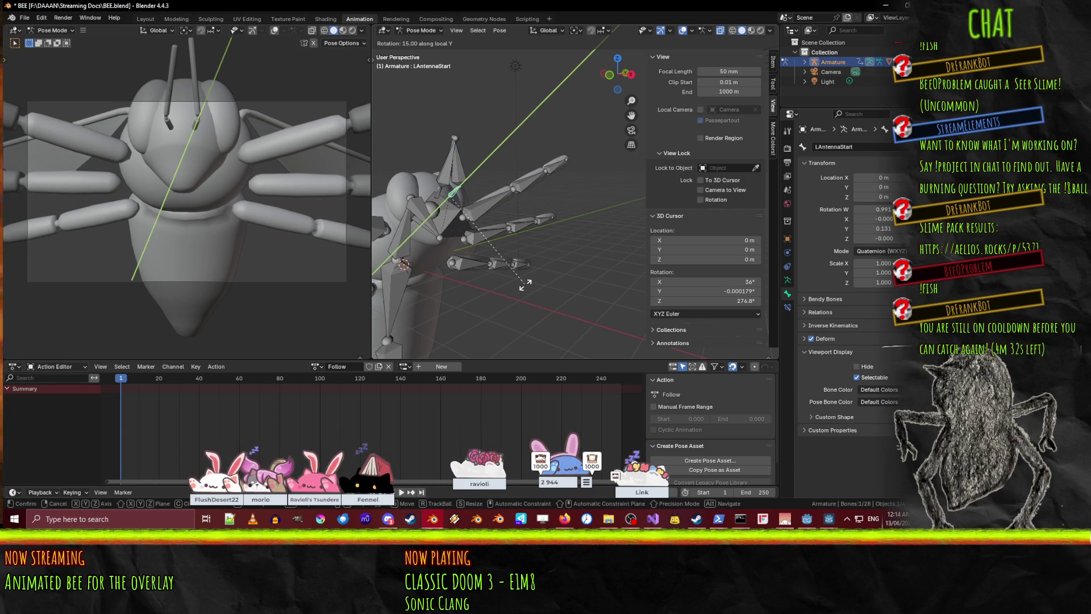
pyautogui.click(526, 284)
pyautogui.moveTo(499, 251)
pyautogui.mouseDown(button='middle')
pyautogui.moveTo(474, 265)
pyautogui.moveTo(507, 295)
pyautogui.moveTo(535, 273)
pyautogui.moveTo(580, 305)
pyautogui.mouseUp(button='middle')
pyautogui.press('r')
pyautogui.press('y')
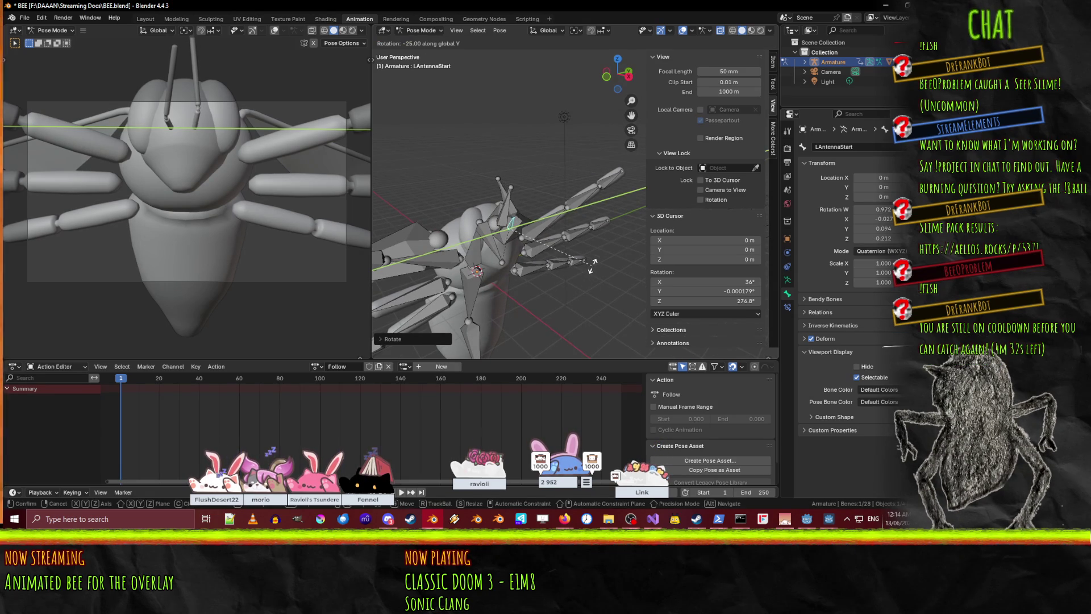
pyautogui.click(591, 264)
# - Rotate the RAntennaStart bone again to finalise the right antenna's angle
pyautogui.click(498, 231)
pyautogui.press('r')
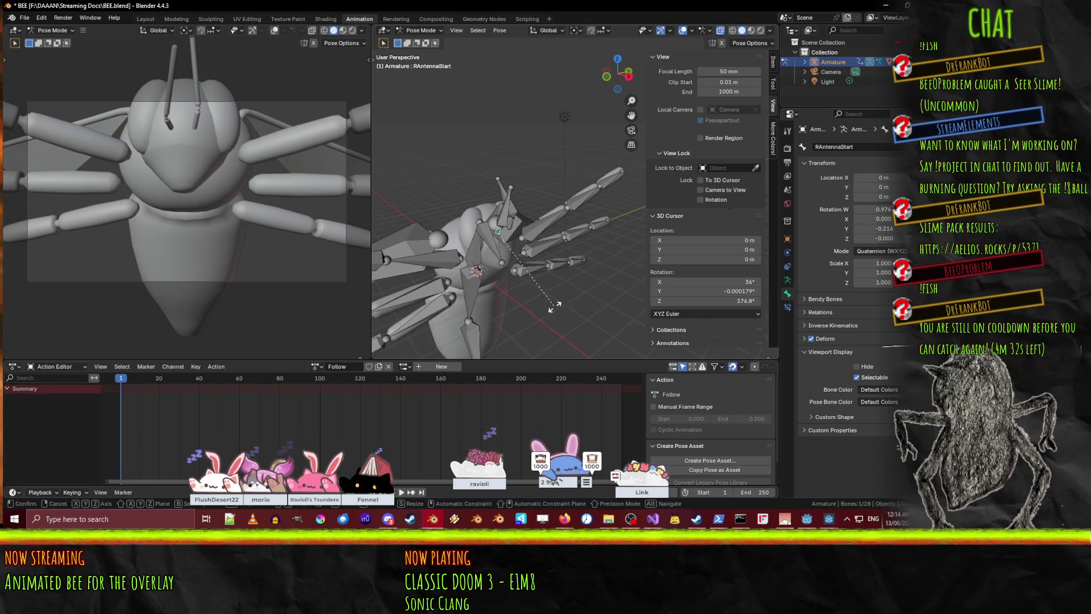
pyautogui.click(572, 266)
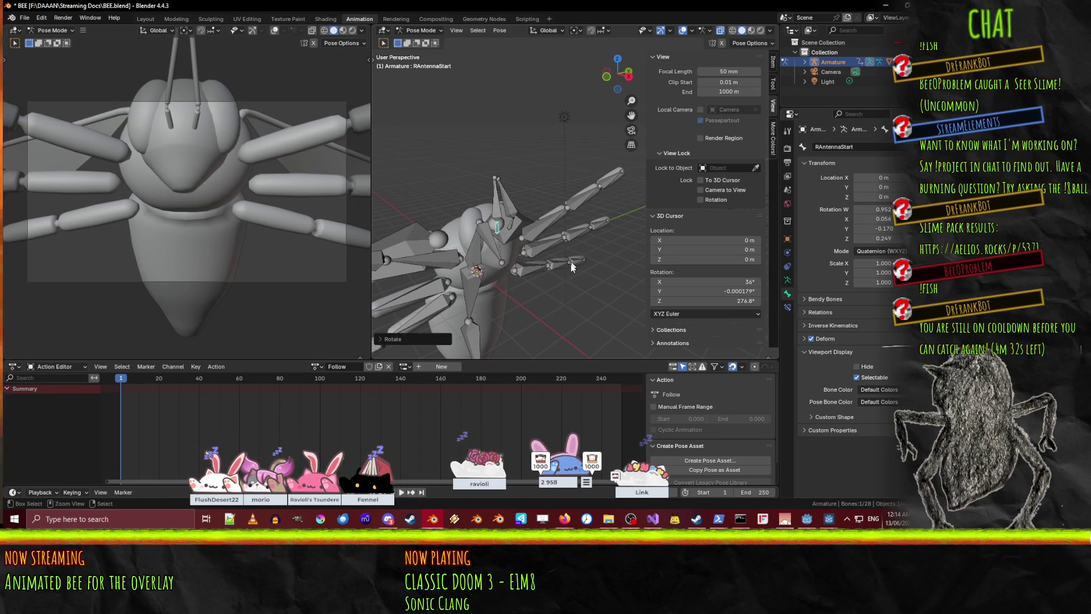
pyautogui.moveTo(535, 263)
pyautogui.mouseDown(button='middle')
pyautogui.moveTo(596, 278)
pyautogui.moveTo(579, 276)
pyautogui.mouseUp(button='middle')
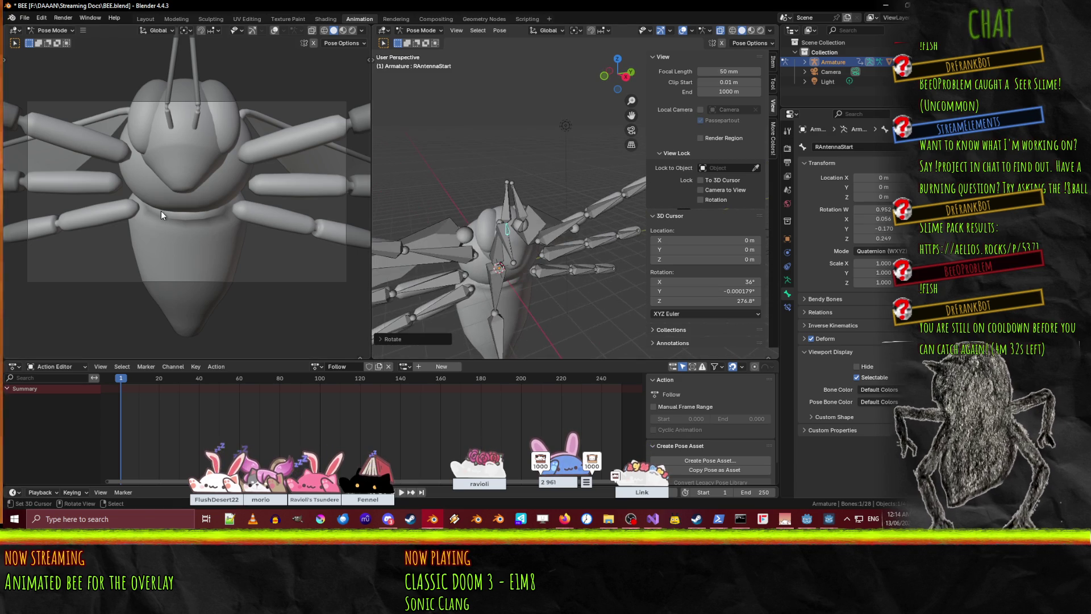
pyautogui.click(496, 272)
# - Move the Root bone along X, then adjust it along Z, placing it around X 10.3 m, Y −26.4 m
pyautogui.press('g')
pyautogui.press('Escape')
pyautogui.press('g')
pyautogui.press('x')
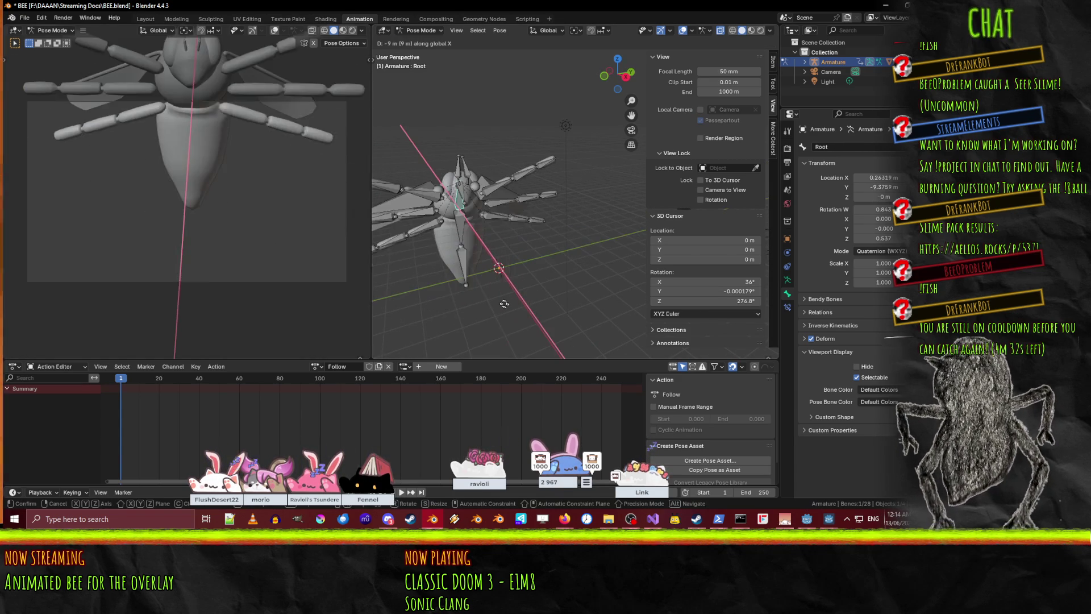
pyautogui.click(459, 259)
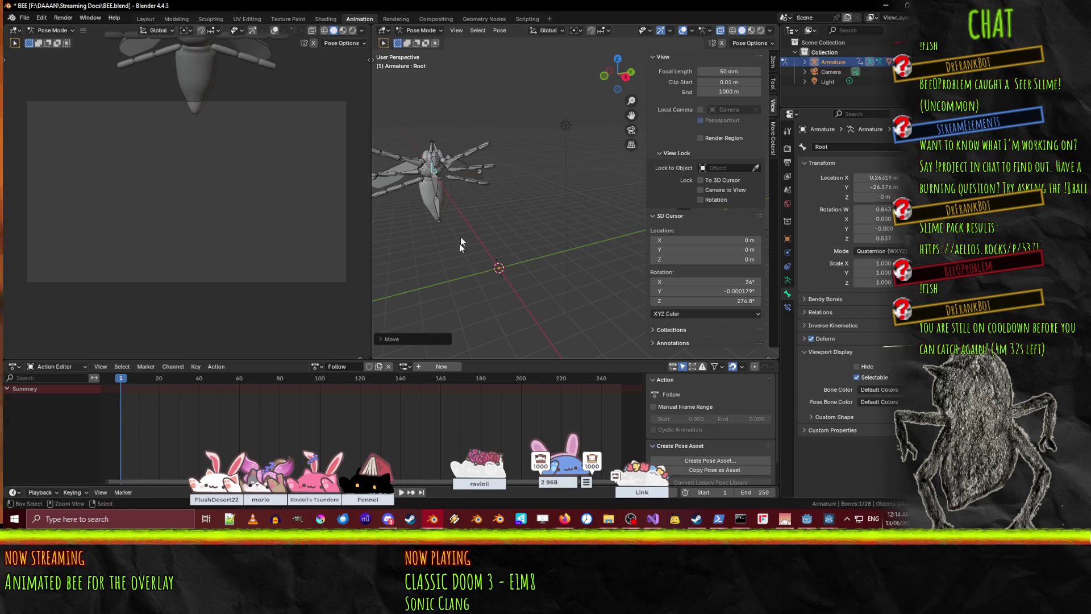
pyautogui.press('g')
pyautogui.press('z')
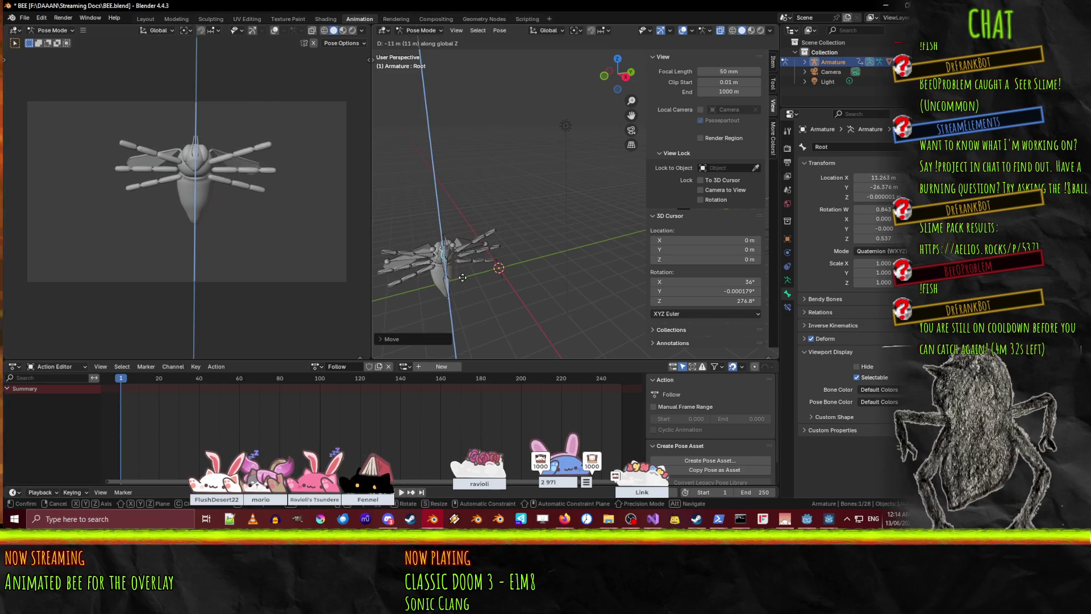
pyautogui.click(463, 274)
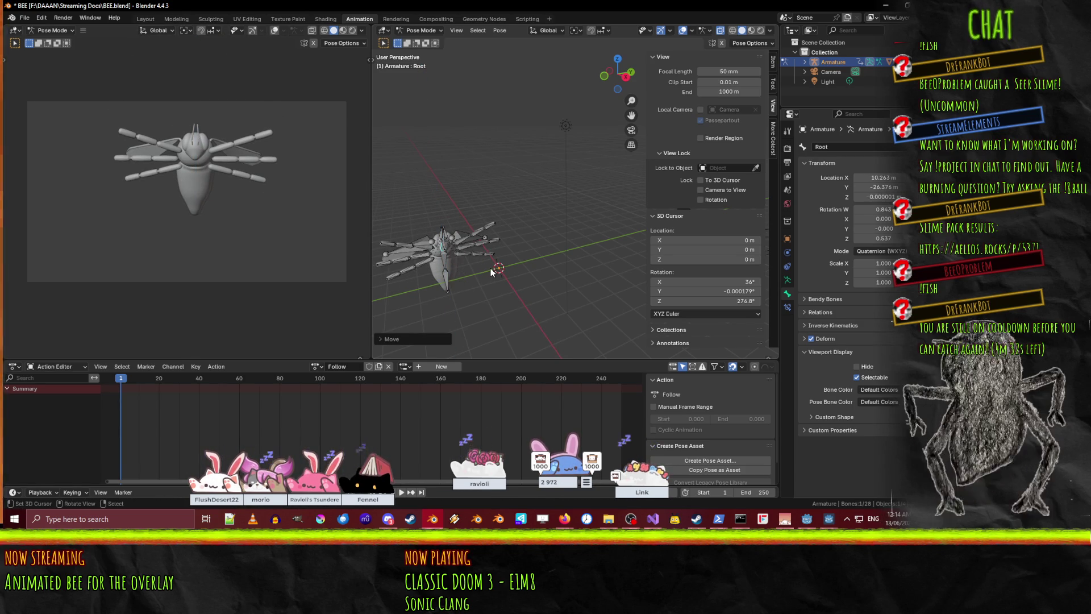
pyautogui.moveTo(391, 259)
pyautogui.mouseDown(button='middle')
pyautogui.moveTo(473, 251)
pyautogui.moveTo(482, 268)
pyautogui.moveTo(560, 201)
pyautogui.mouseUp(button='middle')
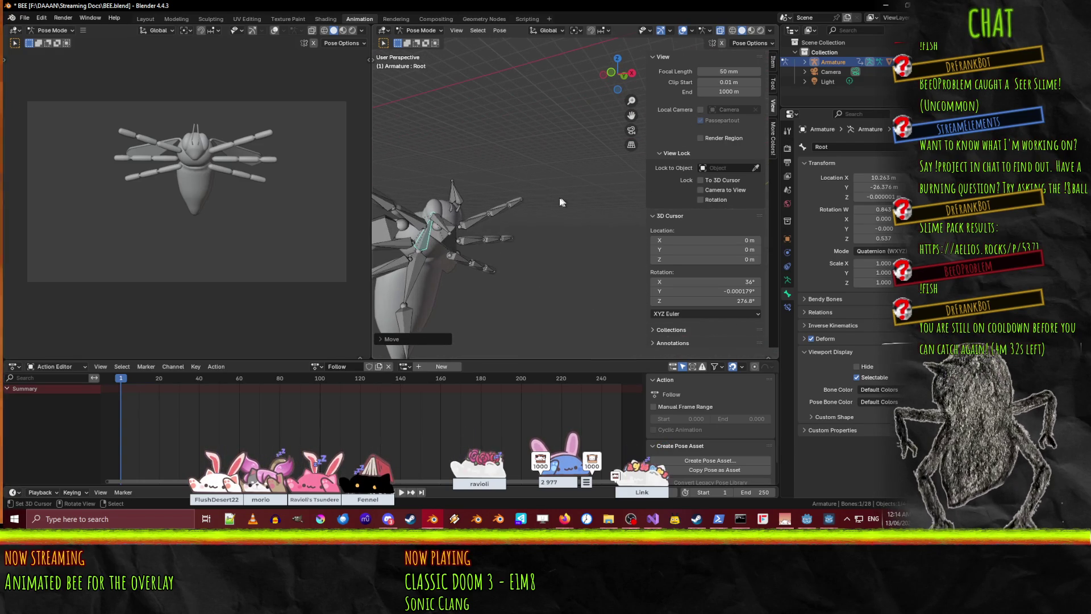
pyautogui.click(411, 225)
# - Bend the right front leg bones RFLeg1 and RFLeg2 around their local X axes
pyautogui.press('r')
pyautogui.press('x')
pyautogui.press('x')
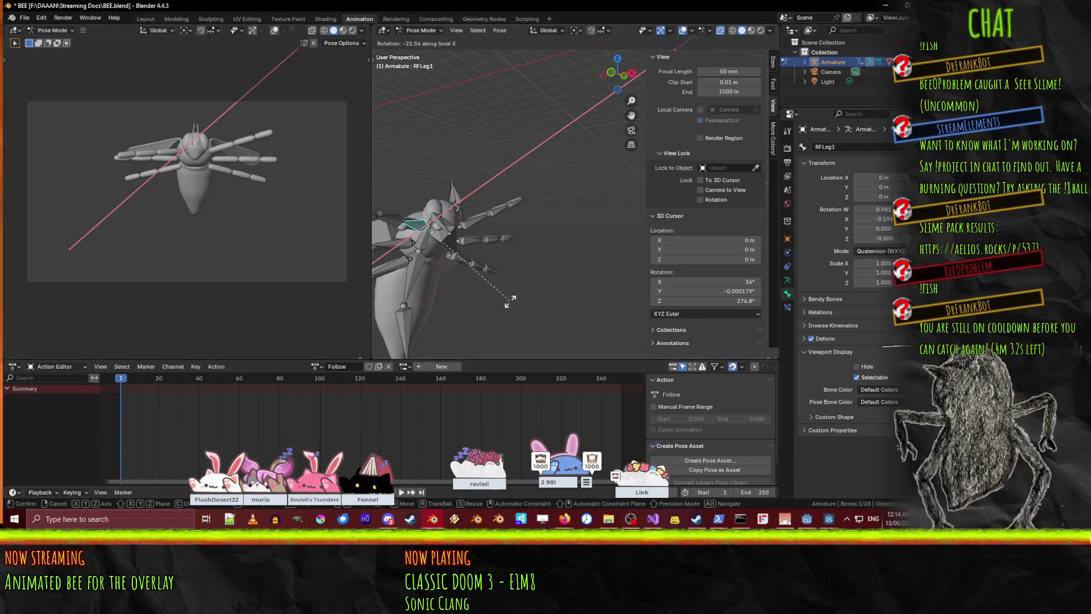
pyautogui.click(526, 242)
pyautogui.click(421, 252)
pyautogui.press('r')
pyautogui.press('x')
pyautogui.press('x')
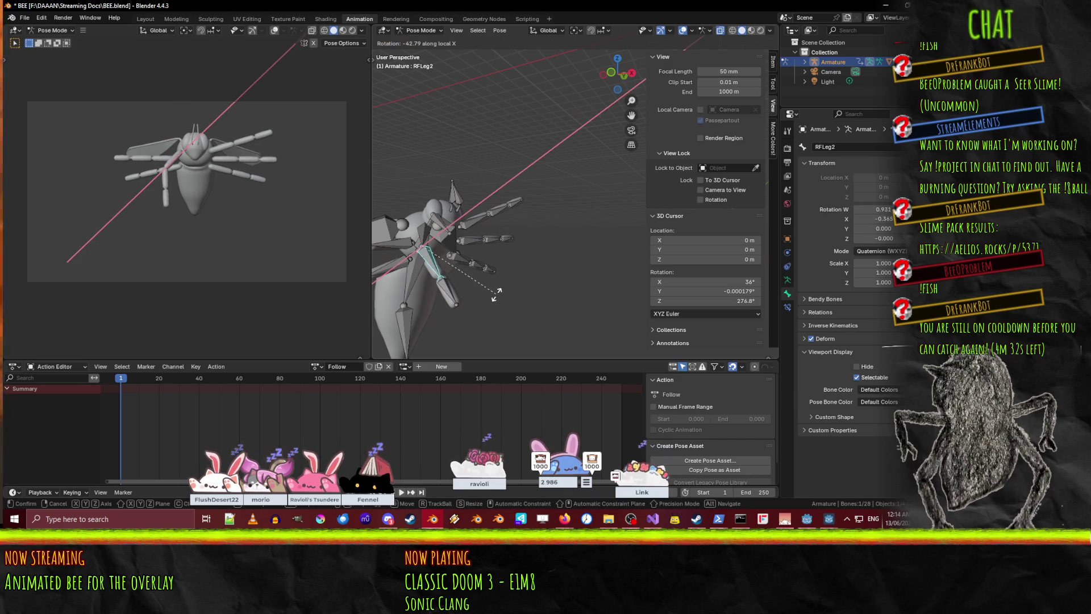
pyautogui.click(495, 294)
# - Bend LFLeg1 and LFLeg2 around local X, then turn LFLeg1 sideways around local Z
pyautogui.click(478, 221)
pyautogui.press('r')
pyautogui.press('x')
pyautogui.press('x')
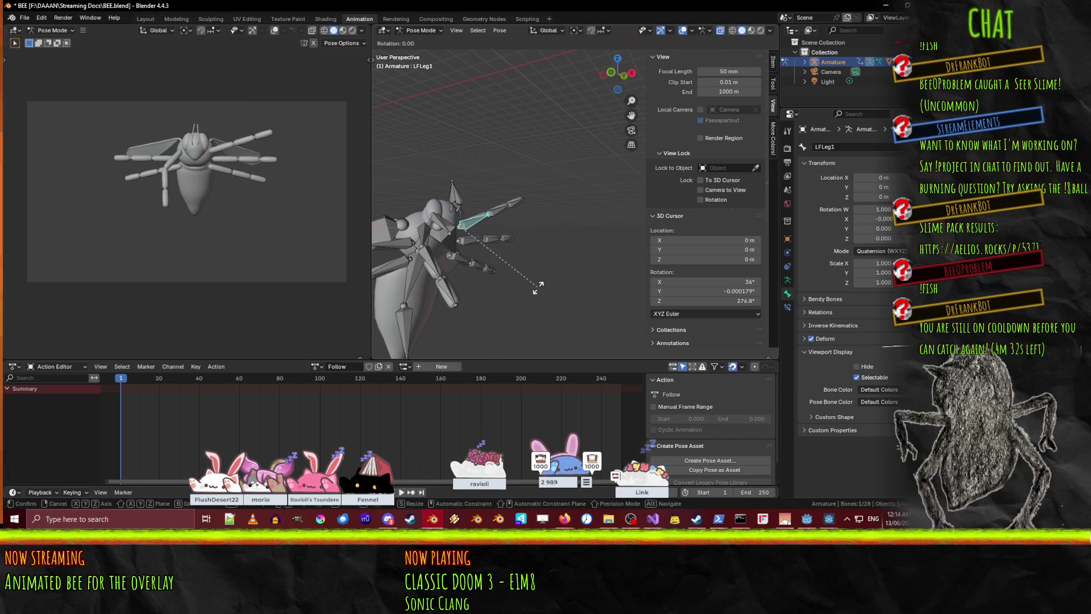
pyautogui.click(448, 326)
pyautogui.click(500, 228)
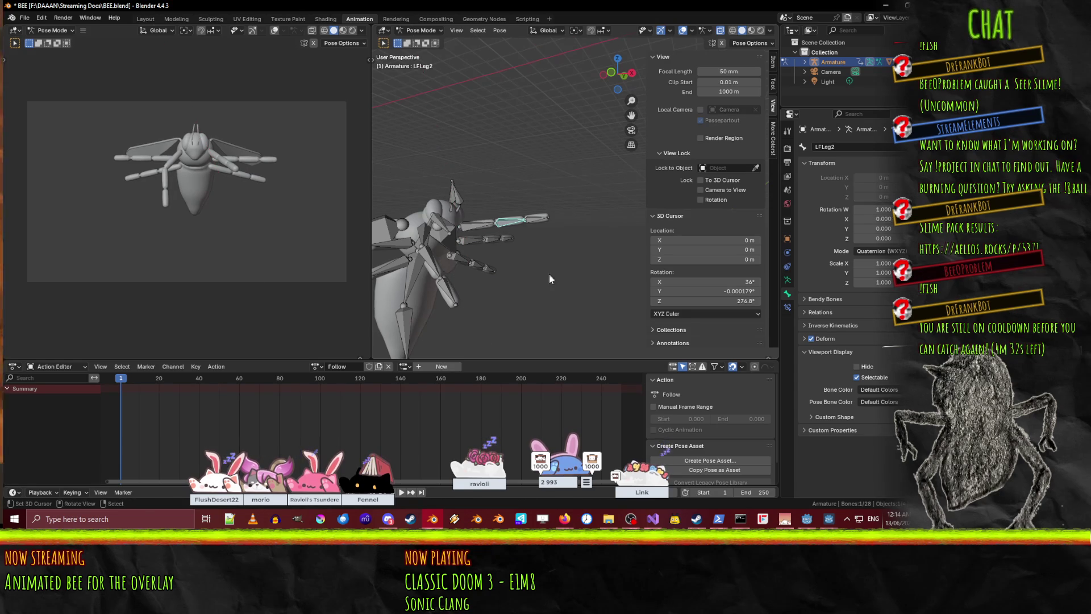
pyautogui.press('r')
pyautogui.press('x')
pyautogui.press('x')
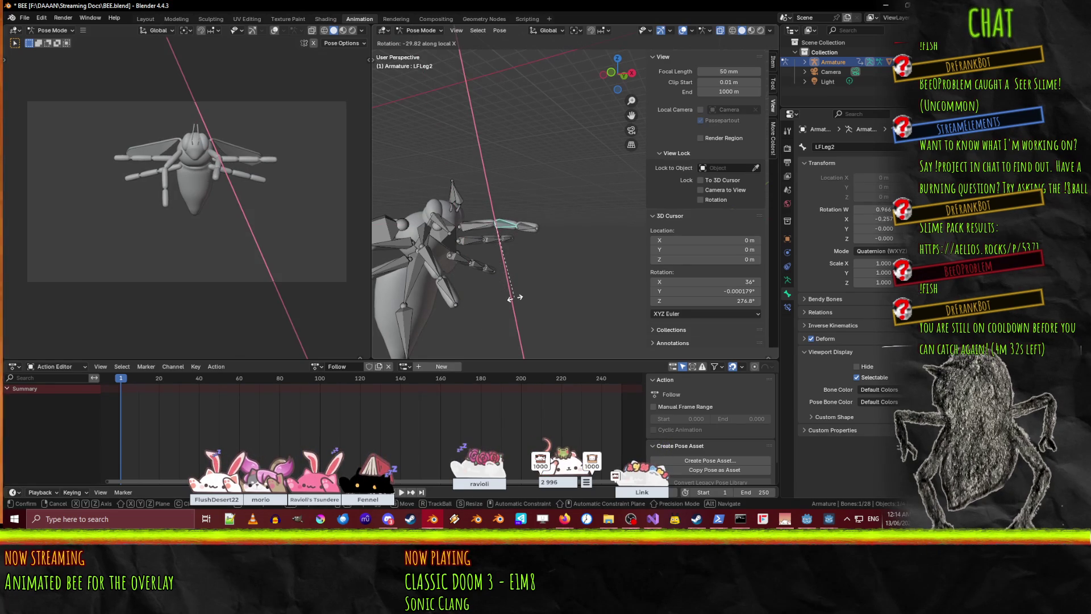
pyautogui.click(510, 298)
pyautogui.click(474, 224)
pyautogui.press('r')
pyautogui.press('z')
pyautogui.press('z')
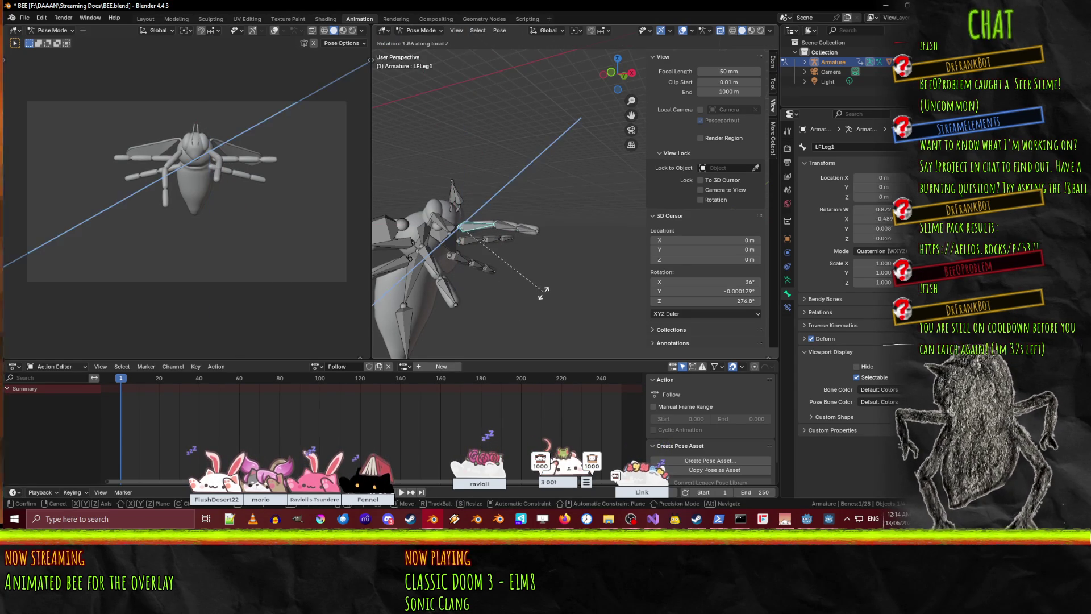
pyautogui.click(477, 354)
# - Rotate the right middle upper leg RMLeg1 around its local X axis
pyautogui.click(401, 257)
pyautogui.press('r')
pyautogui.press('x')
pyautogui.press('x')
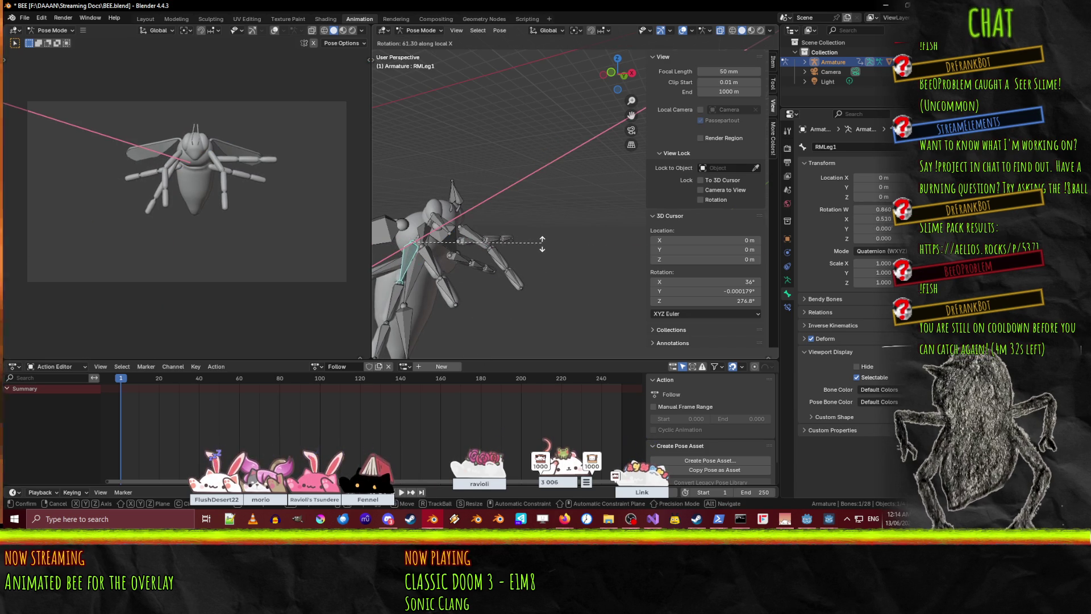
pyautogui.click(432, 319)
pyautogui.click(392, 304)
pyautogui.press('r')
pyautogui.press('x')
pyautogui.press('x')
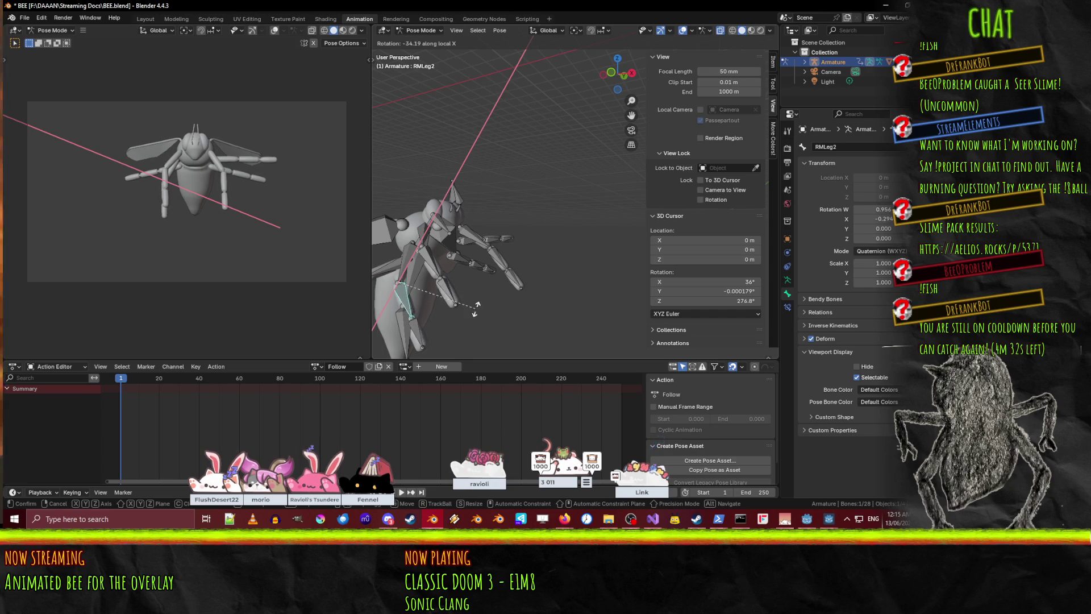
pyautogui.press('Escape')
pyautogui.hotkey('ctrl', 'z')
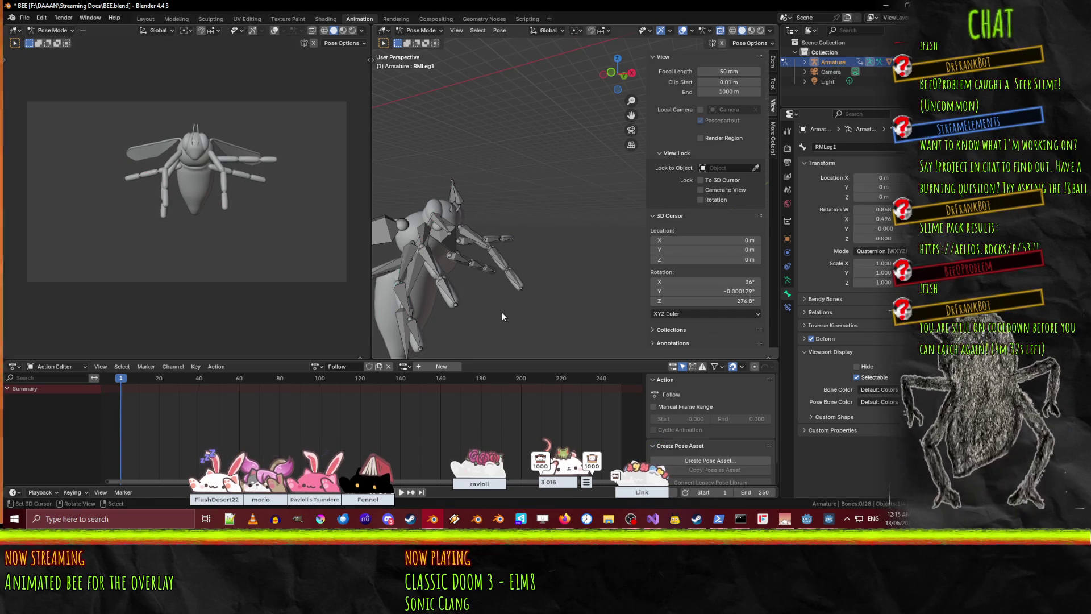
pyautogui.press('r')
pyautogui.press('x')
pyautogui.press('x')
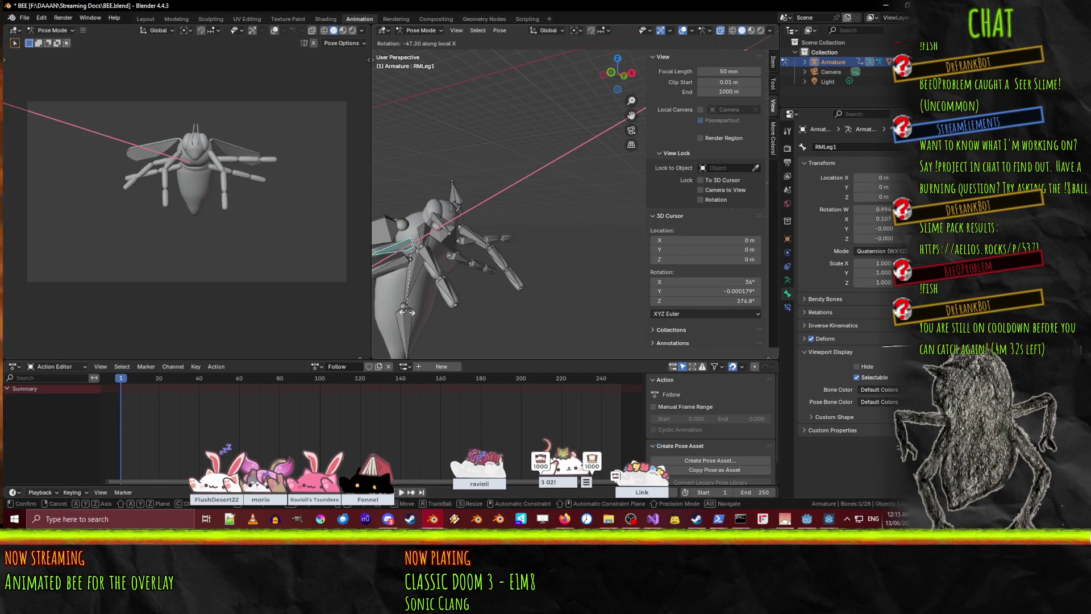
pyautogui.click(416, 320)
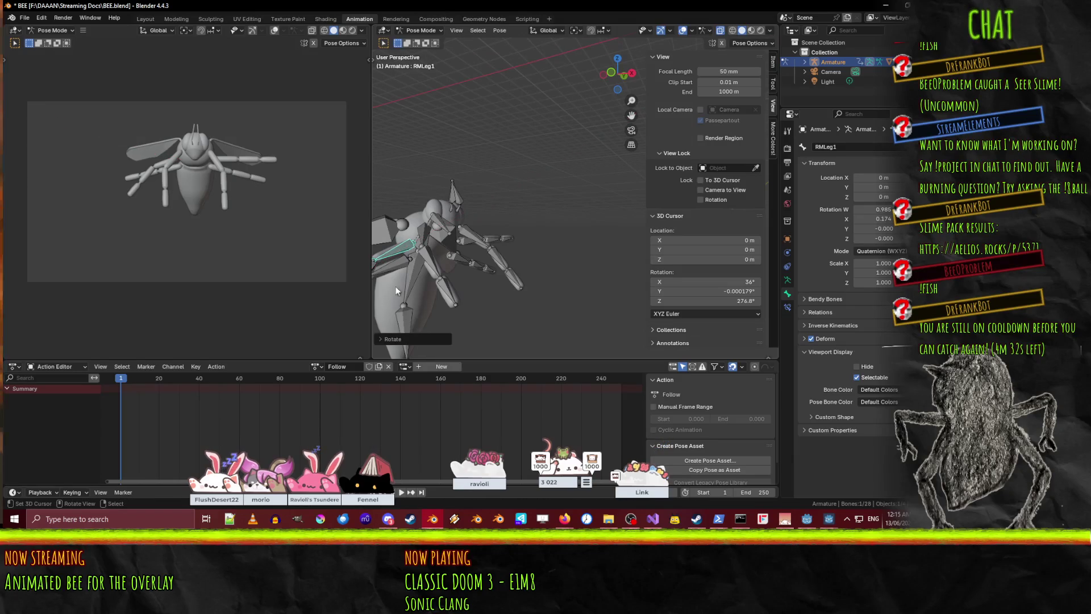
# - Bend RMLeg2 and RRLeg1 about their own local X axes
pyautogui.click(376, 264)
pyautogui.press('r')
pyautogui.press('x')
pyautogui.press('x')
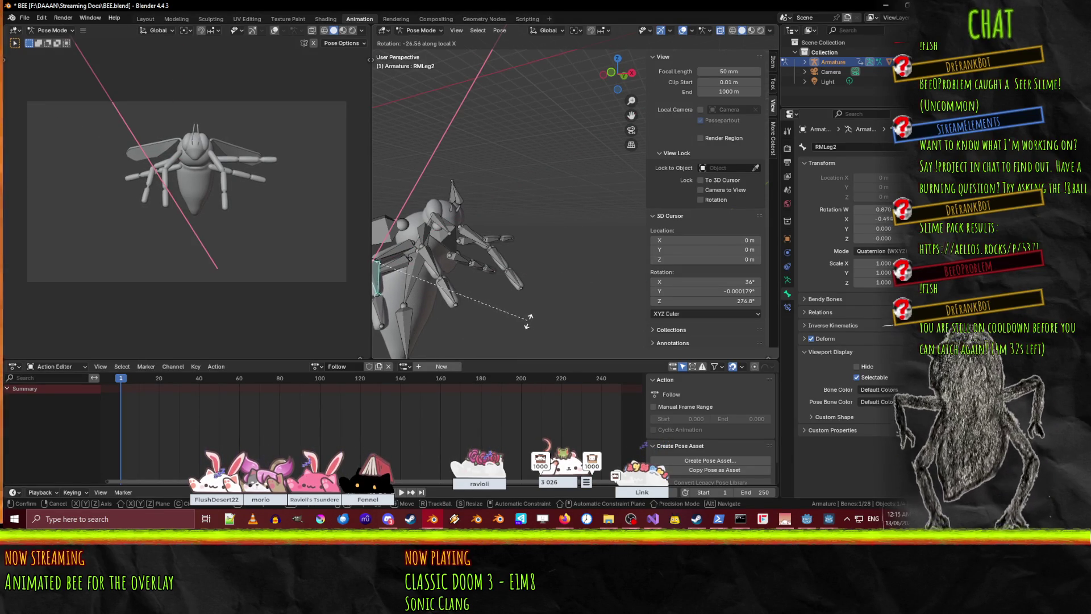
pyautogui.click(546, 314)
pyautogui.click(399, 272)
pyautogui.press('r')
pyautogui.press('x')
pyautogui.press('x')
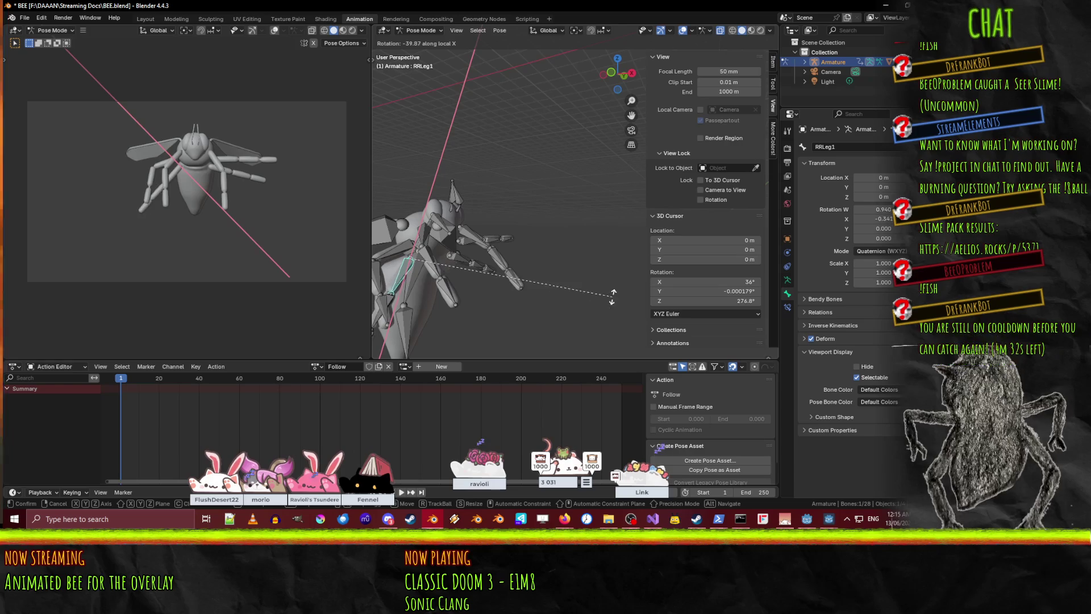
pyautogui.click(404, 353)
# - Rotate the right rear lower leg RRLeg2, then cancel an accidental abdomen rotation
pyautogui.moveTo(509, 312)
pyautogui.mouseDown(button='middle')
pyautogui.moveTo(531, 277)
pyautogui.moveTo(422, 302)
pyautogui.mouseUp(button='middle')
pyautogui.click(414, 294)
pyautogui.press('r')
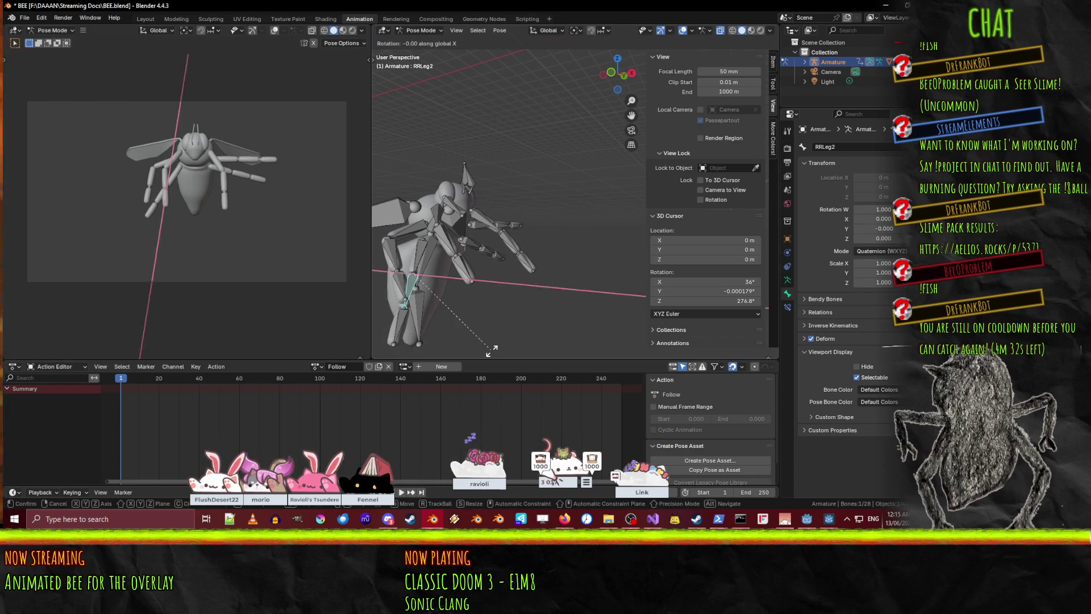
pyautogui.click(584, 286)
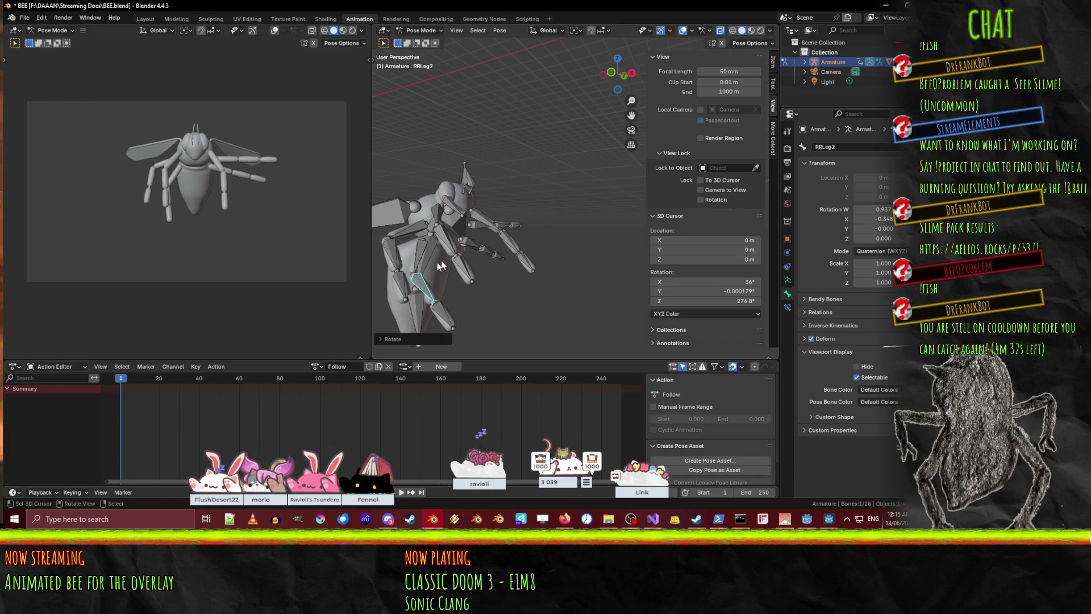
pyautogui.click(418, 264)
pyautogui.press('r')
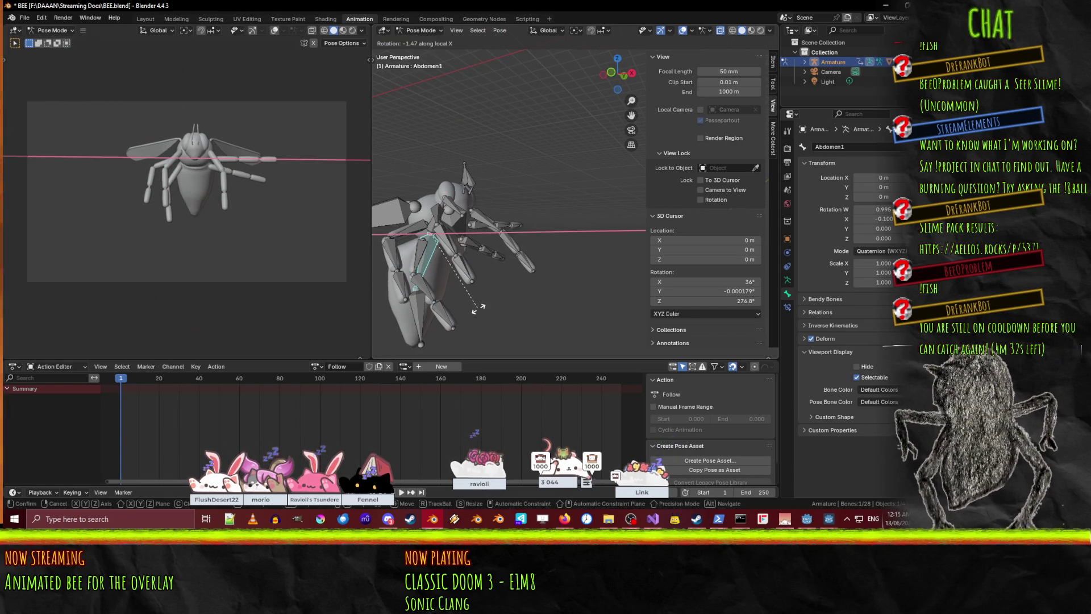
pyautogui.press('Escape')
# - From a front view, re-angle RRLeg1 and bend RRLeg2 on its local X axis
pyautogui.moveTo(428, 274)
pyautogui.mouseDown(button='middle')
pyautogui.moveTo(404, 275)
pyautogui.moveTo(472, 282)
pyautogui.moveTo(409, 278)
pyautogui.moveTo(458, 278)
pyautogui.moveTo(573, 315)
pyautogui.moveTo(509, 274)
pyautogui.mouseUp(button='middle')
pyautogui.click(442, 267)
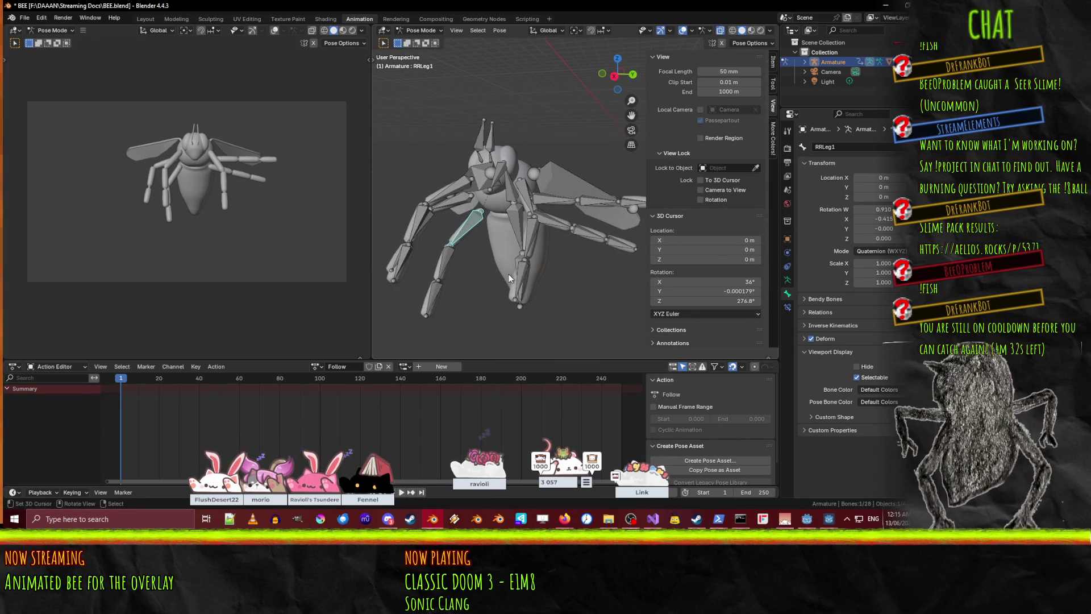
pyautogui.press('r')
pyautogui.click(522, 278)
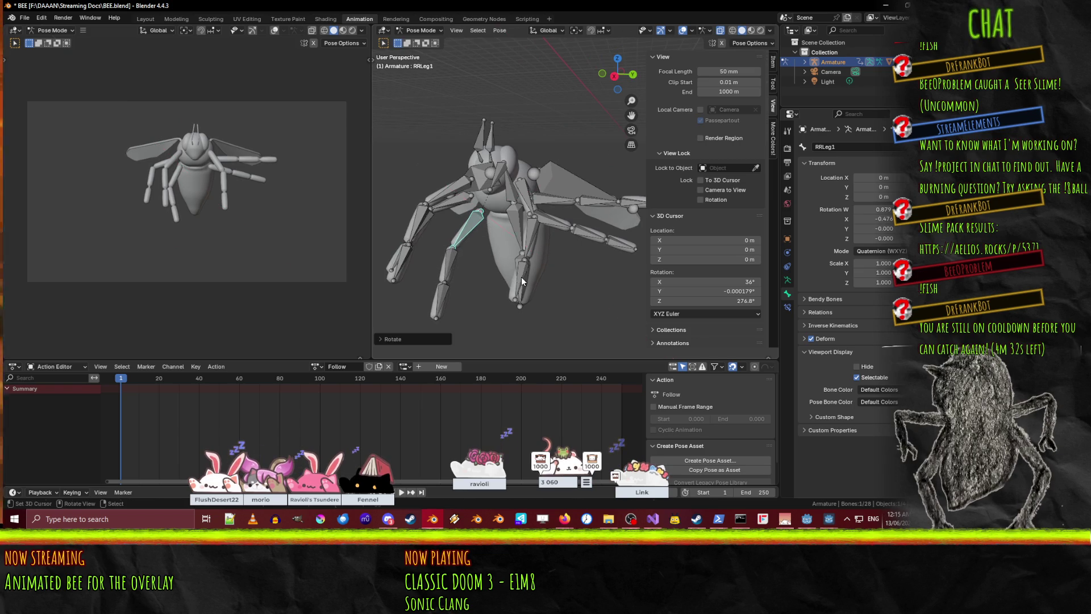
pyautogui.click(454, 263)
pyautogui.press('r')
pyautogui.press('x')
pyautogui.press('x')
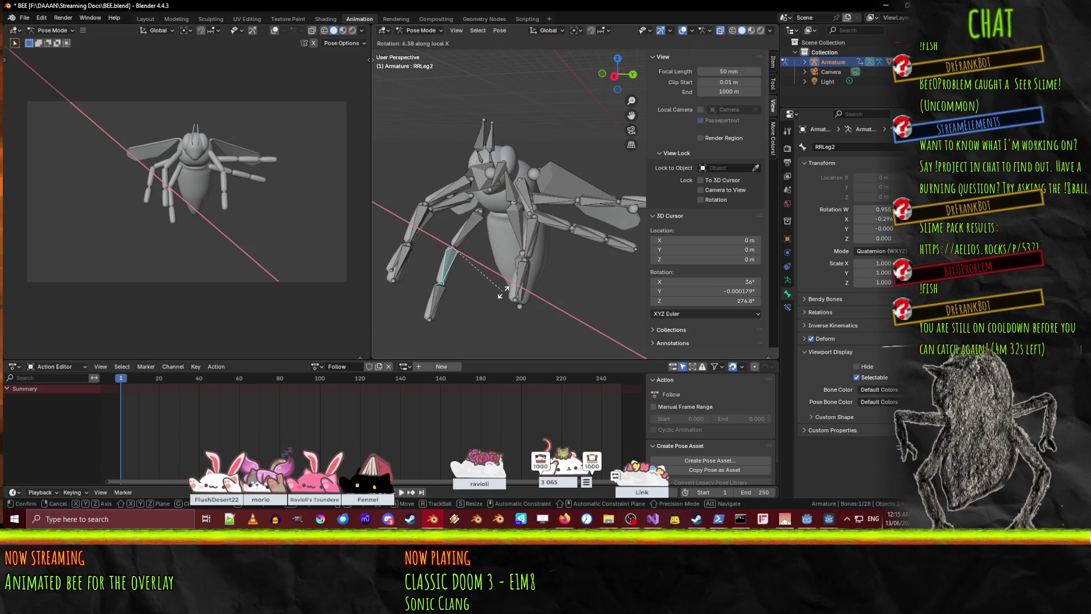
pyautogui.click(503, 292)
# - Bend the right front lower leg and the right rear foot RRLeg3 on local X
pyautogui.press('r')
pyautogui.press('x')
pyautogui.press('x')
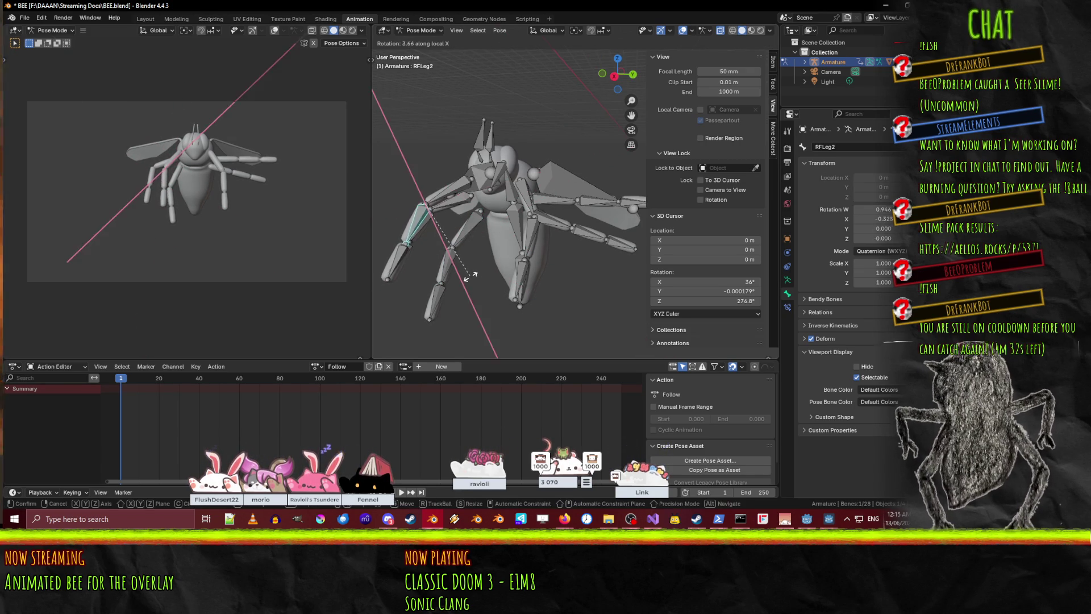
pyautogui.click(457, 275)
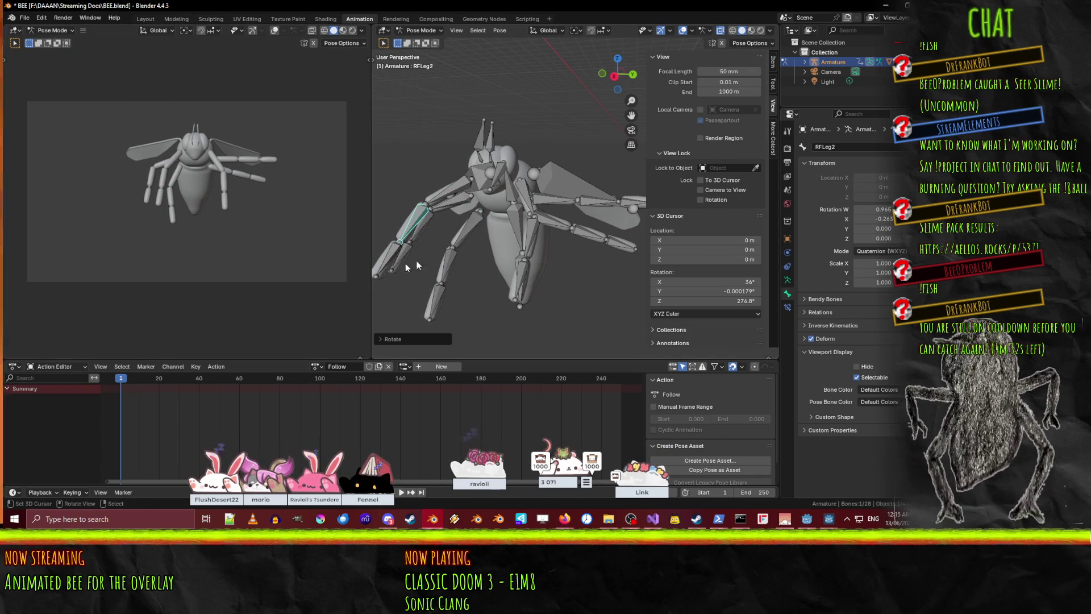
pyautogui.click(436, 305)
pyautogui.press('r')
pyautogui.press('x')
pyautogui.press('x')
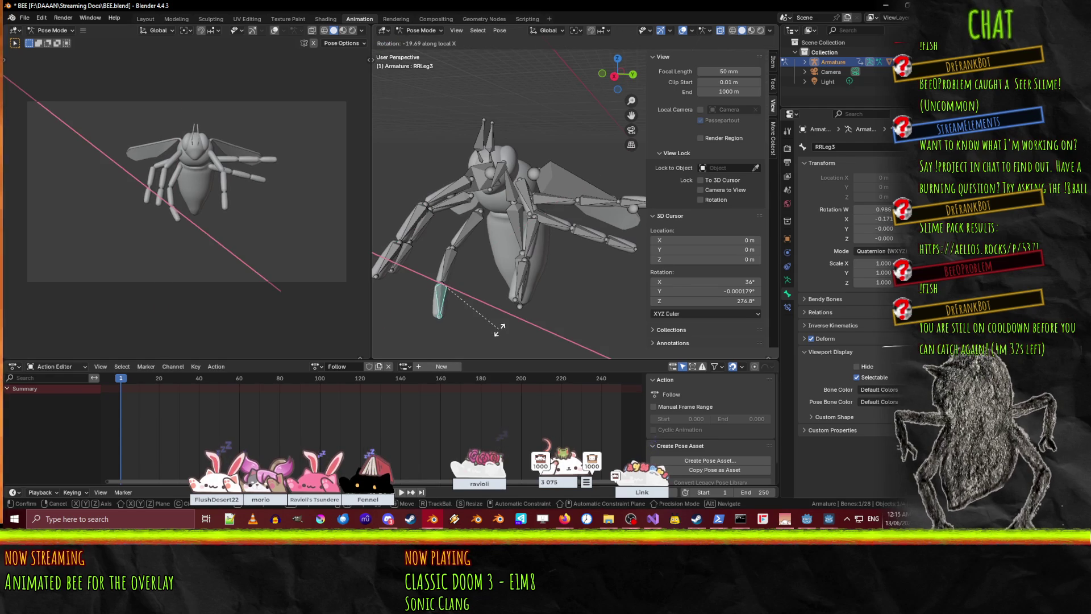
pyautogui.click(500, 330)
# - Angle the right front foot RFLeg3 and right middle foot RMLeg3 on local X
pyautogui.click(390, 268)
pyautogui.press('r')
pyautogui.press('x')
pyautogui.press('x')
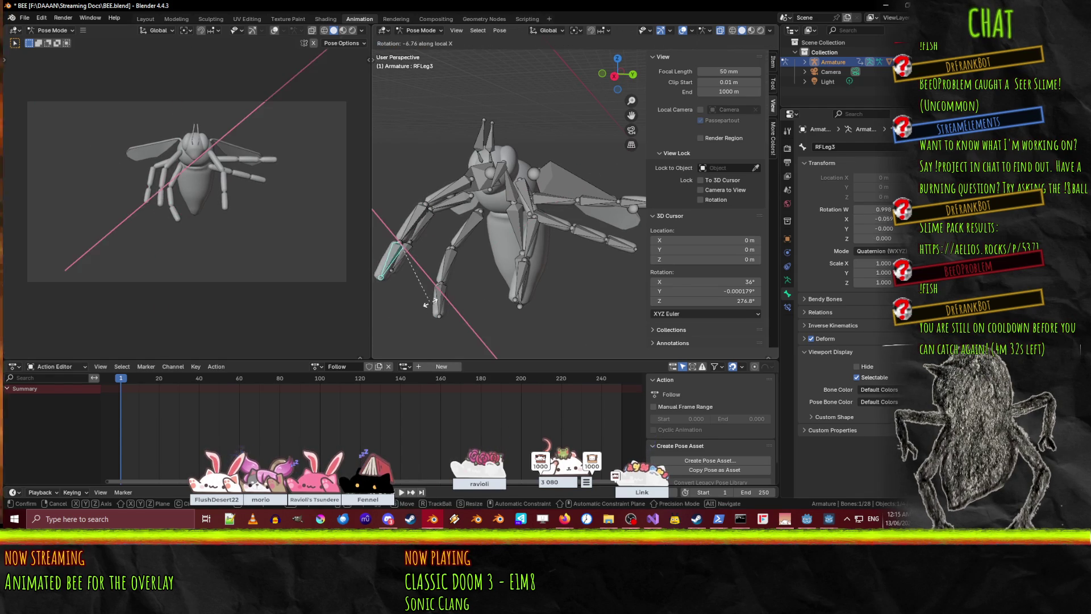
pyautogui.click(401, 283)
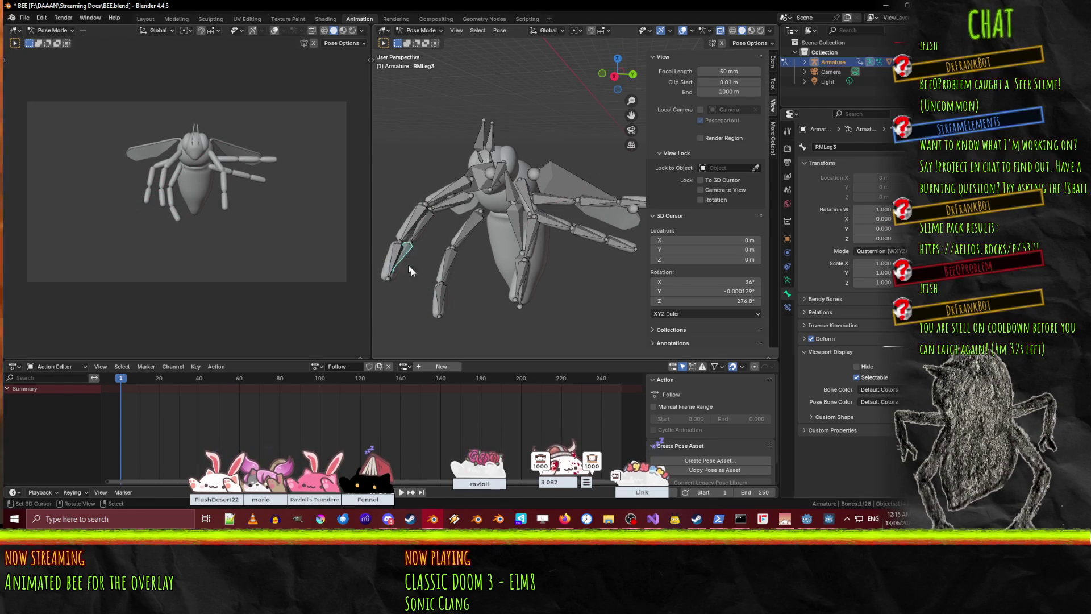
pyautogui.press('x')
pyautogui.press('x')
pyautogui.click(494, 312)
# - Turn the right middle upper leg RMLeg1 about its local X axis
pyautogui.click(432, 221)
pyautogui.press('r')
pyautogui.press('x')
pyautogui.press('x')
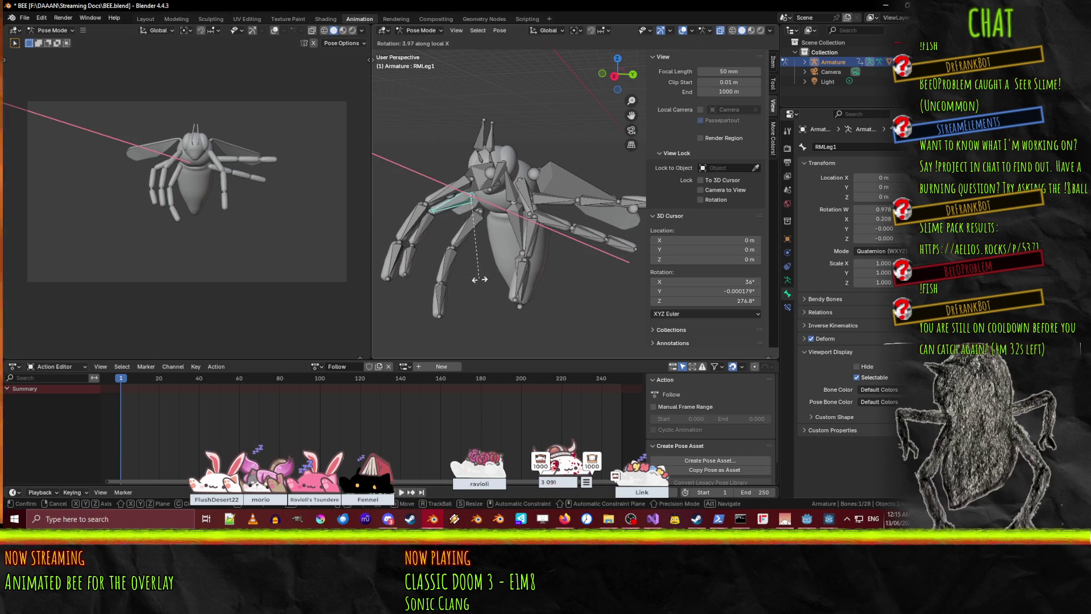
pyautogui.click(449, 277)
# - Try rotating LMLeg1 on local and global X and local Z, cancelling each attempt
pyautogui.click(388, 276)
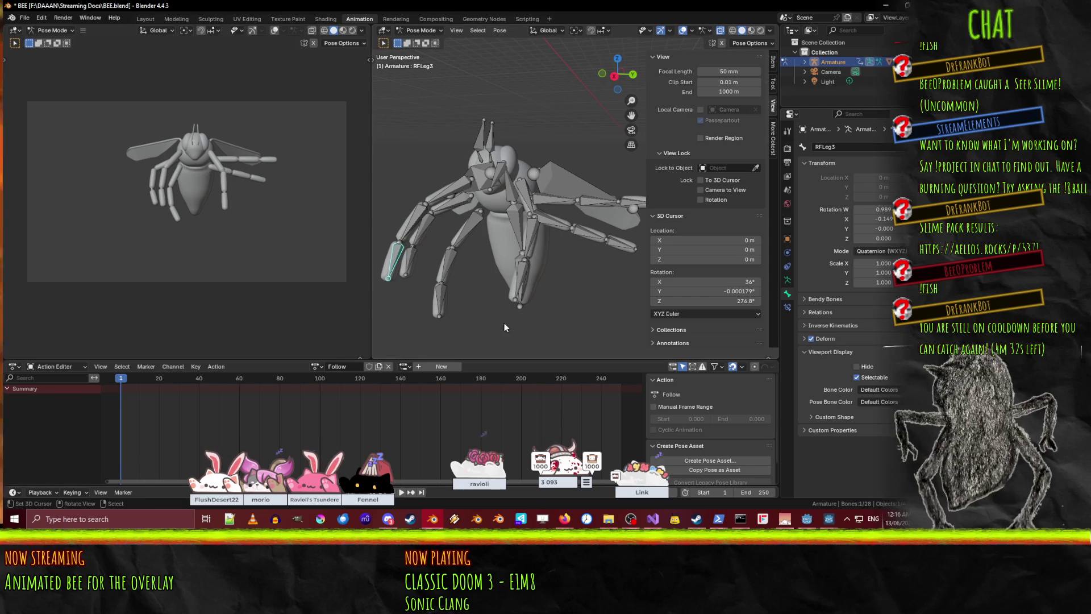
pyautogui.click(544, 198)
pyautogui.press('r')
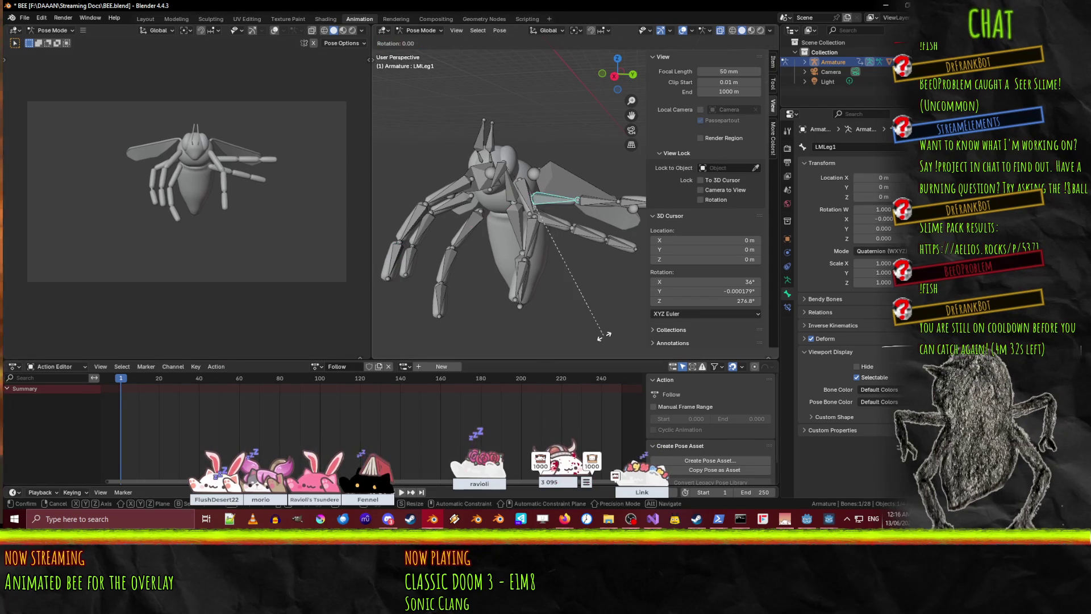
pyautogui.press('x')
pyautogui.press('x')
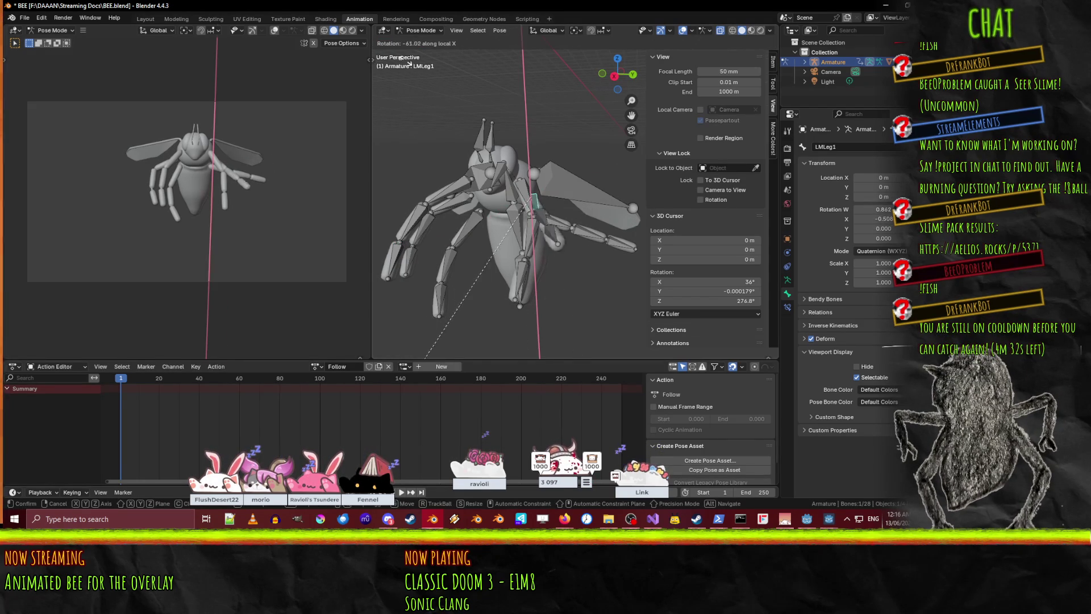
pyautogui.press('x')
pyautogui.press('x')
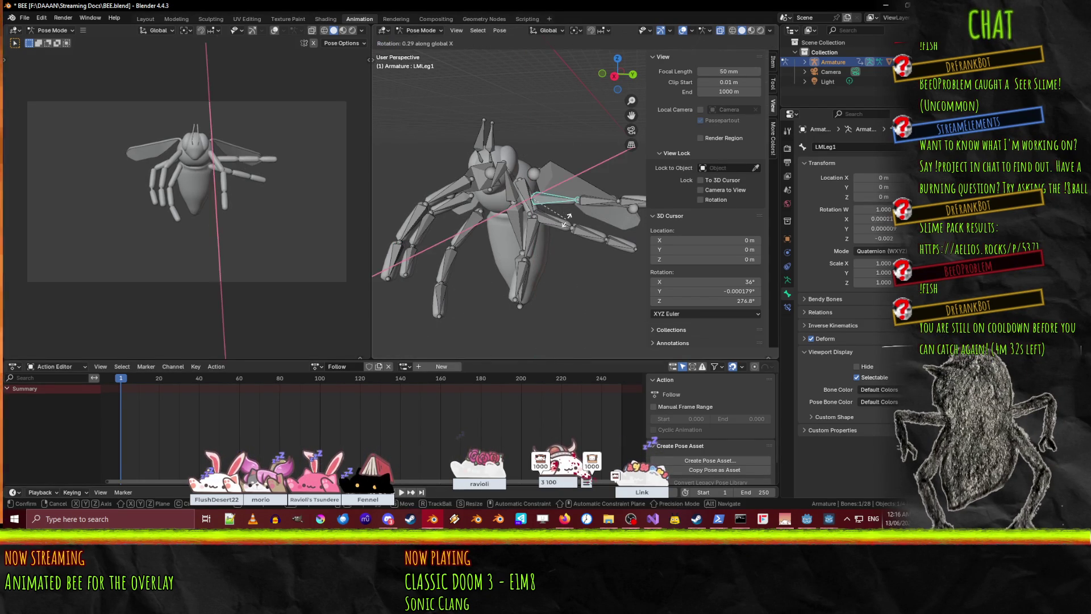
pyautogui.press('Escape')
pyautogui.moveTo(503, 277); pyautogui.dragTo(511, 258, button='middle')
pyautogui.press('r')
pyautogui.press('z')
pyautogui.press('z')
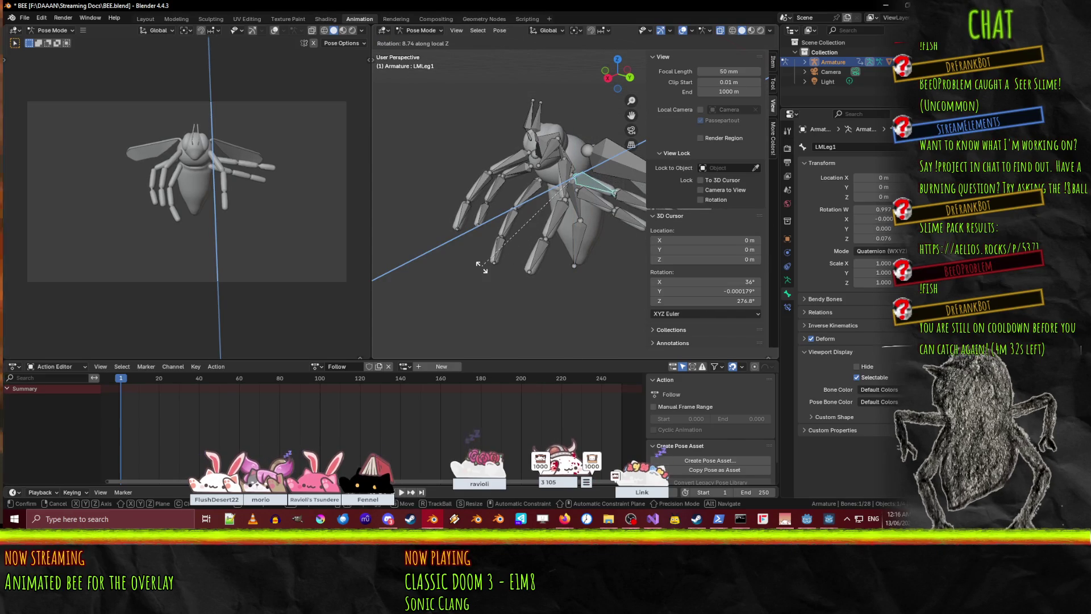
pyautogui.press('x')
pyautogui.press('x')
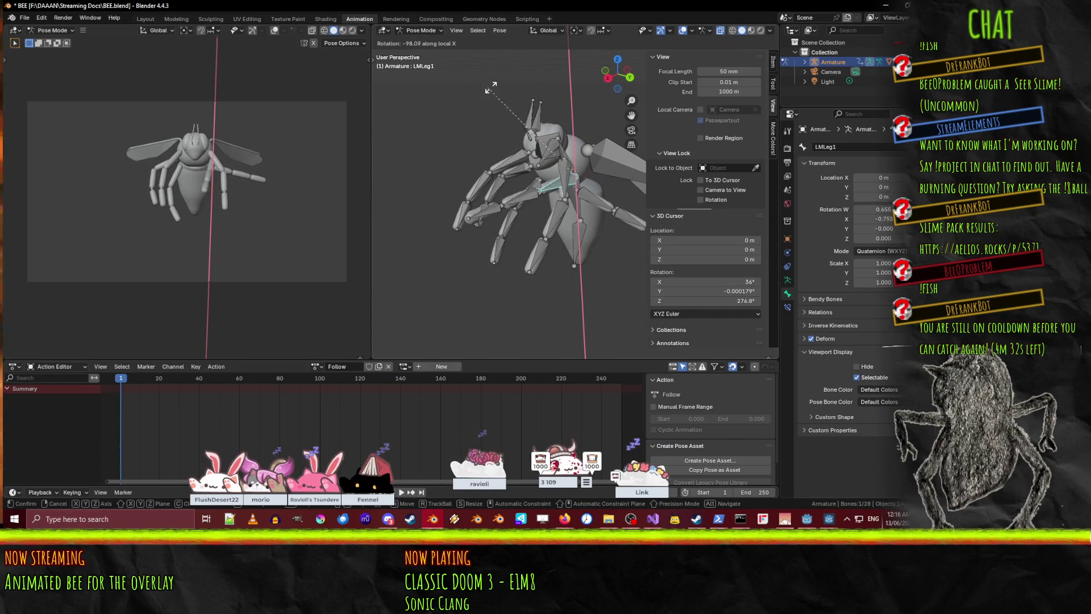
pyautogui.rightClick(452, 117)
pyautogui.moveTo(452, 117)
pyautogui.mouseDown(button='middle')
pyautogui.moveTo(564, 176)
pyautogui.moveTo(520, 186)
pyautogui.moveTo(508, 175)
pyautogui.moveTo(522, 151)
pyautogui.moveTo(523, 208)
pyautogui.mouseUp(button='middle')
# - Swing LMLeg1 on its local Z axis, then switch to an orthographic top view
pyautogui.press('r')
pyautogui.press('z')
pyautogui.press('z')
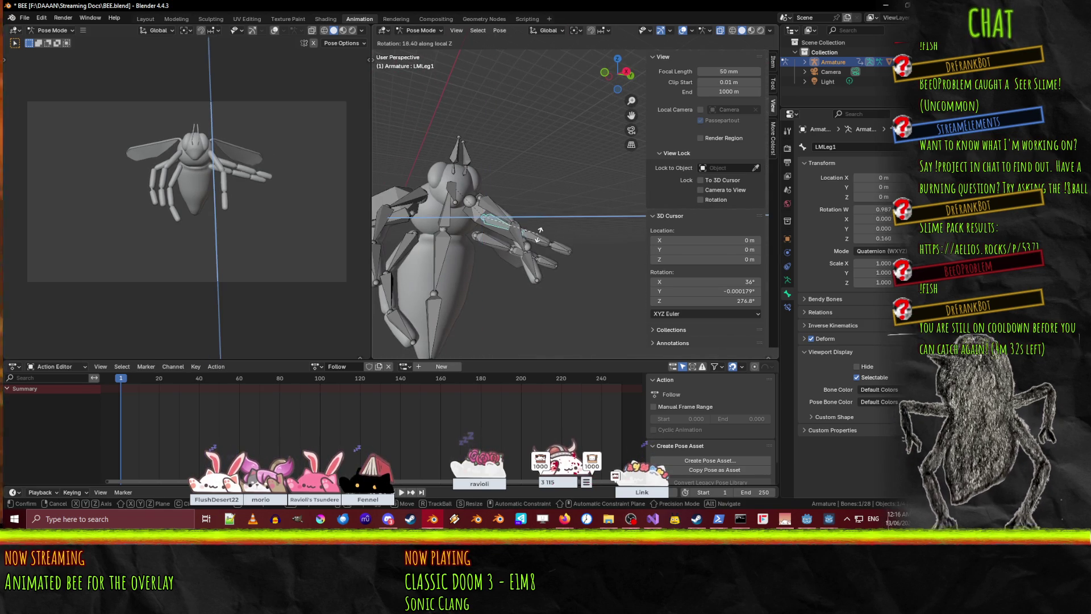
pyautogui.click(537, 238)
pyautogui.press('r')
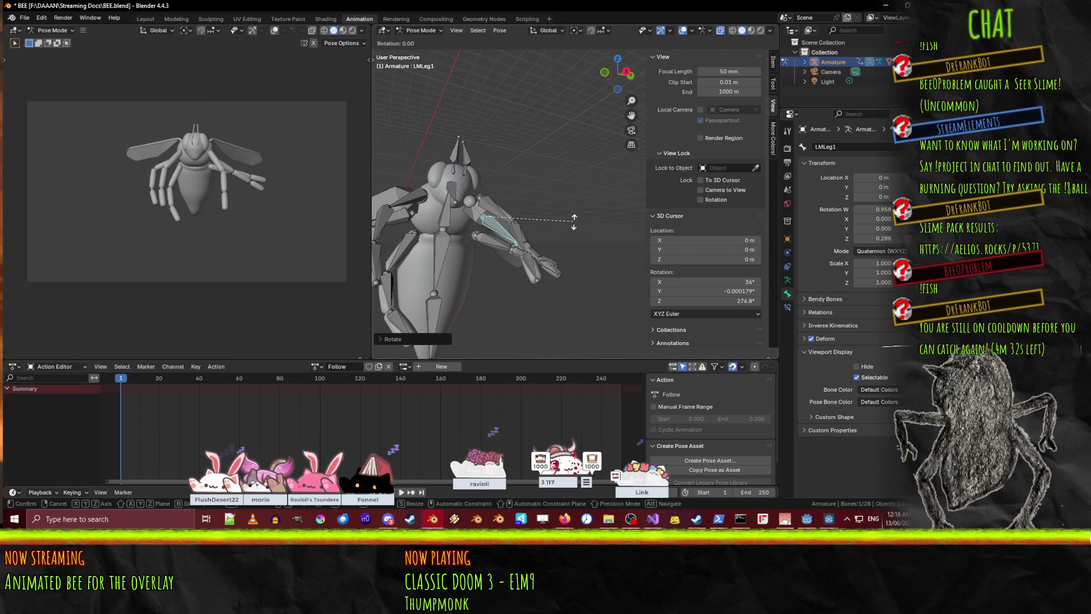
pyautogui.press('x')
pyautogui.press('x')
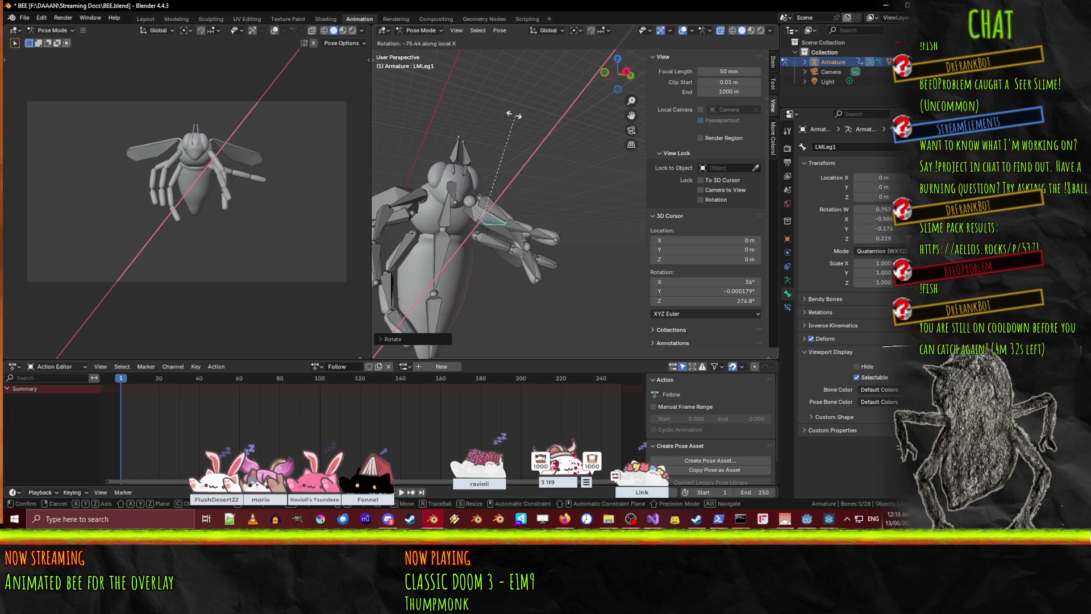
pyautogui.rightClick(503, 116)
pyautogui.moveTo(504, 116)
pyautogui.mouseDown(button='middle')
pyautogui.moveTo(488, 171)
pyautogui.moveTo(493, 216)
pyautogui.moveTo(513, 216)
pyautogui.mouseUp(button='middle')
pyautogui.press('KP_5')
pyautogui.press('KP_7')
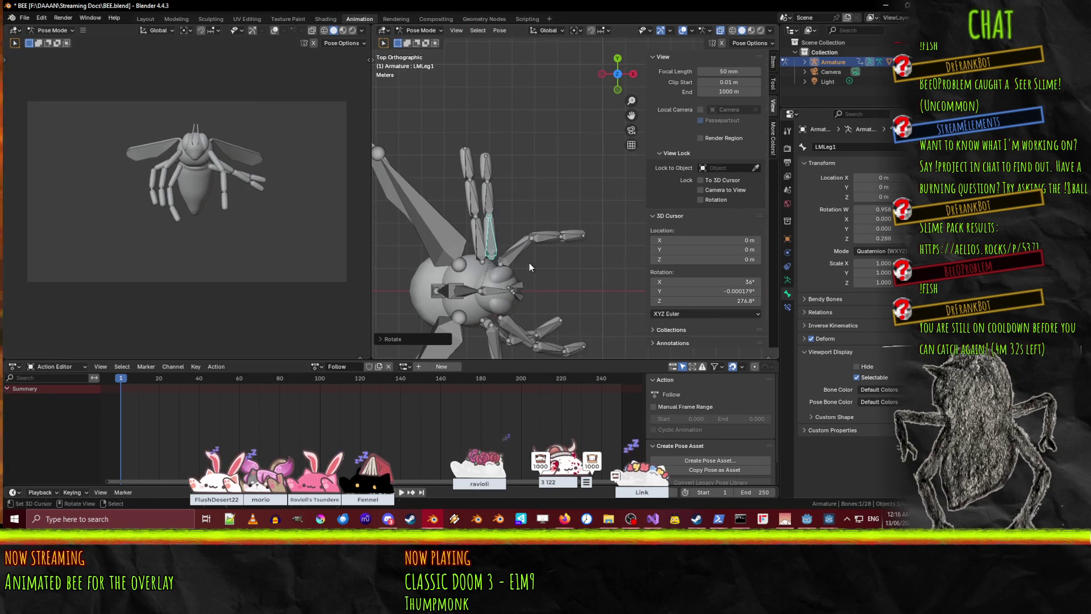
# - From the top view, rotate the LMLeg1 and LMLeg2 segments outward
pyautogui.press('r')
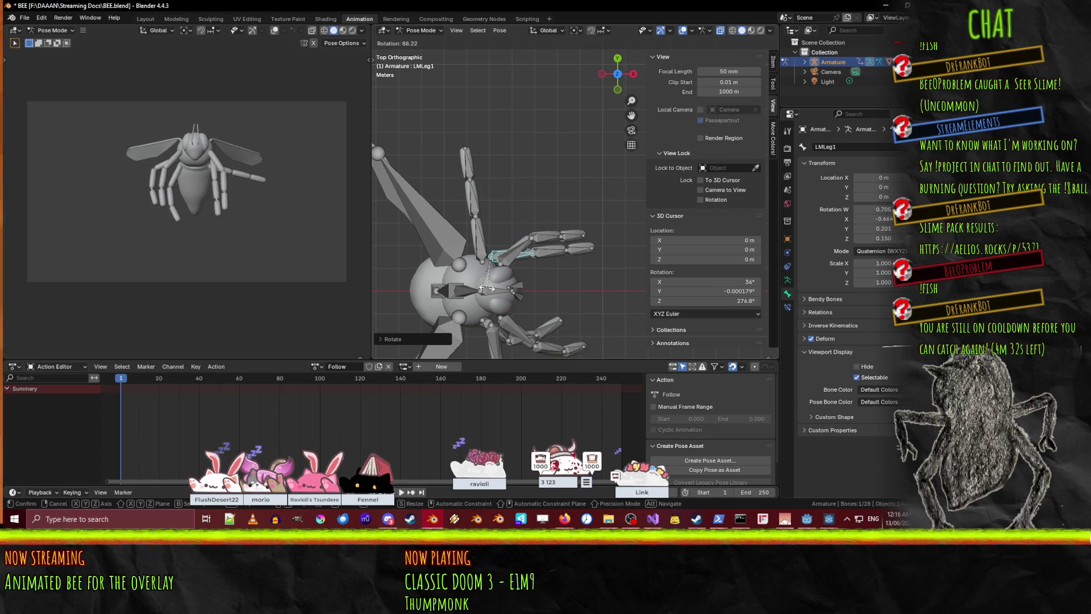
pyautogui.click(488, 288)
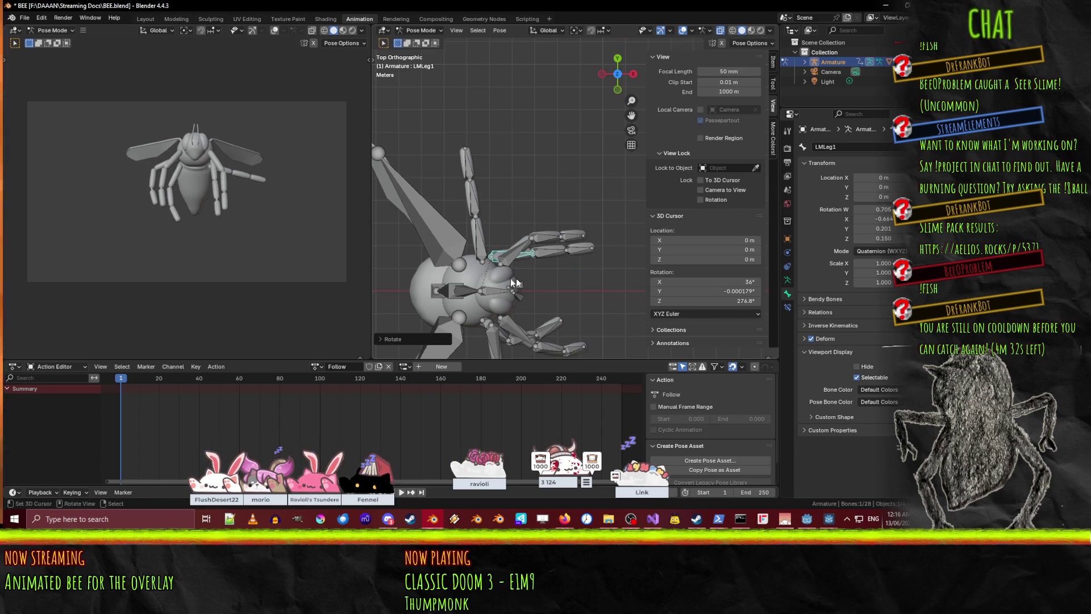
pyautogui.click(560, 259)
pyautogui.press('r')
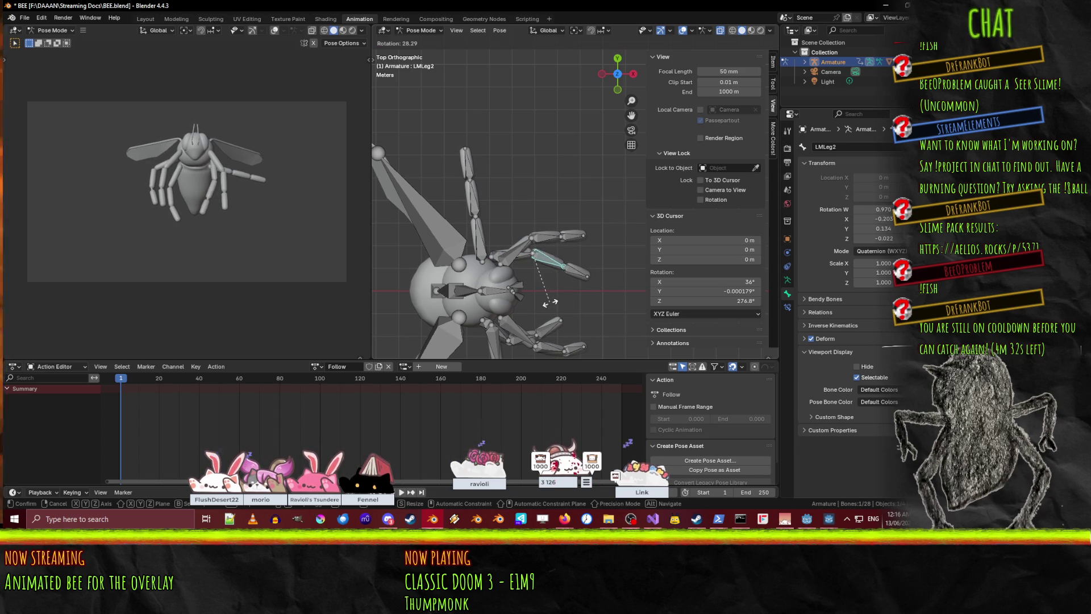
pyautogui.click(565, 300)
pyautogui.moveTo(531, 289)
pyautogui.mouseDown(button='middle')
pyautogui.moveTo(507, 275)
pyautogui.moveTo(515, 267)
pyautogui.mouseUp(button='middle')
# - Rotate the left front leg LFLeg1, then abandon an LRLeg1 rotation and return to top view
pyautogui.click(514, 250)
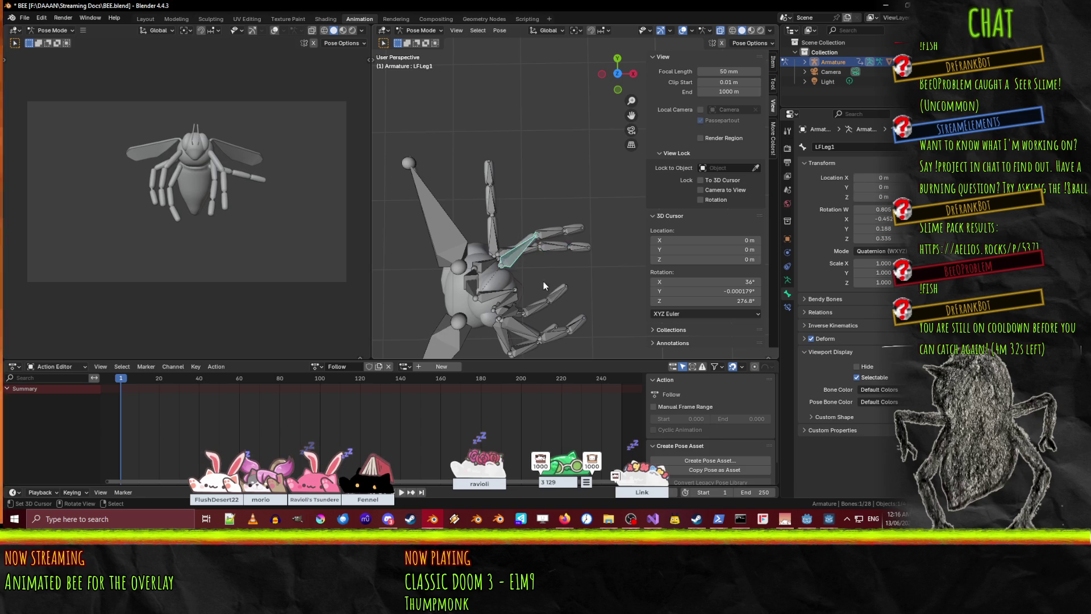
pyautogui.press('r')
pyautogui.click(551, 275)
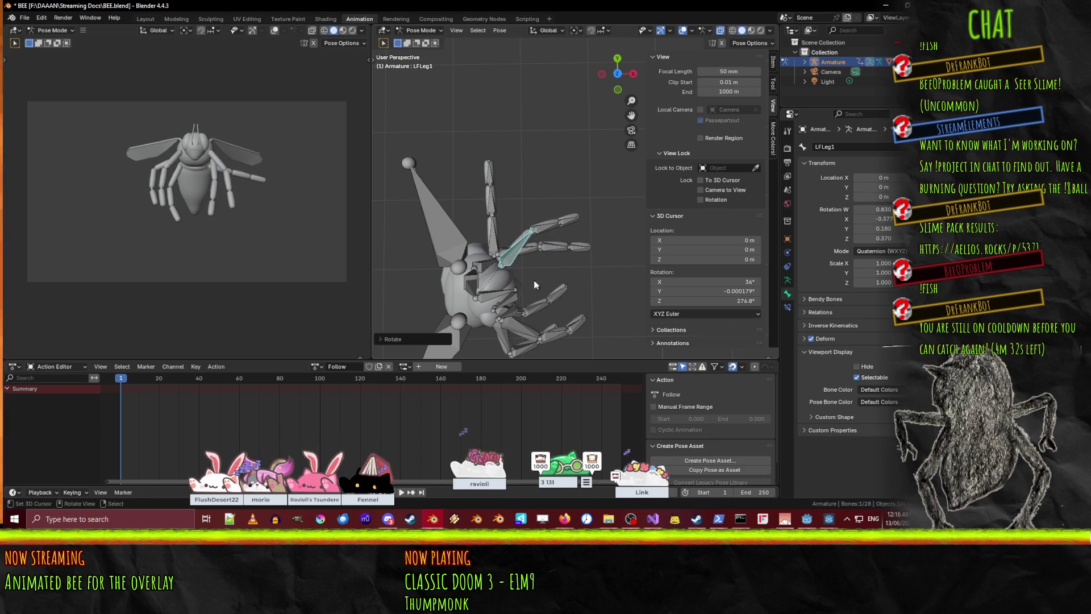
pyautogui.moveTo(527, 282); pyautogui.dragTo(499, 214, button='middle')
pyautogui.click(493, 228)
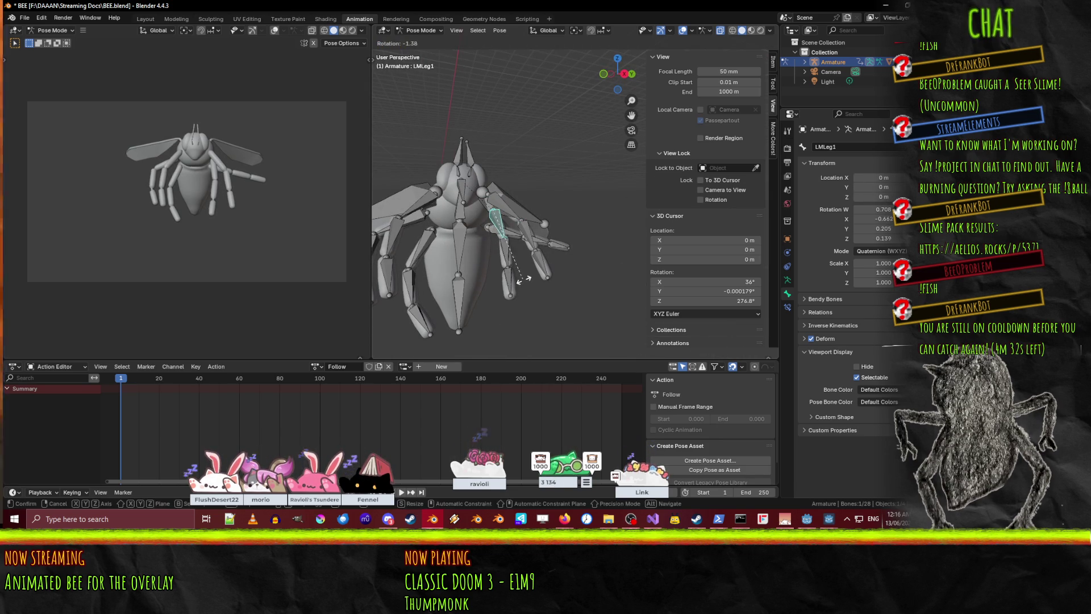
pyautogui.moveTo(550, 274)
pyautogui.mouseDown(button='middle')
pyautogui.moveTo(517, 282)
pyautogui.moveTo(513, 234)
pyautogui.mouseUp(button='middle')
pyautogui.click(514, 234)
pyautogui.press('r')
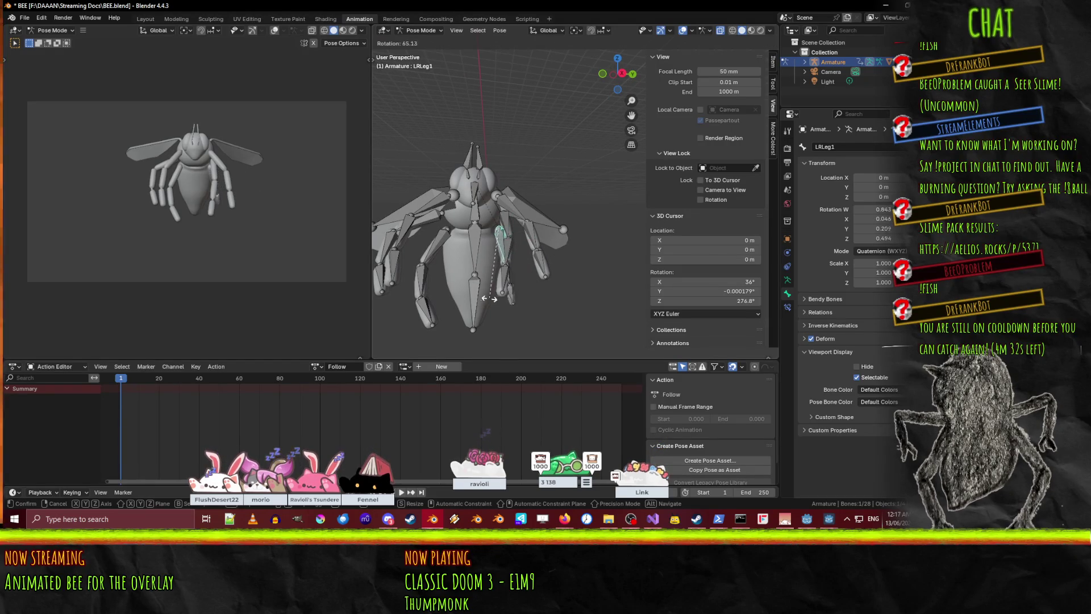
pyautogui.rightClick(476, 301)
pyautogui.press('KP_7')
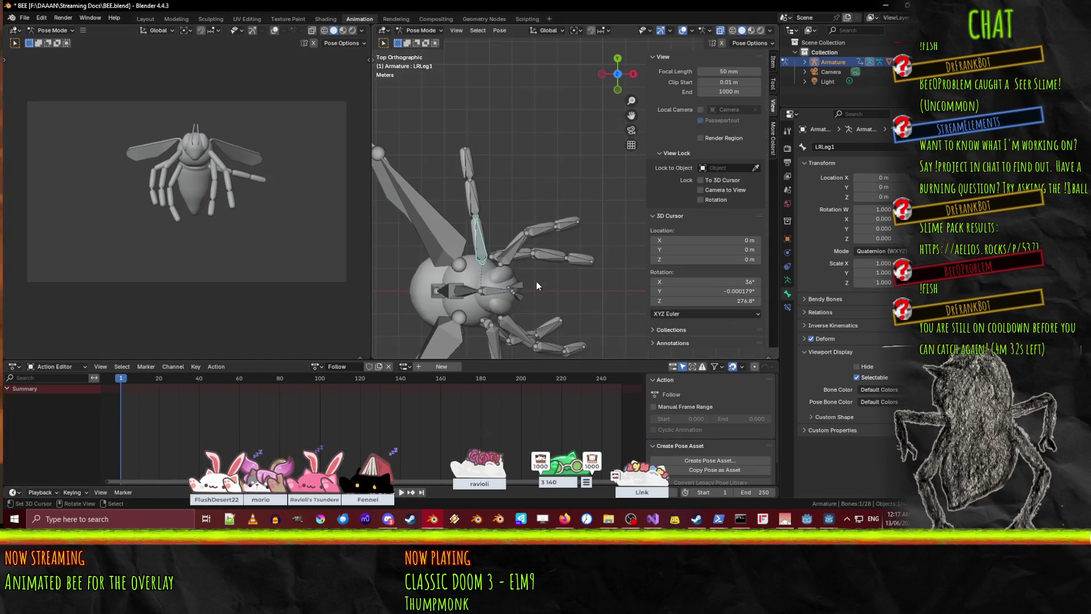
# - Readjust the rotations of LMLeg1 and LFLeg1, then LMLeg1 again
pyautogui.click(519, 255)
pyautogui.press('r')
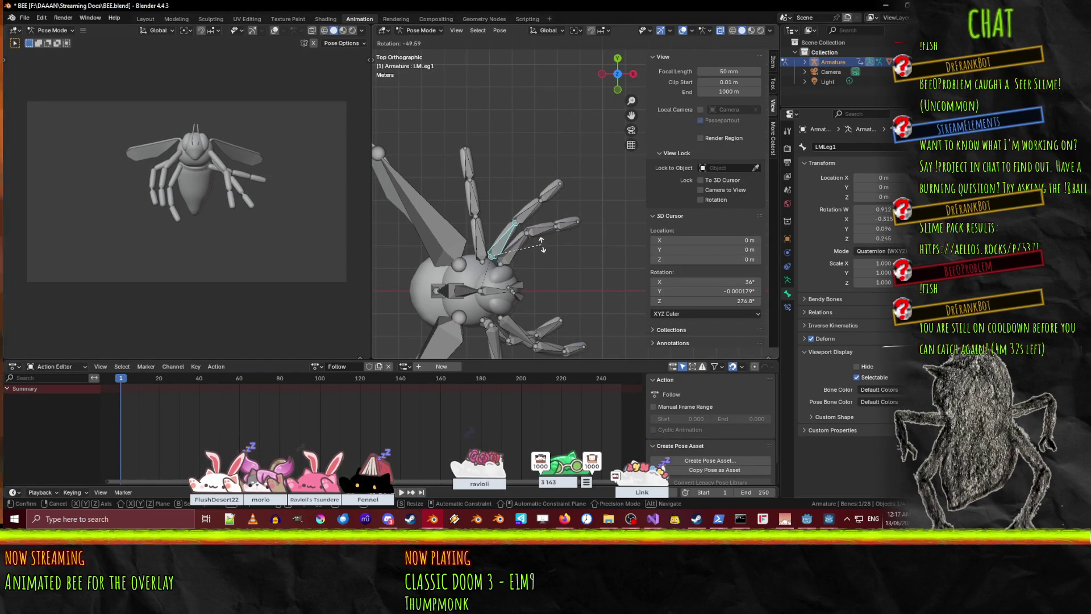
pyautogui.click(541, 245)
pyautogui.click(512, 245)
pyautogui.press('r')
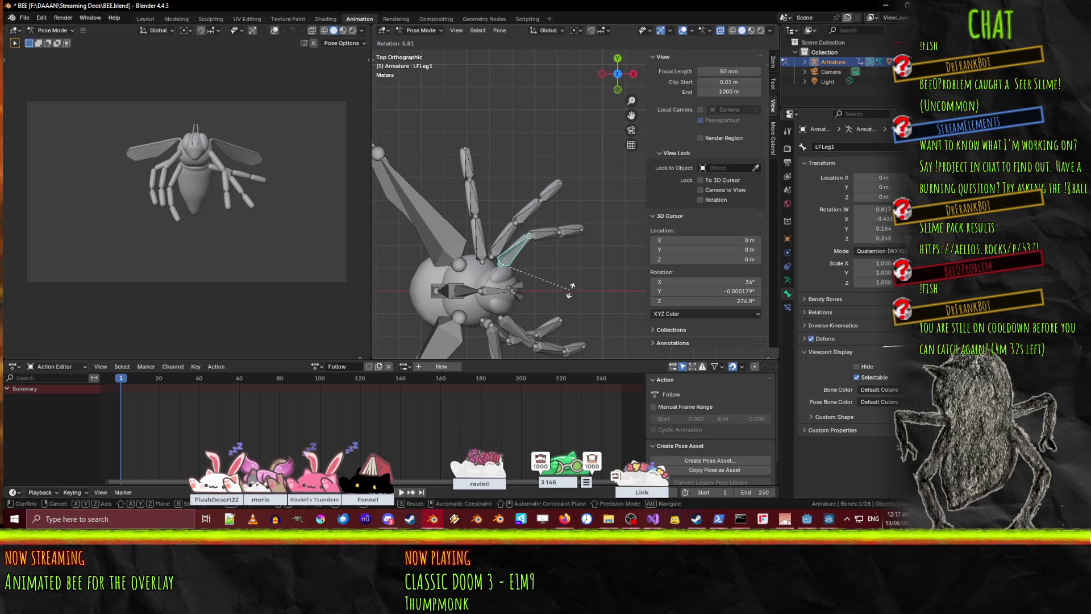
pyautogui.click(557, 270)
pyautogui.click(503, 239)
pyautogui.press('r')
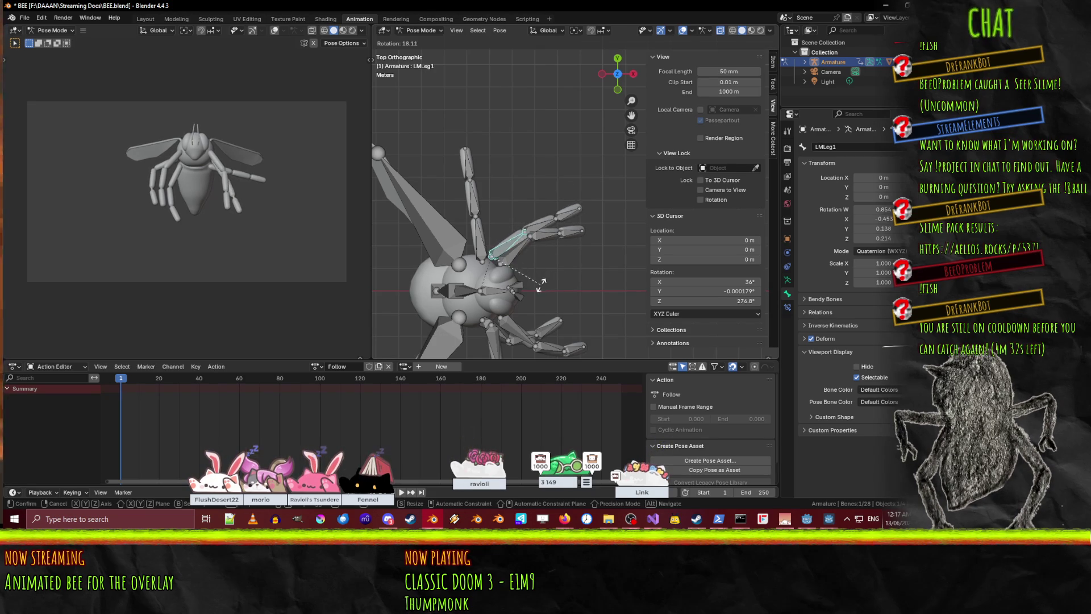
pyautogui.click(546, 272)
# - Refine the left middle leg by rotating LMLeg2, LMLeg1, LMLeg2 and the tip LMLeg3
pyautogui.click(532, 219)
pyautogui.press('r')
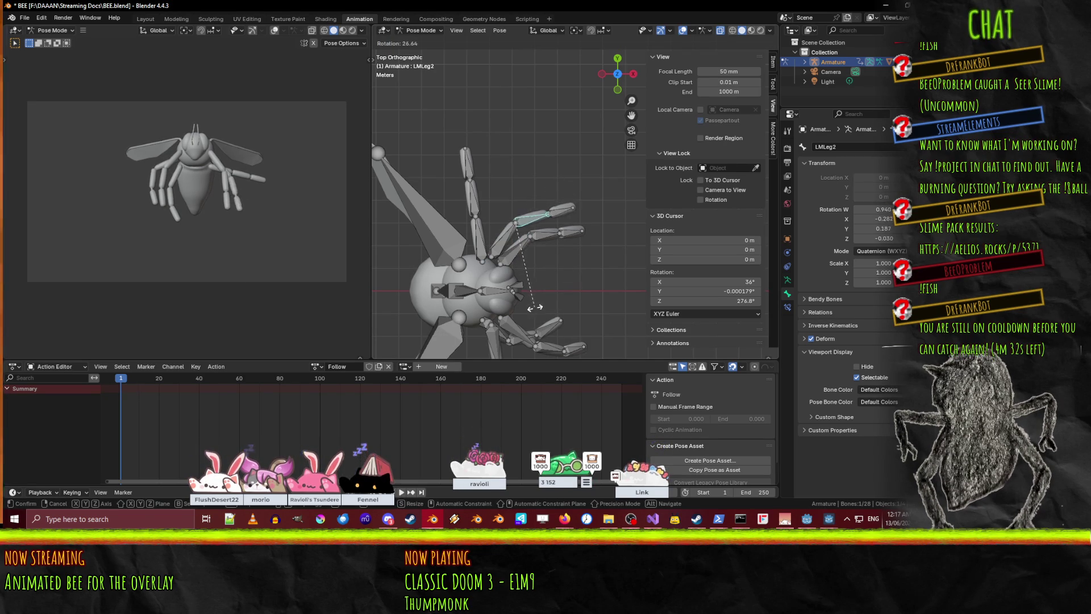
pyautogui.click(533, 310)
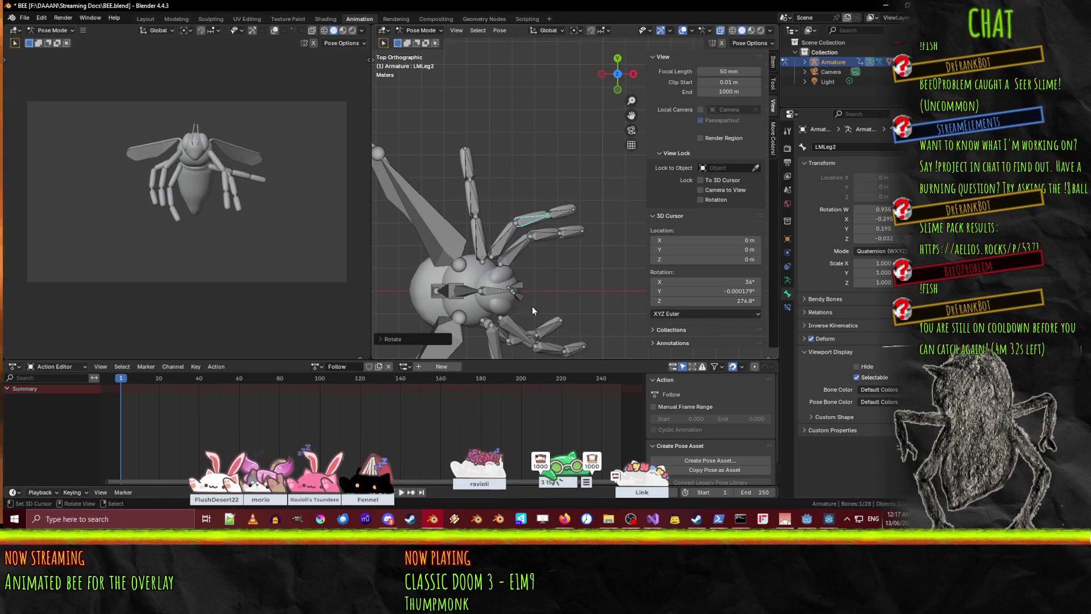
pyautogui.click(503, 243)
pyautogui.press('r')
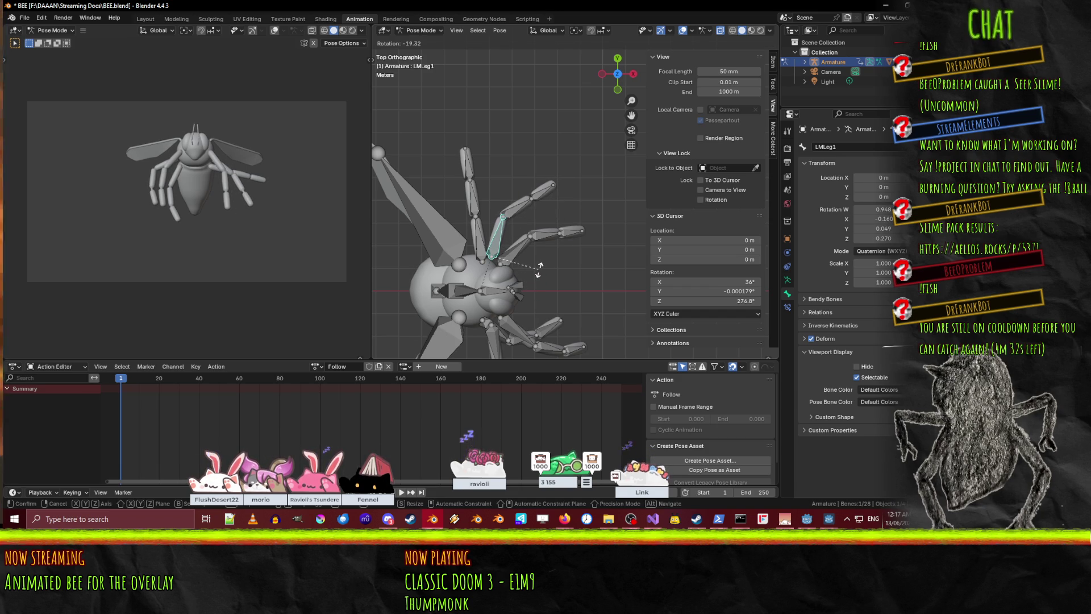
pyautogui.click(539, 270)
pyautogui.click(535, 209)
pyautogui.click(557, 281)
pyautogui.click(542, 199)
pyautogui.press('r')
pyautogui.click(536, 293)
# - Rotate LFLeg3, then swing LRLeg1 and LRLeg2 outward, adjusting each twice
pyautogui.click(571, 231)
pyautogui.press('r')
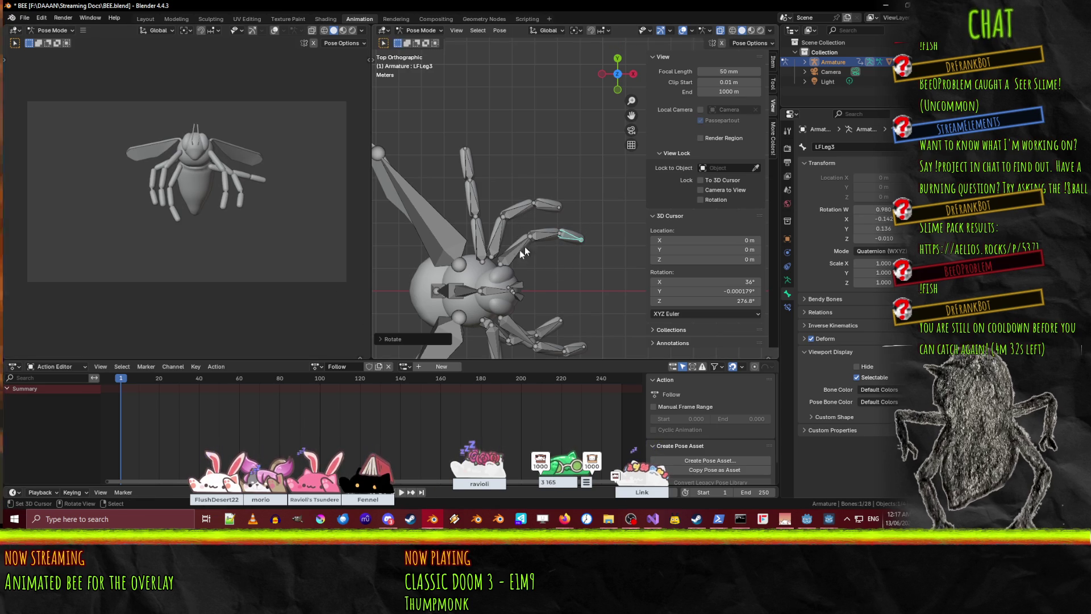
pyautogui.press('r')
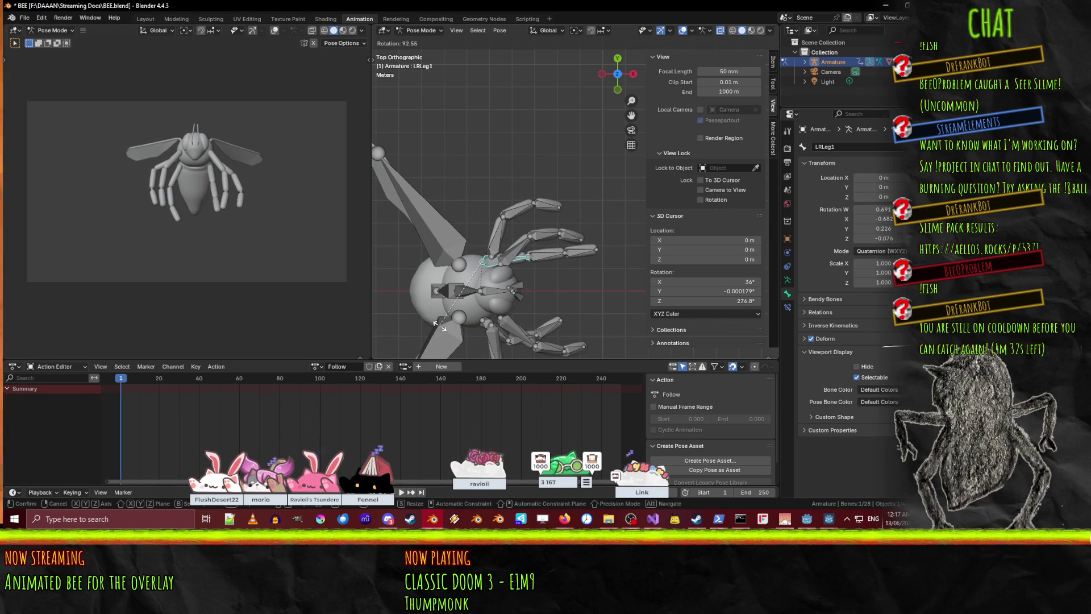
pyautogui.click(439, 326)
pyautogui.click(541, 258)
pyautogui.press('r')
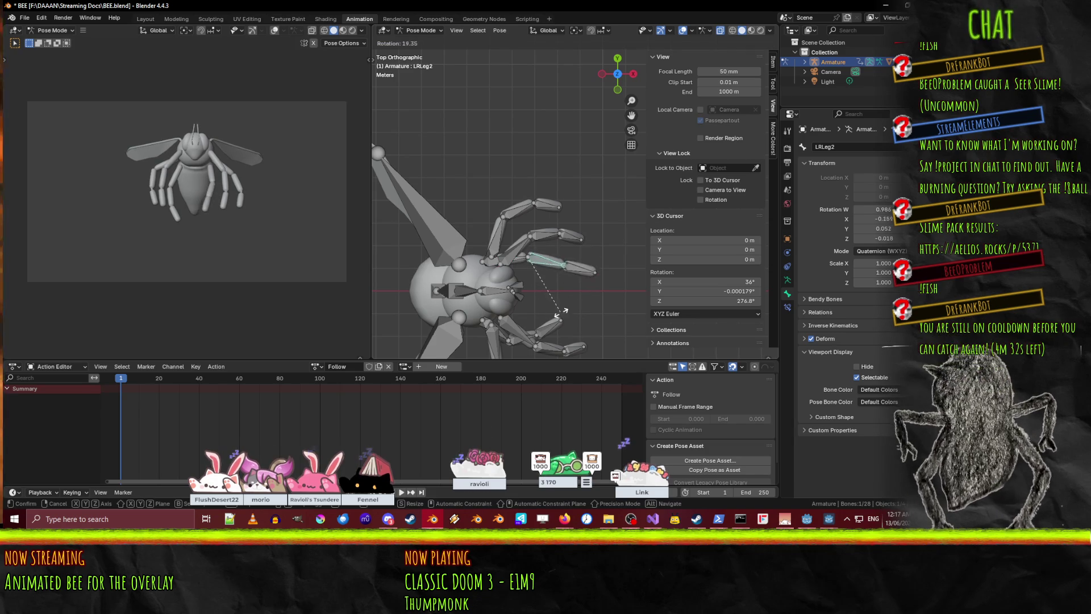
pyautogui.click(566, 300)
pyautogui.press('r')
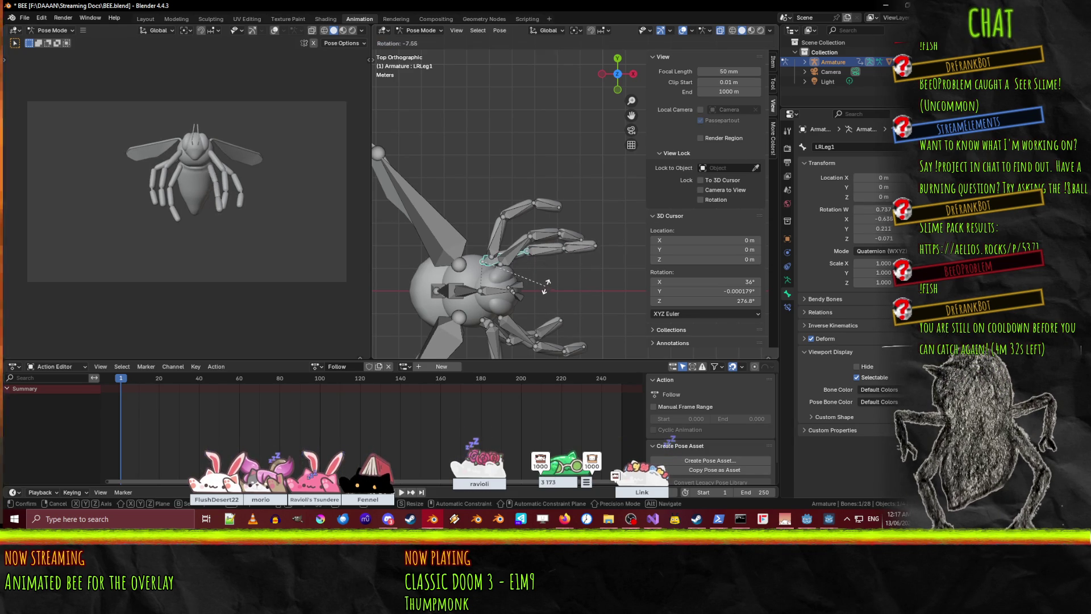
pyautogui.click(547, 290)
pyautogui.press('r')
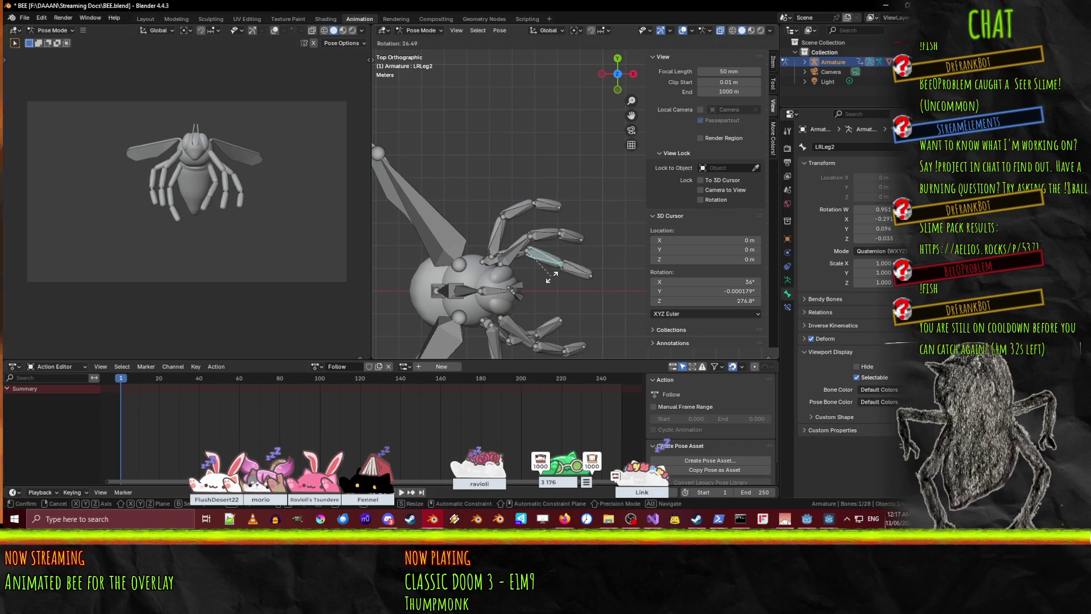
pyautogui.click(573, 273)
# - Rotate the tip LRLeg3, then readjust LRLeg1's angle in perspective view
pyautogui.click(581, 254)
pyautogui.press('r')
pyautogui.click(572, 301)
pyautogui.moveTo(571, 301); pyautogui.dragTo(513, 195, button='middle')
pyautogui.click(487, 246)
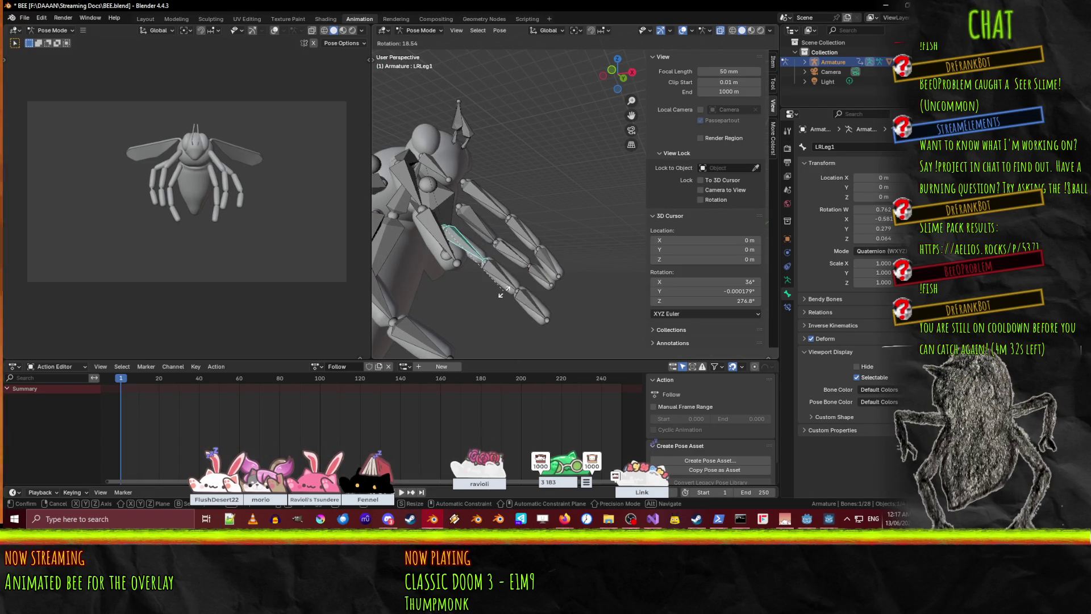
pyautogui.click(494, 295)
pyautogui.moveTo(496, 295)
pyautogui.mouseDown(button='middle')
pyautogui.moveTo(473, 277)
pyautogui.moveTo(379, 292)
pyautogui.moveTo(513, 307)
pyautogui.mouseUp(button='middle')
pyautogui.click(518, 302)
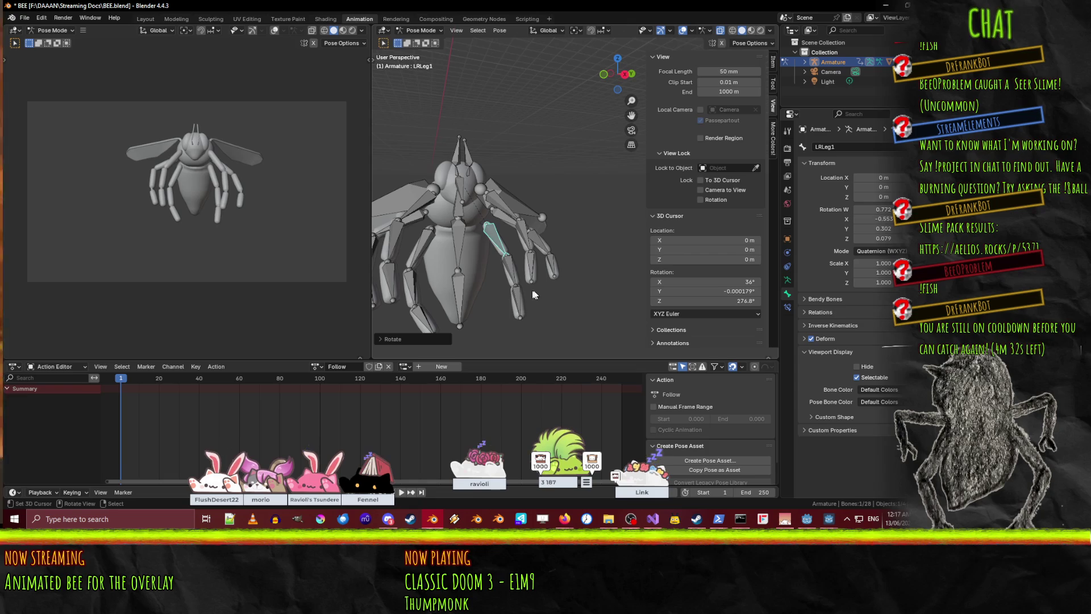
# - Rotate LRLeg2 and LRLeg3 further outward
pyautogui.click(509, 272)
pyautogui.press('r')
pyautogui.click(519, 320)
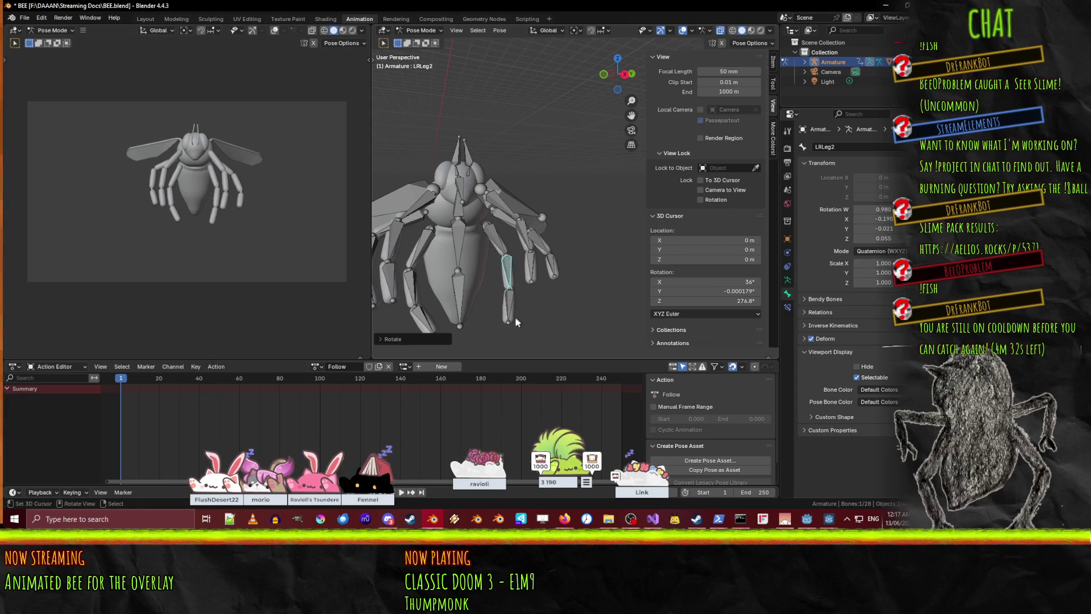
pyautogui.press('r')
pyautogui.click(519, 323)
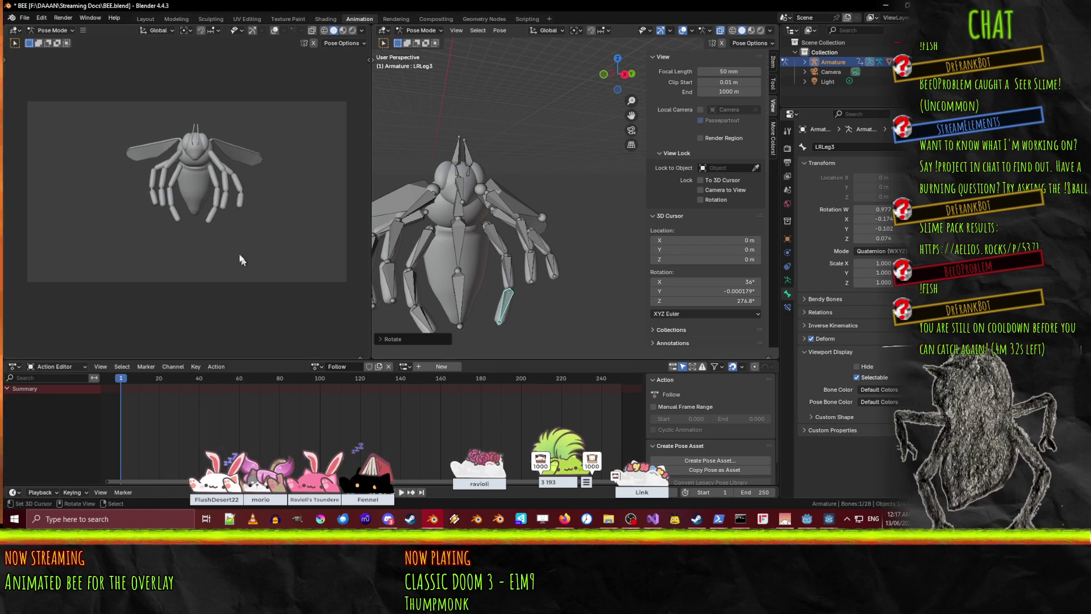
# - Move the Root bone to shift the whole bee armature to a new position
pyautogui.click(433, 224)
pyautogui.press('g')
pyautogui.click(474, 250)
# - Tilt the Root bone about the global Y axis, then move the playhead to around frame 38
pyautogui.press('r')
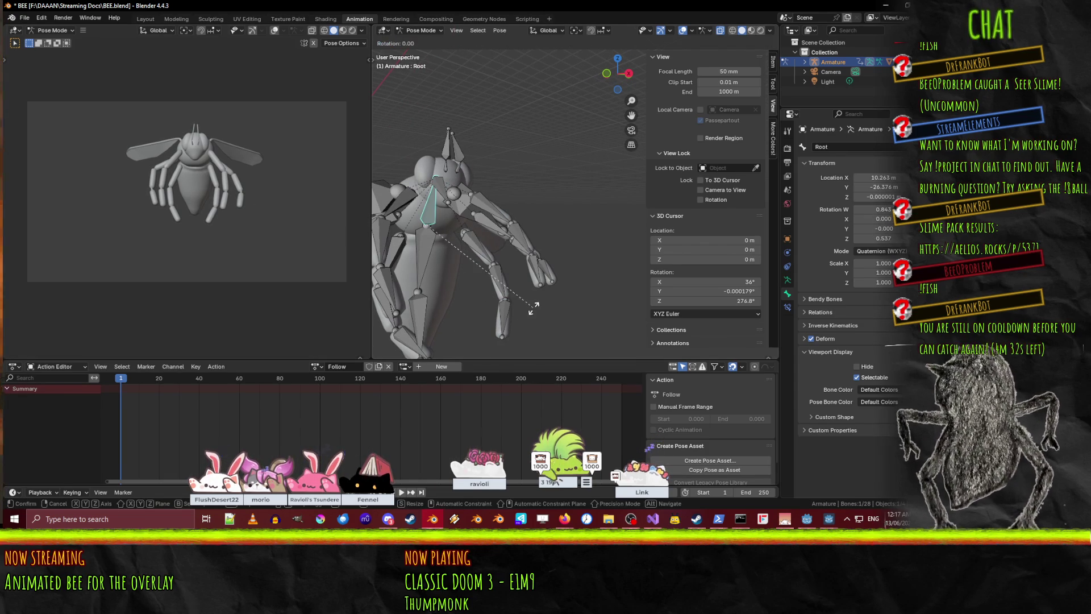
pyautogui.press('x')
pyautogui.press('y')
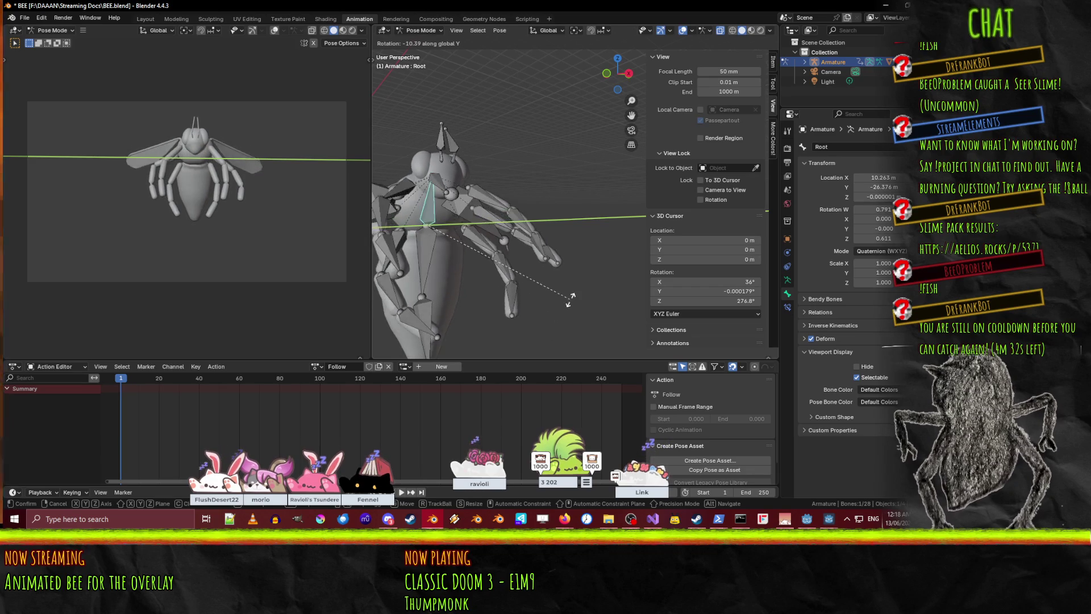
pyautogui.click(525, 302)
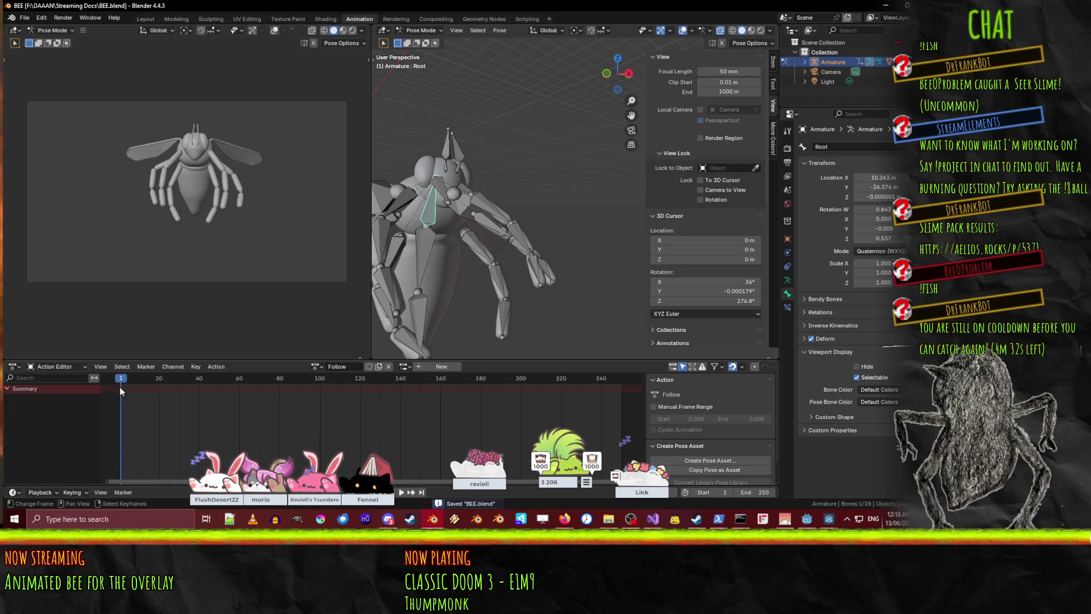
pyautogui.click(199, 381)
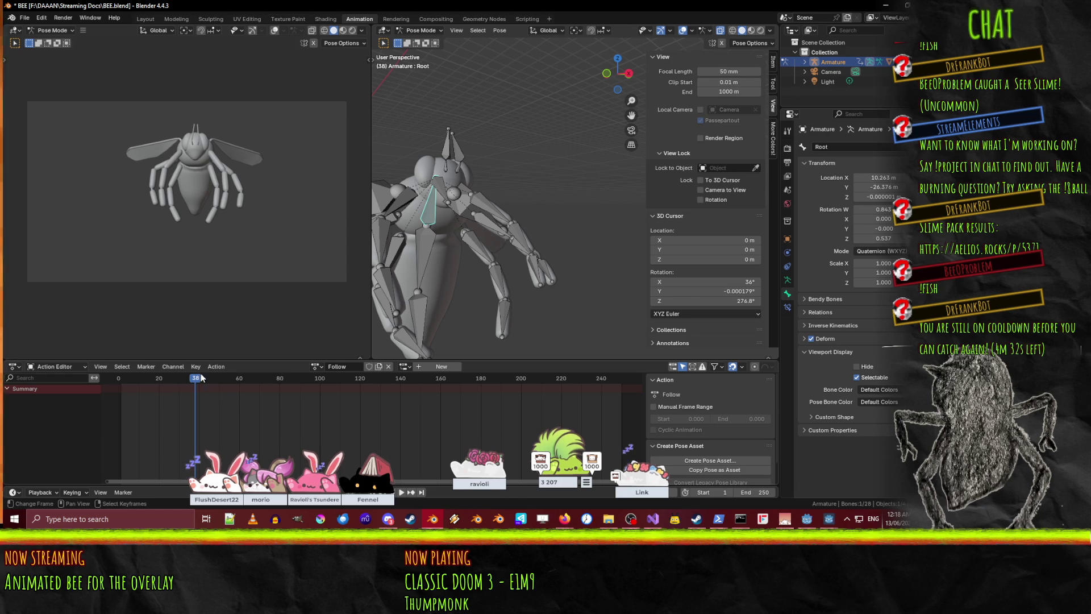
# - Keyframe all bones of the bee's pose at frame 40
pyautogui.moveTo(197, 381); pyautogui.dragTo(201, 382)
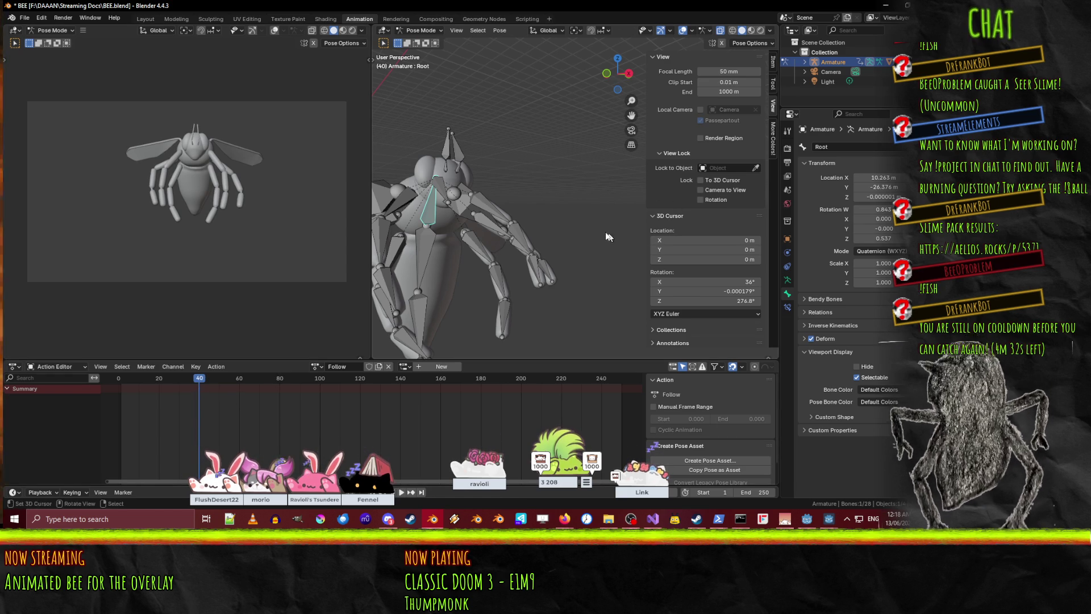
pyautogui.press('a')
pyautogui.press('i')
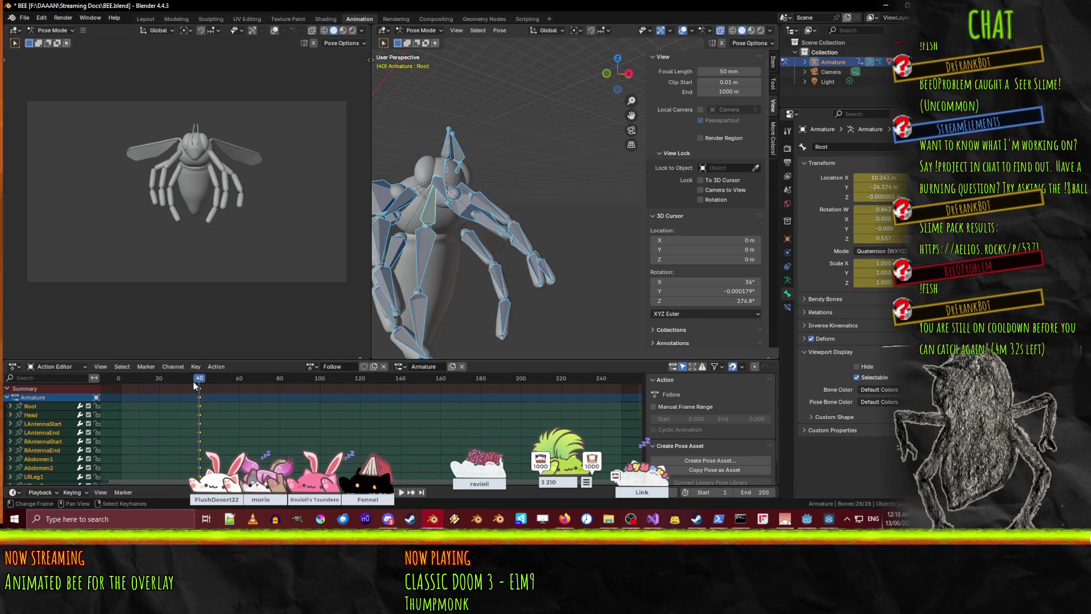
# - At frame 20 in front orthographic view, select only the Root bone and begin moving it
pyautogui.moveTo(193, 382); pyautogui.dragTo(164, 385)
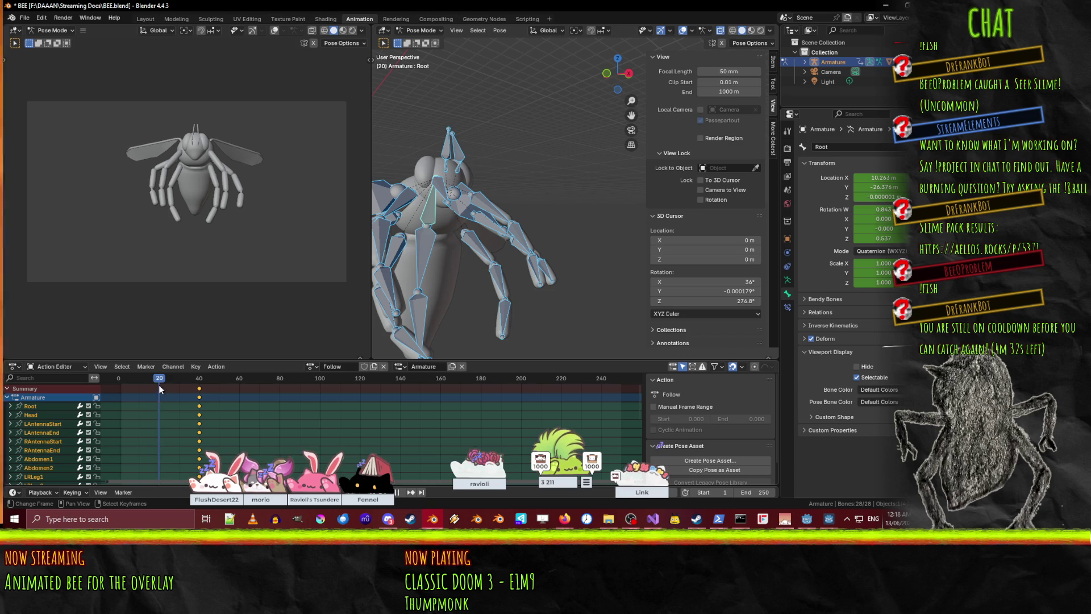
pyautogui.moveTo(432, 259); pyautogui.dragTo(504, 262, button='middle')
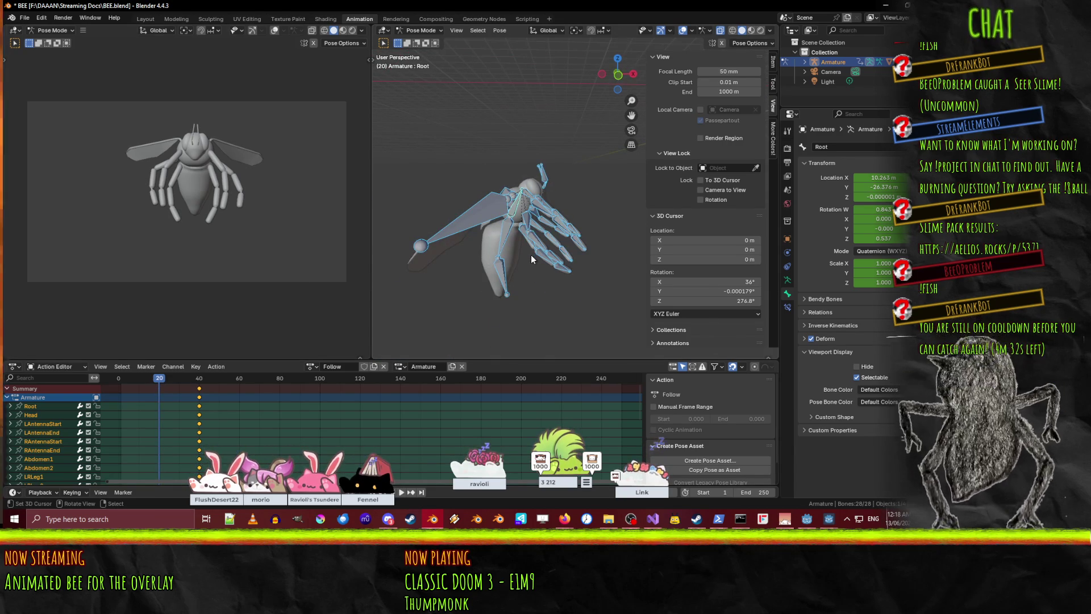
pyautogui.press('KP_1')
pyautogui.scroll(2, 531, 255)
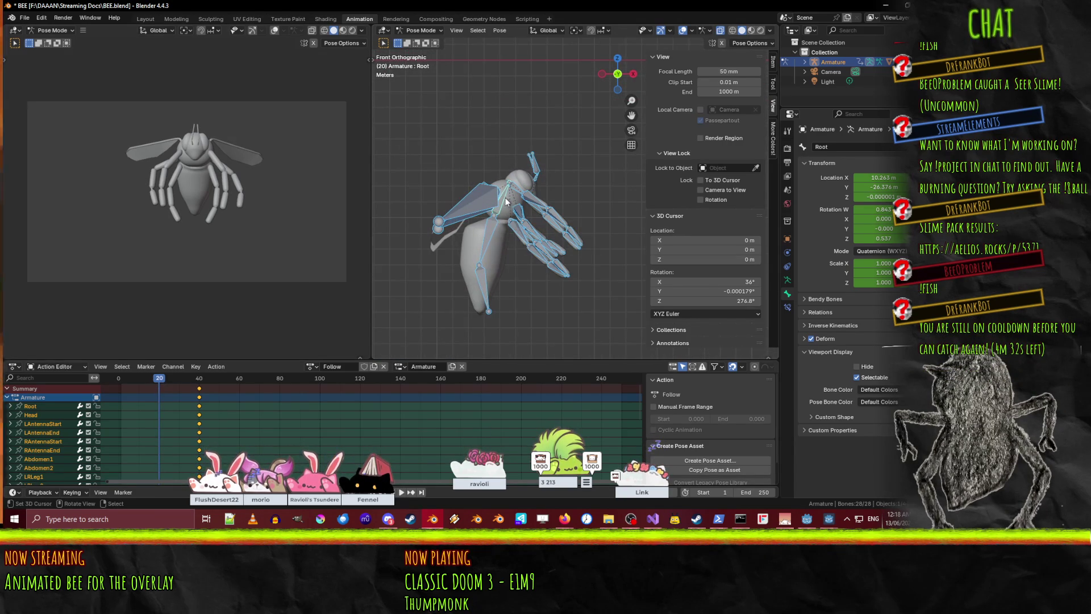
pyautogui.click(499, 220)
pyautogui.keyDown('shift'); pyautogui.moveTo(548, 295); pyautogui.dragTo(521, 212, button='middle'); pyautogui.keyUp('shift')
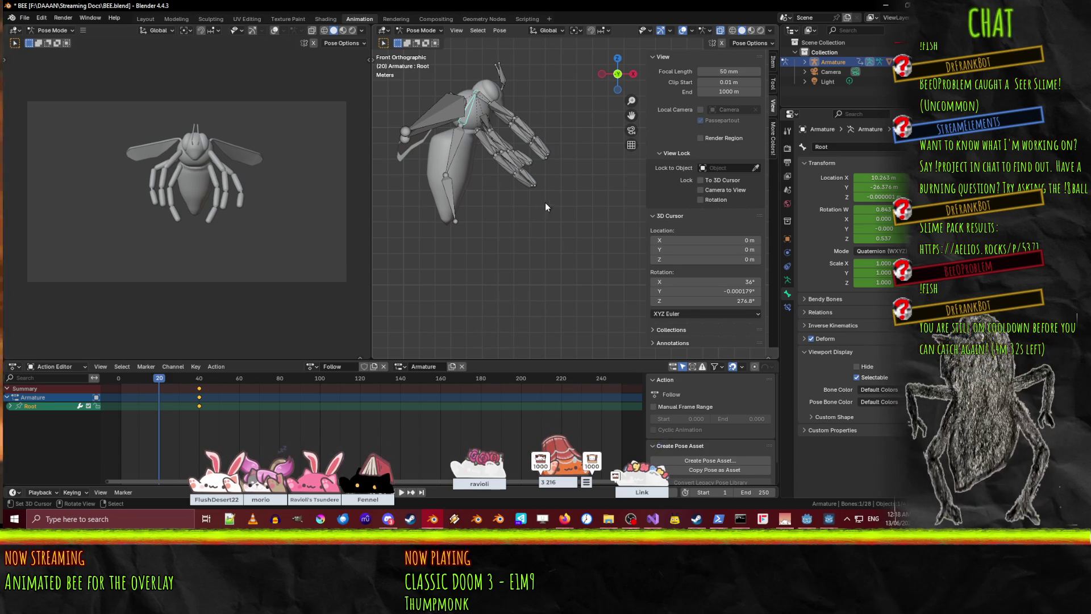
pyautogui.press('g')
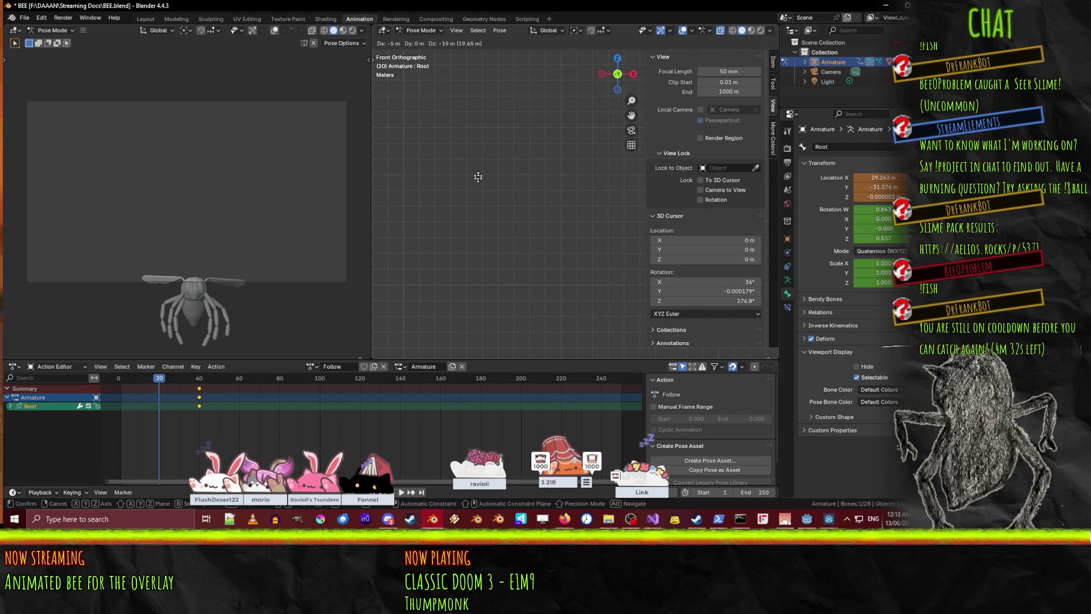
# - Key the Root partly off-screen lower-left at frame 20 and fully off-screen at frame 2
pyautogui.click(506, 201)
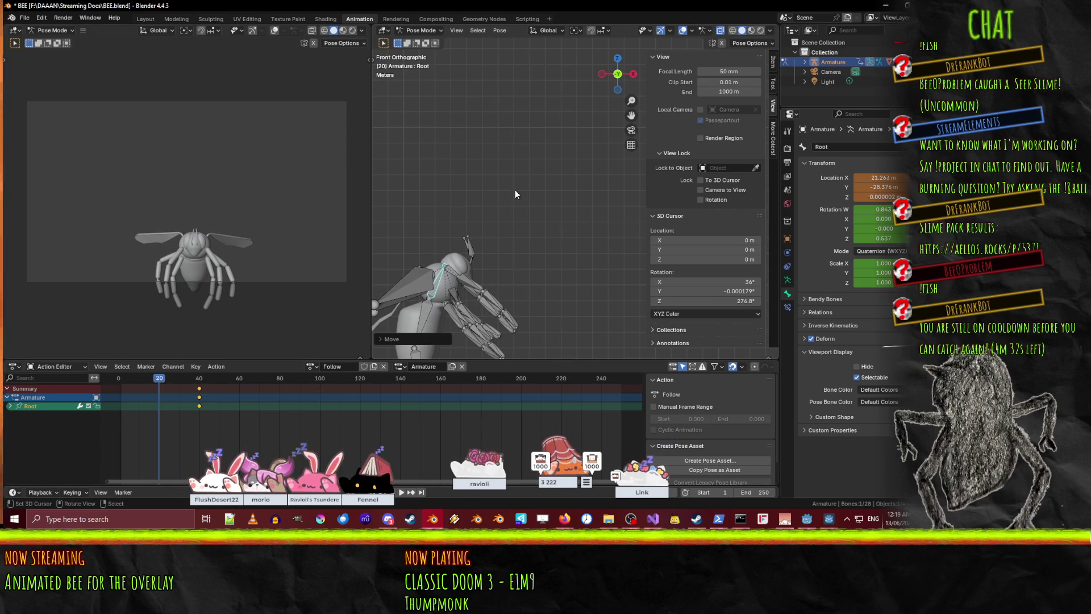
pyautogui.press('i')
pyautogui.moveTo(155, 381)
pyautogui.mouseDown()
pyautogui.moveTo(109, 387)
pyautogui.moveTo(121, 387)
pyautogui.mouseUp()
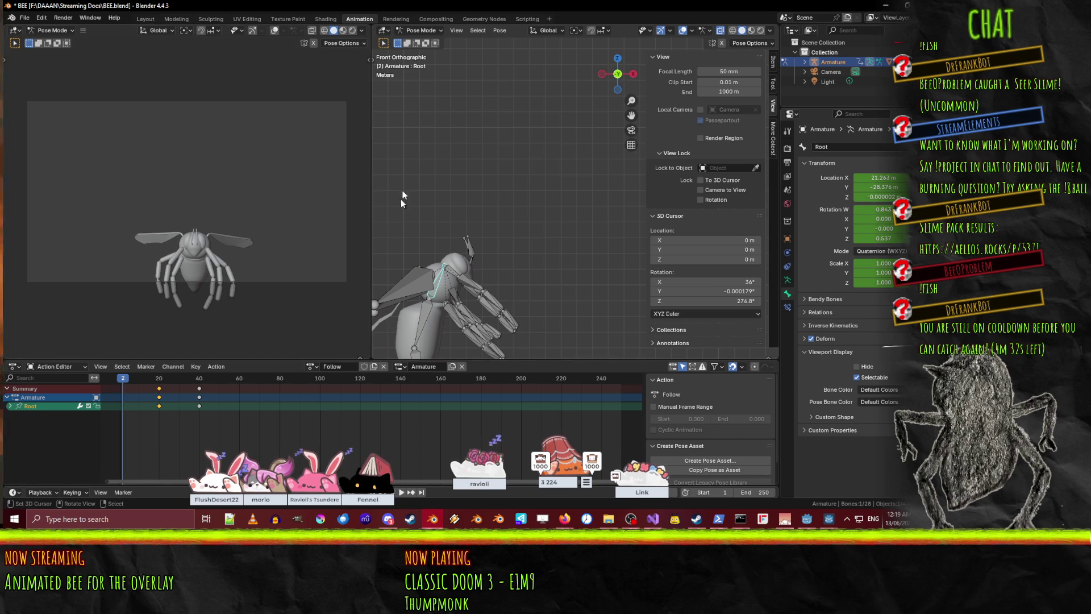
pyautogui.press('g')
pyautogui.click(403, 297)
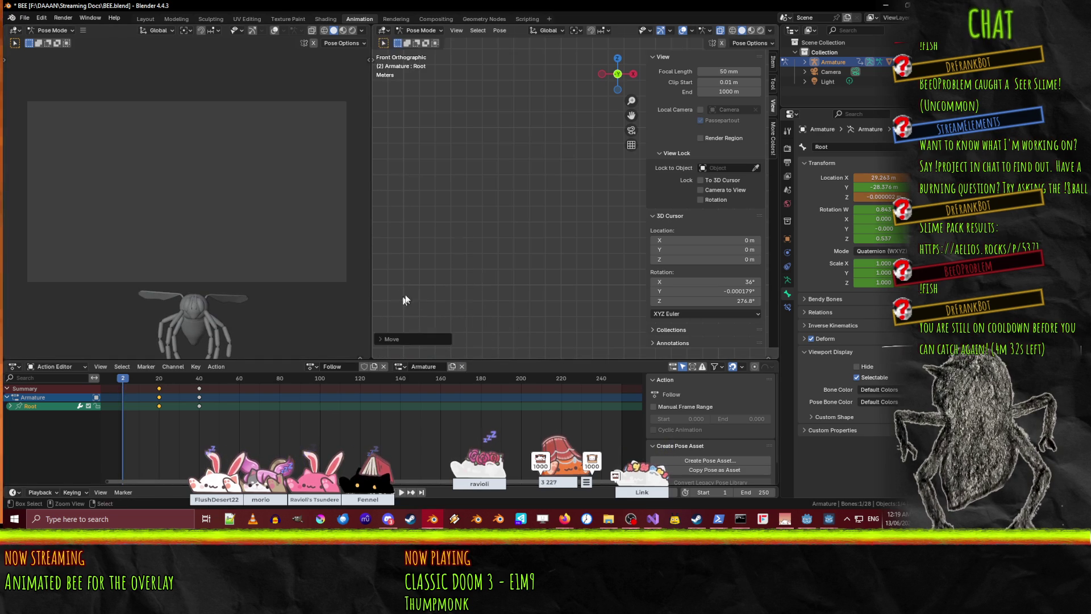
pyautogui.press('i')
pyautogui.moveTo(123, 379)
pyautogui.mouseDown()
pyautogui.moveTo(207, 376)
pyautogui.moveTo(143, 379)
pyautogui.moveTo(160, 380)
pyautogui.mouseUp()
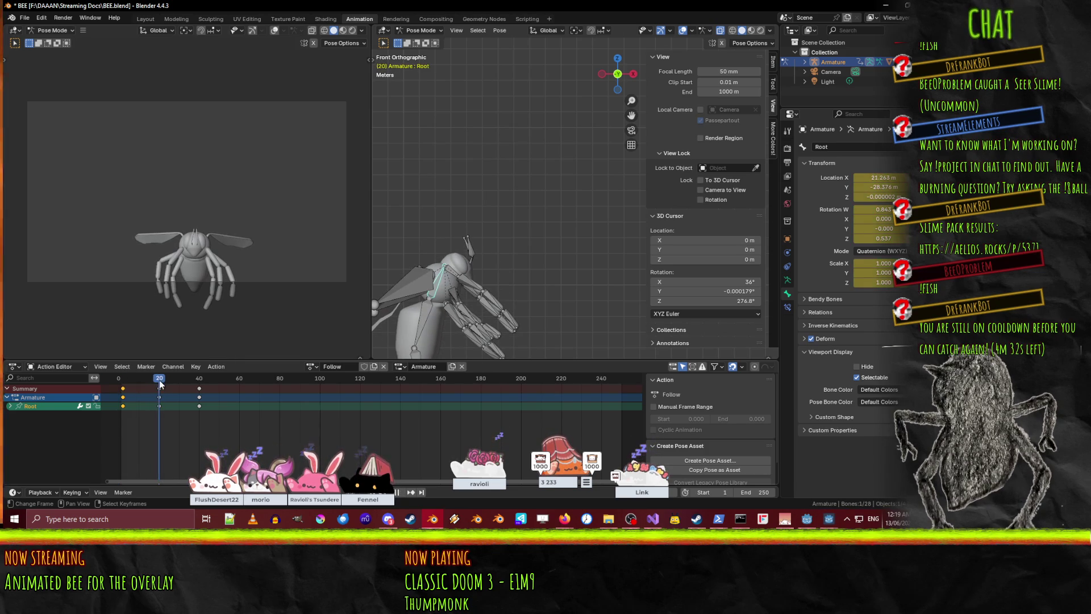
pyautogui.press('g')
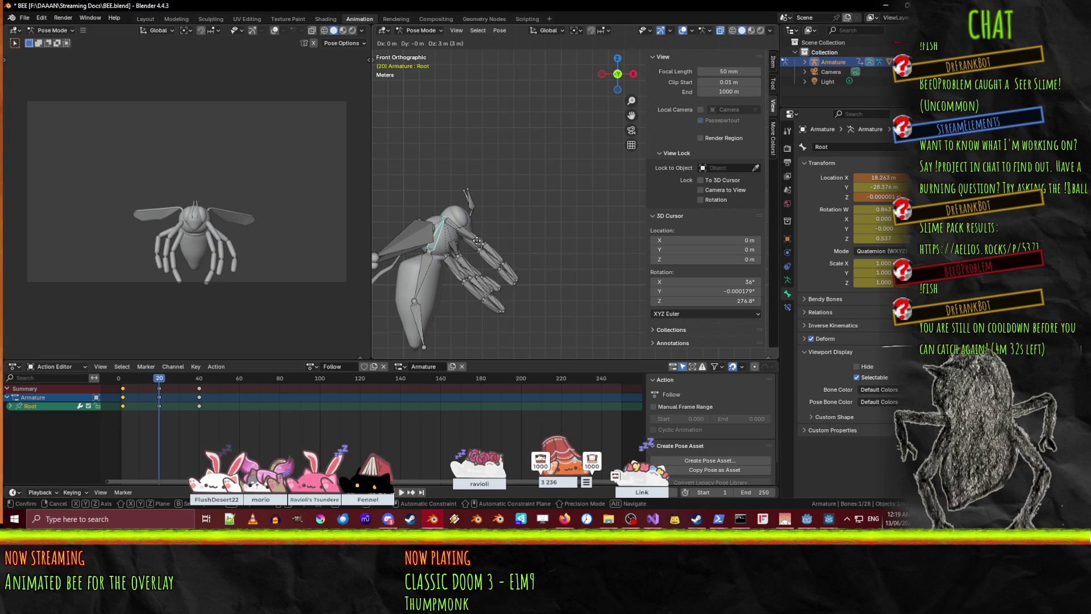
# - Raise the Root 2 m at frame 20, key it, tilt it, and scrub the flight start
pyautogui.click(477, 240)
pyautogui.press('i')
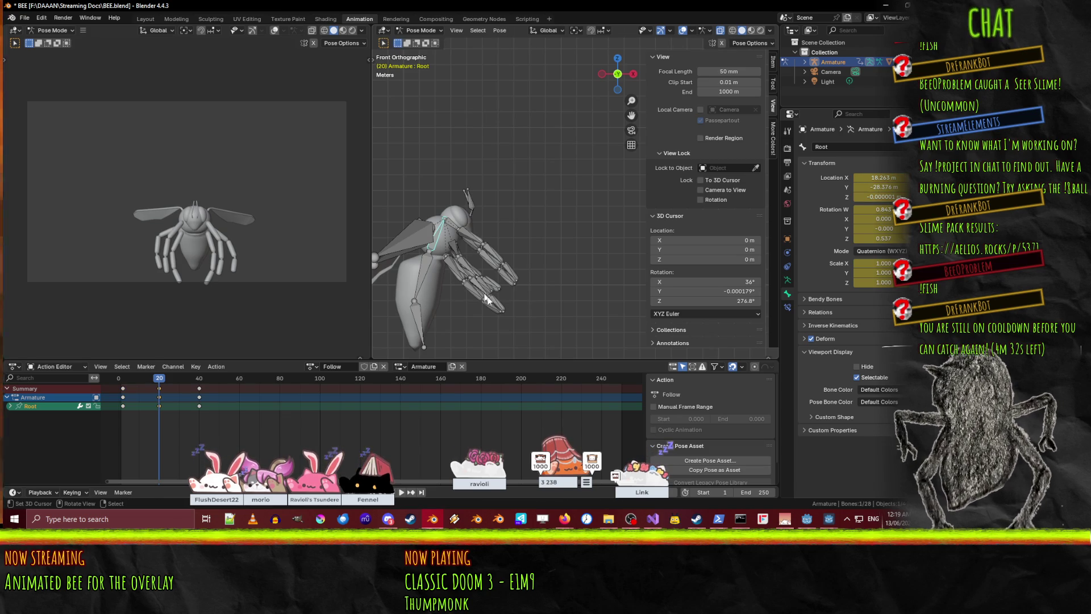
pyautogui.click(448, 324)
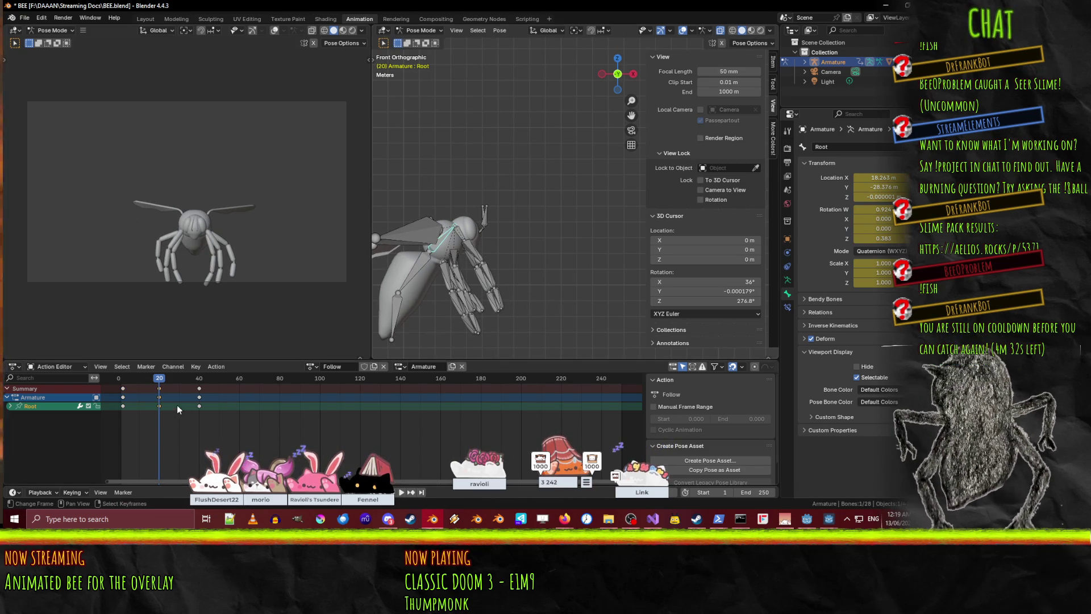
pyautogui.click(157, 378)
pyautogui.moveTo(157, 379)
pyautogui.mouseDown()
pyautogui.moveTo(128, 379)
pyautogui.moveTo(182, 379)
pyautogui.moveTo(122, 380)
pyautogui.moveTo(191, 379)
pyautogui.moveTo(200, 367)
pyautogui.mouseUp()
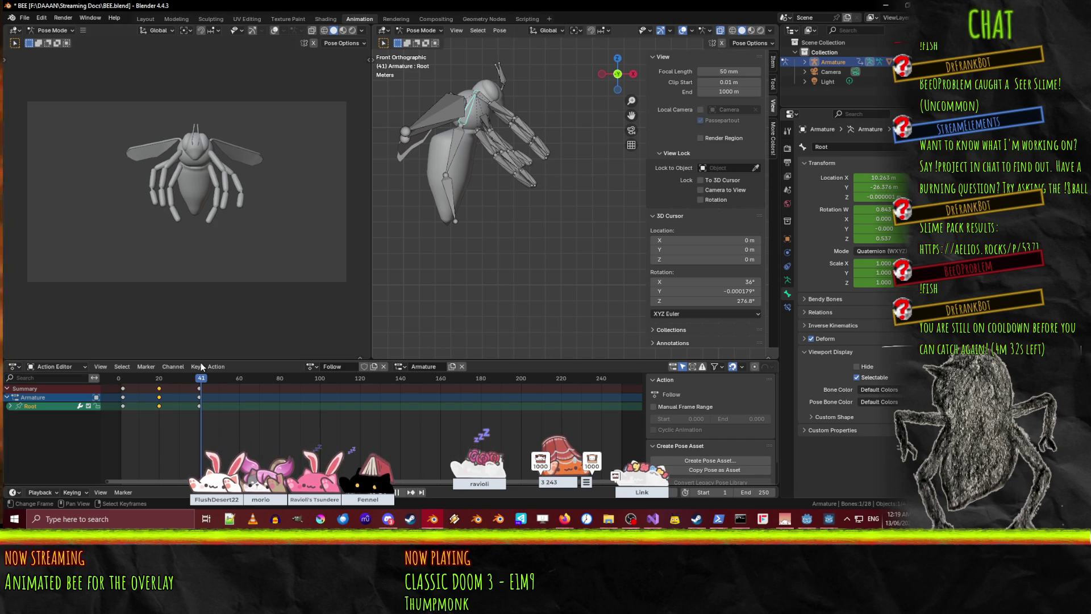
# - Key the landed pose again at frame 50, then advance to frame 80
pyautogui.moveTo(200, 363); pyautogui.dragTo(220, 358)
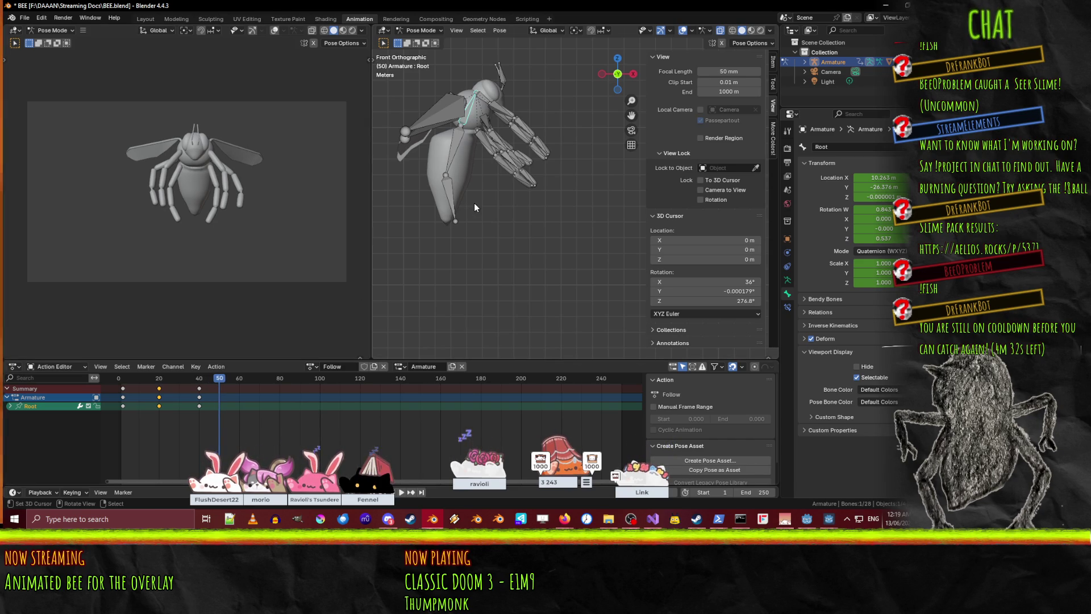
pyautogui.press('i')
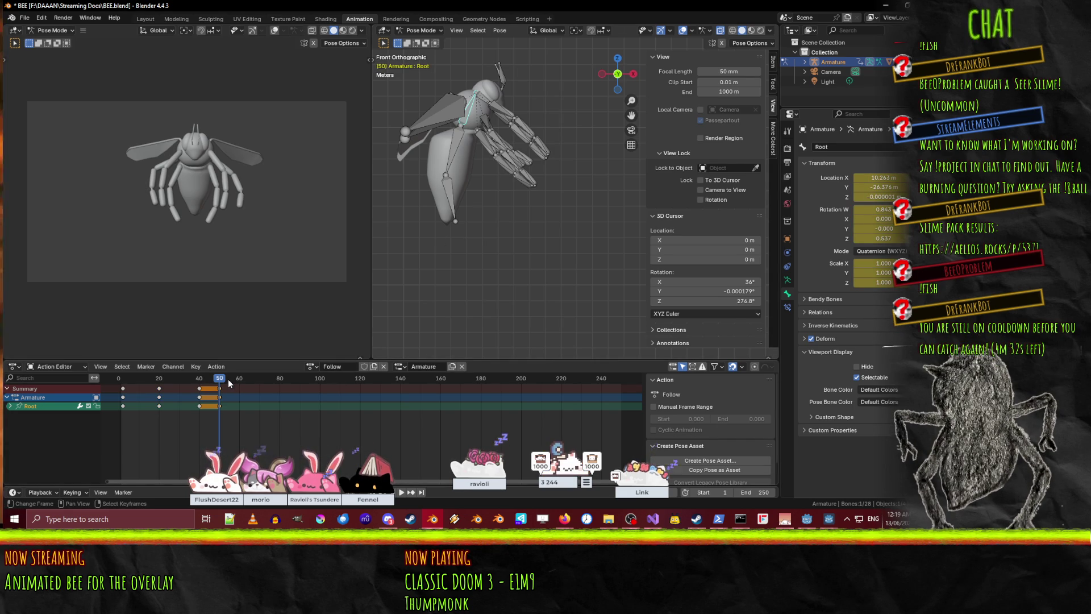
pyautogui.moveTo(221, 376); pyautogui.dragTo(279, 379)
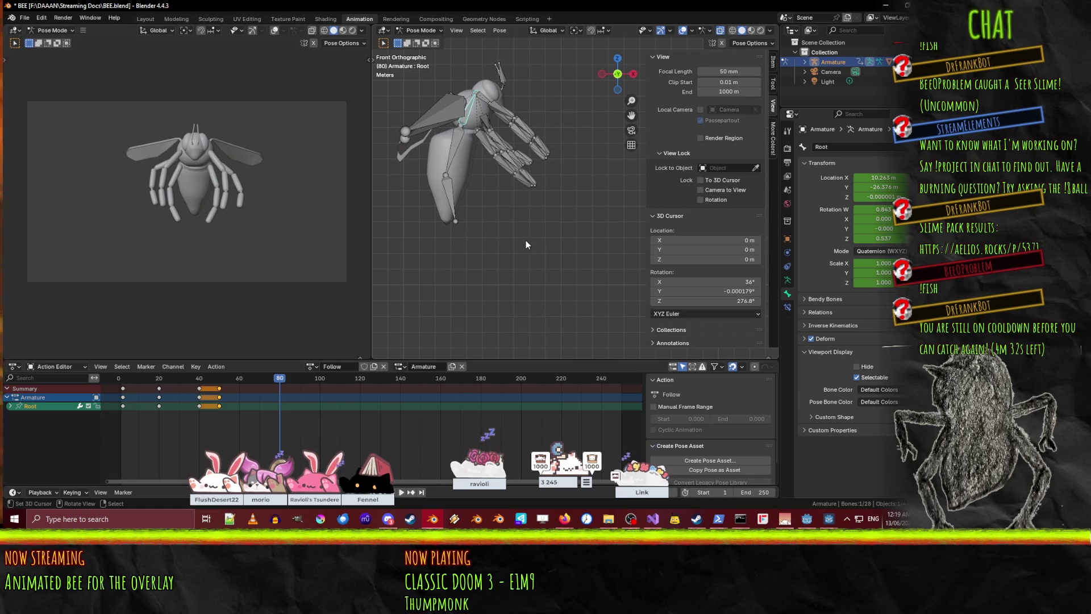
pyautogui.press('g')
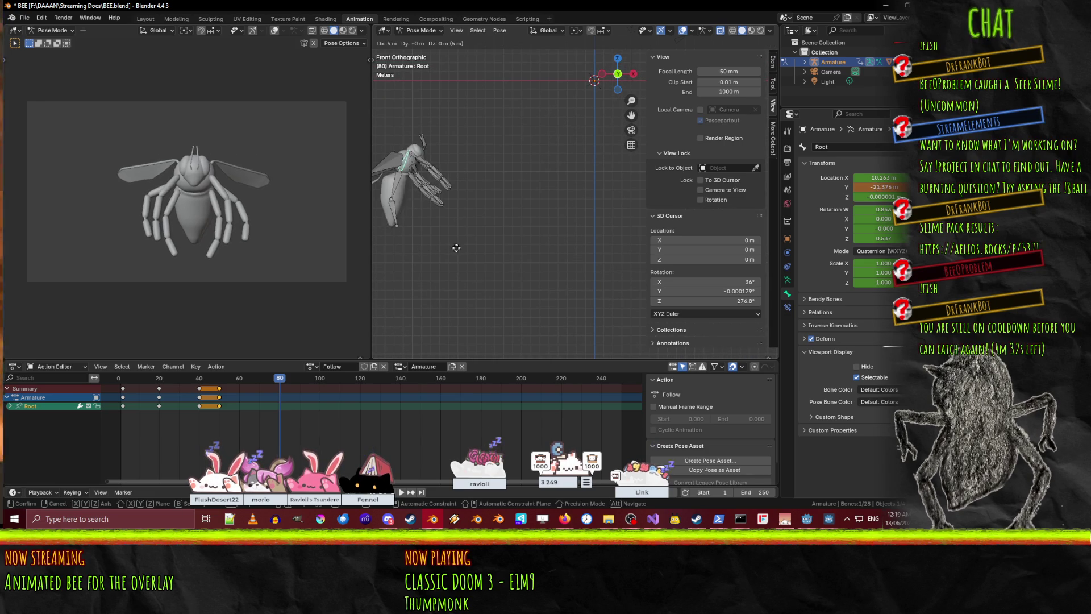
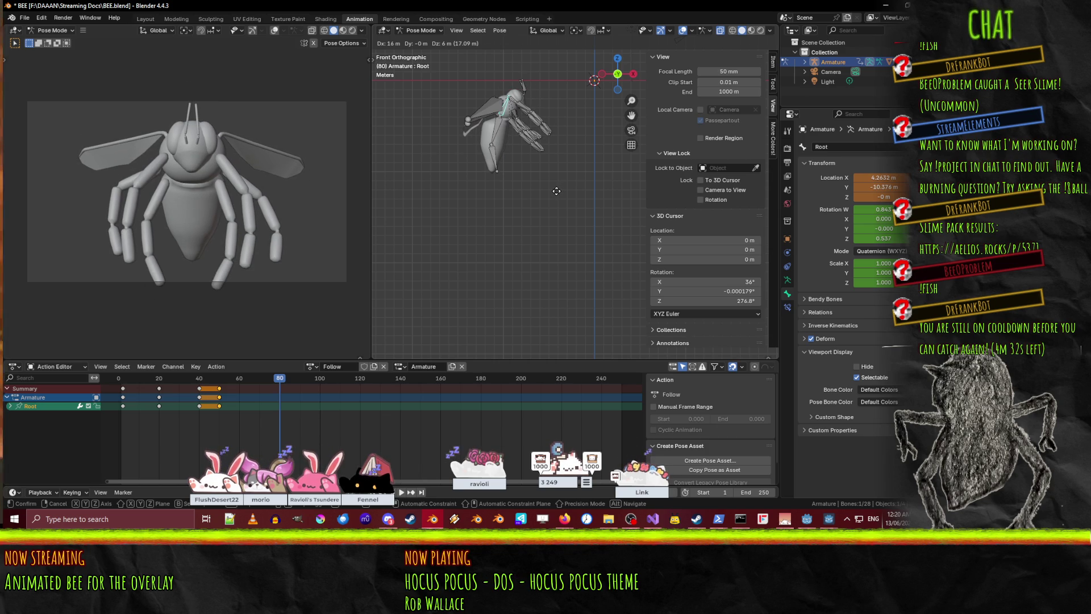
# - Select all bones and move the frame-50 keys three frames earlier to frame 47
pyautogui.click(556, 191)
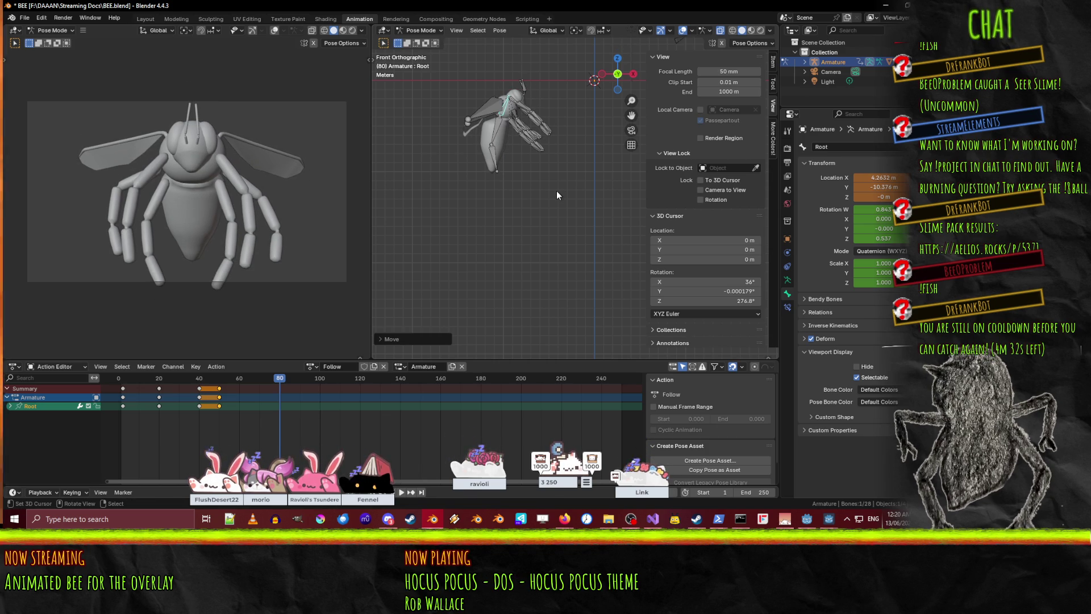
pyautogui.press('a')
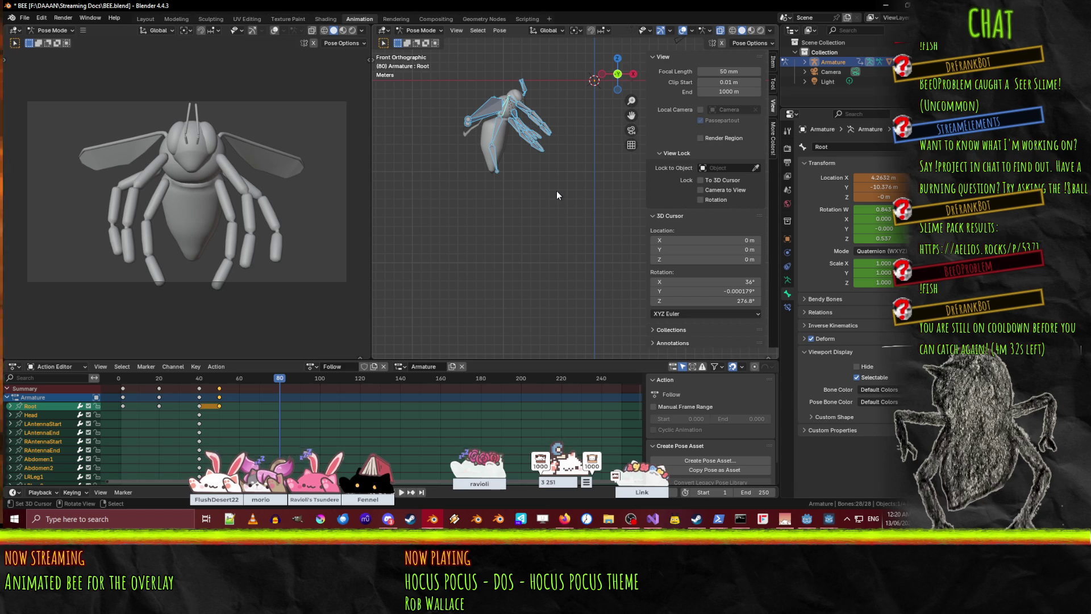
pyautogui.moveTo(151, 381)
pyautogui.mouseDown()
pyautogui.moveTo(135, 388)
pyautogui.moveTo(181, 375)
pyautogui.moveTo(282, 377)
pyautogui.moveTo(124, 384)
pyautogui.moveTo(218, 390)
pyautogui.mouseUp()
pyautogui.rightClick(220, 389)
pyautogui.click(216, 388)
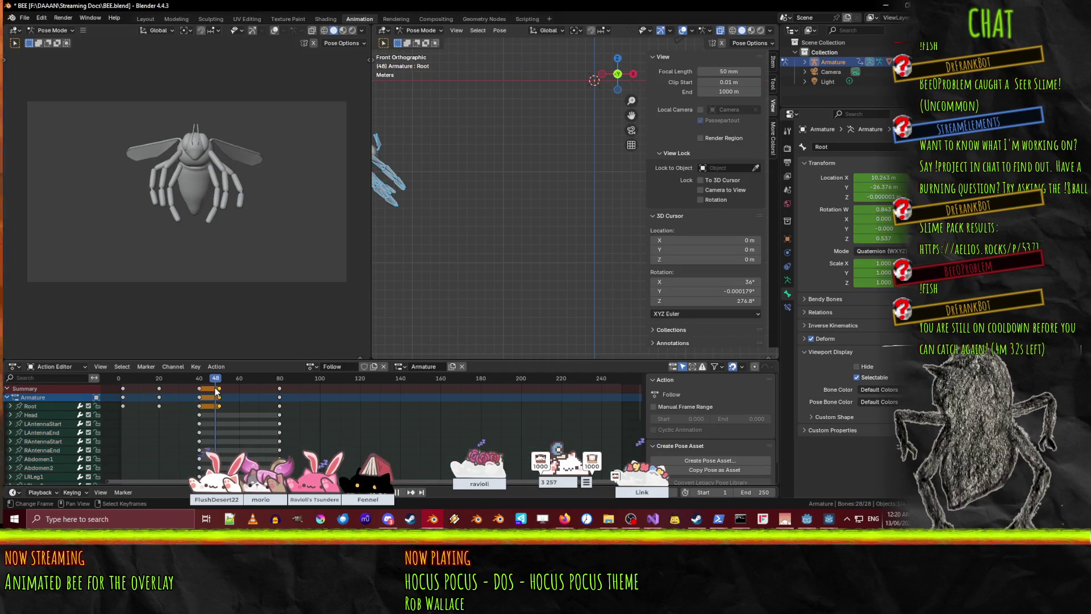
pyautogui.press('g')
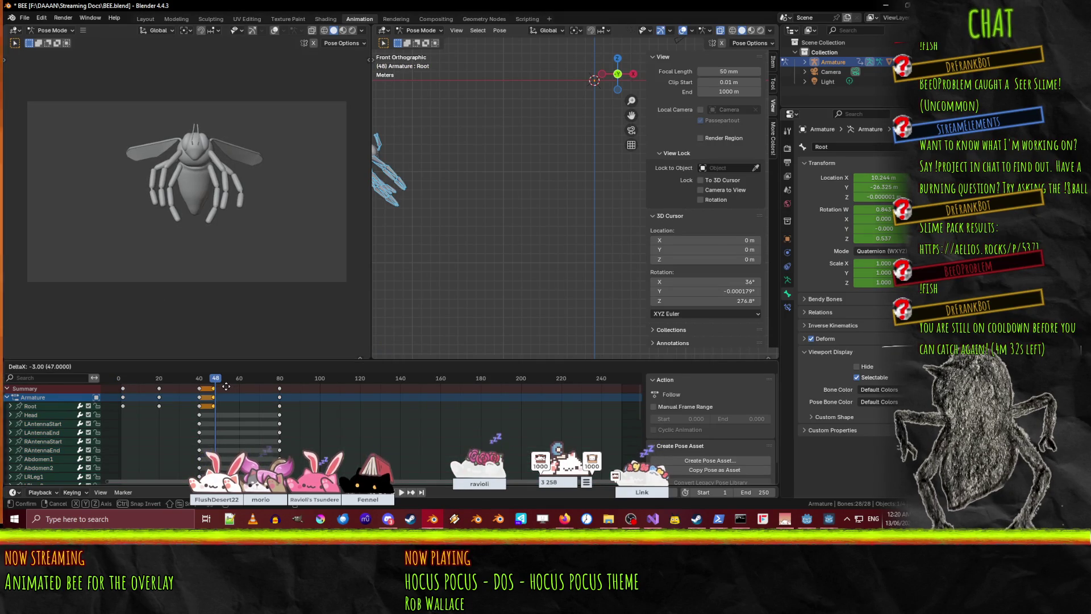
pyautogui.click(226, 387)
# - Keyframe all bones at frame 80 and shift those new keys earlier in the action
pyautogui.moveTo(217, 380); pyautogui.dragTo(118, 374)
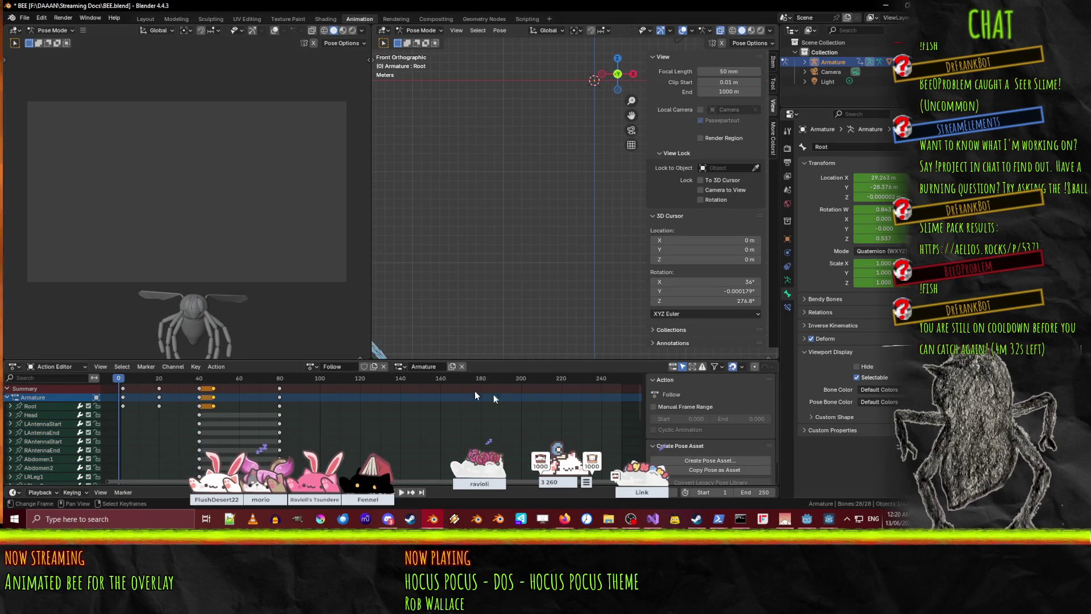
pyautogui.moveTo(122, 381)
pyautogui.mouseDown()
pyautogui.moveTo(279, 380)
pyautogui.moveTo(124, 394)
pyautogui.moveTo(290, 387)
pyautogui.mouseUp()
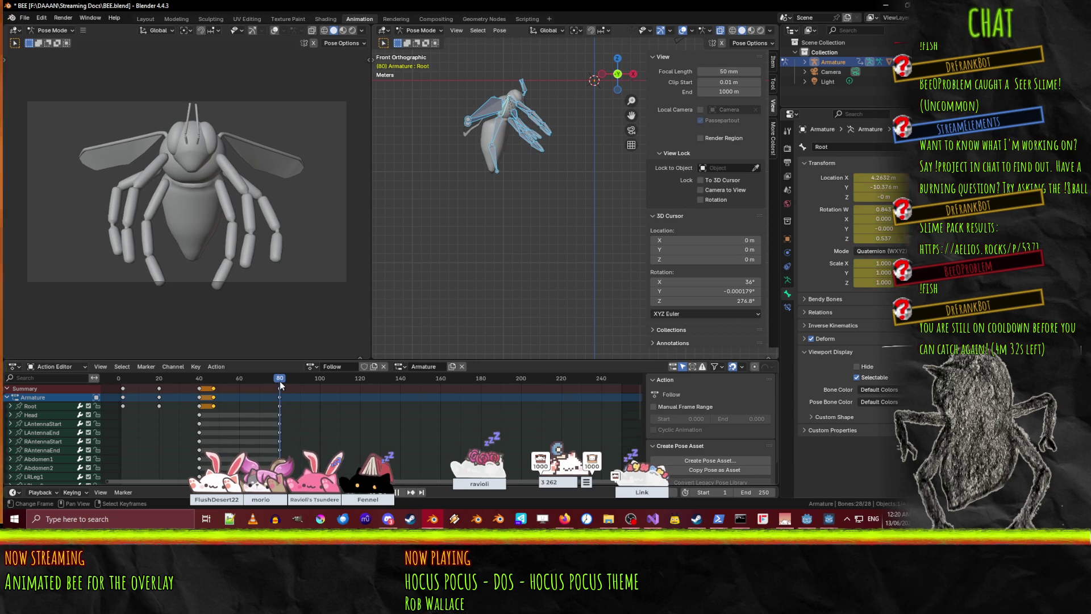
pyautogui.press('i')
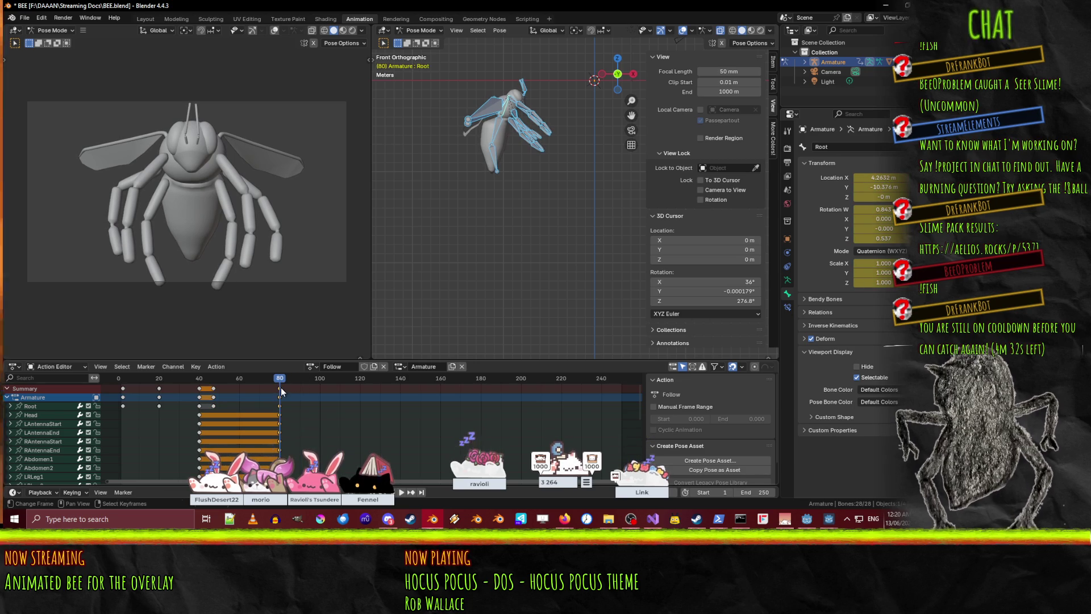
pyautogui.press('g')
pyautogui.click(239, 388)
pyautogui.moveTo(240, 392)
pyautogui.mouseDown()
pyautogui.moveTo(120, 391)
pyautogui.moveTo(252, 396)
pyautogui.moveTo(165, 384)
pyautogui.moveTo(238, 384)
pyautogui.moveTo(205, 389)
pyautogui.mouseUp()
pyautogui.click(214, 394)
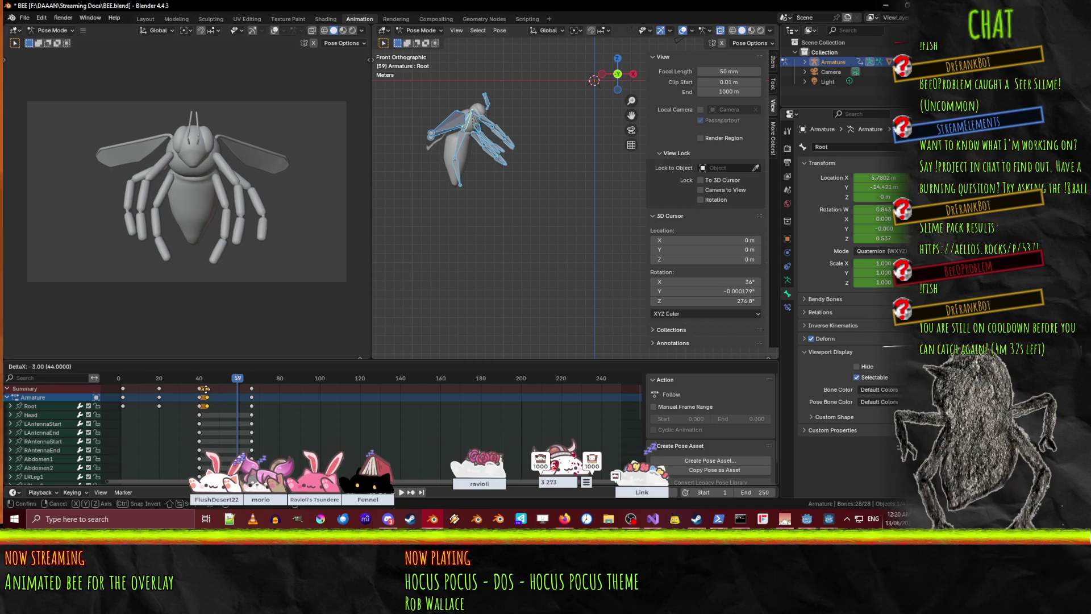
pyautogui.click(205, 389)
# - Play the animation from the start and keyframe all bones at frame 75
pyautogui.hotkey('shift', 'Left')
pyautogui.press('space')
pyautogui.moveTo(253, 381); pyautogui.dragTo(269, 385)
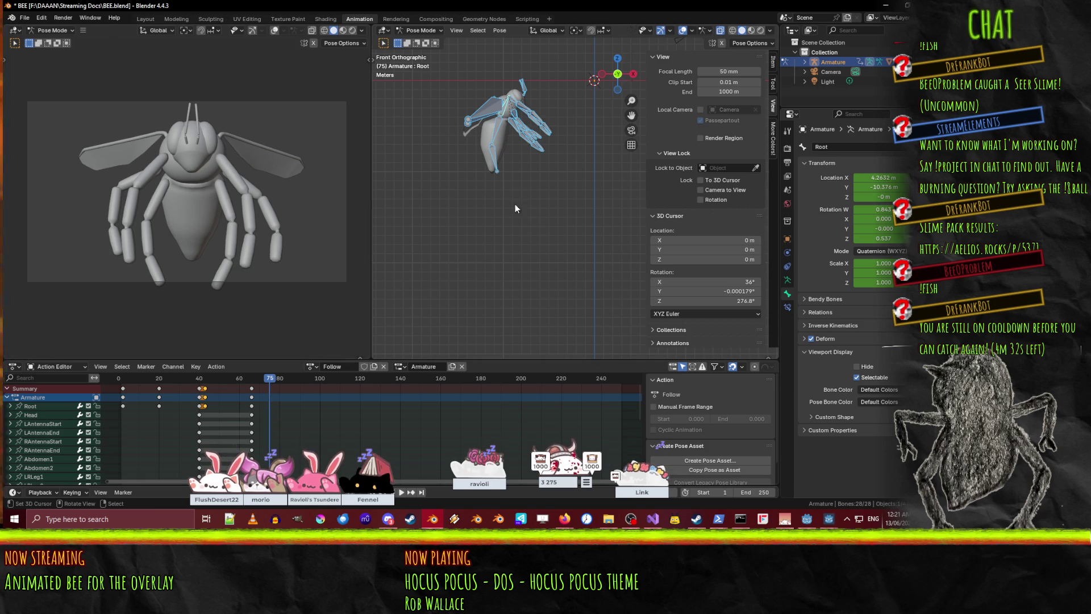
pyautogui.press('i')
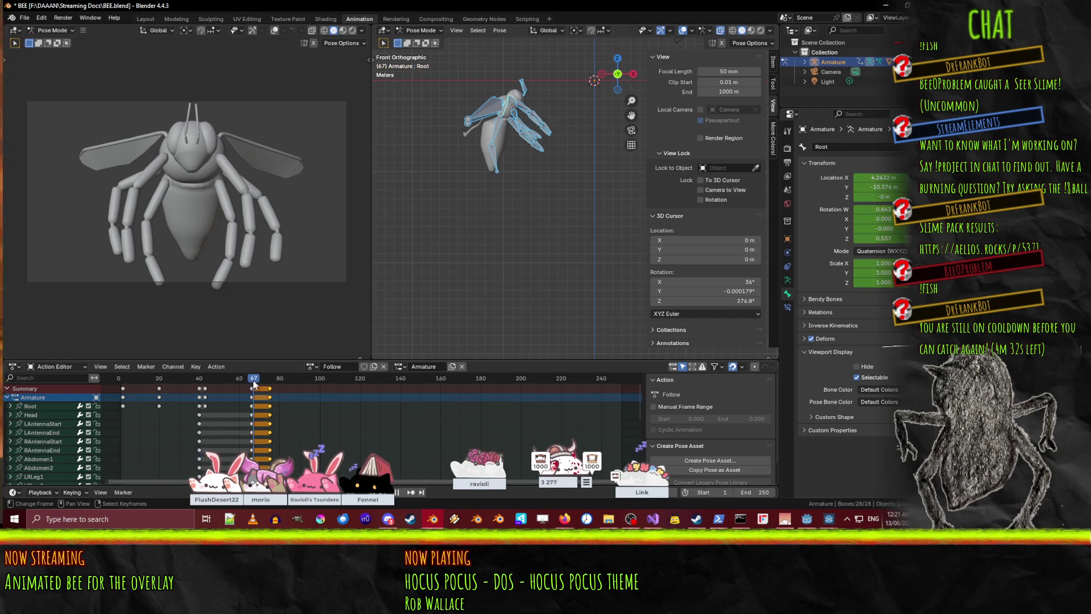
# - Rotate the right antenna's tip and base bones on their local X axis
pyautogui.moveTo(547, 104); pyautogui.dragTo(561, 243, button='middle')
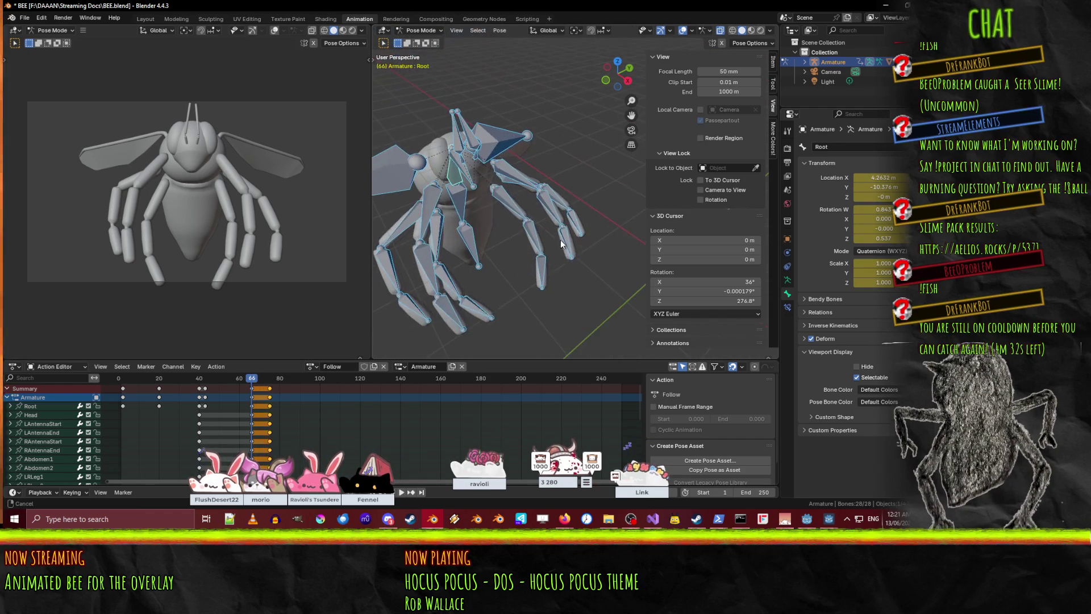
pyautogui.scroll(3, 546, 236)
pyautogui.click(449, 204)
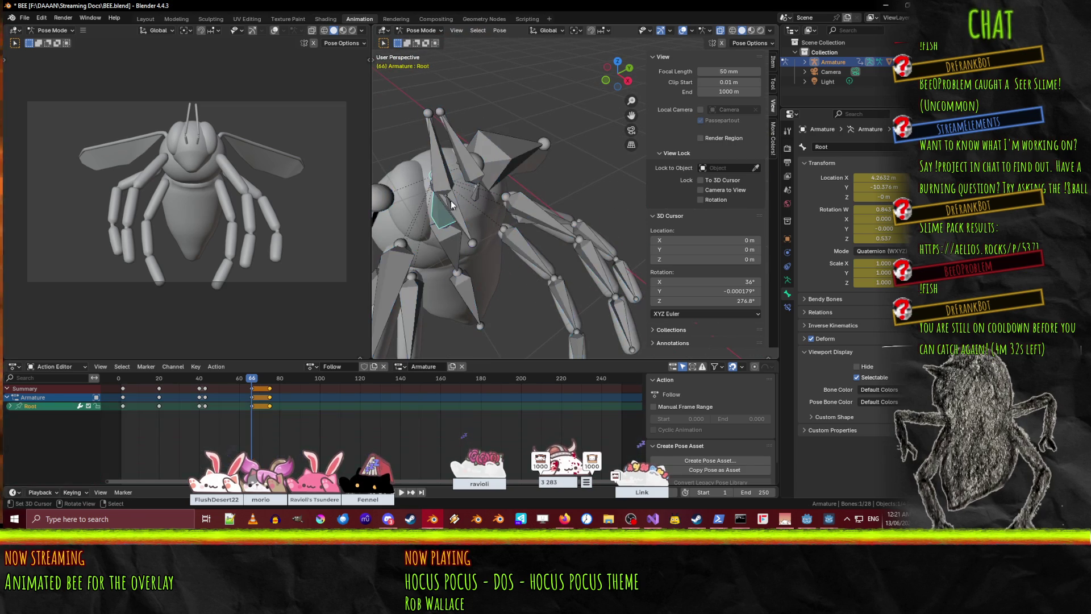
pyautogui.moveTo(451, 207)
pyautogui.mouseDown(button='middle')
pyautogui.moveTo(504, 195)
pyautogui.moveTo(495, 187)
pyautogui.mouseUp(button='middle')
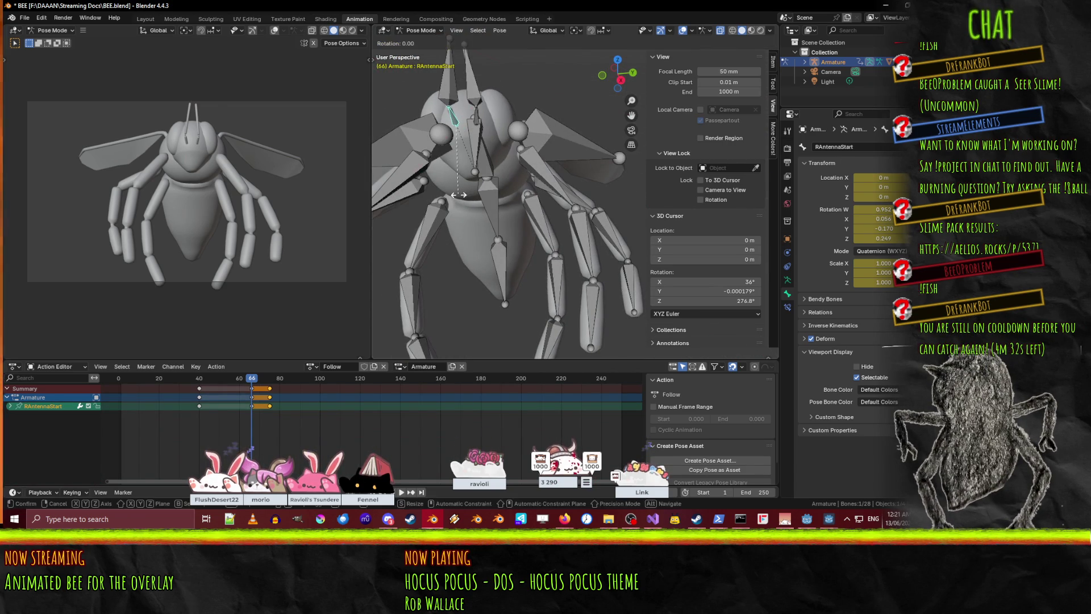
pyautogui.click(484, 195)
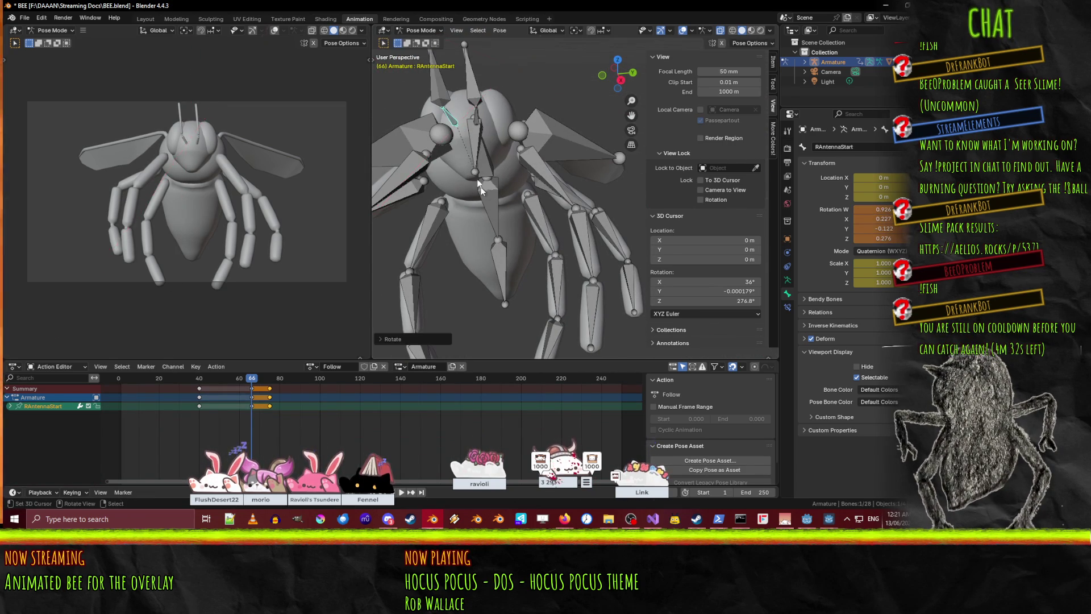
pyautogui.click(445, 95)
pyautogui.press('r')
pyautogui.press('x')
pyautogui.press('x')
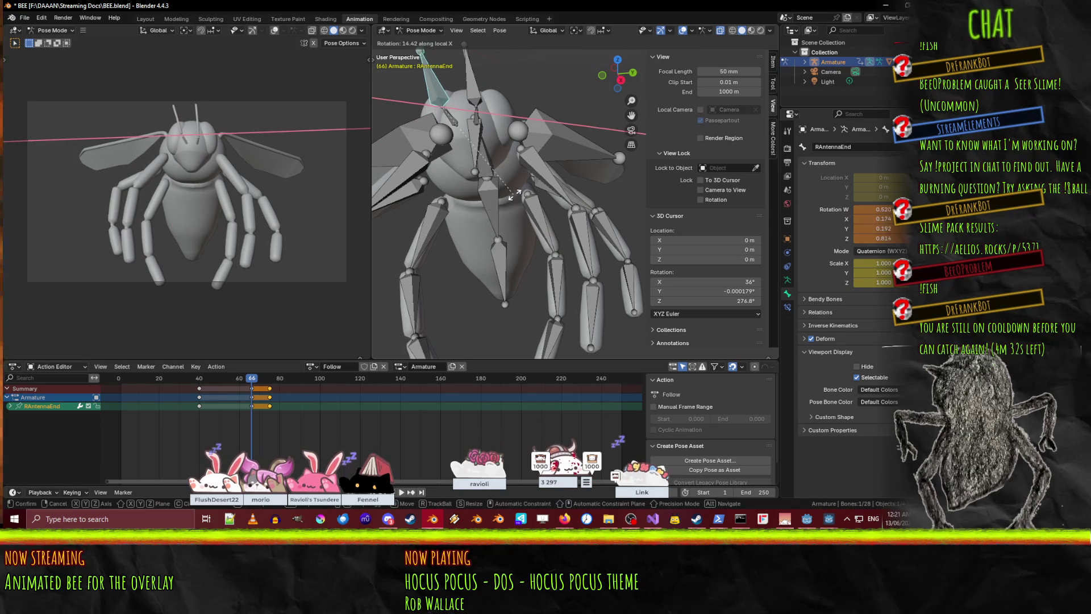
pyautogui.click(484, 188)
pyautogui.click(445, 85)
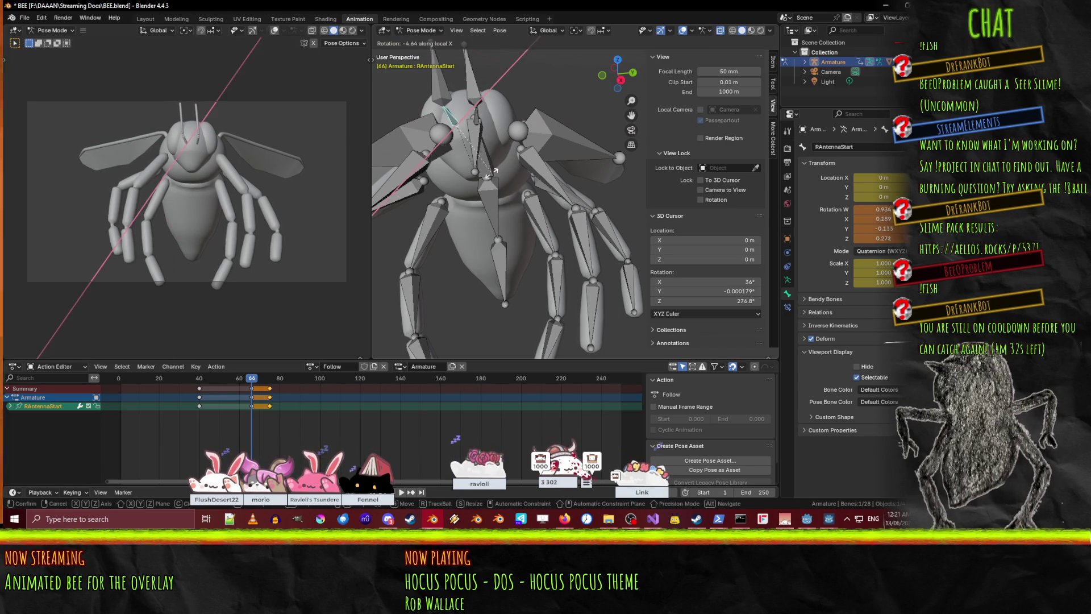
pyautogui.press('r')
pyautogui.press('x')
pyautogui.press('x')
pyautogui.click(493, 172)
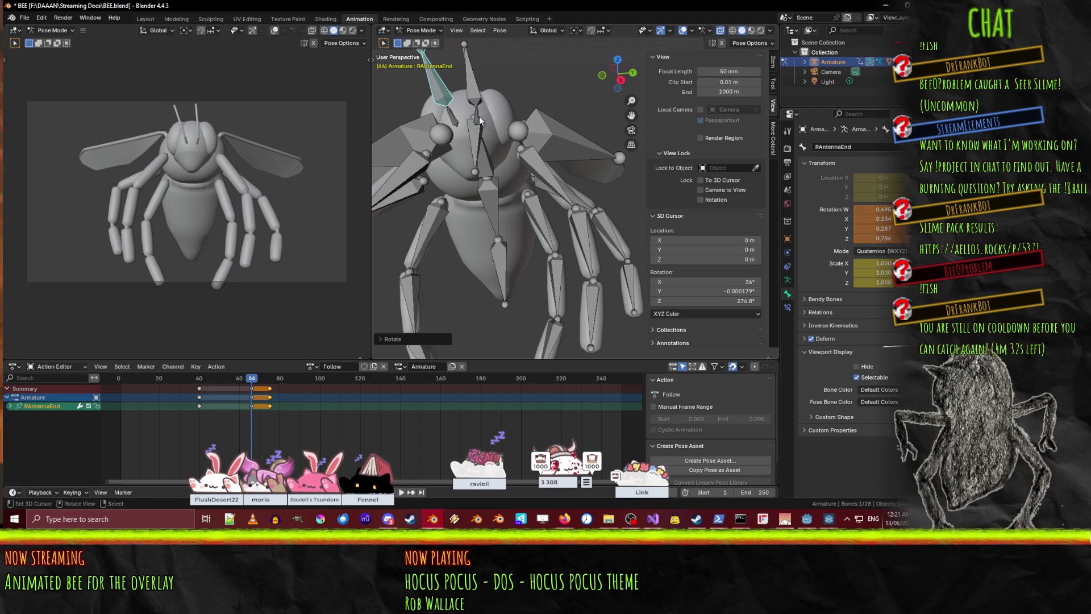
# - Rotate the left antenna's base and tip on local X, then keyframe all four antenna bones at frame 66
pyautogui.press('x')
pyautogui.press('x')
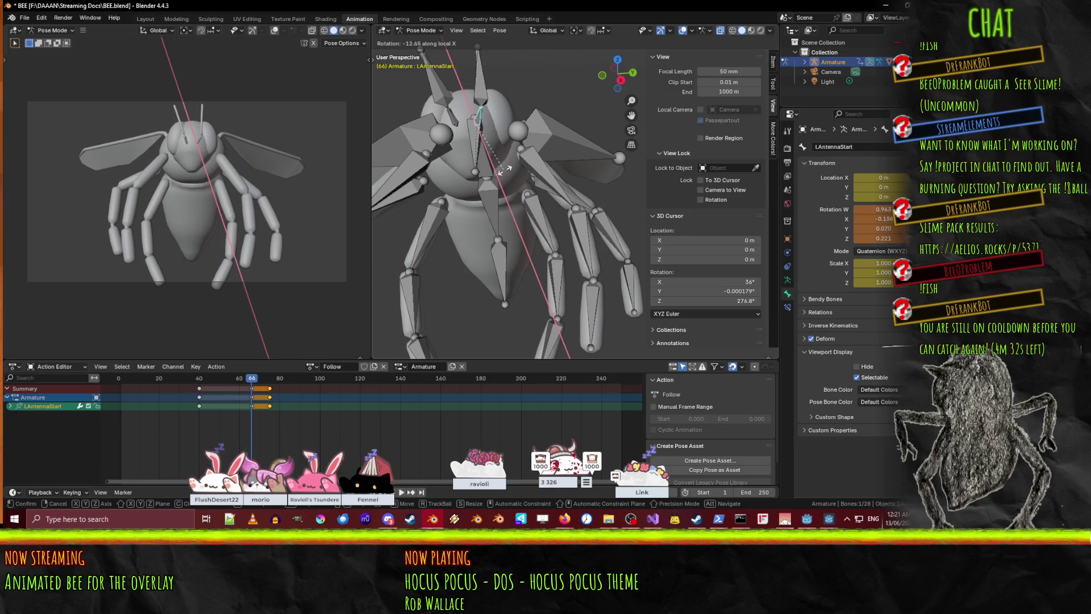
pyautogui.click(510, 166)
pyautogui.click(478, 93)
pyautogui.press('r')
pyautogui.press('x')
pyautogui.press('x')
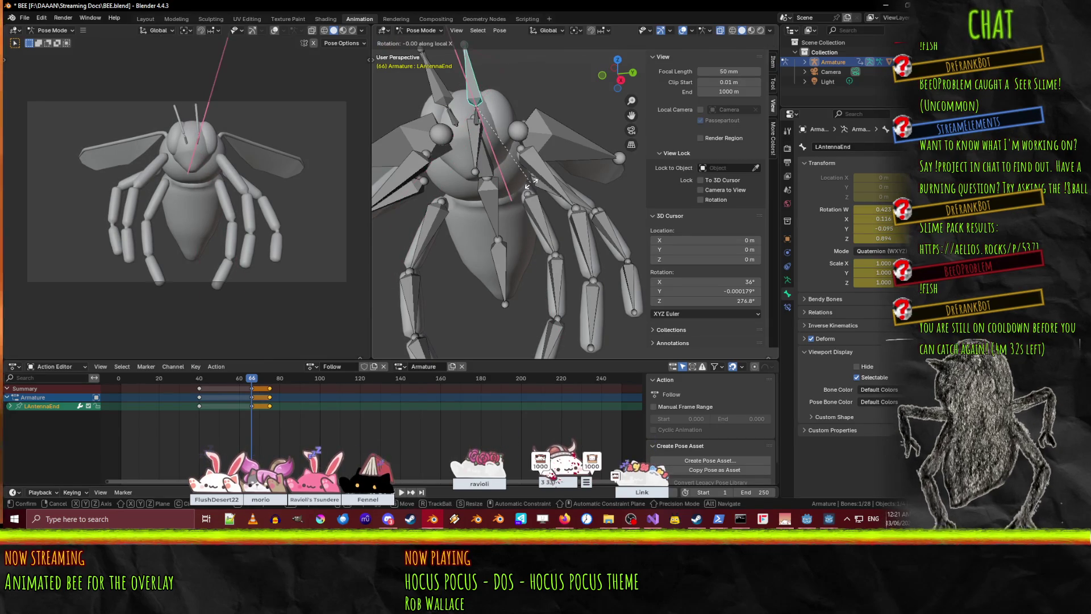
pyautogui.click(484, 186)
pyautogui.keyDown('shift'); pyautogui.click(453, 113); pyautogui.keyUp('shift')
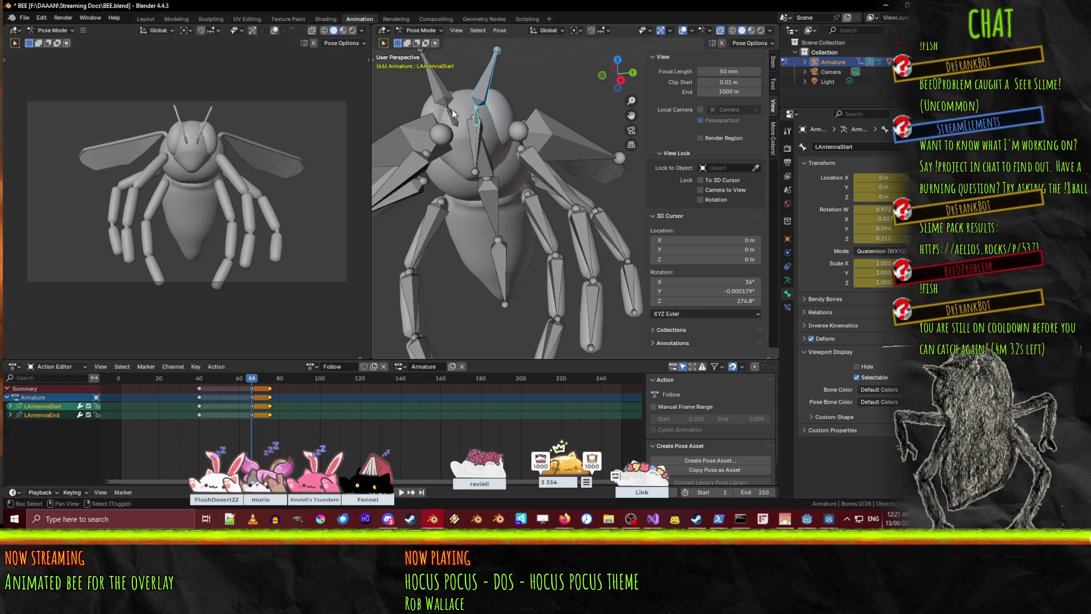
pyautogui.press('i')
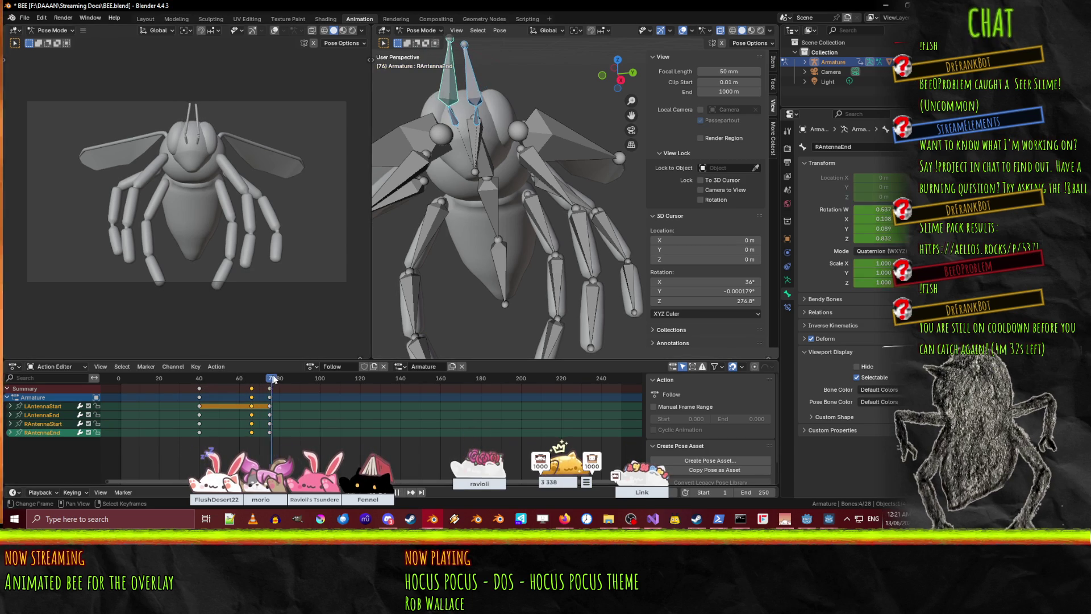
# - Move the frame-66 column of antenna keys earlier to about frame 48
pyautogui.moveTo(254, 376)
pyautogui.mouseDown()
pyautogui.moveTo(179, 367)
pyautogui.moveTo(252, 365)
pyautogui.mouseUp()
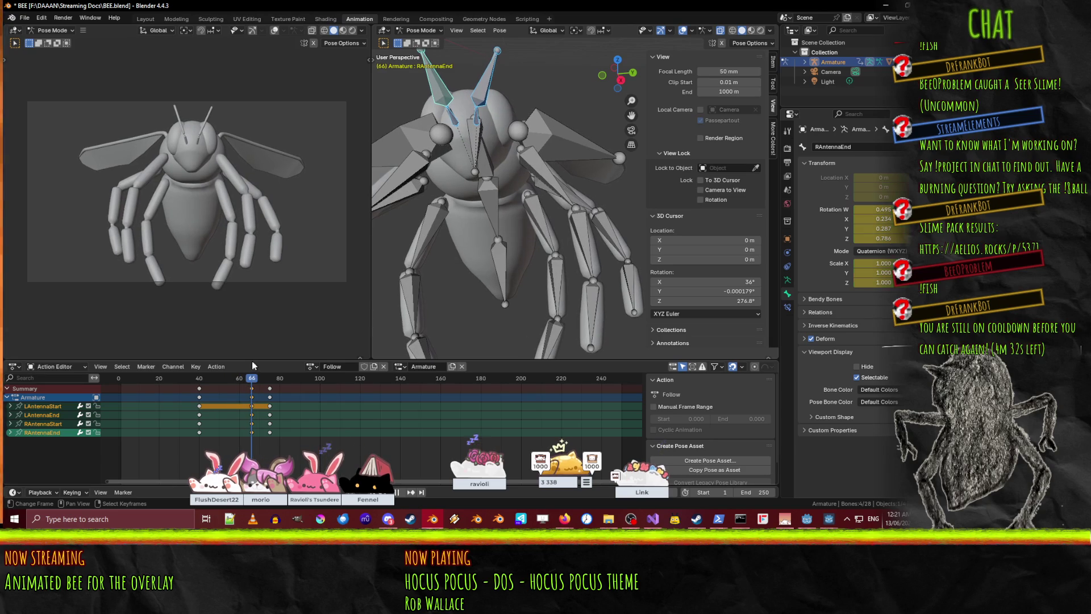
pyautogui.click(262, 389)
pyautogui.hotkey('ctrl', 'k')
pyautogui.press('g')
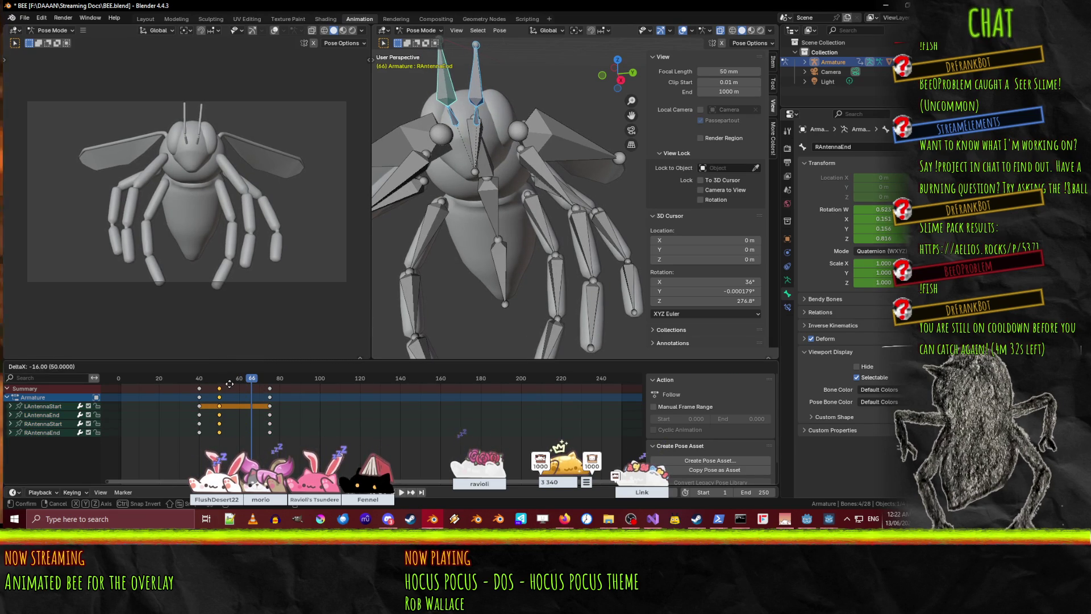
pyautogui.click(226, 382)
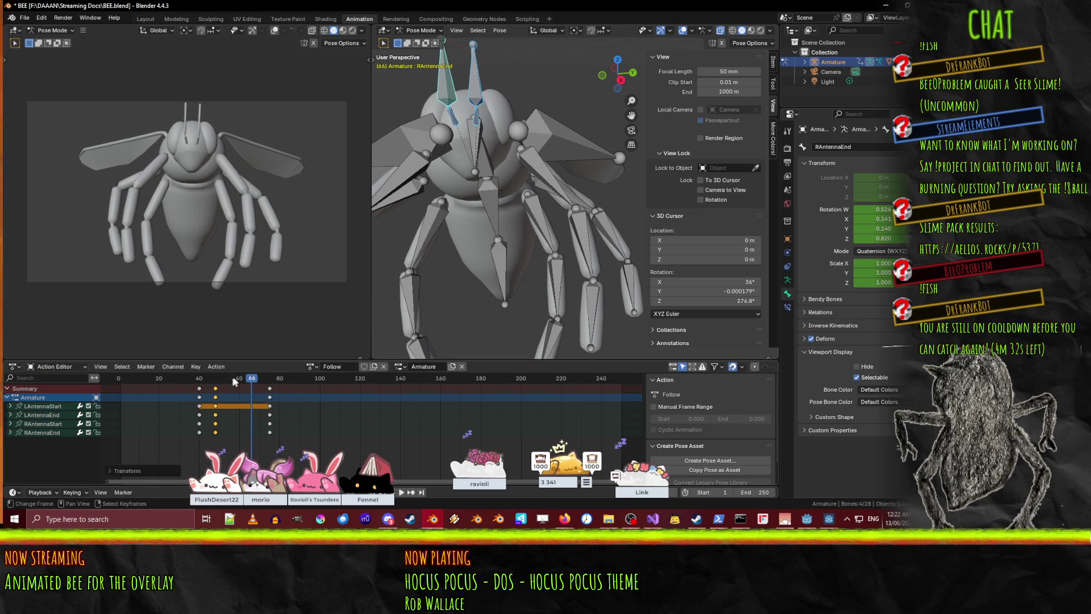
pyautogui.moveTo(226, 378)
pyautogui.mouseDown()
pyautogui.moveTo(118, 385)
pyautogui.moveTo(251, 386)
pyautogui.mouseUp()
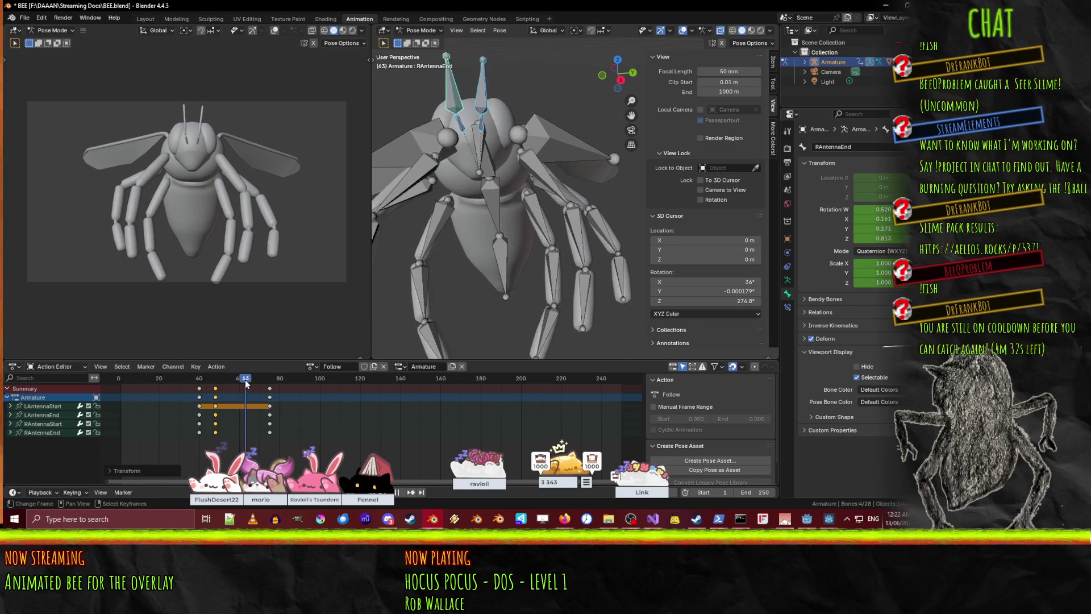
# - Duplicate the antenna keys, shift them about 13 frames earlier, and preview the playback
pyautogui.hotkey('shift', 'd')
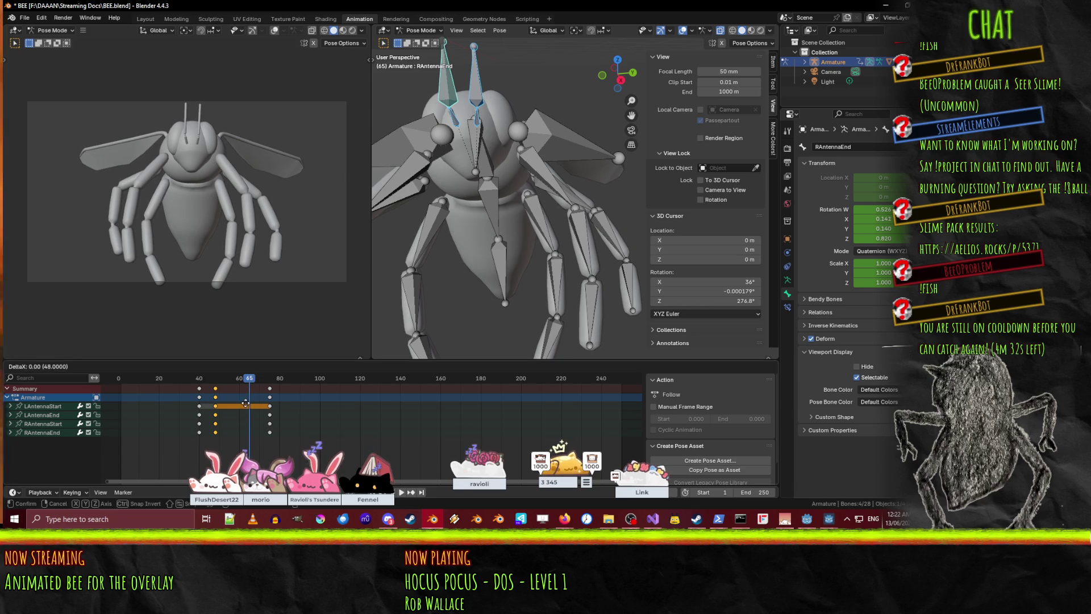
pyautogui.click(277, 403)
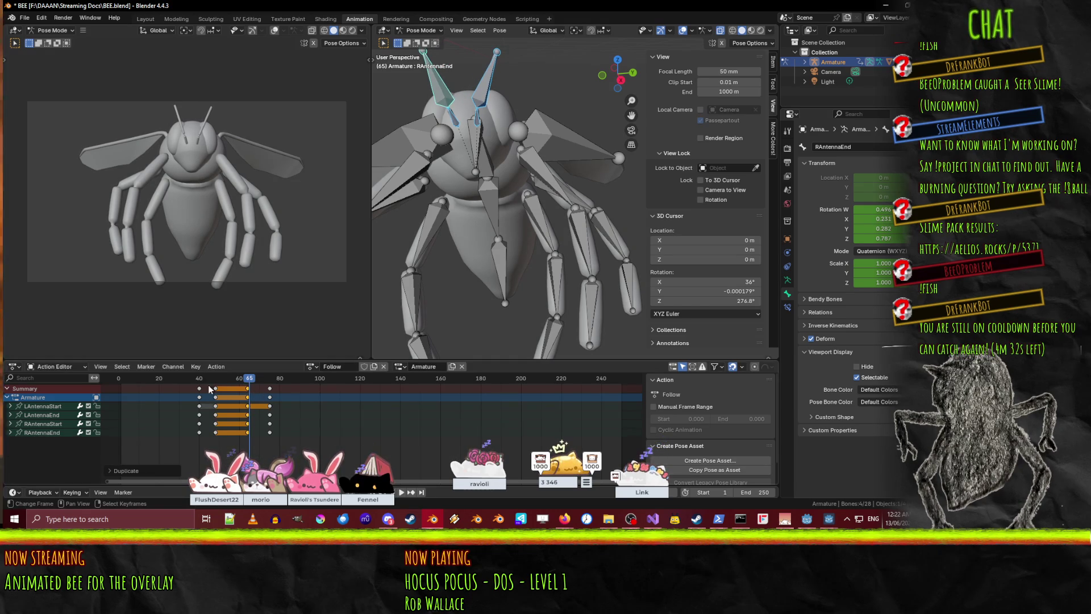
pyautogui.press('g')
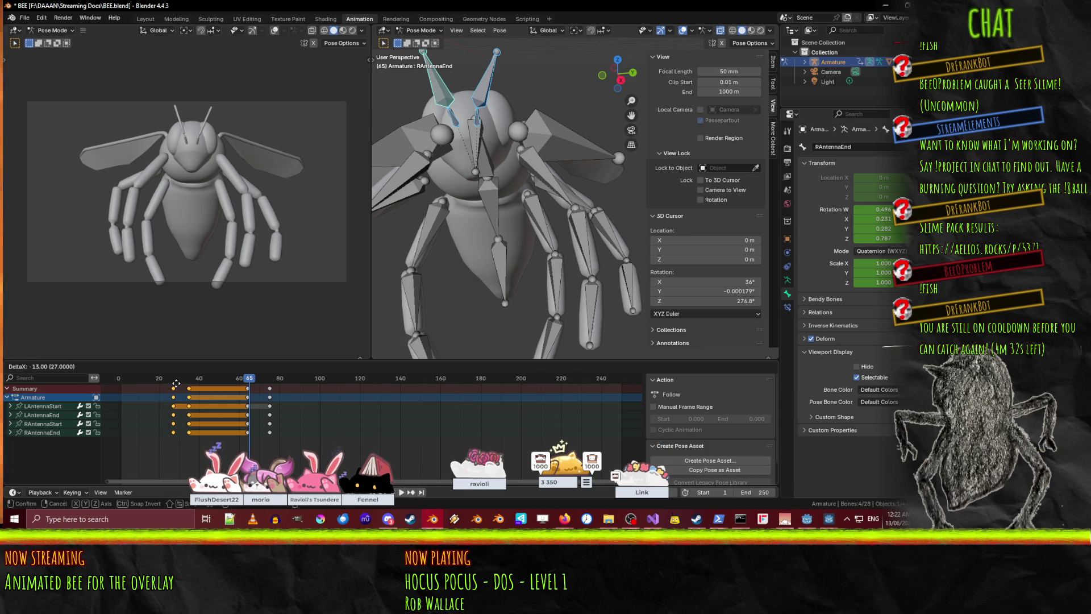
pyautogui.click(172, 383)
pyautogui.press('space')
pyautogui.click(158, 380)
pyautogui.moveTo(158, 379)
pyautogui.mouseDown()
pyautogui.moveTo(280, 387)
pyautogui.moveTo(229, 390)
pyautogui.moveTo(234, 374)
pyautogui.moveTo(253, 370)
pyautogui.moveTo(236, 371)
pyautogui.moveTo(247, 355)
pyautogui.mouseUp()
pyautogui.press('space')
pyautogui.press('Escape')
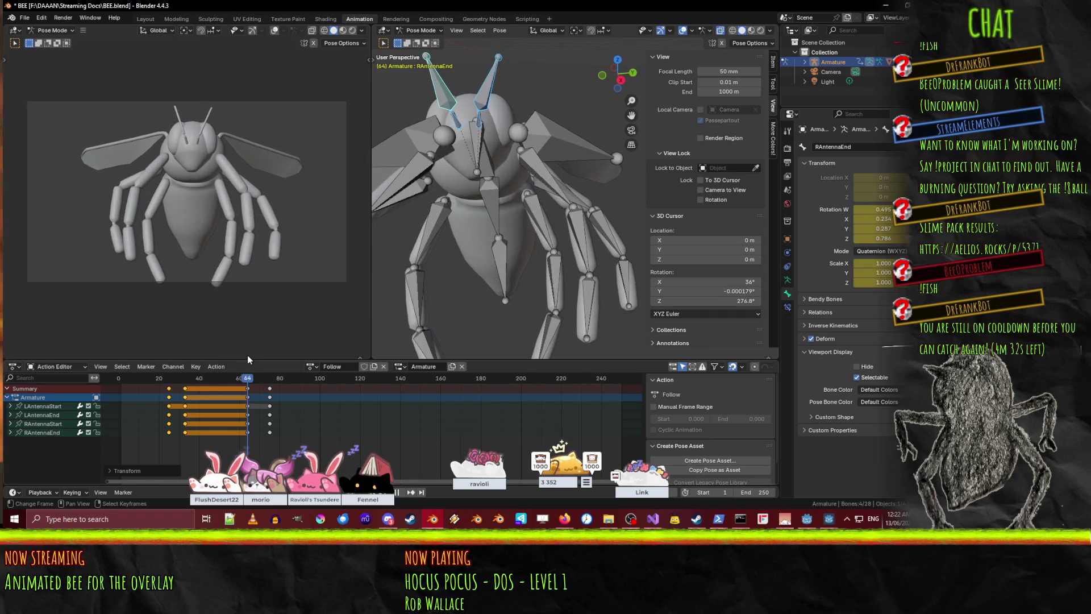
# - Curl Abdomen1 and Abdomen2 on their local X axis and keyframe both at frame 66
pyautogui.click(498, 200)
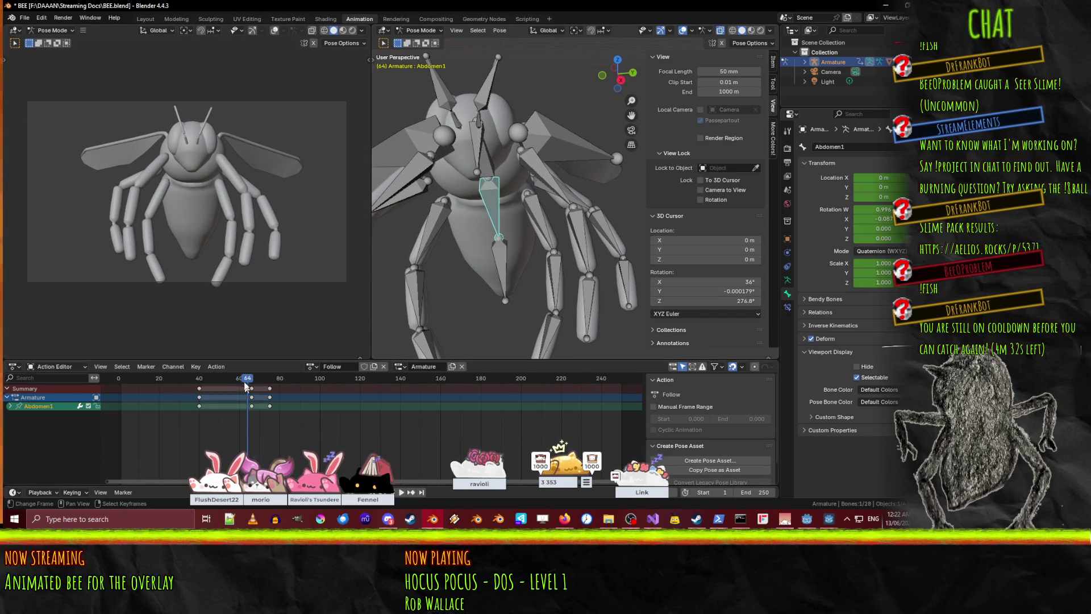
pyautogui.press('space')
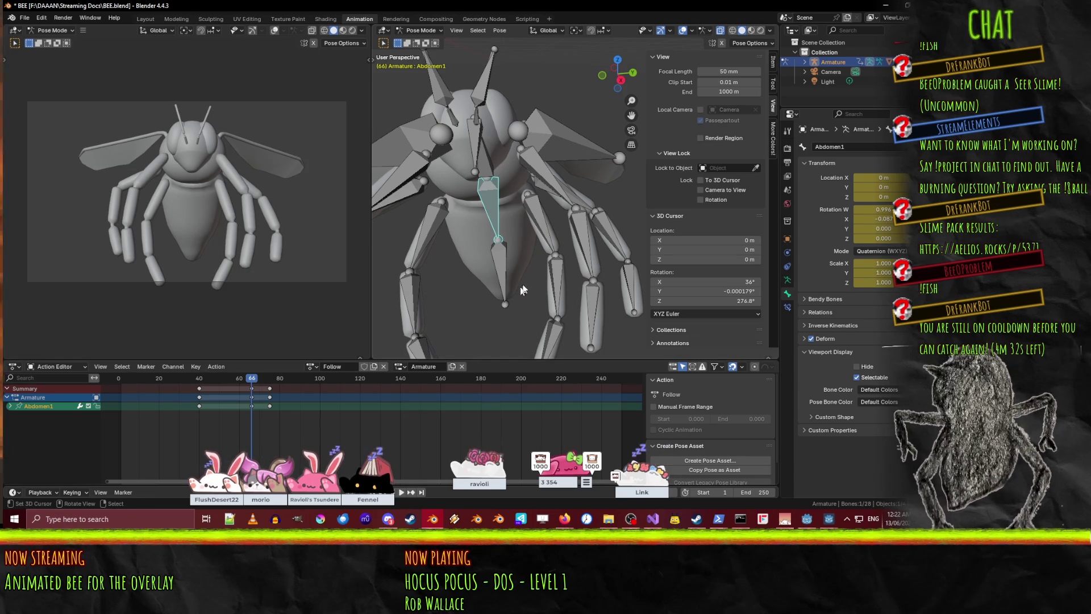
pyautogui.press('r')
pyautogui.press('x')
pyautogui.press('x')
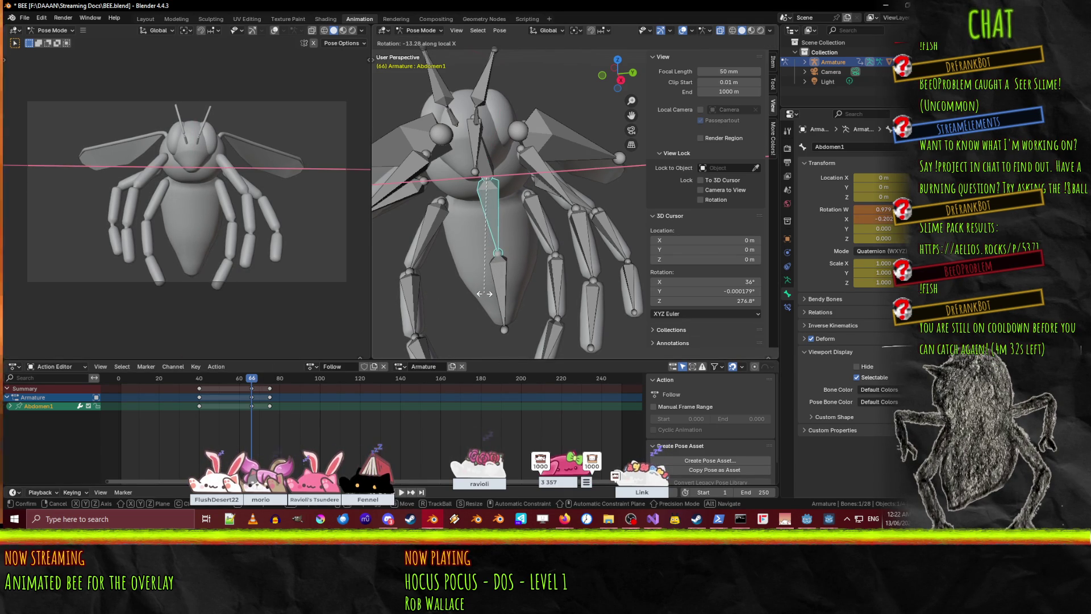
pyautogui.click(484, 294)
pyautogui.click(503, 291)
pyautogui.press('r')
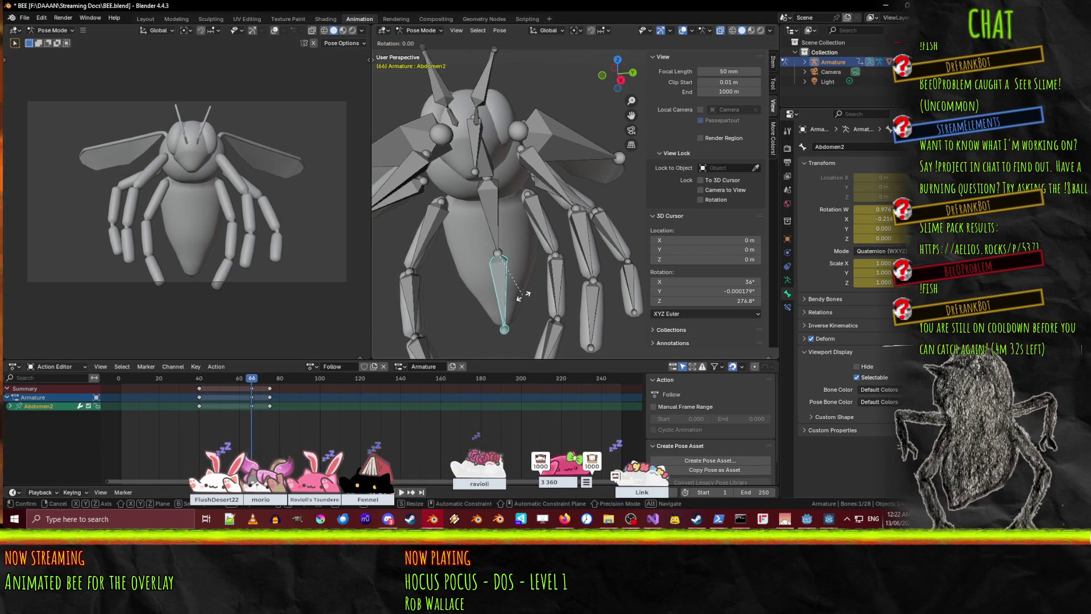
pyautogui.press('x')
pyautogui.press('x')
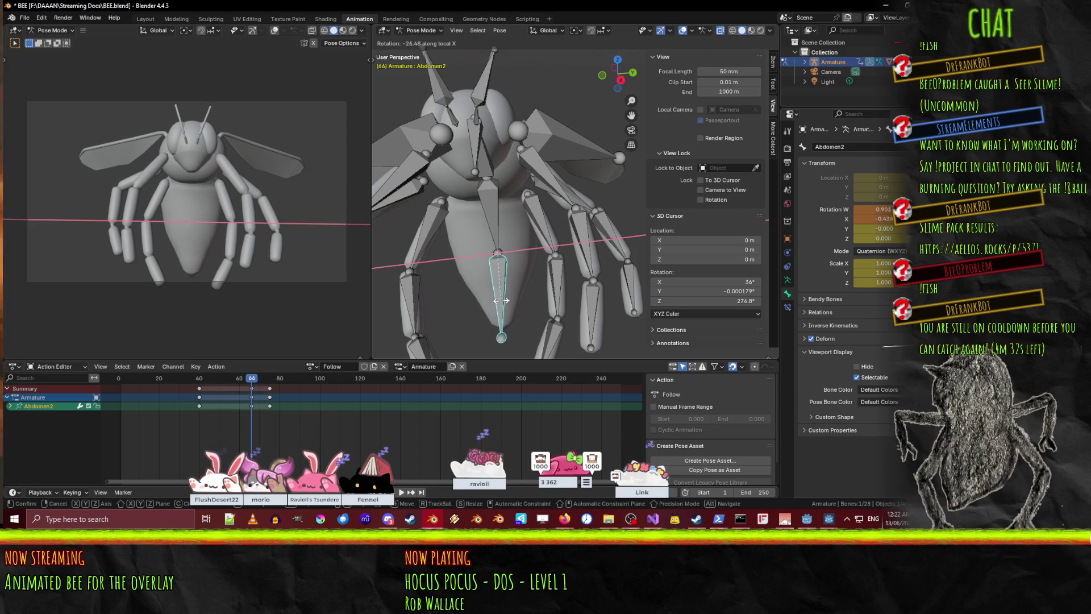
pyautogui.click(499, 299)
pyautogui.keyDown('shift'); pyautogui.click(503, 224); pyautogui.keyUp('shift')
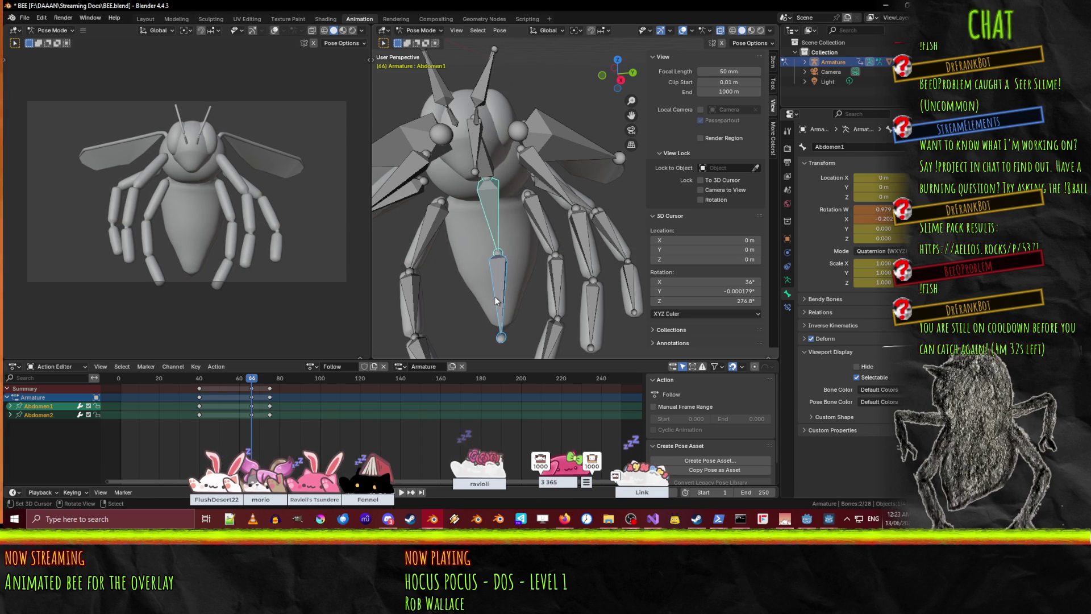
pyautogui.press('i')
# - Shift the abdomen keys six frames later, then move the frame-74 keys six frames earlier
pyautogui.click(154, 380)
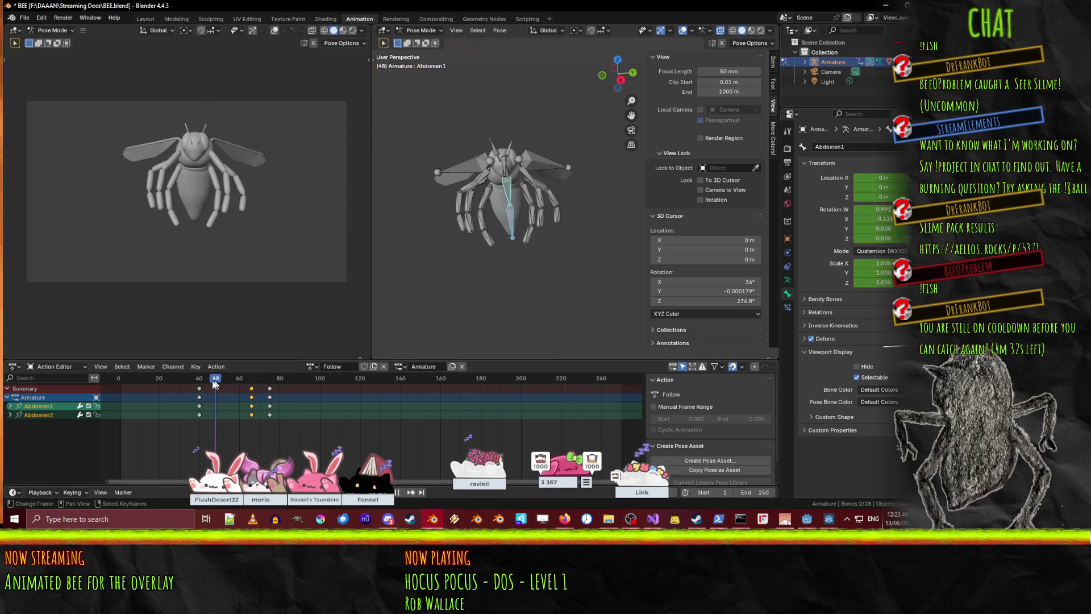
pyautogui.moveTo(153, 381)
pyautogui.mouseDown()
pyautogui.moveTo(268, 383)
pyautogui.moveTo(250, 385)
pyautogui.mouseUp()
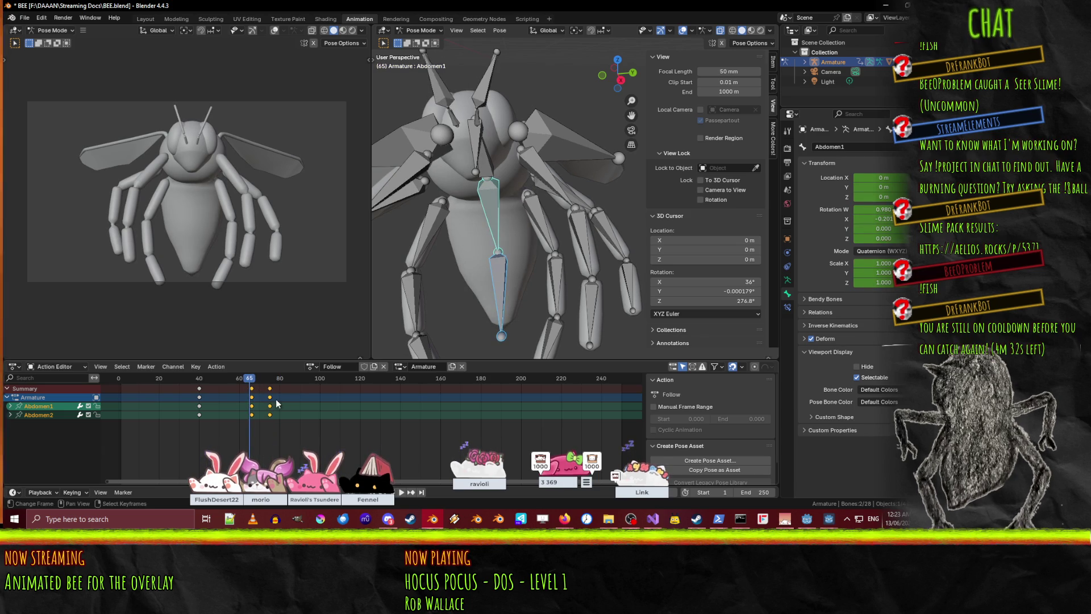
pyautogui.press('g')
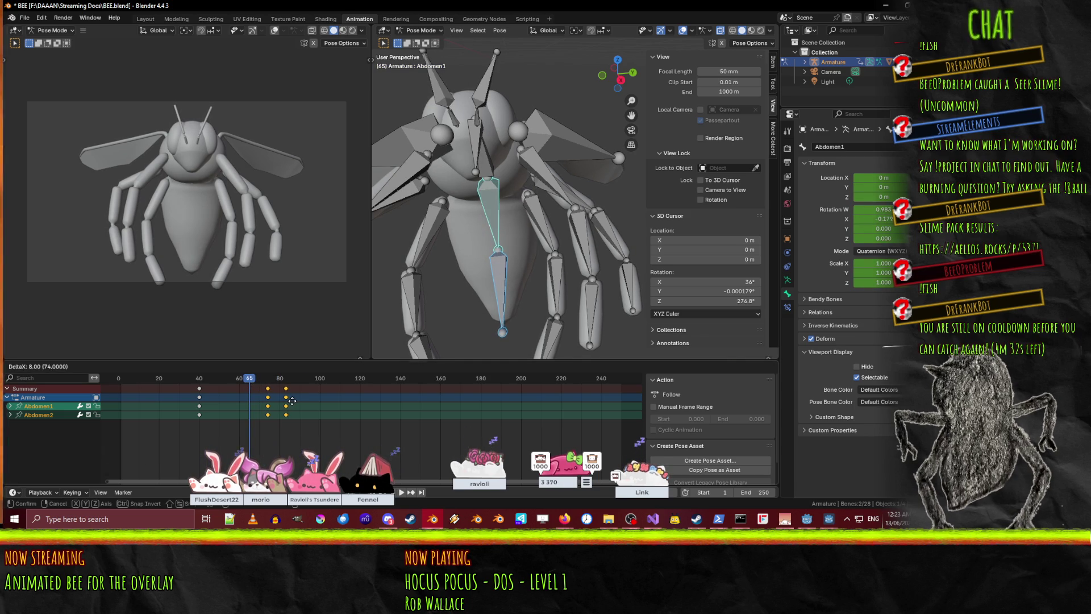
pyautogui.click(293, 402)
pyautogui.moveTo(250, 378)
pyautogui.mouseDown()
pyautogui.moveTo(105, 375)
pyautogui.moveTo(284, 391)
pyautogui.moveTo(254, 392)
pyautogui.moveTo(267, 391)
pyautogui.mouseUp()
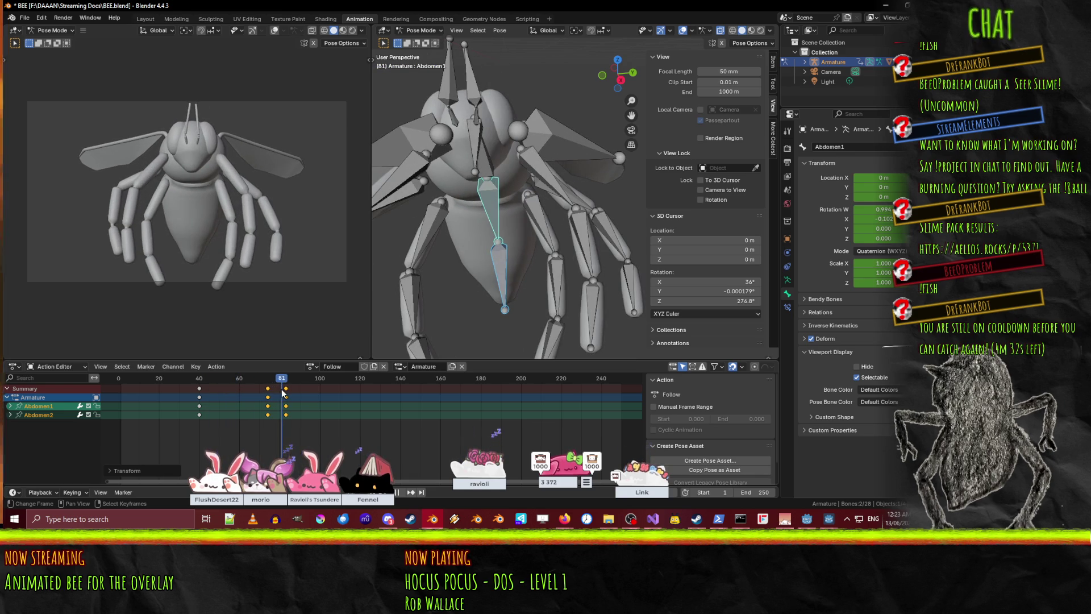
pyautogui.click(268, 388)
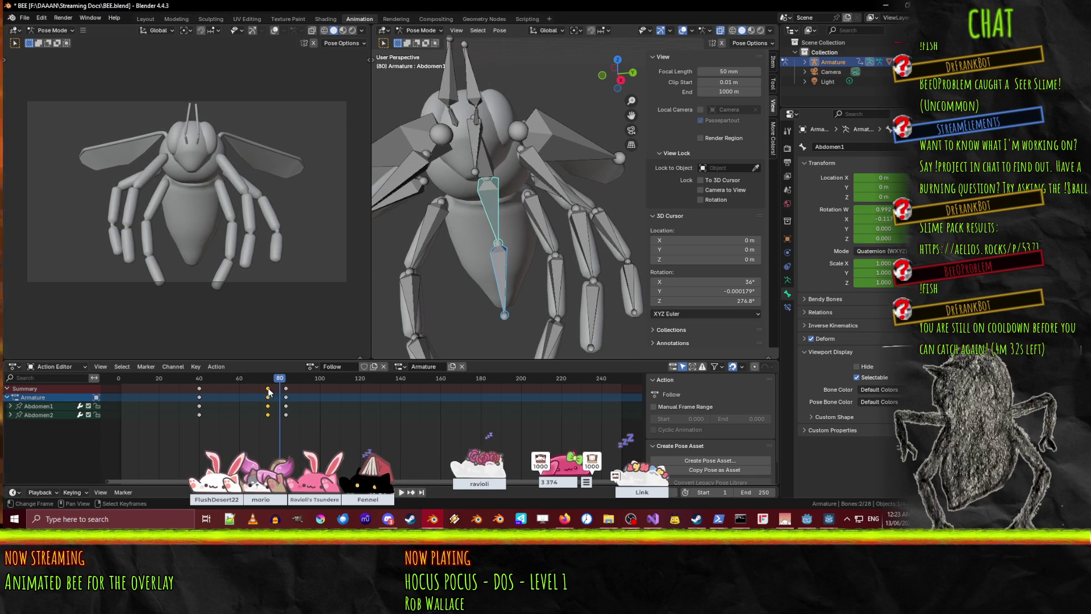
pyautogui.press('g')
pyautogui.click(257, 387)
pyautogui.press('space')
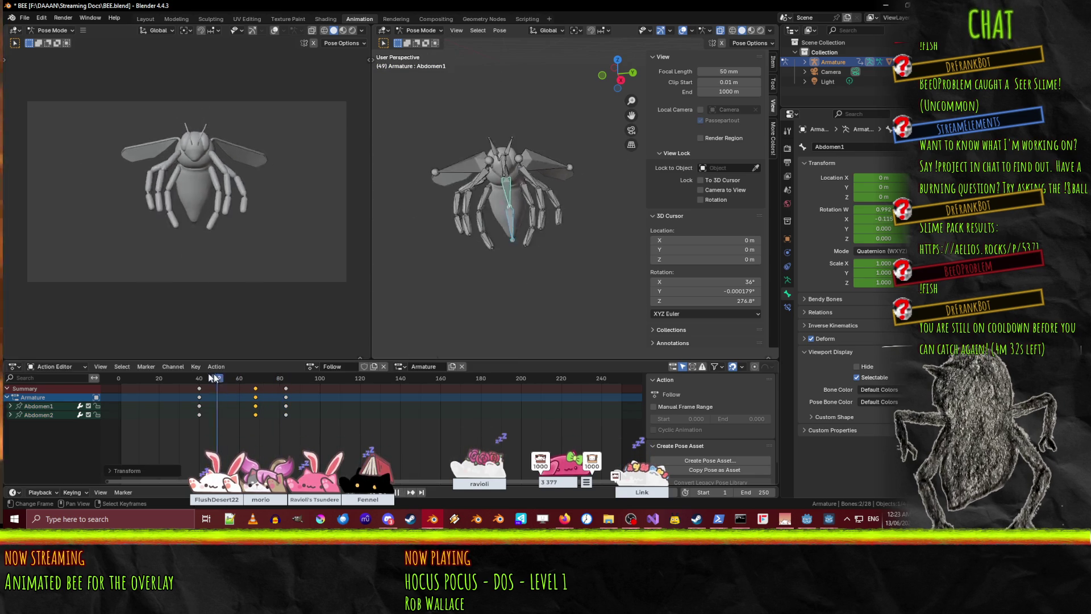
pyautogui.moveTo(151, 378); pyautogui.dragTo(263, 383)
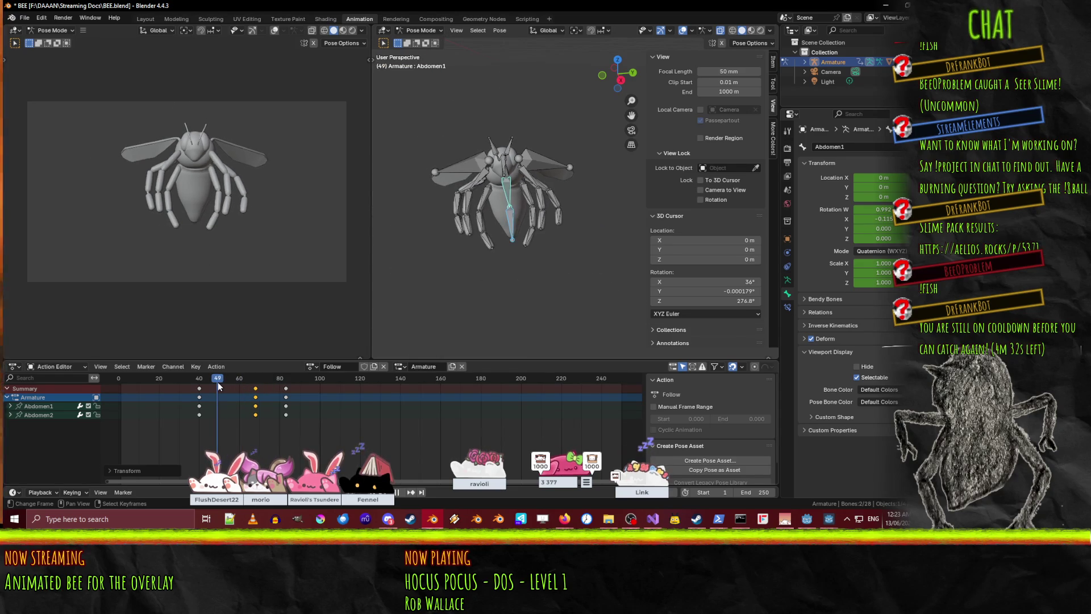
pyautogui.press('Escape')
# - Move the selected abdomen key column to about frame 56 and preview the motion
pyautogui.moveTo(199, 391)
pyautogui.mouseDown()
pyautogui.moveTo(239, 395)
pyautogui.moveTo(109, 379)
pyautogui.mouseUp()
pyautogui.press('space')
pyautogui.moveTo(233, 386)
pyautogui.mouseDown()
pyautogui.moveTo(271, 390)
pyautogui.moveTo(232, 395)
pyautogui.moveTo(119, 373)
pyautogui.mouseUp()
pyautogui.press('space')
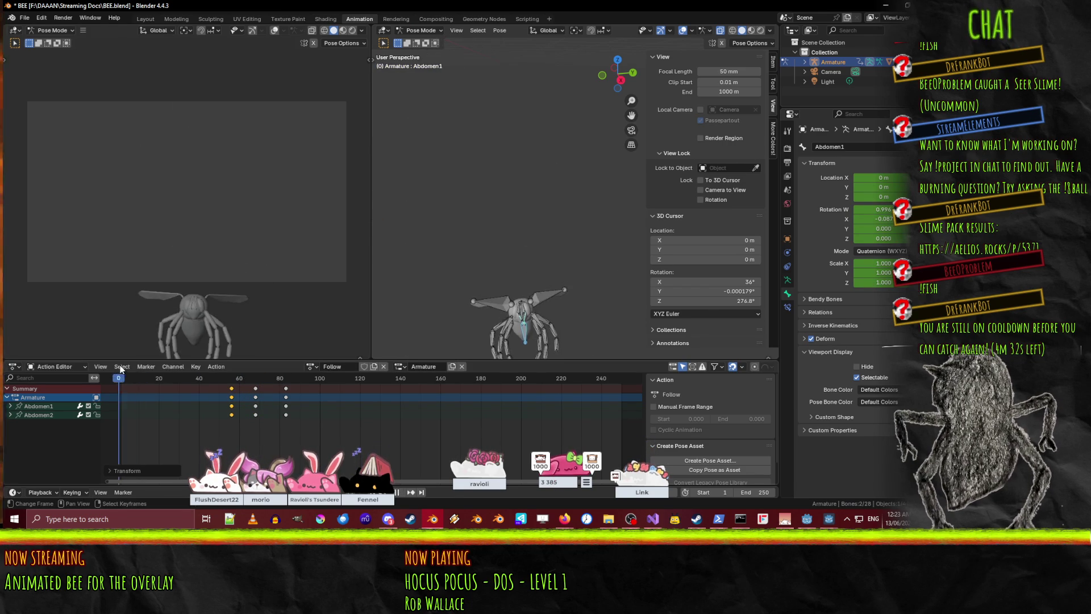
pyautogui.moveTo(232, 380)
pyautogui.mouseDown()
pyautogui.moveTo(276, 387)
pyautogui.moveTo(122, 381)
pyautogui.moveTo(301, 380)
pyautogui.moveTo(216, 381)
pyautogui.moveTo(270, 382)
pyautogui.moveTo(256, 376)
pyautogui.mouseUp()
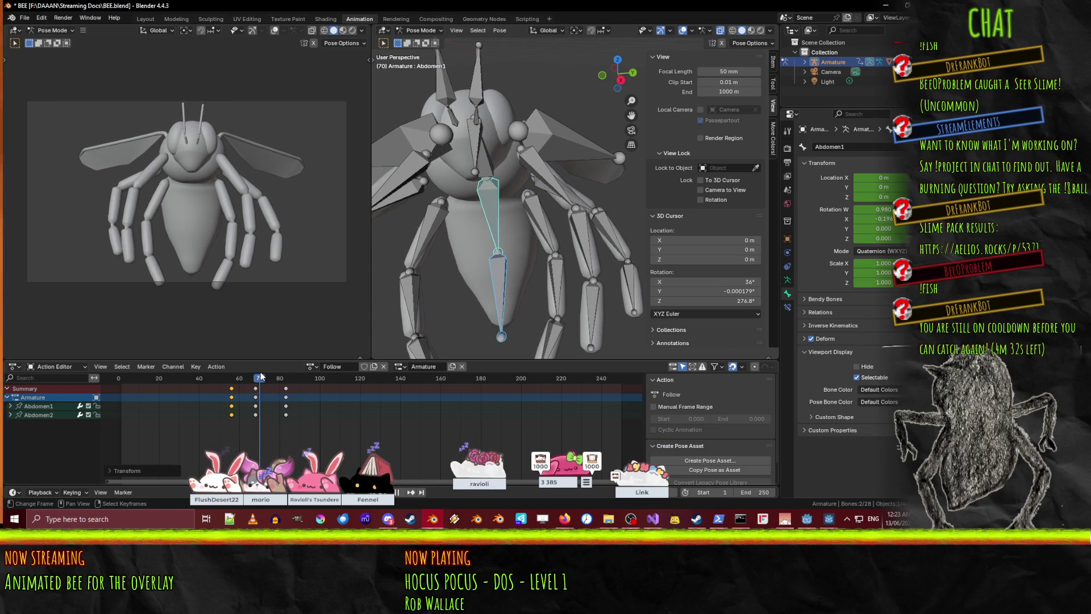
# - Move Abdomen2's keys from frame 68 to 73 and from 82 to about 85
pyautogui.moveTo(256, 415); pyautogui.dragTo(263, 416)
pyautogui.click(263, 415)
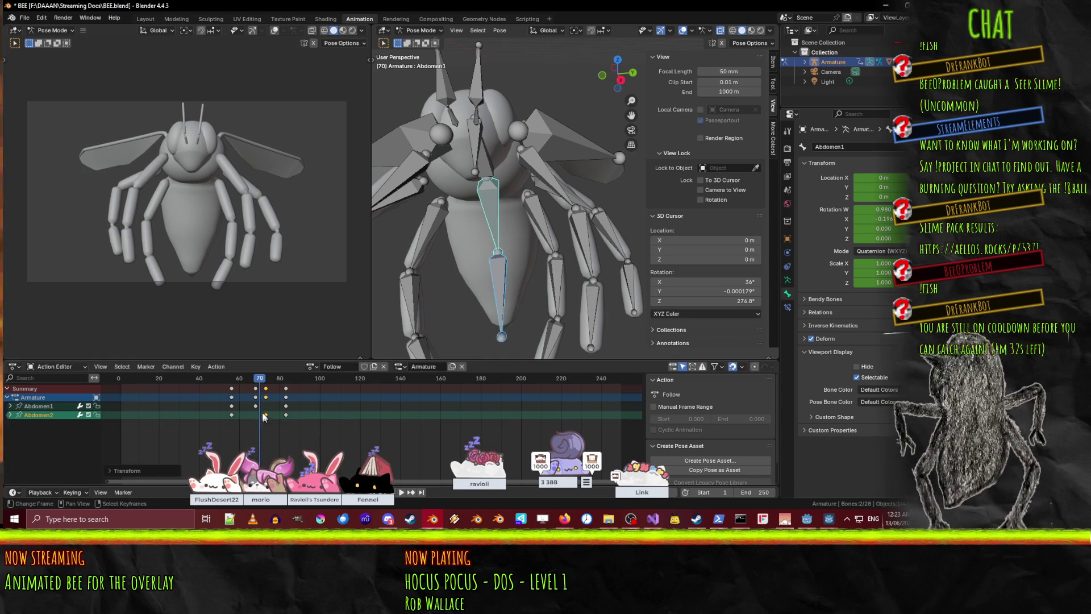
pyautogui.press('space')
pyautogui.click(231, 380)
pyautogui.moveTo(231, 382); pyautogui.dragTo(277, 381)
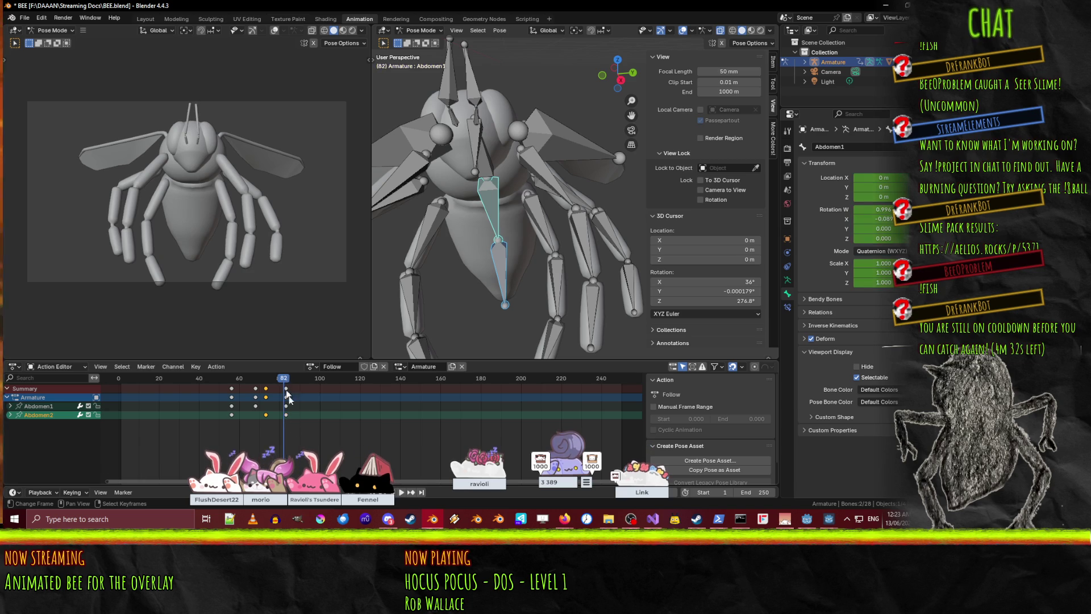
pyautogui.moveTo(286, 418)
pyautogui.mouseDown()
pyautogui.moveTo(246, 377)
pyautogui.moveTo(281, 379)
pyautogui.mouseUp()
pyautogui.click(271, 379)
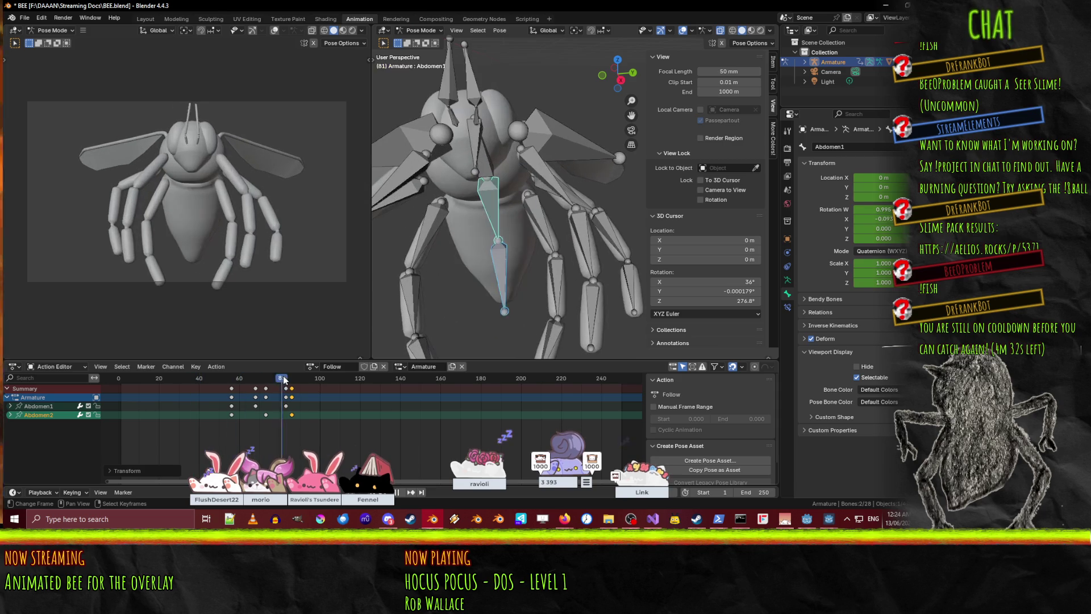
pyautogui.moveTo(290, 380)
pyautogui.mouseDown()
pyautogui.moveTo(281, 379)
pyautogui.moveTo(304, 379)
pyautogui.mouseUp()
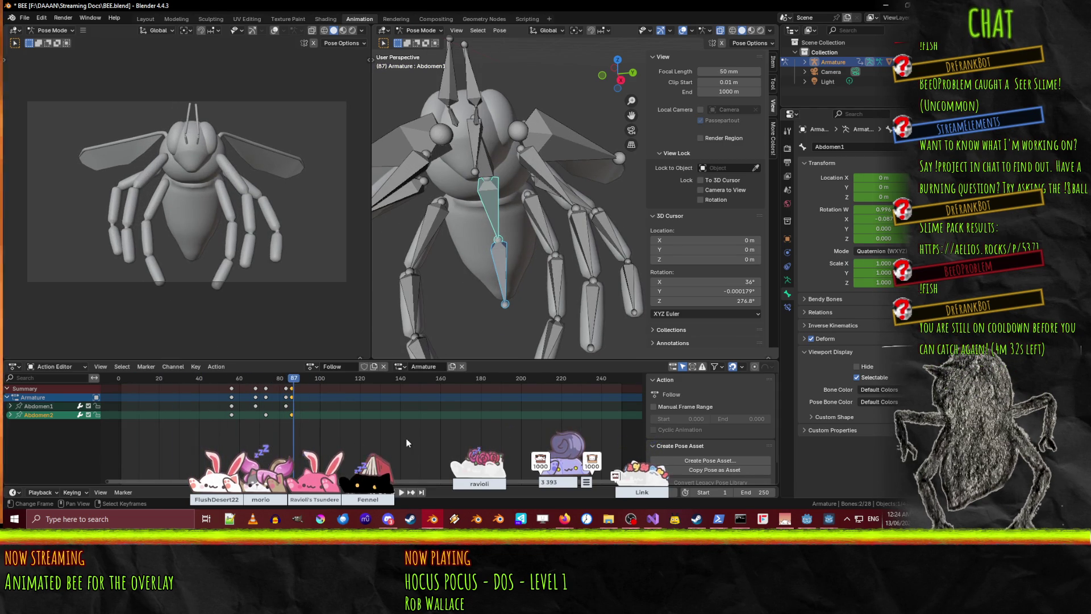
pyautogui.press('a')
pyautogui.scroll(1, 271, 388)
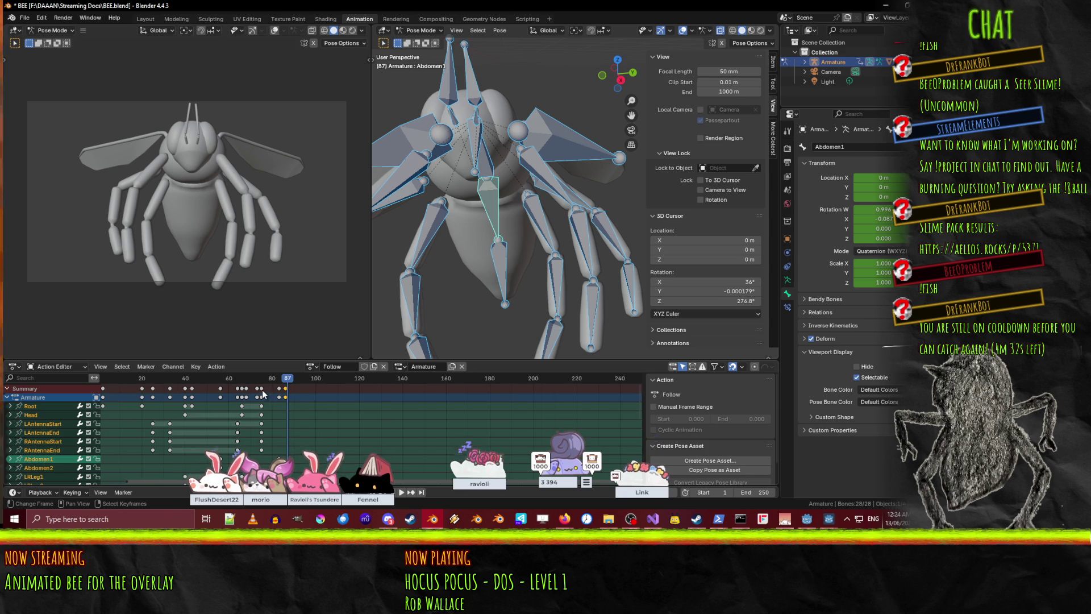
# - Select the Head bone and keyframe it at frame 83
pyautogui.moveTo(281, 386)
pyautogui.mouseDown()
pyautogui.moveTo(227, 387)
pyautogui.moveTo(279, 386)
pyautogui.mouseUp()
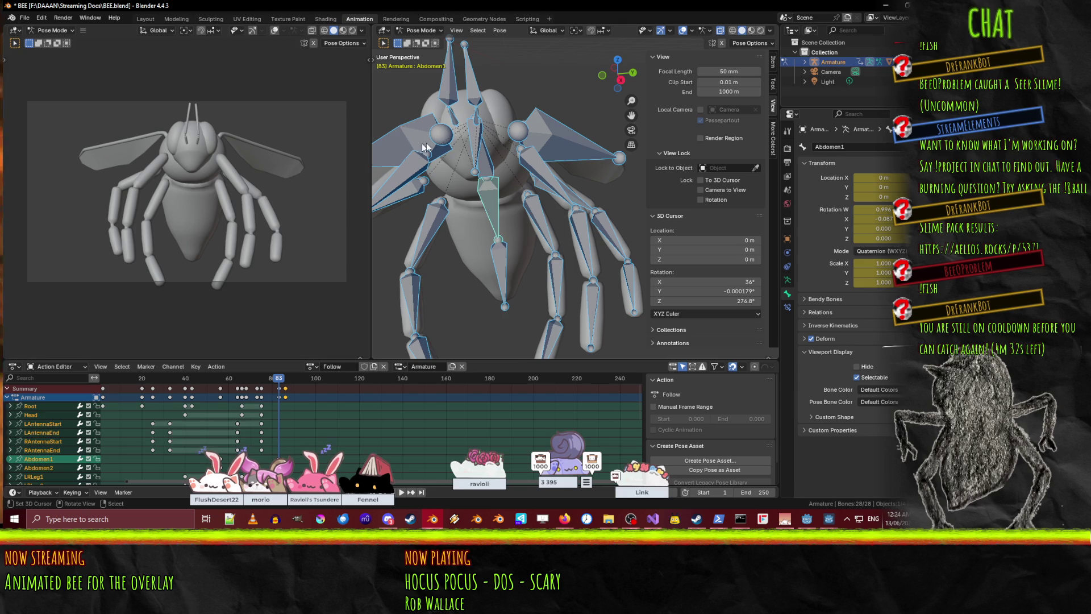
pyautogui.click(476, 137)
pyautogui.click(476, 152)
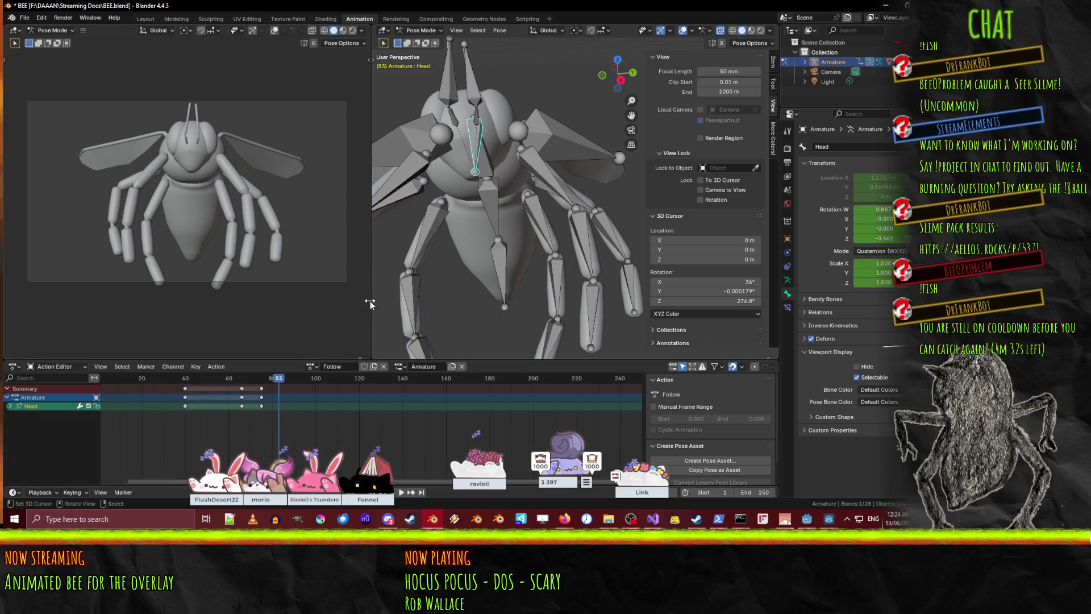
pyautogui.press('i')
pyautogui.click(295, 395)
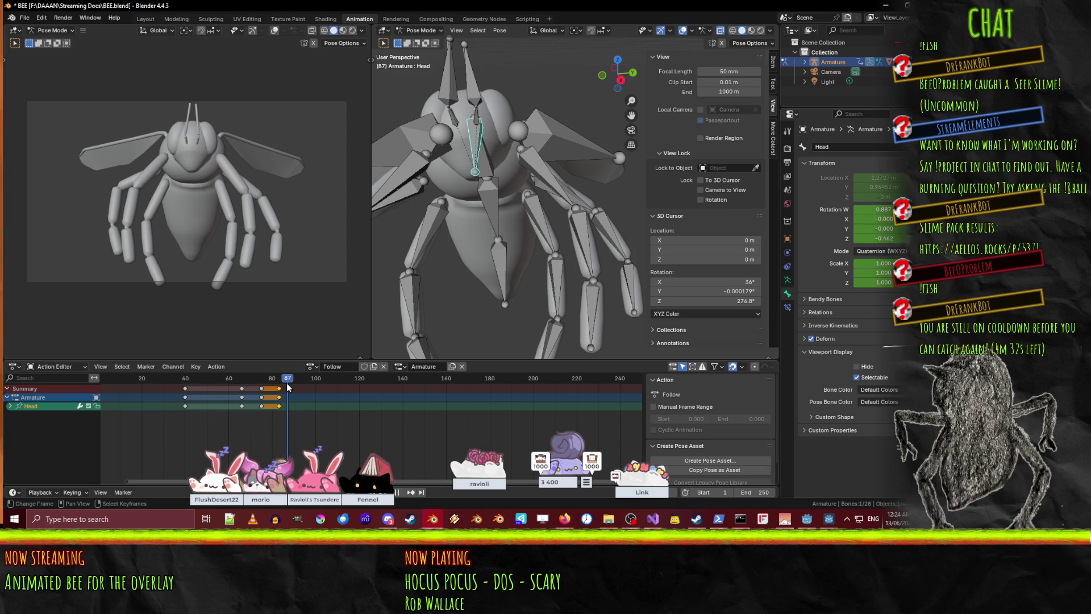
# - Tilt the head on the X axis, keyframe it at frame 88, and play the animation back
pyautogui.press('r')
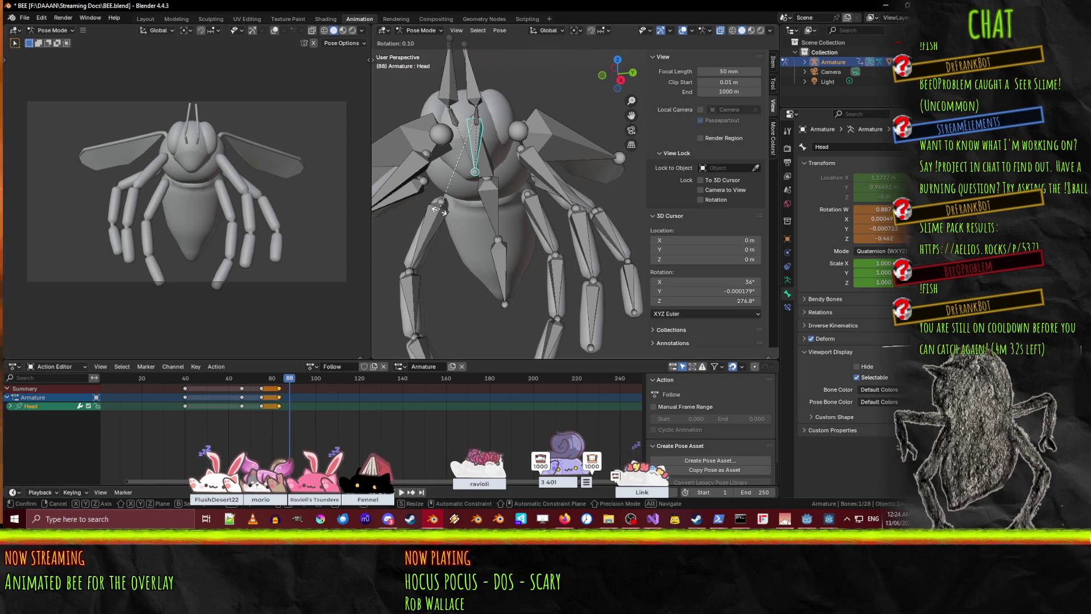
pyautogui.press('x')
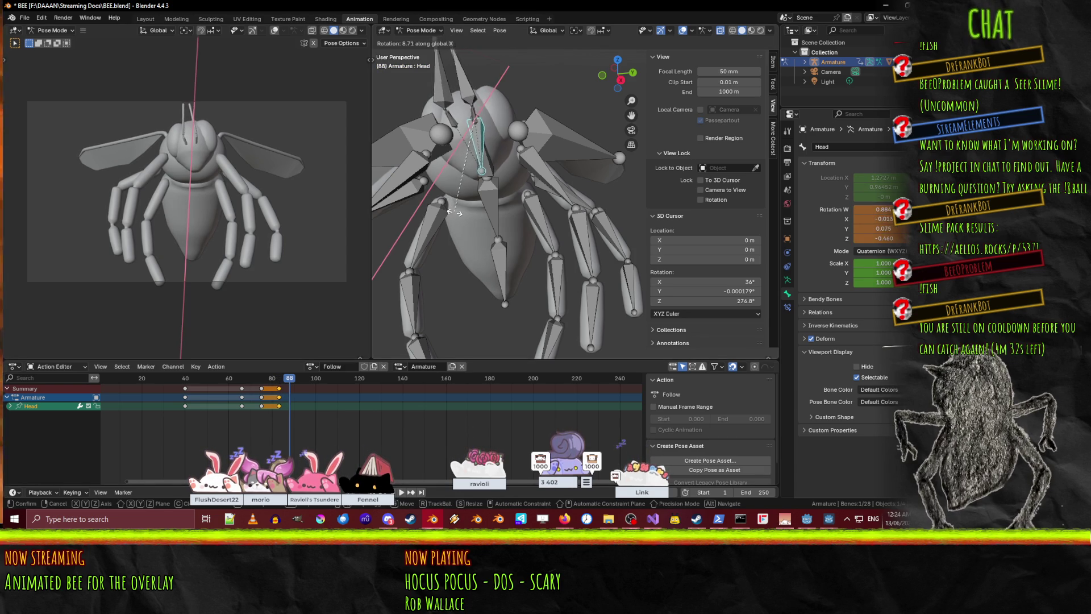
pyautogui.click(463, 213)
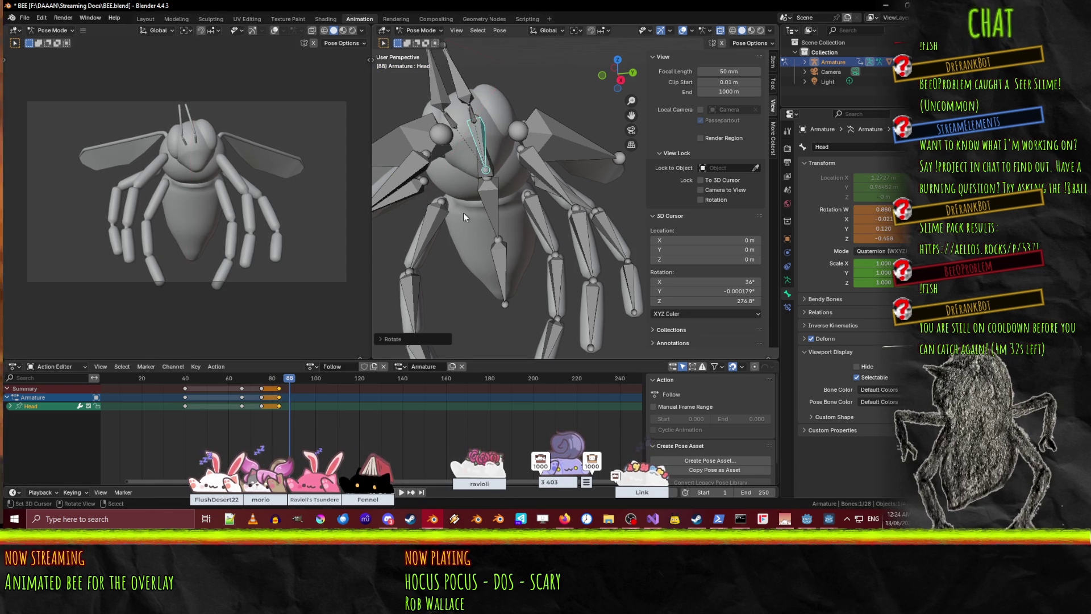
pyautogui.press('i')
pyautogui.hotkey('shift', 'Left')
pyautogui.press('space')
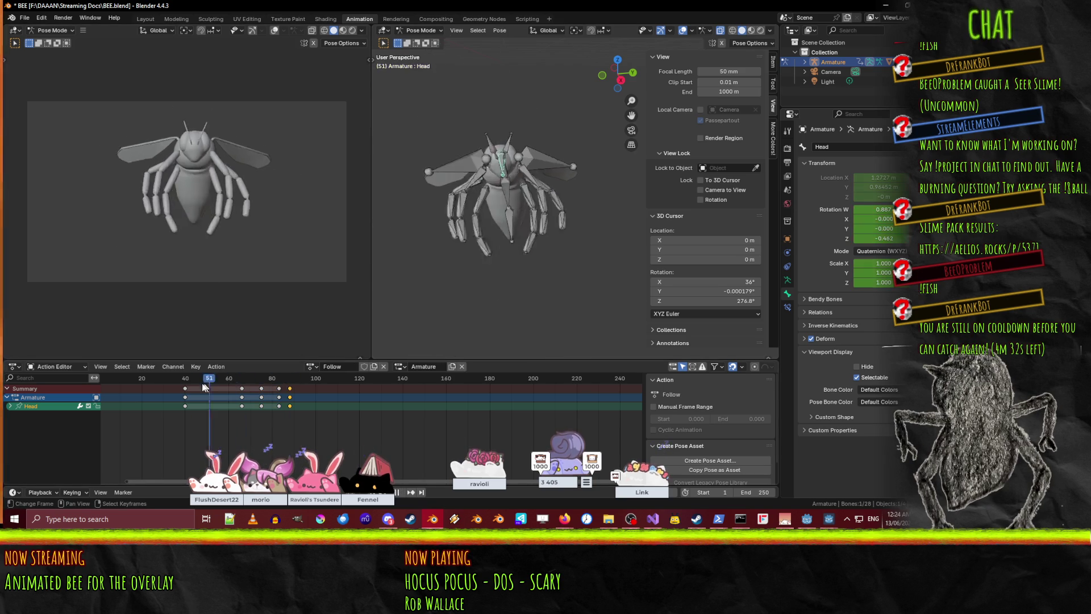
pyautogui.moveTo(124, 385)
pyautogui.mouseDown()
pyautogui.moveTo(299, 367)
pyautogui.moveTo(289, 367)
pyautogui.mouseUp()
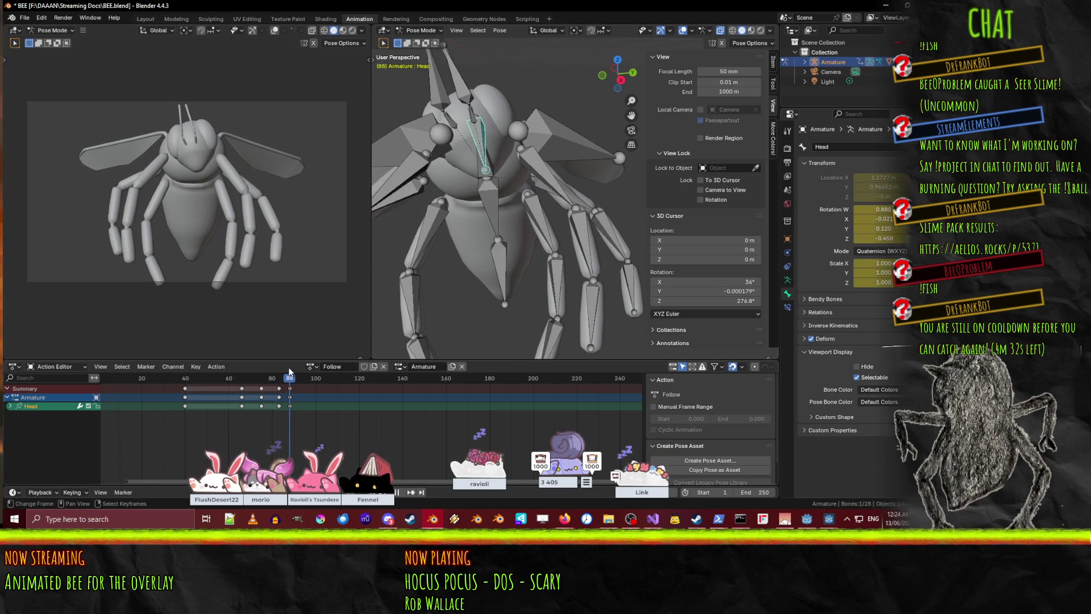
# - Select the Root bone and keyframe its pose at frame 88
pyautogui.click(495, 208)
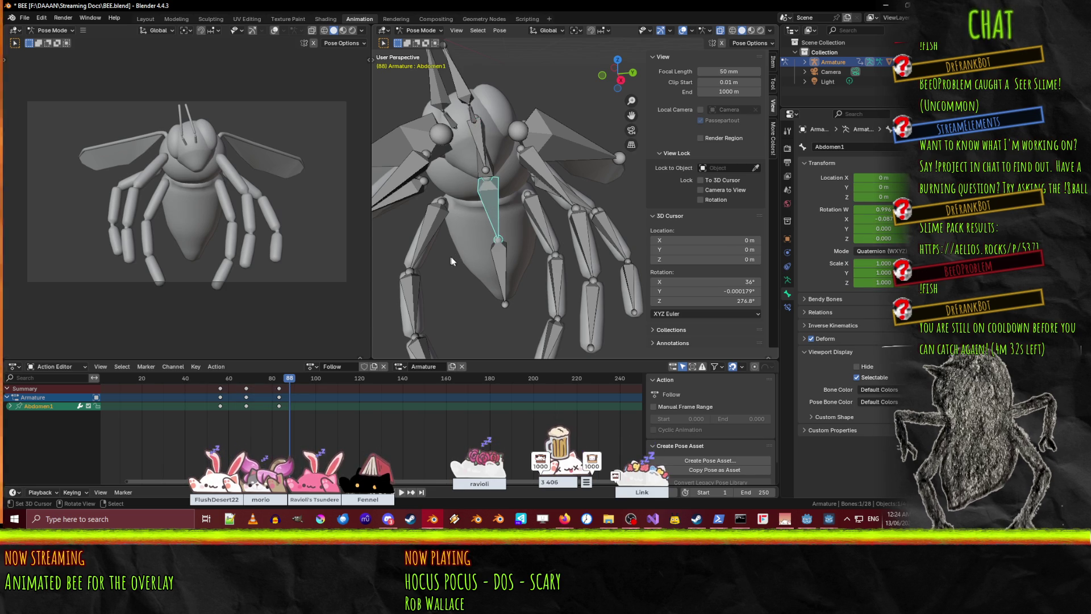
pyautogui.click(493, 171)
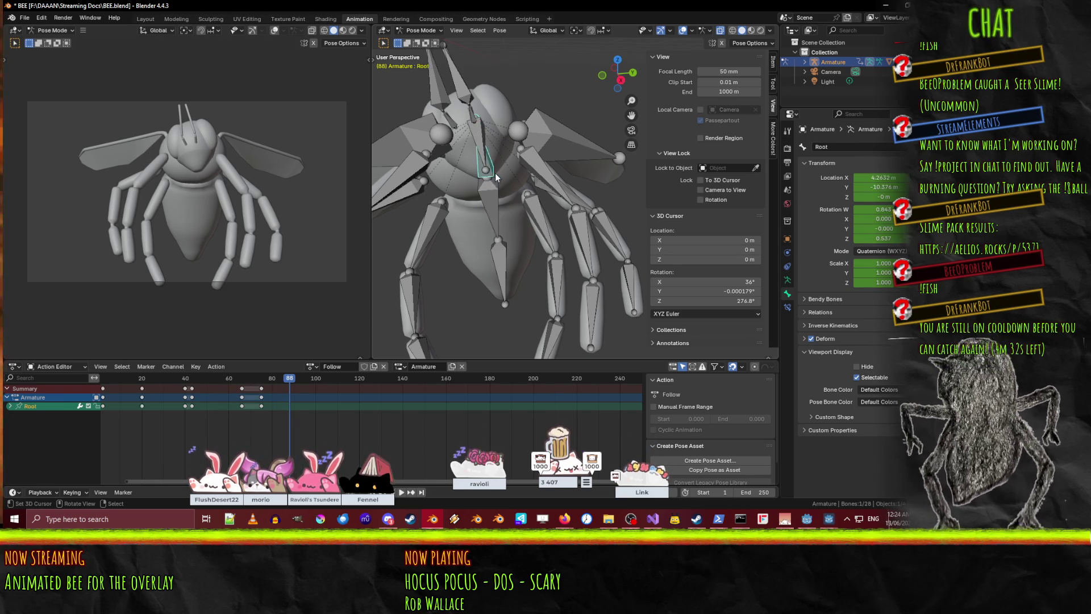
pyautogui.press('i')
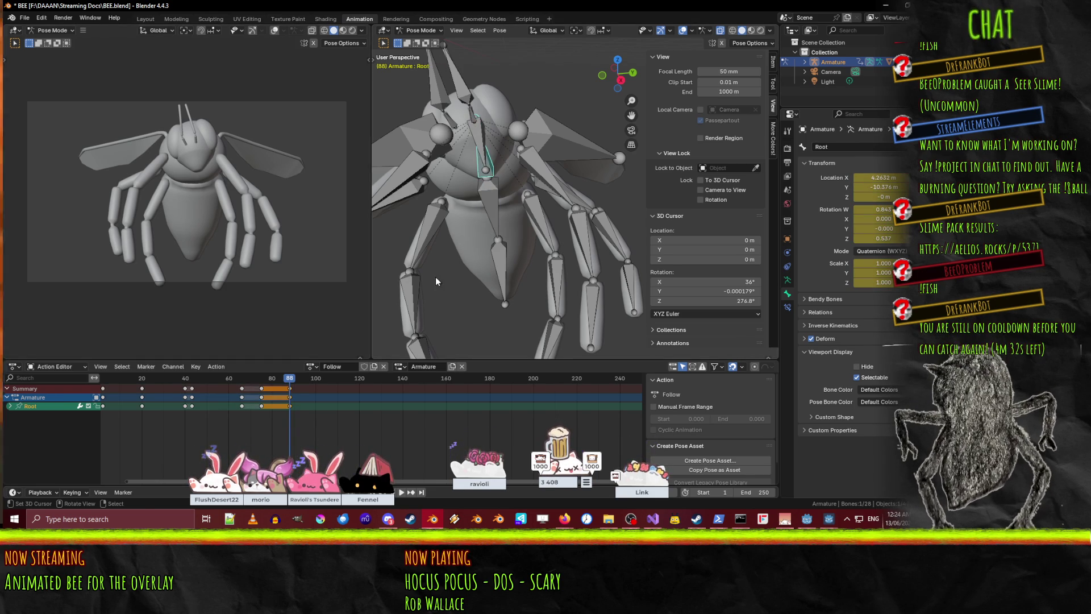
# - At frame 95, rotate the Root bone on the global X axis to tilt the whole bee
pyautogui.click(304, 379)
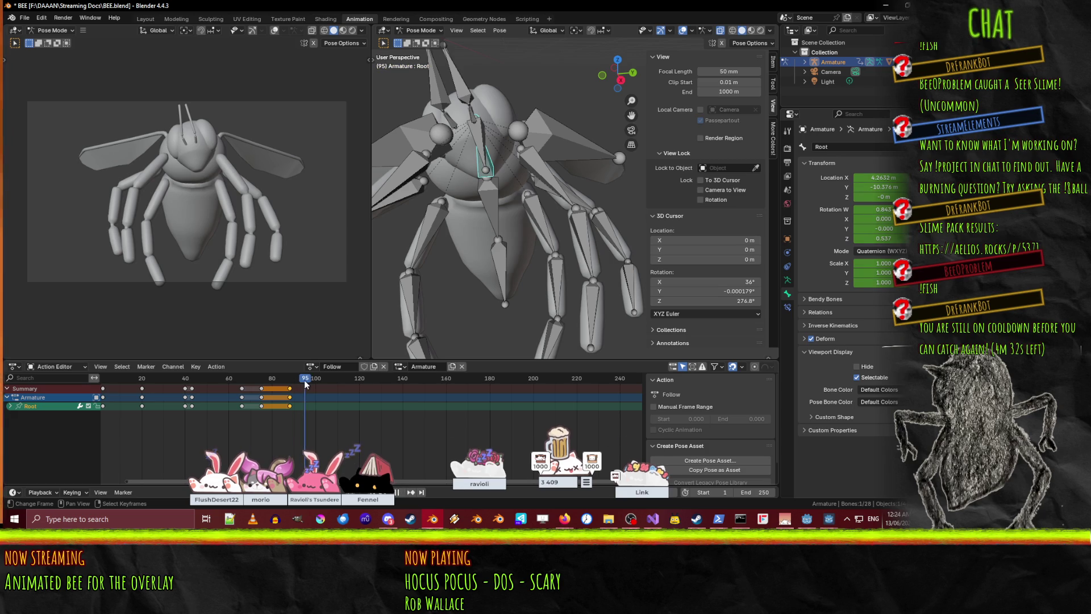
pyautogui.press('r')
pyautogui.press('x')
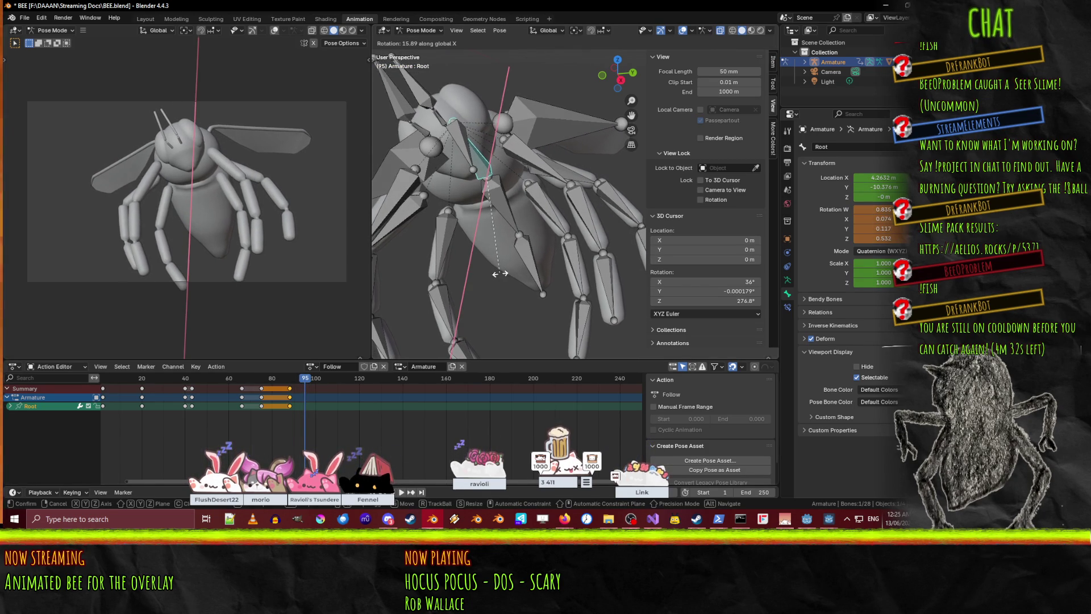
pyautogui.click(502, 274)
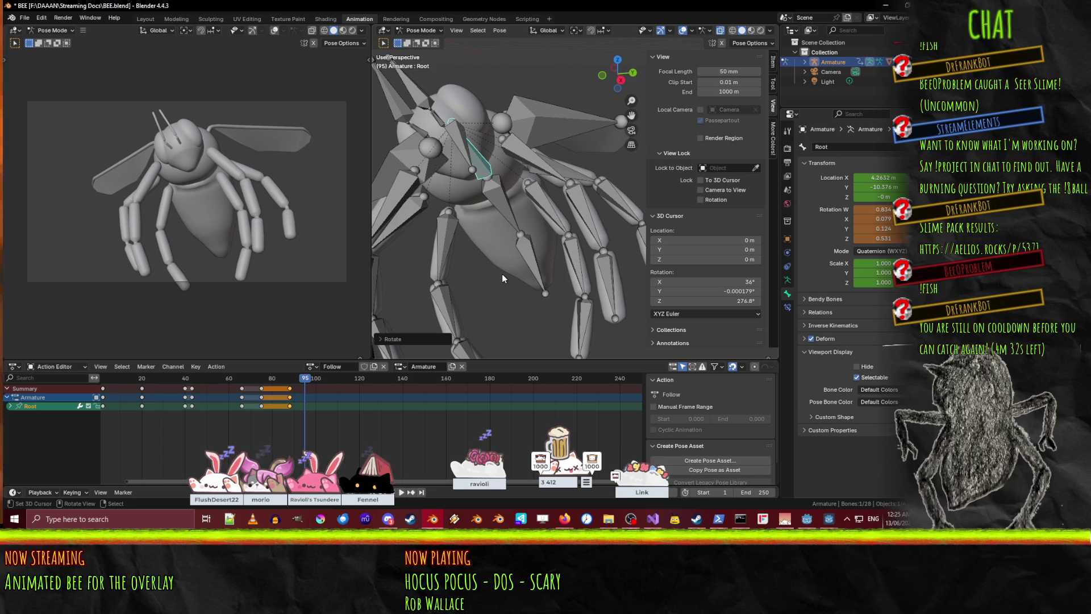
pyautogui.click(525, 152)
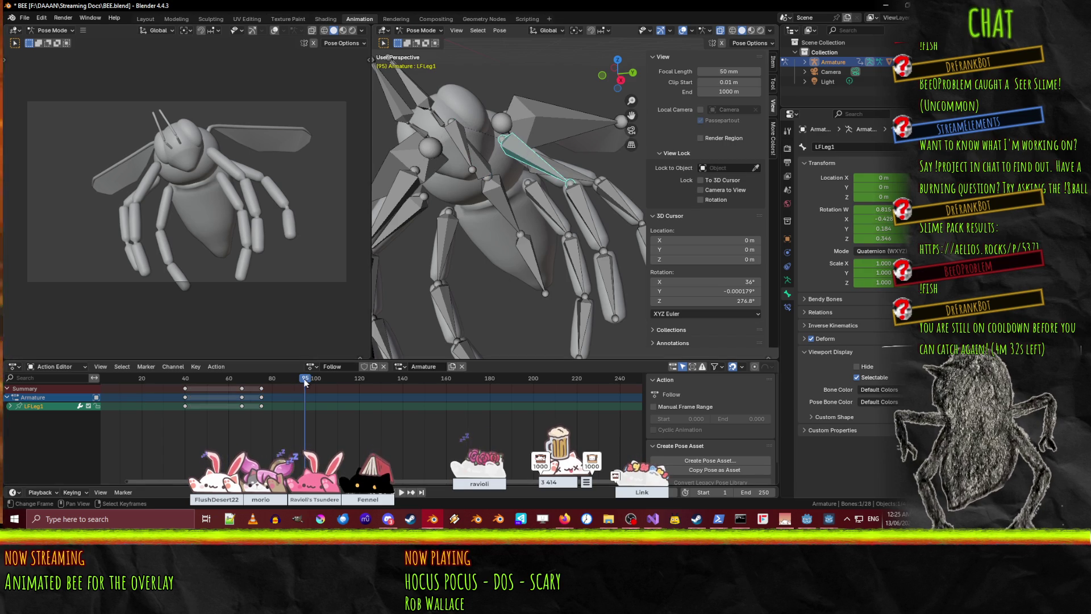
pyautogui.moveTo(305, 380); pyautogui.dragTo(283, 380)
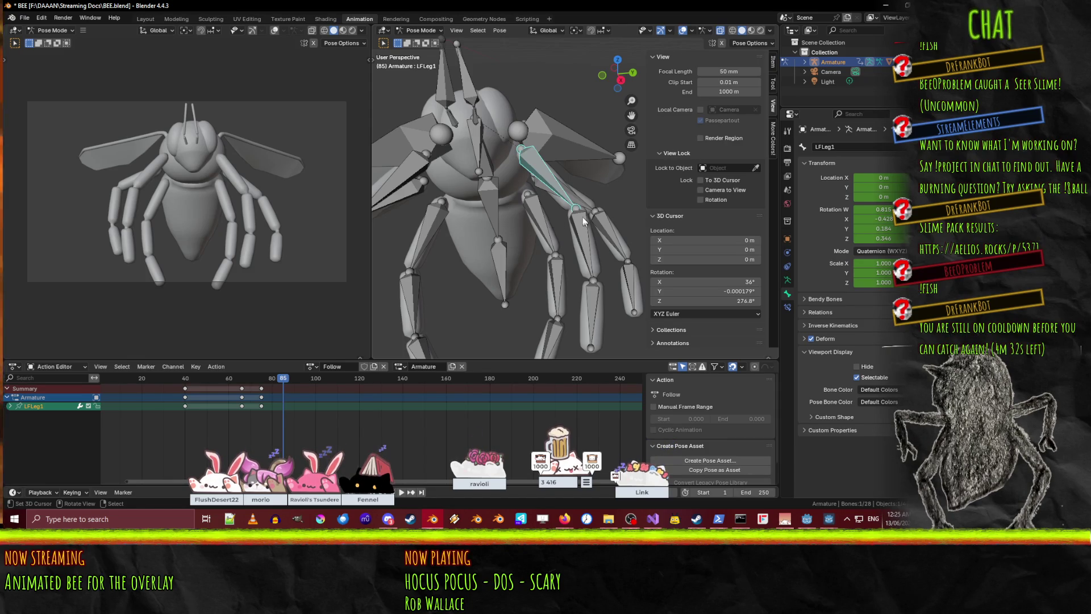
# - Add the left front, middle and rear leg bones to the selection
pyautogui.keyDown('shift'); pyautogui.click(586, 238); pyautogui.keyUp('shift')
pyautogui.keyDown('shift'); pyautogui.click(590, 307); pyautogui.keyUp('shift')
pyautogui.keyDown('shift'); pyautogui.click(591, 199); pyautogui.keyUp('shift')
pyautogui.keyDown('shift'); pyautogui.click(611, 236); pyautogui.keyUp('shift')
pyautogui.keyDown('shift'); pyautogui.click(631, 287); pyautogui.keyUp('shift')
pyautogui.keyDown('shift'); pyautogui.click(542, 227); pyautogui.keyUp('shift')
pyautogui.keyDown('shift'); pyautogui.click(555, 272); pyautogui.keyUp('shift')
pyautogui.keyDown('shift'); pyautogui.click(552, 336); pyautogui.keyUp('shift')
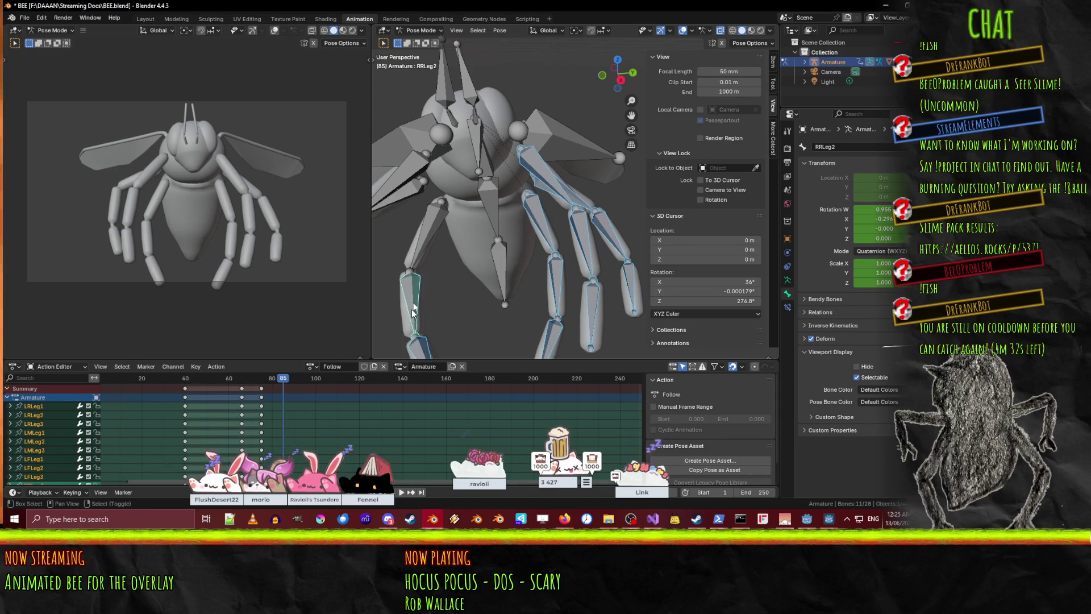
# - Add the right leg bones, keyframe all legs at frame 85, and scrub to preview
pyautogui.keyDown('shift'); pyautogui.click(432, 221); pyautogui.keyUp('shift')
pyautogui.scroll(-5, 418, 227)
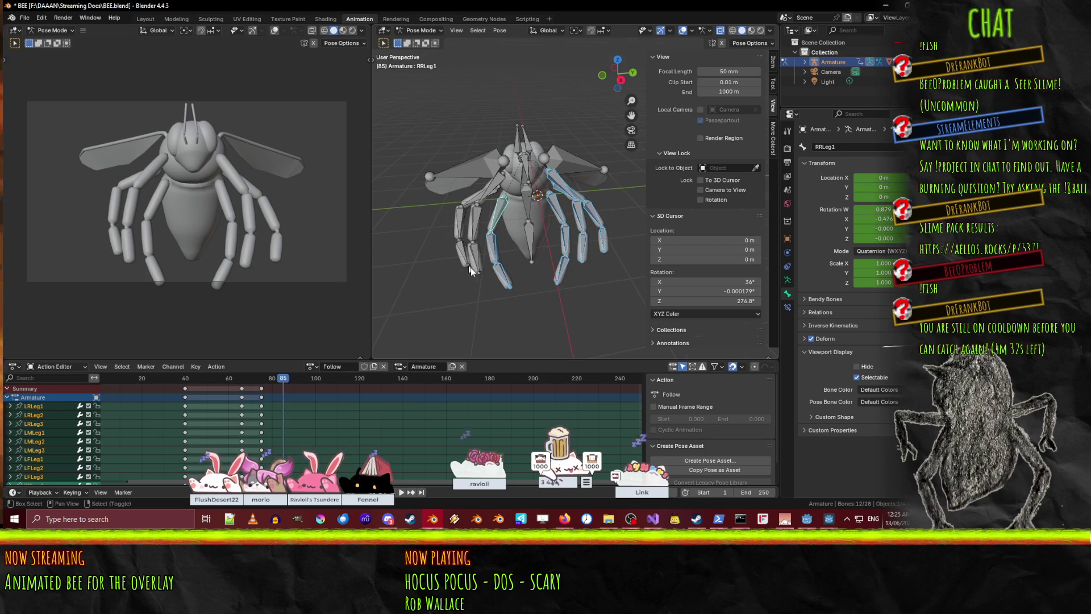
pyautogui.keyDown('shift'); pyautogui.click(495, 176); pyautogui.keyUp('shift')
pyautogui.keyDown('shift'); pyautogui.click(479, 200); pyautogui.keyUp('shift')
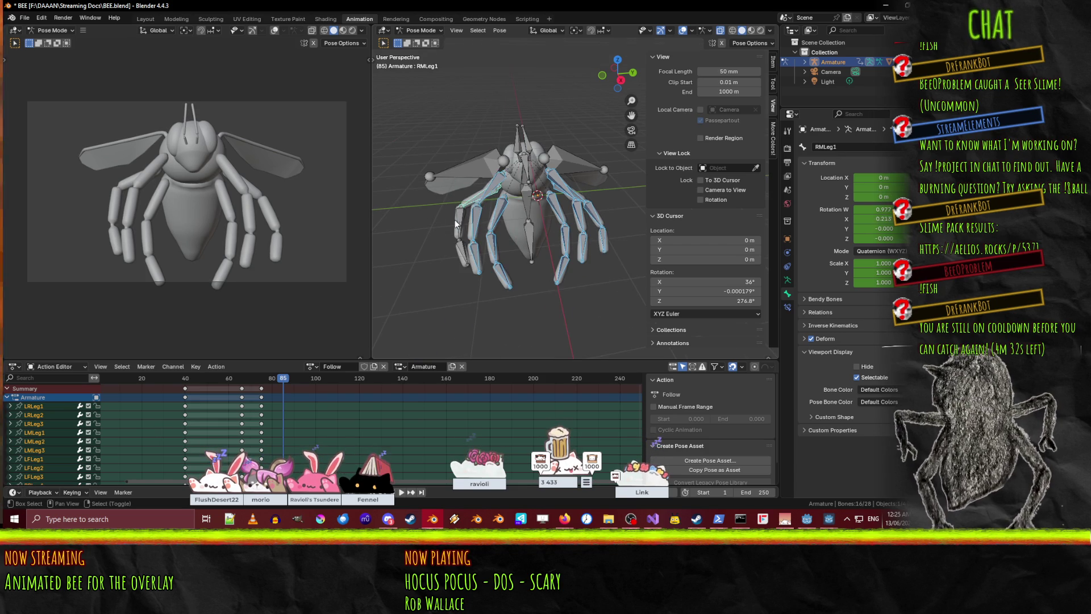
pyautogui.keyDown('shift'); pyautogui.click(464, 227); pyautogui.keyUp('shift')
pyautogui.keyDown('shift'); pyautogui.click(457, 257); pyautogui.keyUp('shift')
pyautogui.press('i')
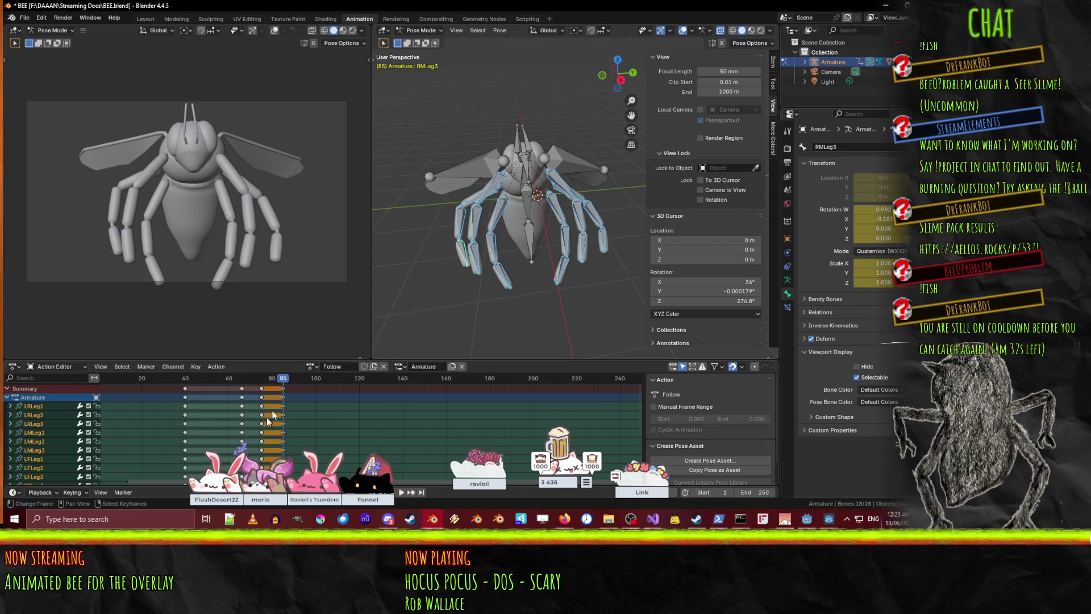
pyautogui.press('Left')
pyautogui.moveTo(287, 385); pyautogui.dragTo(316, 387)
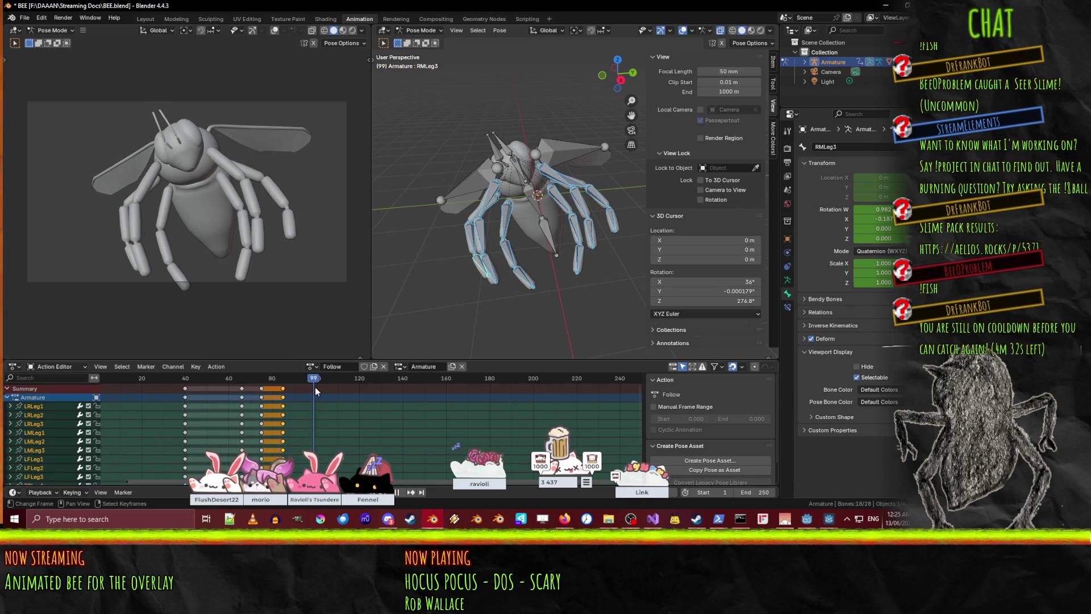
pyautogui.click(548, 181)
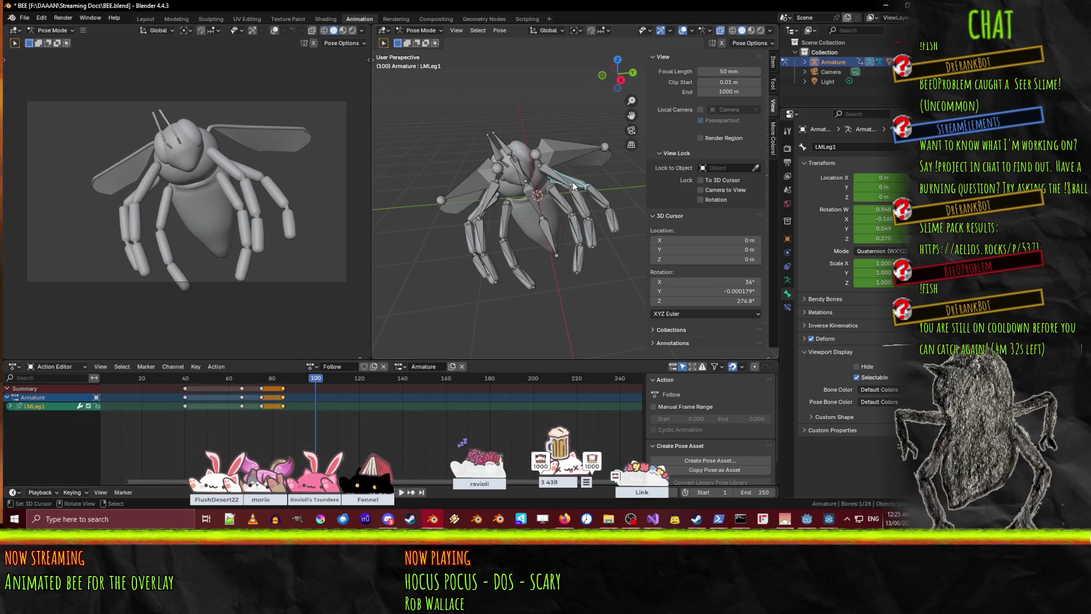
# - Rotate LFLeg1 and LFLeg2 upward around the X axis to raise the front left leg
pyautogui.moveTo(548, 181)
pyautogui.mouseDown(button='middle')
pyautogui.moveTo(556, 257)
pyautogui.moveTo(586, 255)
pyautogui.mouseUp(button='middle')
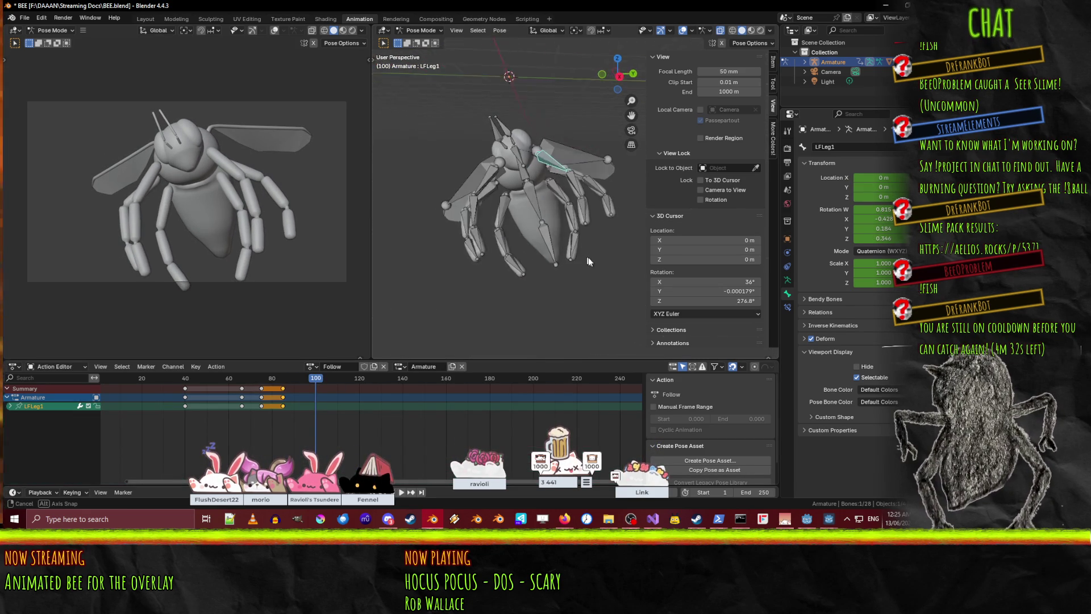
pyautogui.scroll(4, 574, 256)
pyautogui.press('r')
pyautogui.press('x')
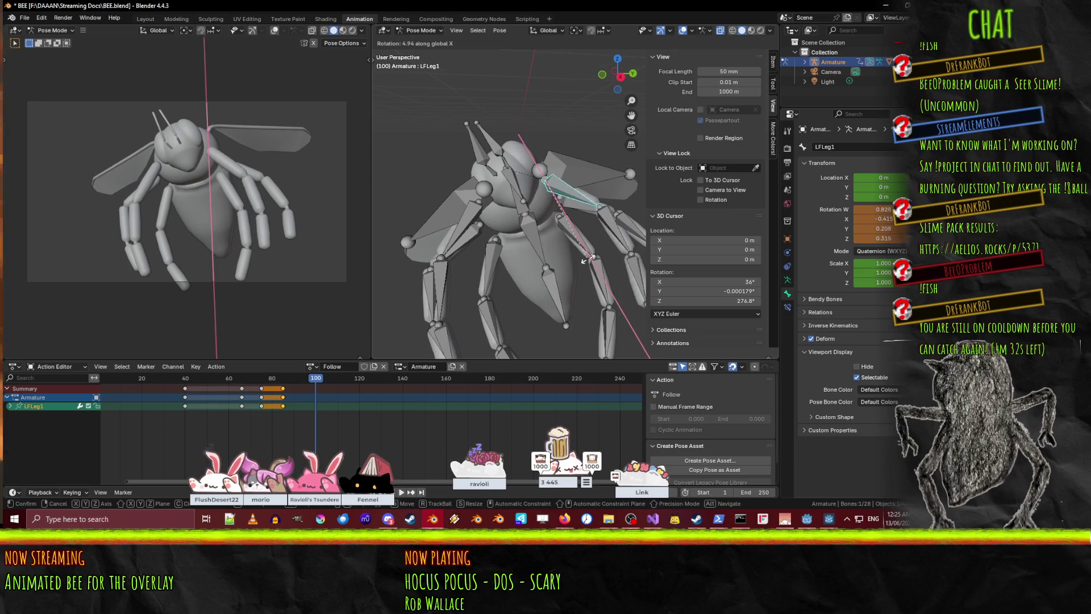
pyautogui.click(604, 186)
pyautogui.press('r')
pyautogui.press('x')
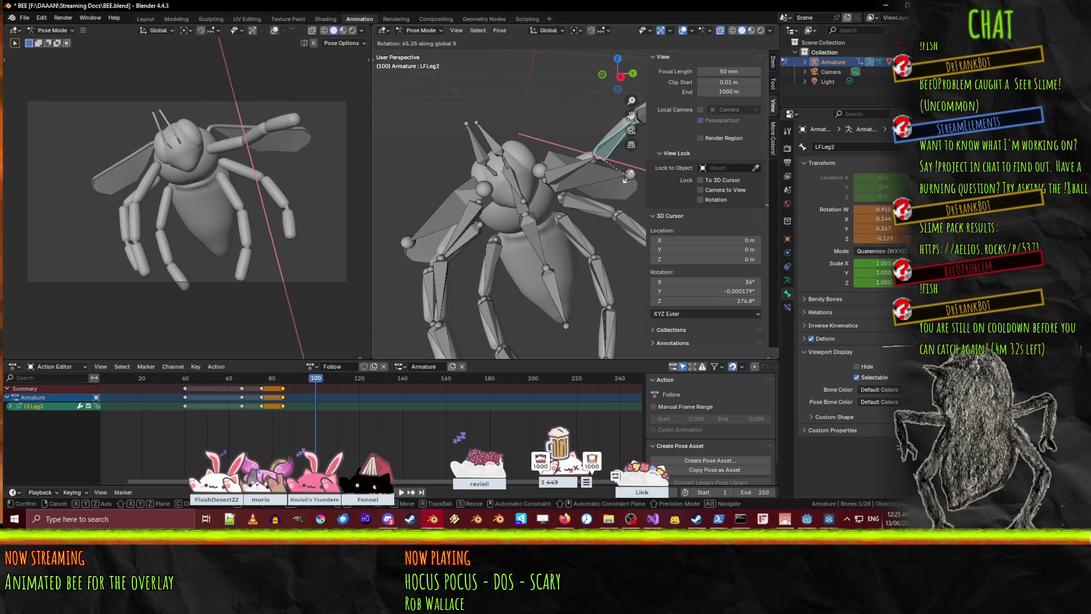
pyautogui.click(623, 160)
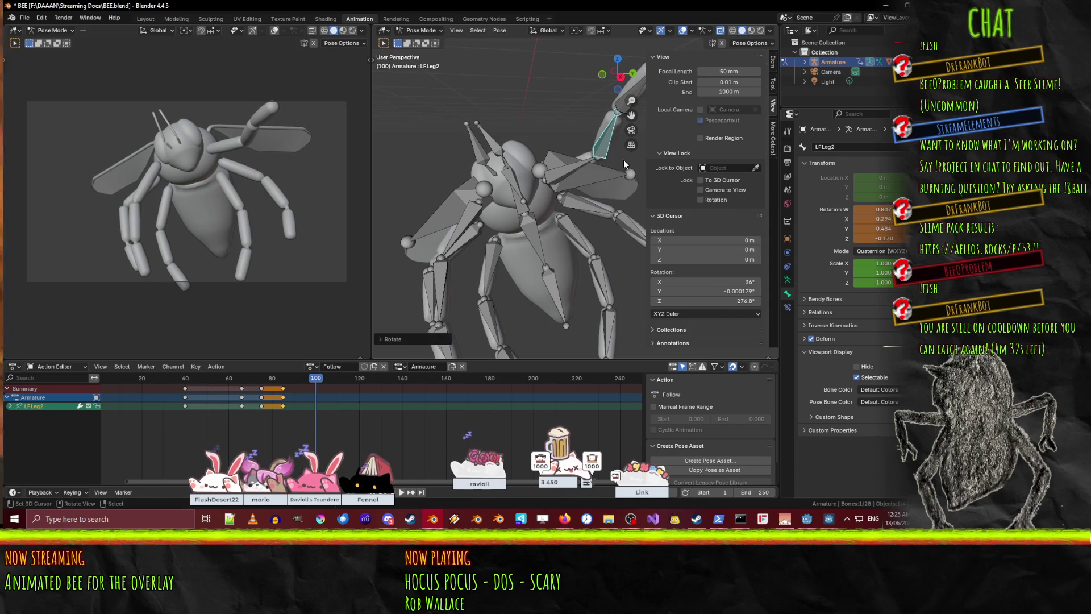
# - Rotate the LFLeg3 bone upward around the X axis
pyautogui.keyDown('shift'); pyautogui.moveTo(623, 159); pyautogui.dragTo(592, 198, button='middle'); pyautogui.keyUp('shift')
pyautogui.click(590, 125)
pyautogui.press('r')
pyautogui.press('x')
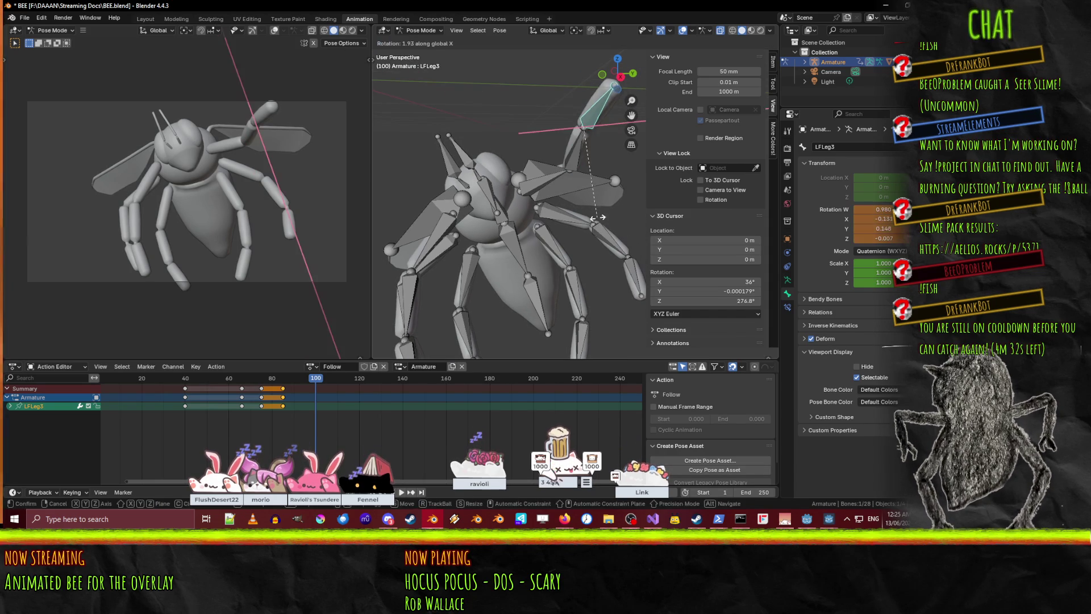
pyautogui.click(638, 156)
# - Keyframe LFLeg1, LFLeg2 and LFLeg3 together at frame 100, then scrub to preview the raise
pyautogui.keyDown('shift'); pyautogui.click(577, 154); pyautogui.keyUp('shift')
pyautogui.keyDown('shift'); pyautogui.click(537, 183); pyautogui.keyUp('shift')
pyautogui.press('i')
pyautogui.click(295, 381)
pyautogui.moveTo(295, 383); pyautogui.dragTo(321, 382)
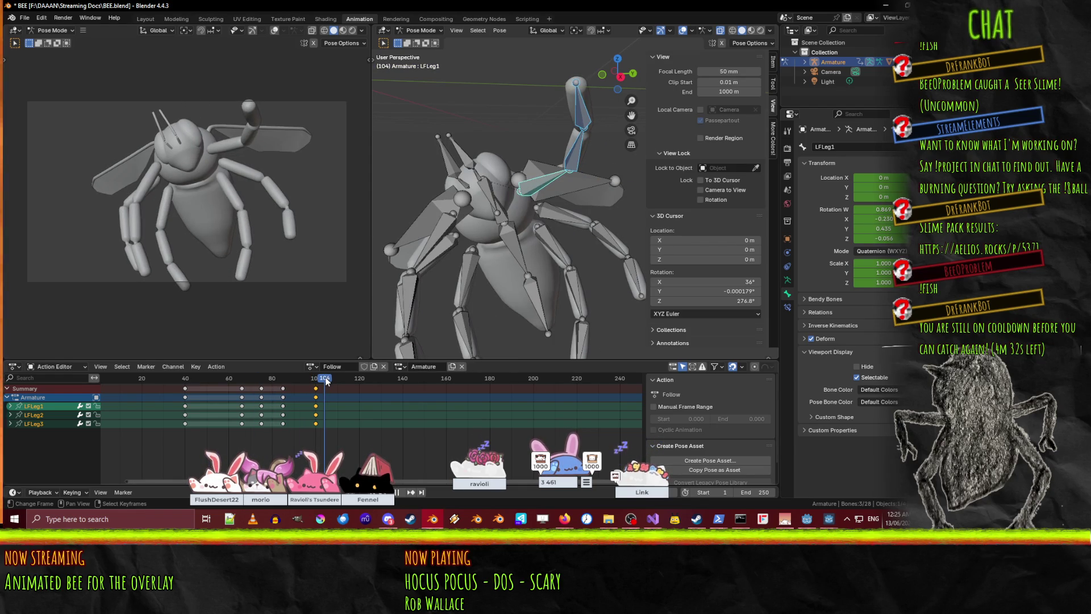
pyautogui.moveTo(316, 382)
pyautogui.mouseDown()
pyautogui.moveTo(213, 380)
pyautogui.moveTo(325, 373)
pyautogui.moveTo(135, 383)
pyautogui.moveTo(160, 394)
pyautogui.moveTo(317, 390)
pyautogui.moveTo(328, 389)
pyautogui.moveTo(248, 384)
pyautogui.moveTo(350, 369)
pyautogui.moveTo(152, 372)
pyautogui.moveTo(324, 380)
pyautogui.mouseUp()
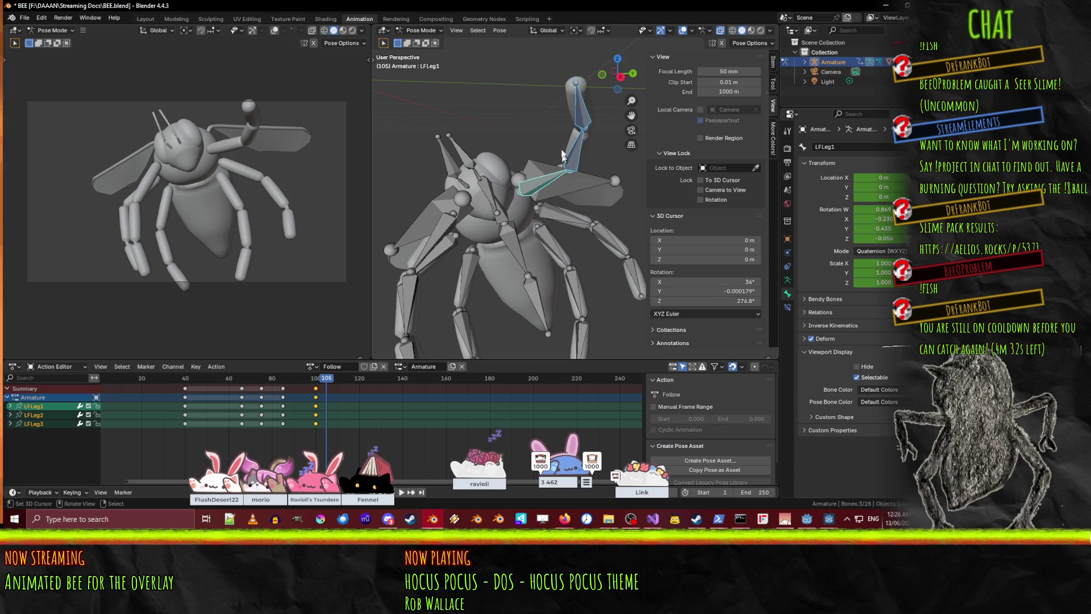
# - Rotate LFLeg3 and LFLeg2 about X to a new wave angle and keyframe both at frame 105
pyautogui.click(576, 118)
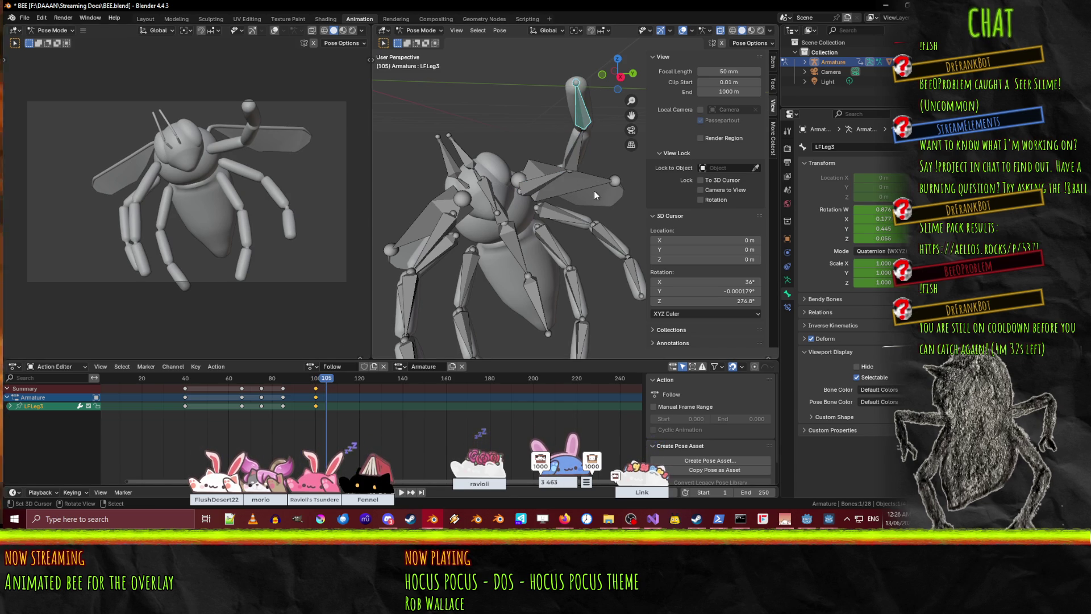
pyautogui.press('r')
pyautogui.press('x')
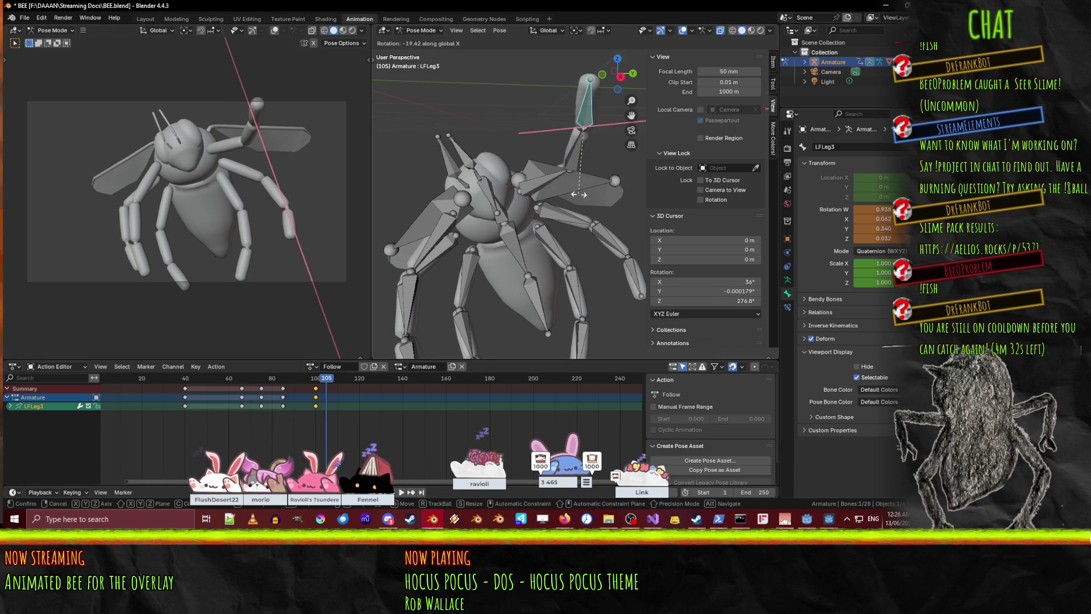
pyautogui.click(544, 193)
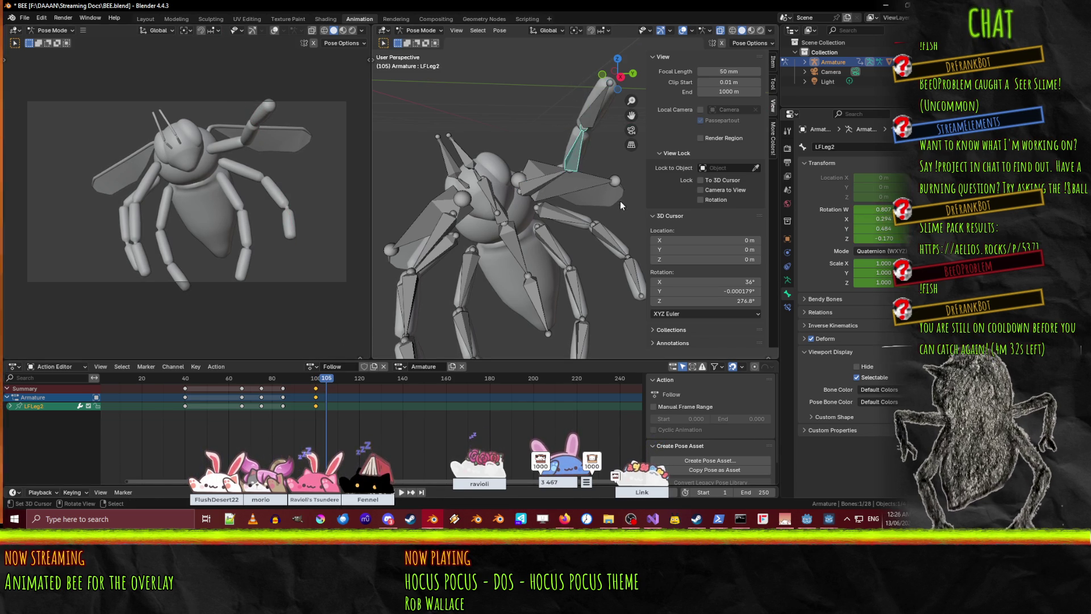
pyautogui.press('r')
pyautogui.press('x')
pyautogui.click(609, 121)
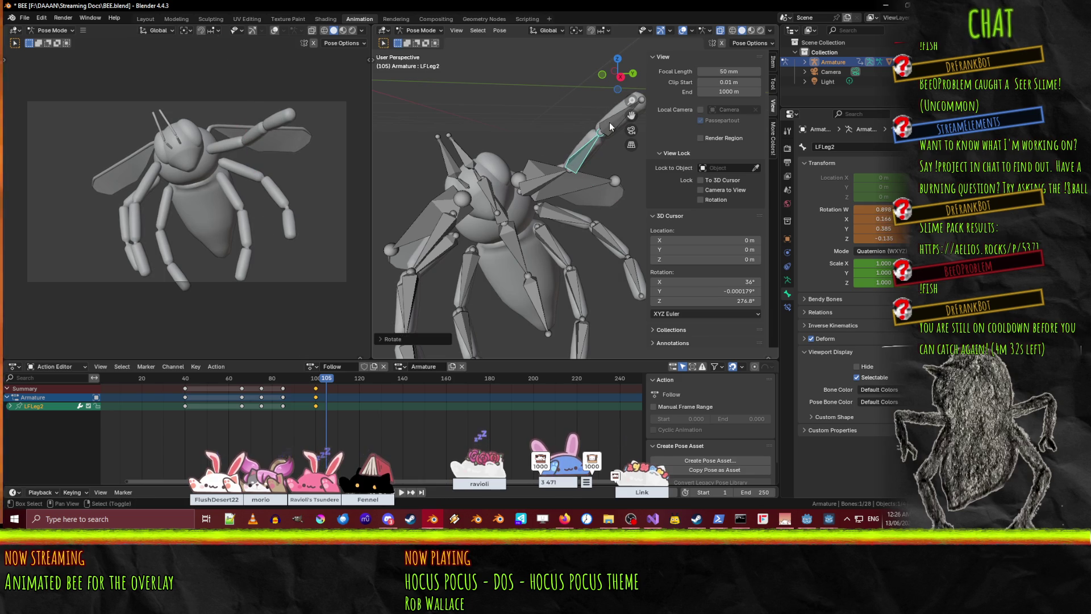
pyautogui.keyDown('shift'); pyautogui.click(610, 122); pyautogui.keyUp('shift')
pyautogui.press('i')
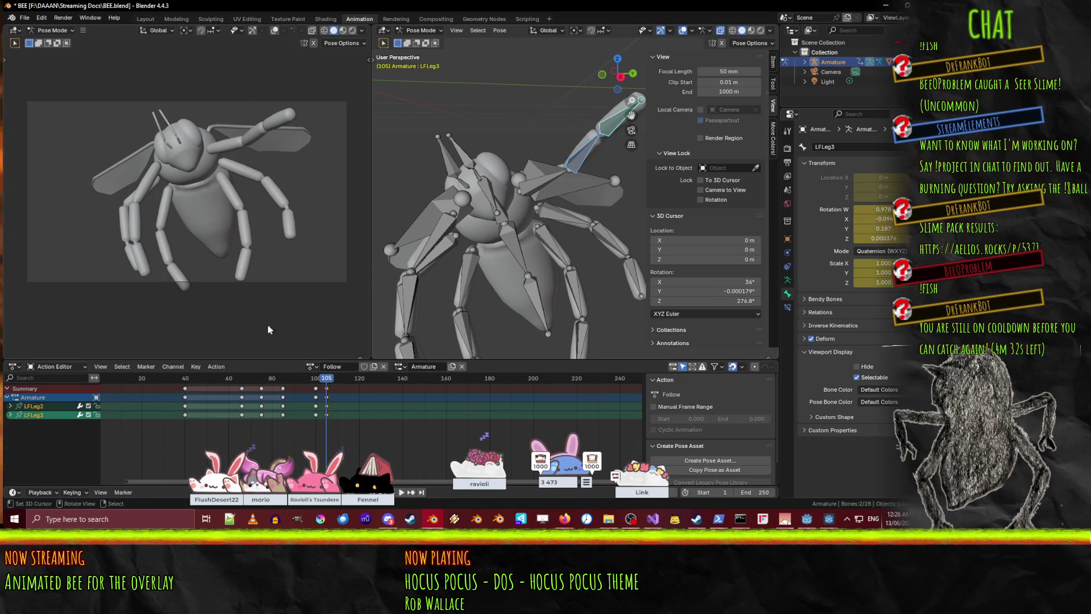
# - Copy the frame-100 leg keys to frame 110
pyautogui.click(316, 389)
pyautogui.press('g')
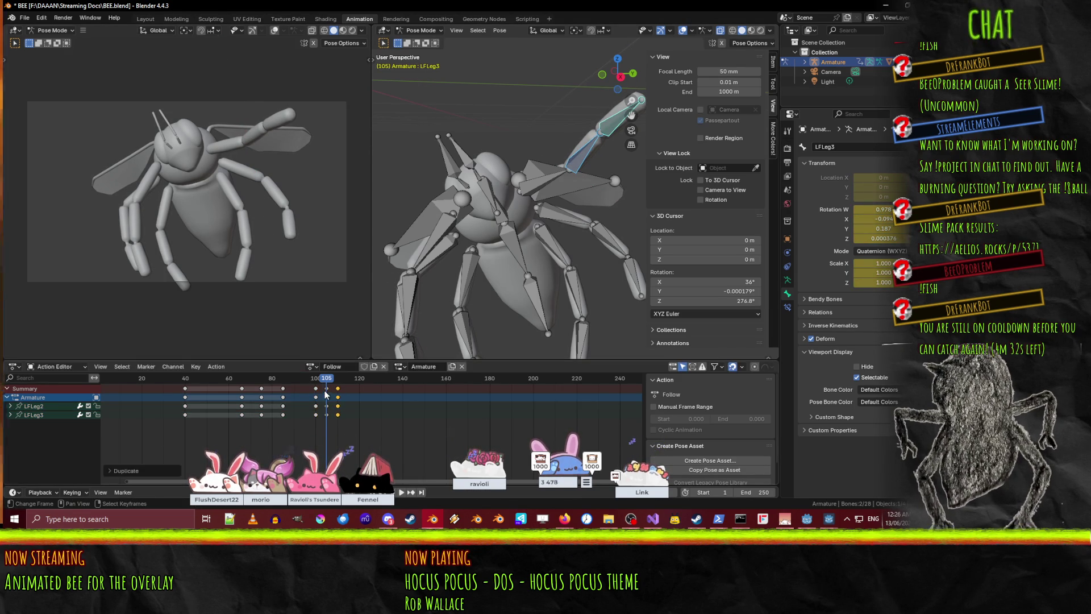
pyautogui.click(360, 401)
pyautogui.hotkey('shift', 'Left')
pyautogui.press('space')
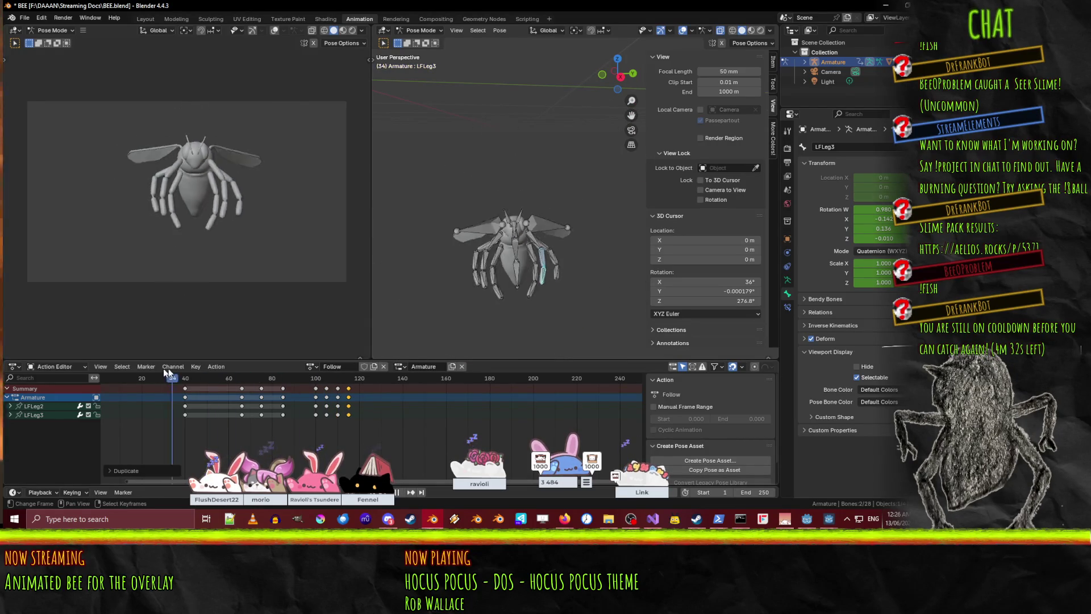
# - Duplicate the wave keys further out to frame 120 and scrub back to review the waving leg
pyautogui.moveTo(186, 375); pyautogui.dragTo(351, 376)
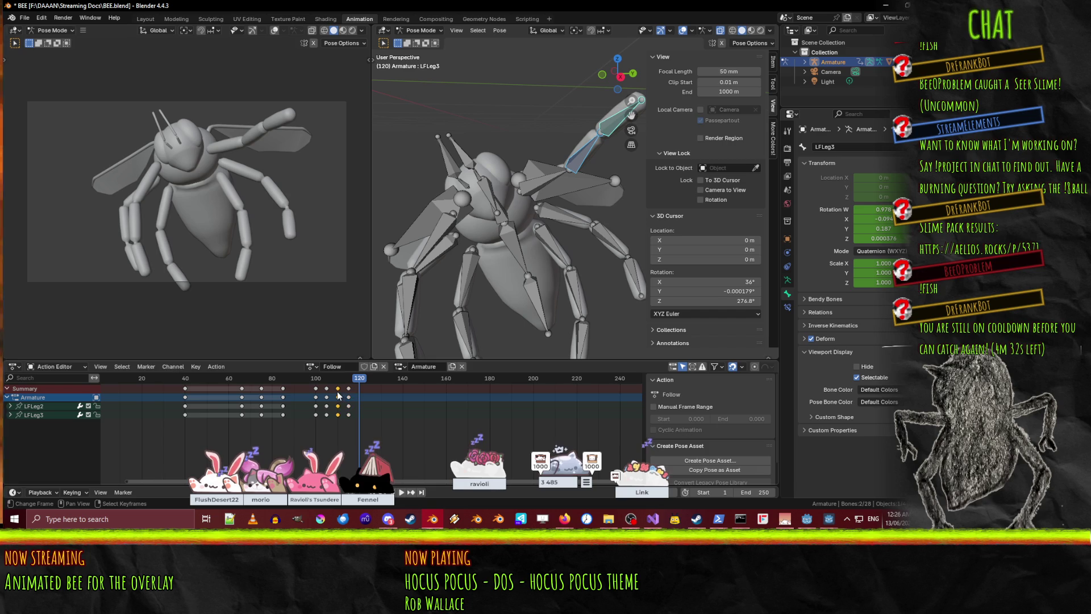
pyautogui.hotkey('shift', 'd')
pyautogui.click(360, 392)
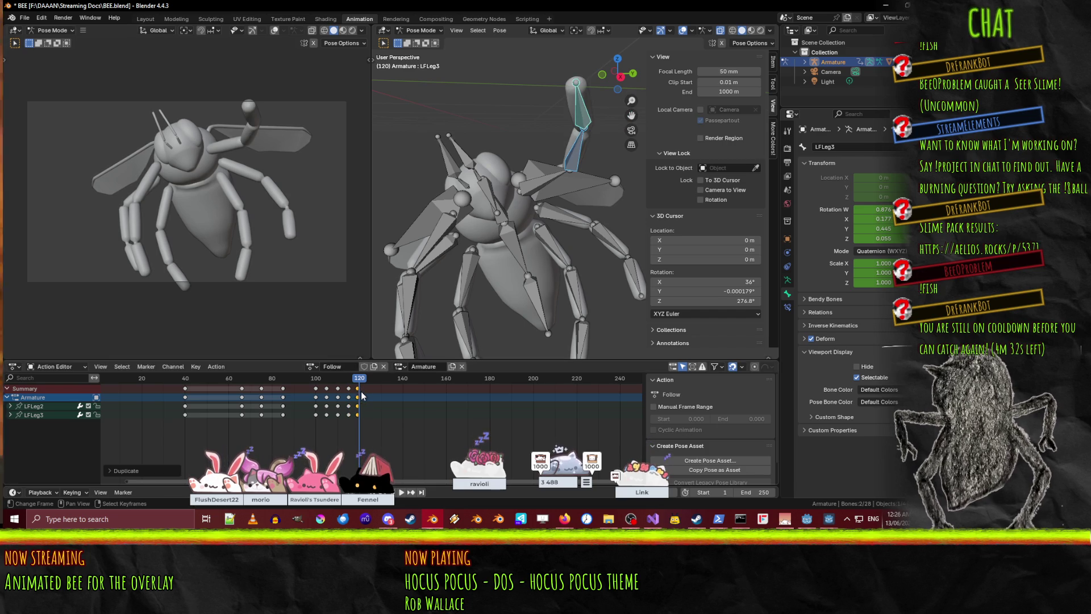
pyautogui.hotkey('shift', 'd')
pyautogui.click(363, 392)
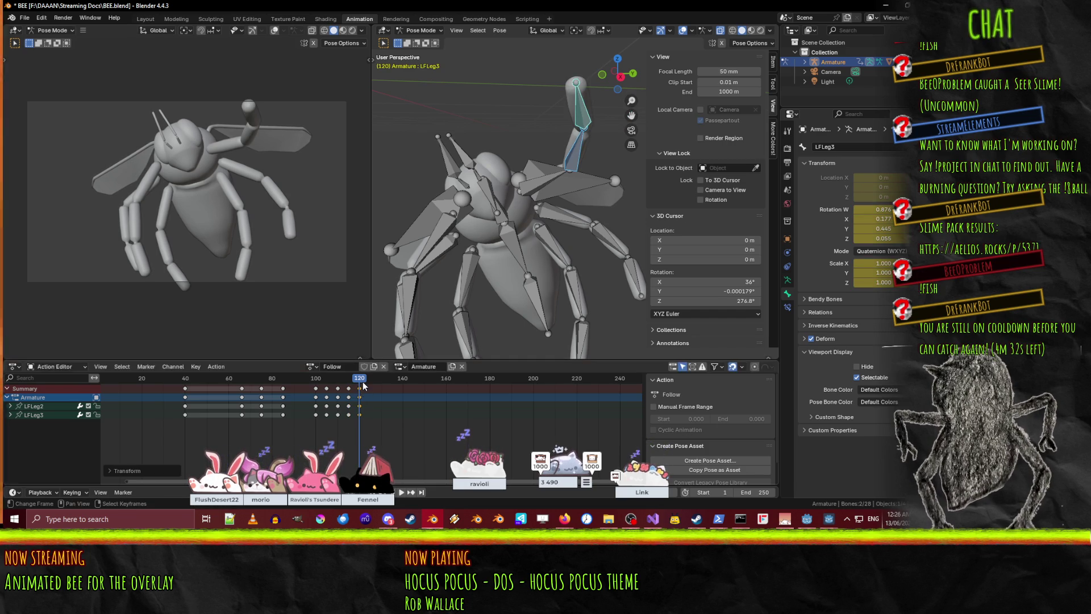
pyautogui.moveTo(359, 377)
pyautogui.mouseDown()
pyautogui.moveTo(139, 388)
pyautogui.moveTo(357, 404)
pyautogui.mouseUp()
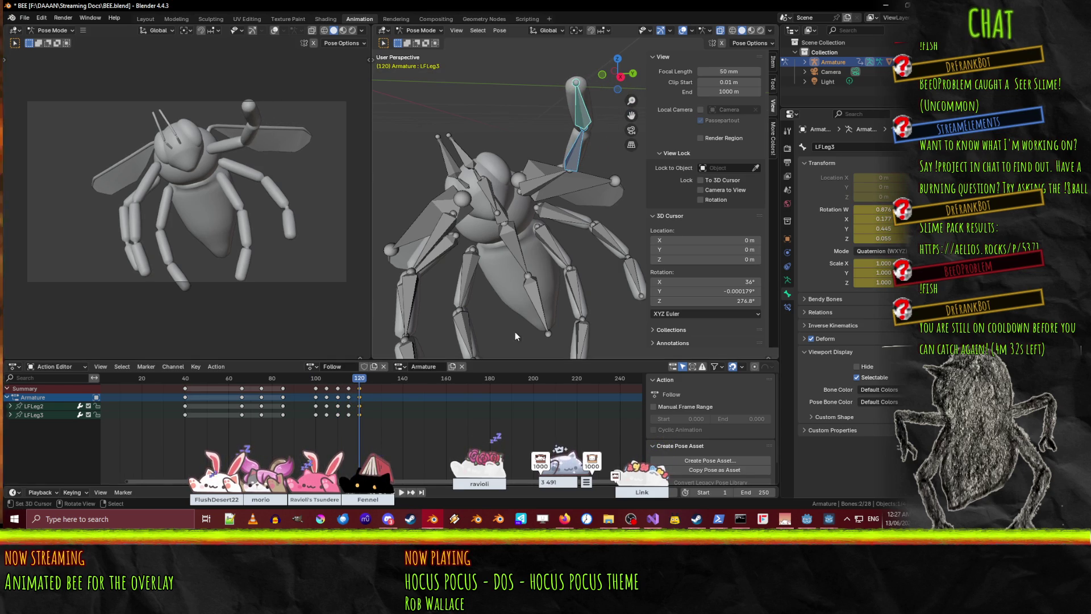
pyautogui.click(502, 211)
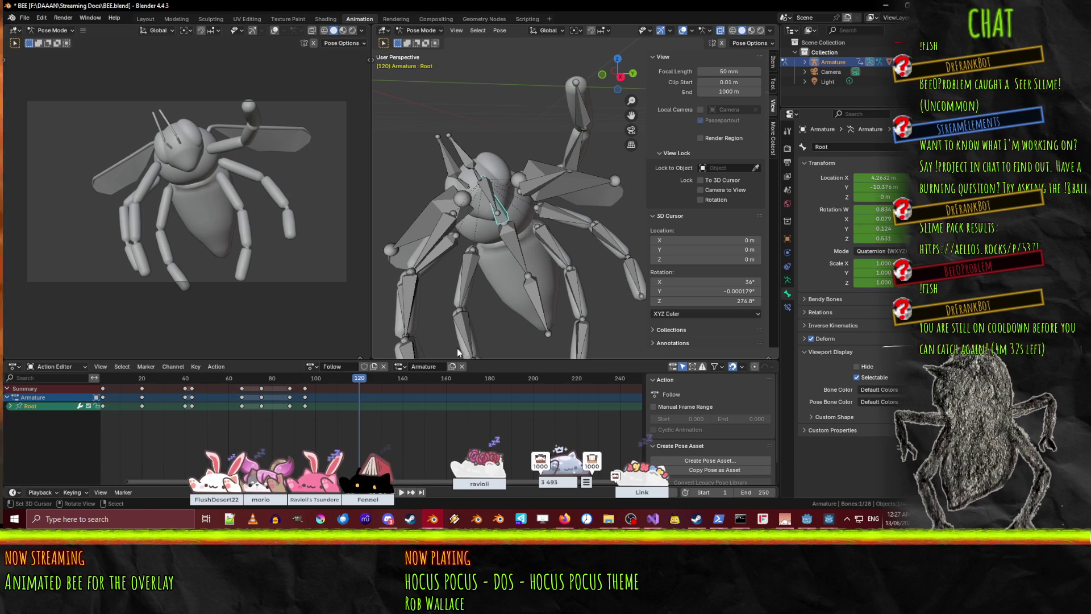
# - Key all channels of the Root bone at frame 120
pyautogui.press('i')
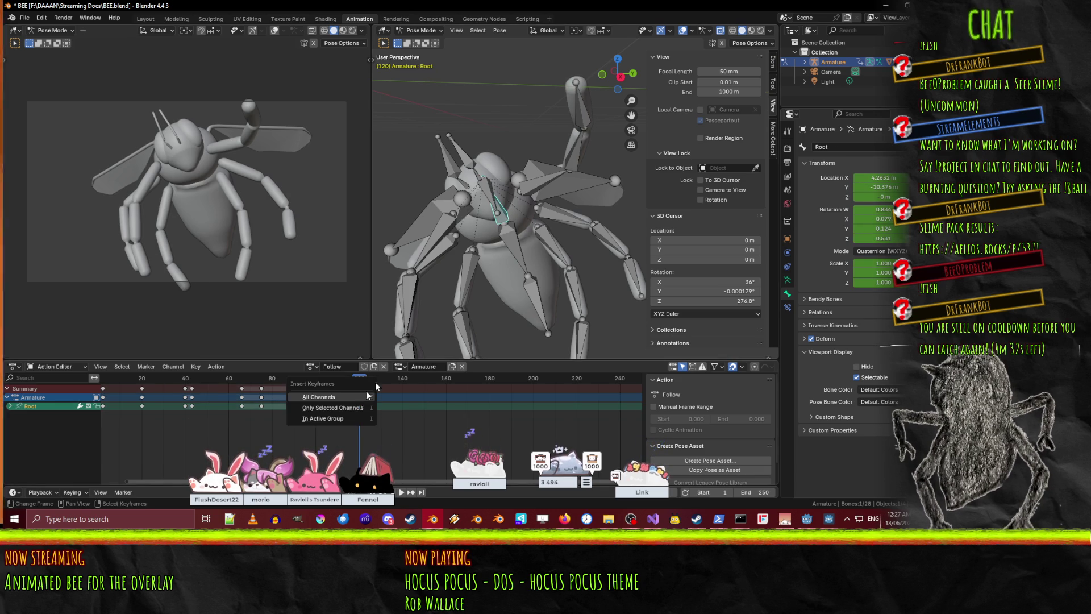
pyautogui.click(359, 396)
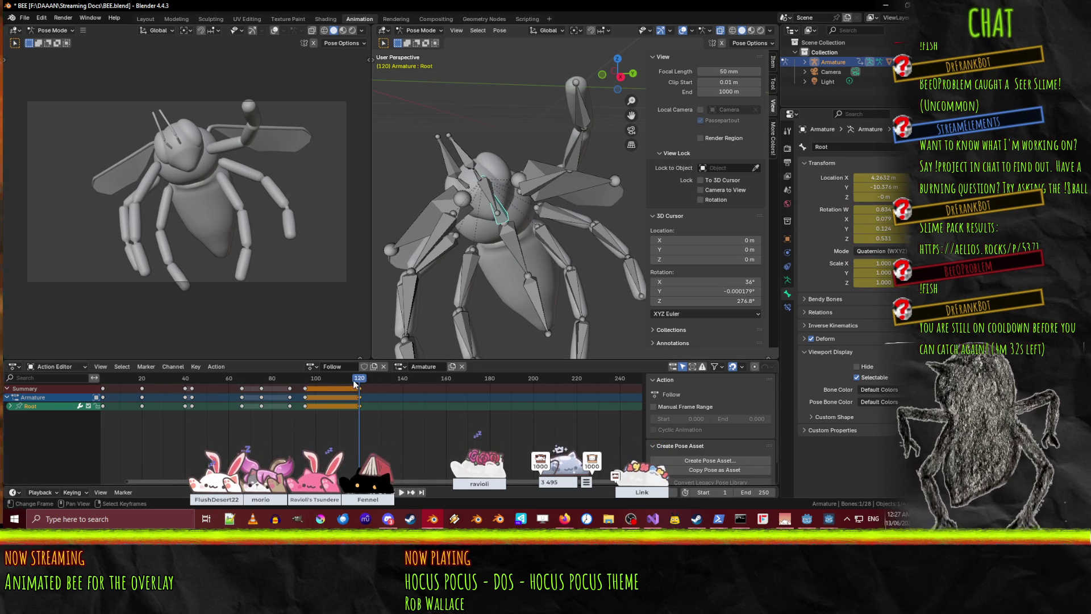
pyautogui.moveTo(409, 273)
pyautogui.mouseDown(button='middle')
pyautogui.moveTo(473, 233)
pyautogui.moveTo(604, 213)
pyautogui.moveTo(411, 216)
pyautogui.mouseUp(button='middle')
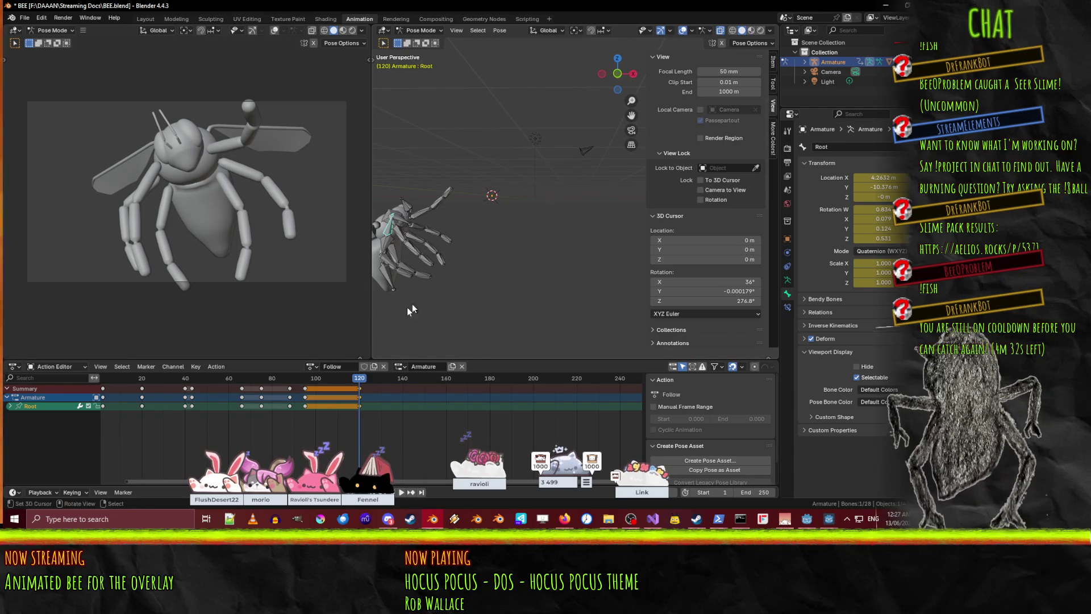
# - At frame 132, switch to front view and grab the whole rig to move it up and right
pyautogui.moveTo(380, 381); pyautogui.dragTo(386, 386)
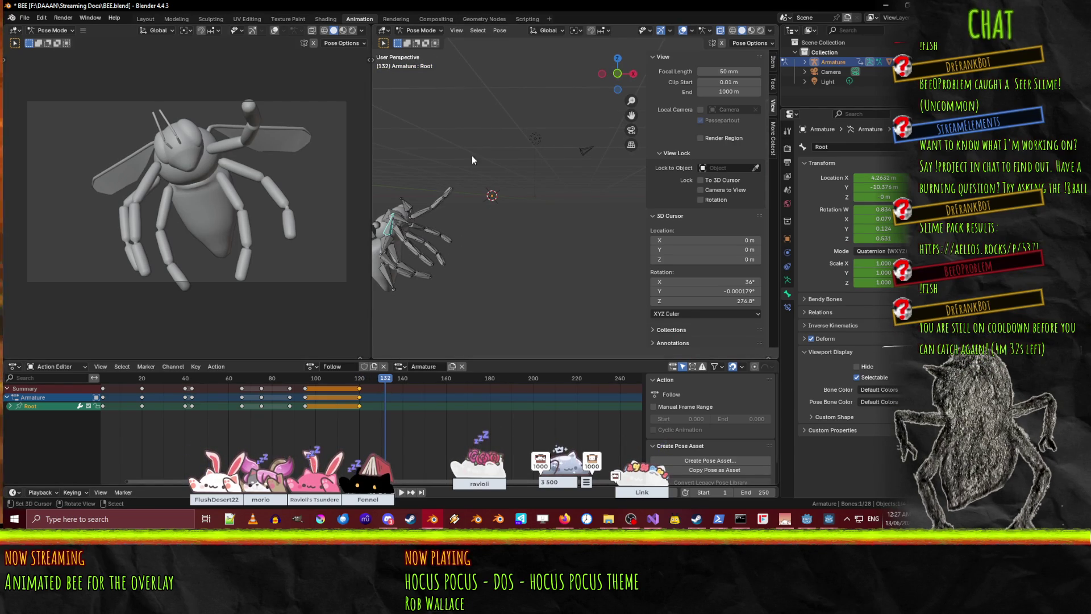
pyautogui.press('g')
pyautogui.press('Escape')
pyautogui.press('KP_1')
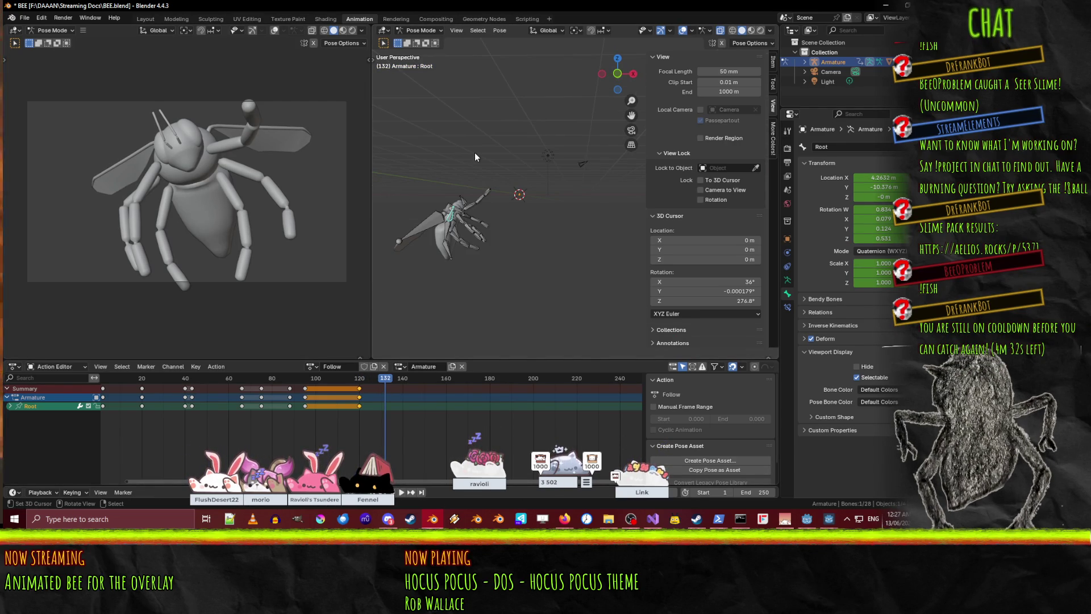
pyautogui.press('g')
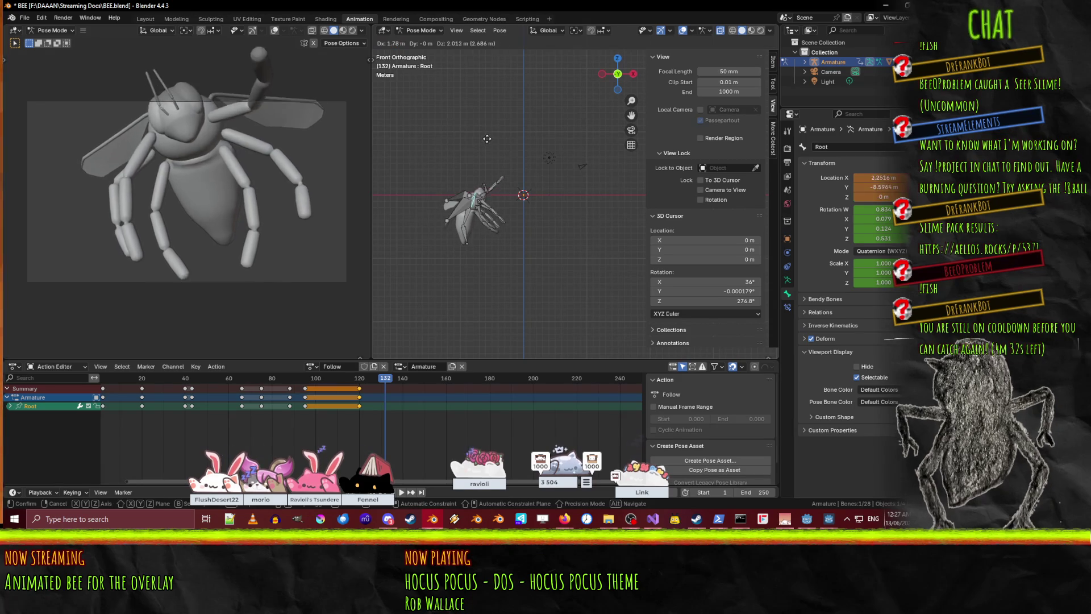
# - Confirm the rig's new spot, key Root at frame 132, rewind to frame 0 and play the flight
pyautogui.click(497, 80)
pyautogui.press('i')
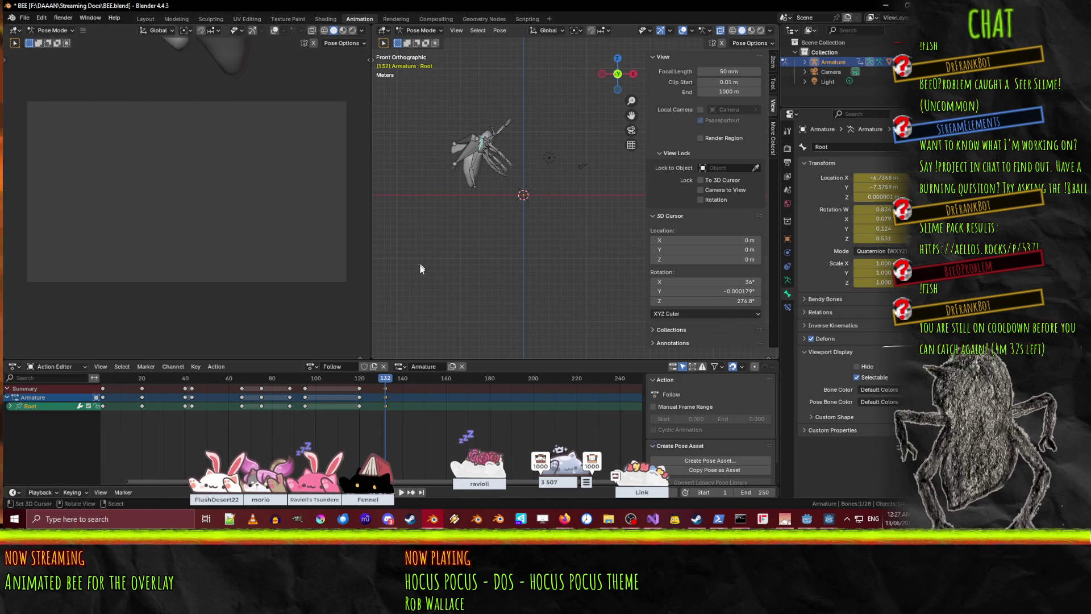
pyautogui.moveTo(386, 381); pyautogui.dragTo(100, 380)
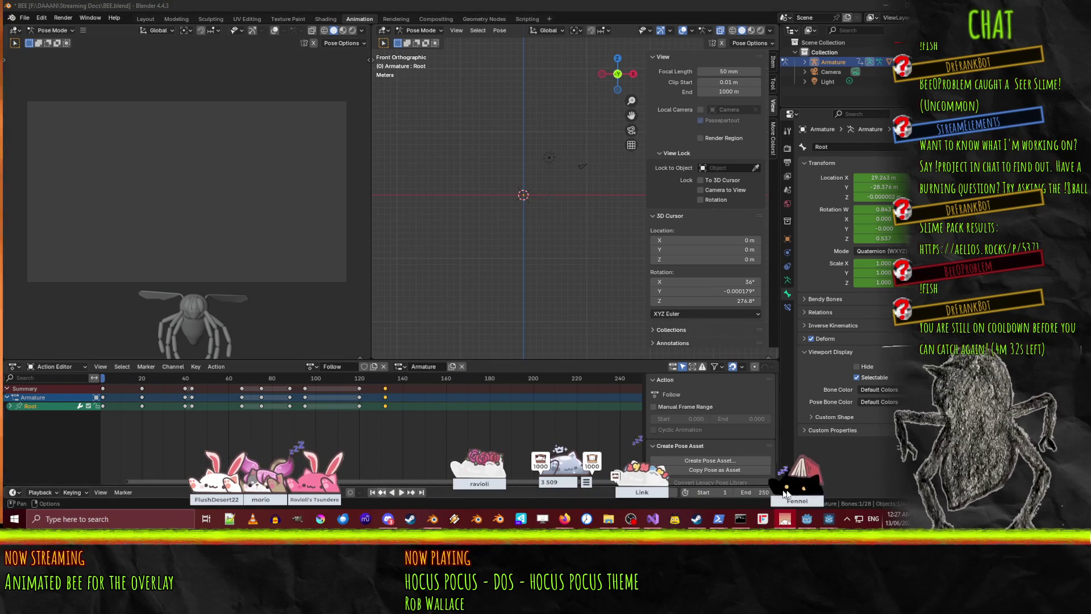
pyautogui.moveTo(631, 490); pyautogui.dragTo(817, 492)
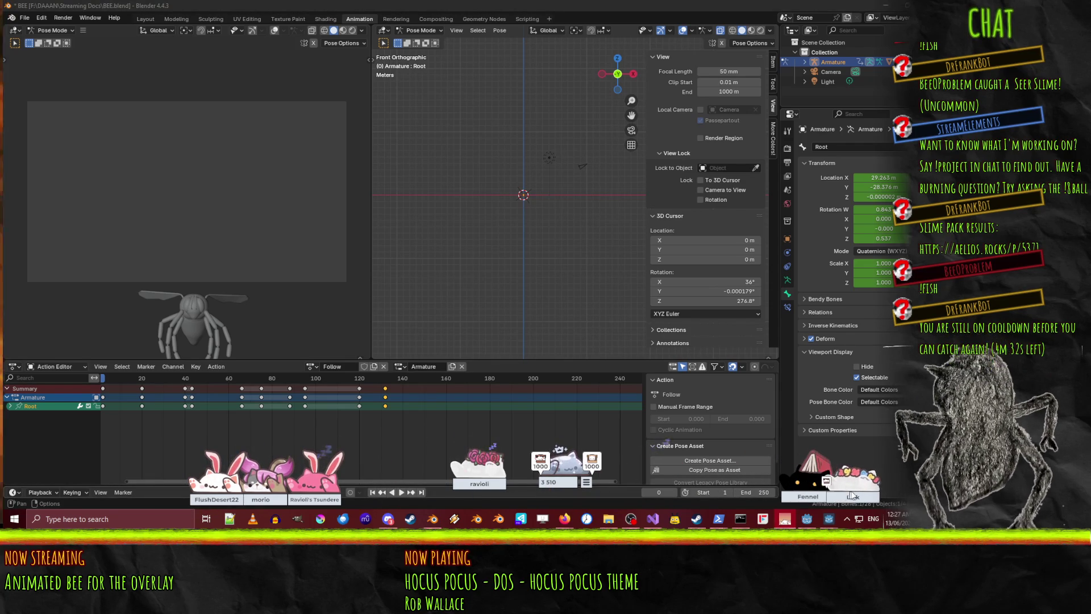
pyautogui.moveTo(556, 475); pyautogui.dragTo(609, 490)
pyautogui.moveTo(494, 482); pyautogui.dragTo(884, 491)
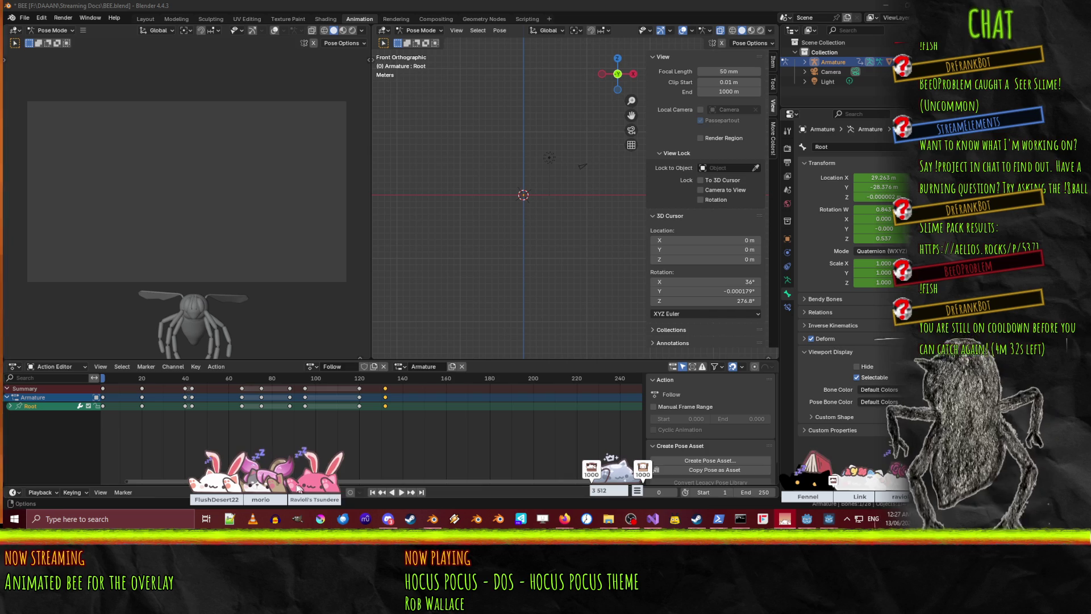
pyautogui.click(403, 491)
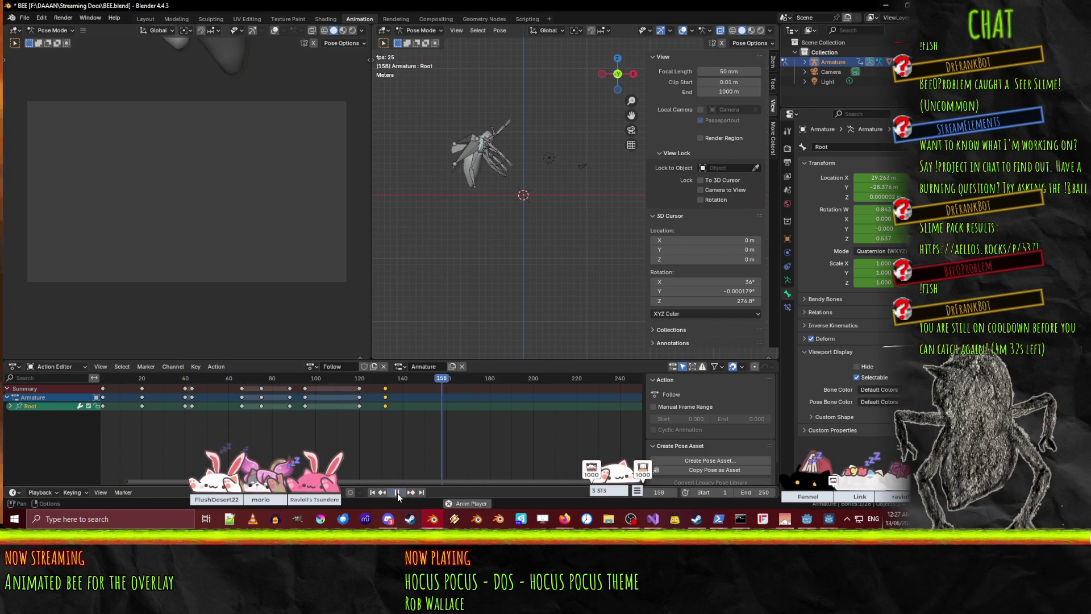
# - Move the last Root keyframe from frame 132 to frame 135
pyautogui.click(397, 492)
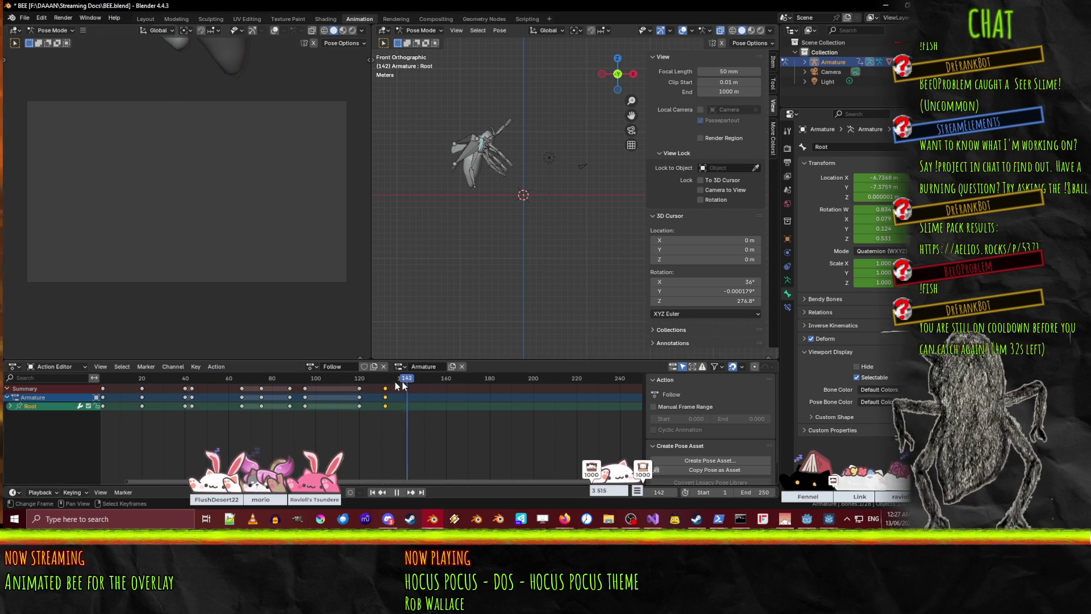
pyautogui.click(362, 387)
pyautogui.press('space')
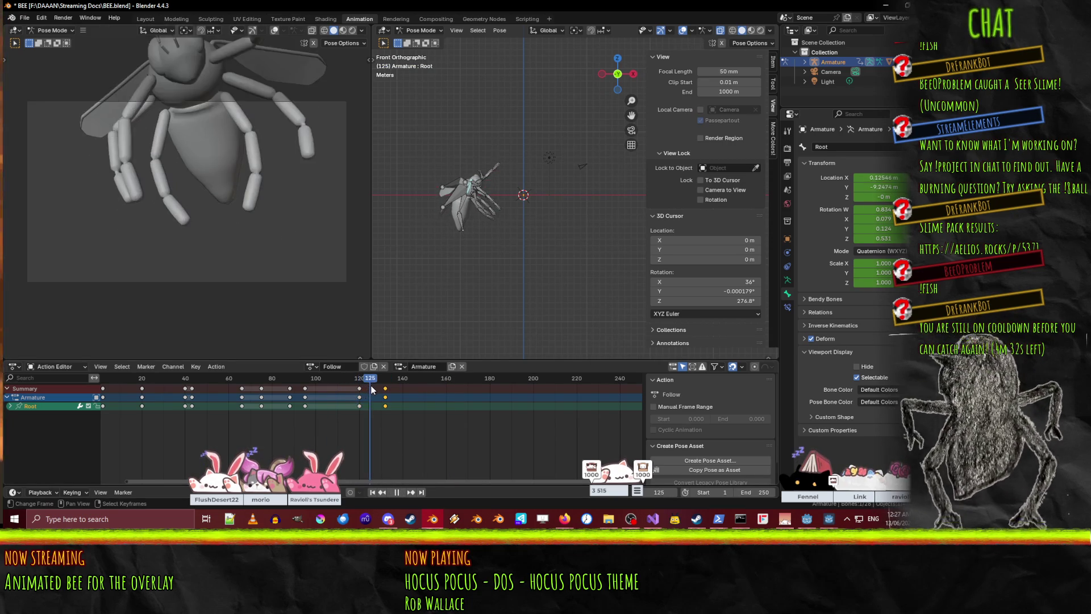
pyautogui.click(359, 389)
pyautogui.press('space')
pyautogui.scroll(3, 370, 401)
pyautogui.click(397, 391)
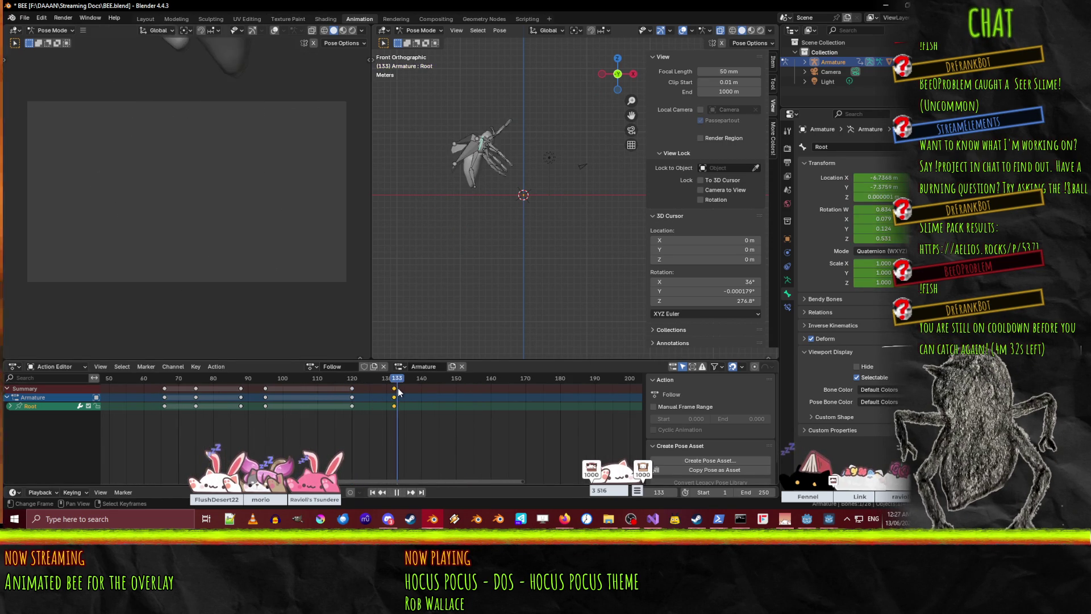
pyautogui.press('g')
pyautogui.click(404, 389)
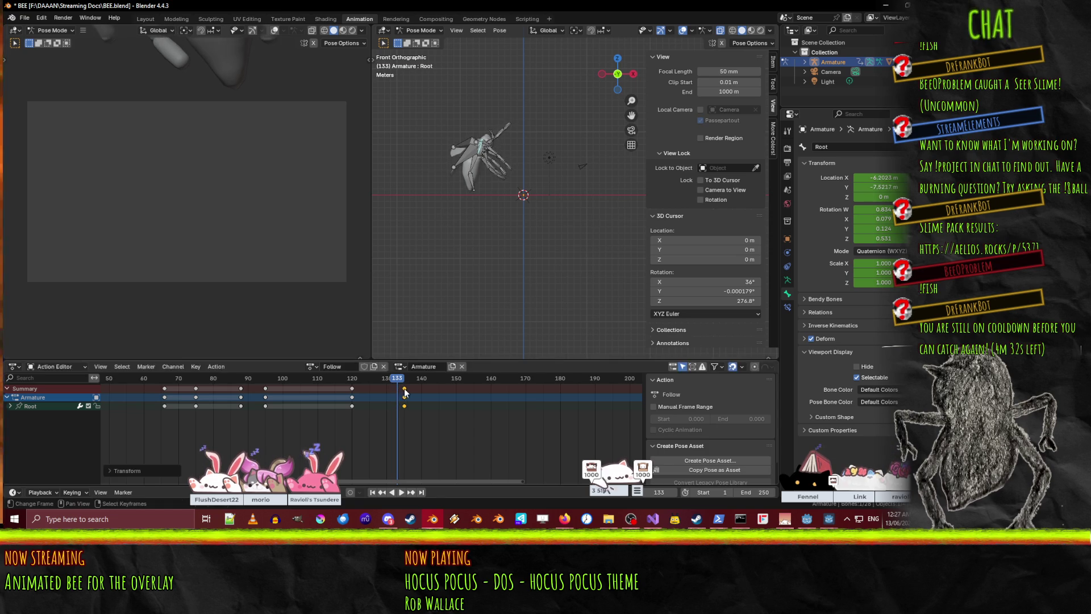
# - Shift the frame-120 keys to frame 123 and play the retimed animation
pyautogui.click(352, 385)
pyautogui.click(353, 389)
pyautogui.press('g')
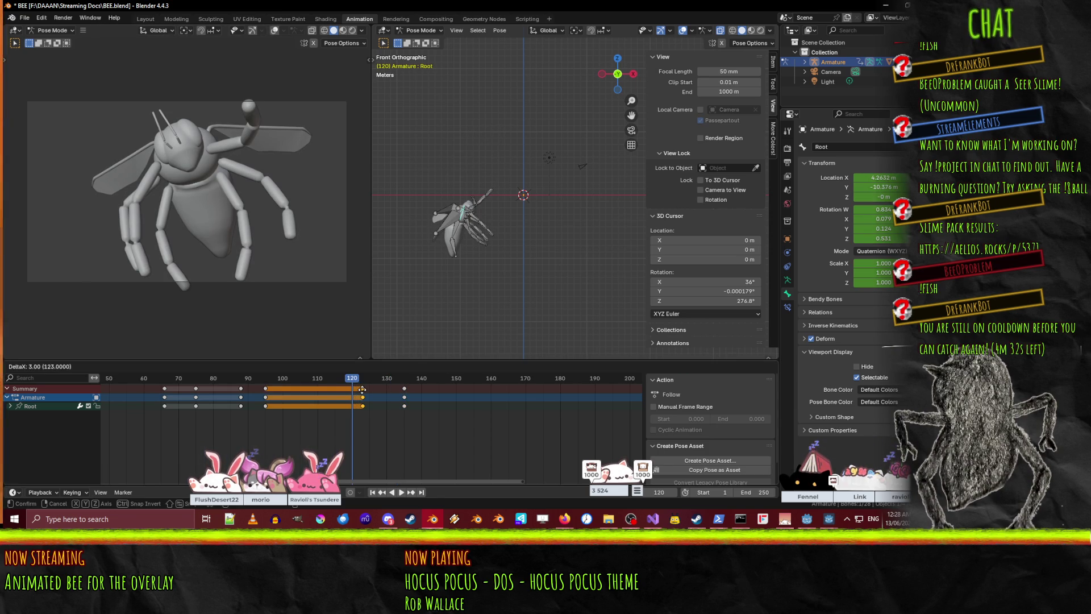
pyautogui.click(362, 388)
pyautogui.hotkey('shift', 'Left')
pyautogui.press('space')
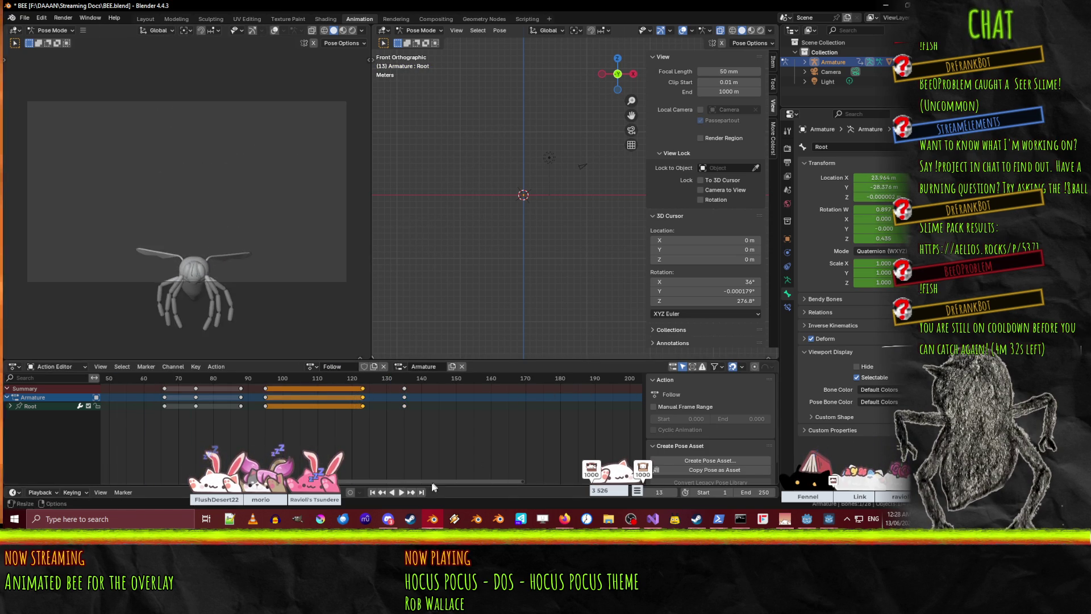
pyautogui.click(400, 493)
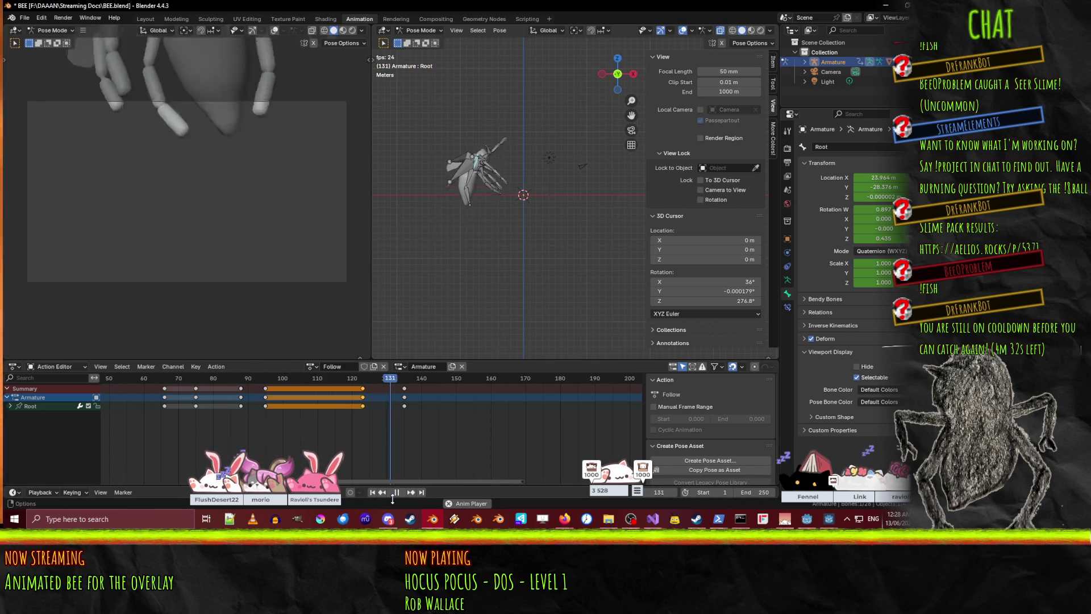
pyautogui.hotkey('shift', 'Left')
pyautogui.press('space')
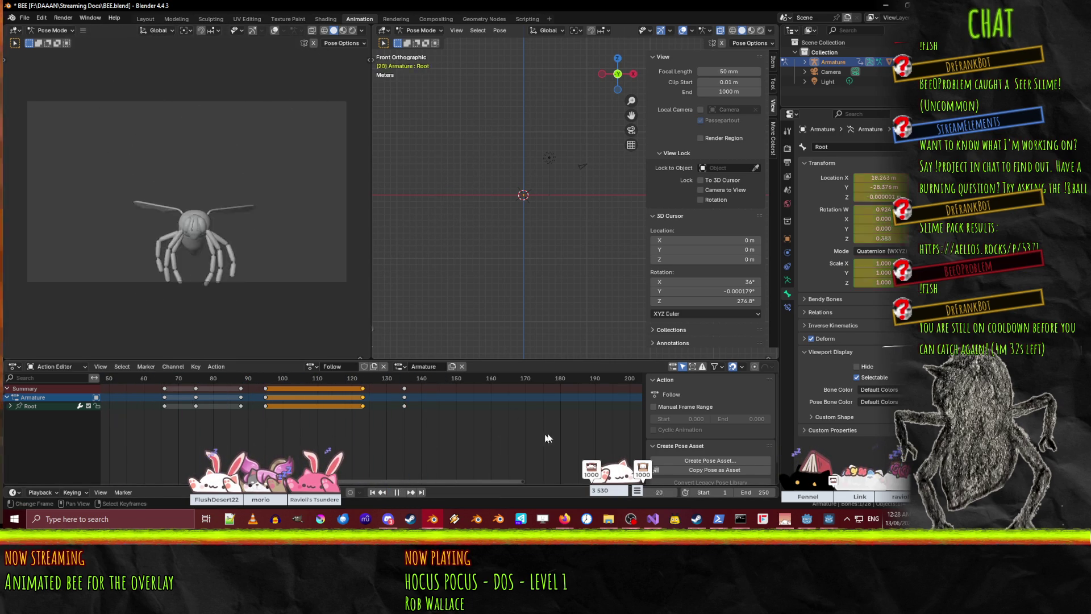
pyautogui.click(207, 446)
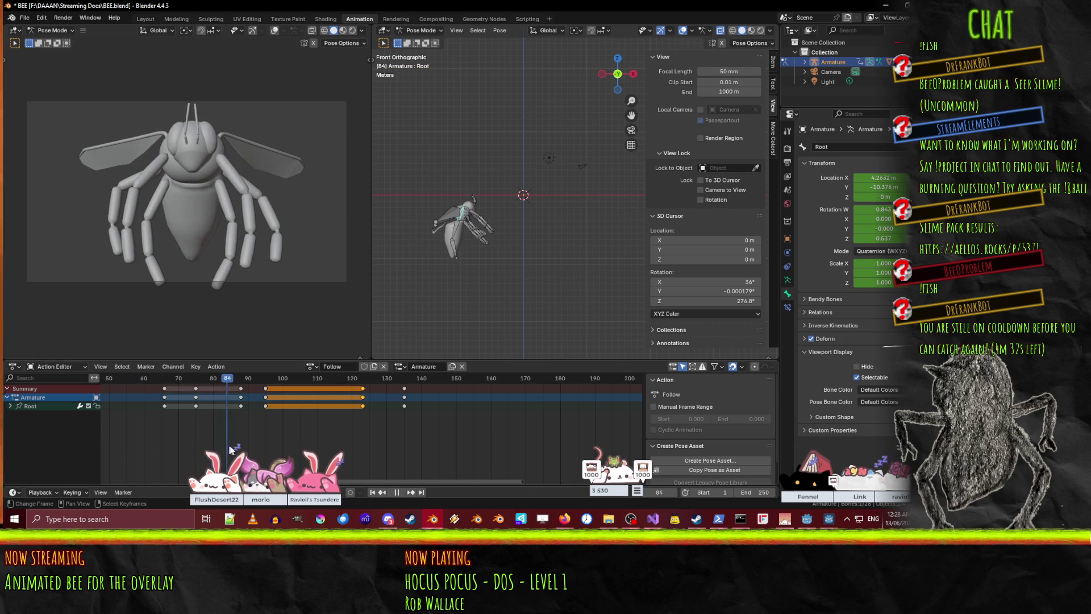
pyautogui.moveTo(229, 449); pyautogui.dragTo(275, 455)
pyautogui.moveTo(353, 455)
pyautogui.mouseDown()
pyautogui.moveTo(410, 457)
pyautogui.moveTo(404, 448)
pyautogui.mouseUp()
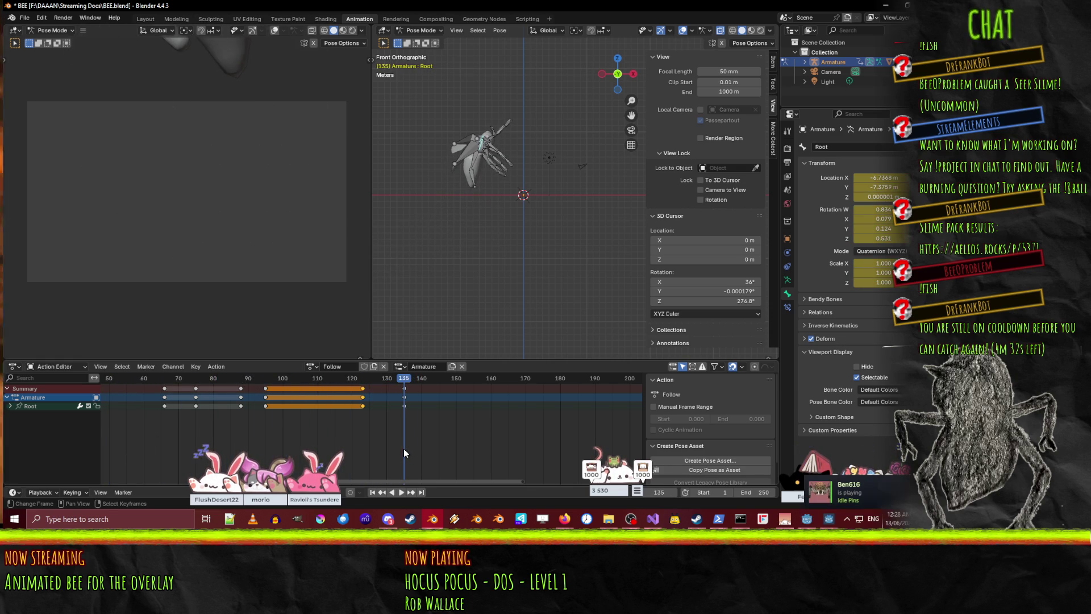
pyautogui.press('space')
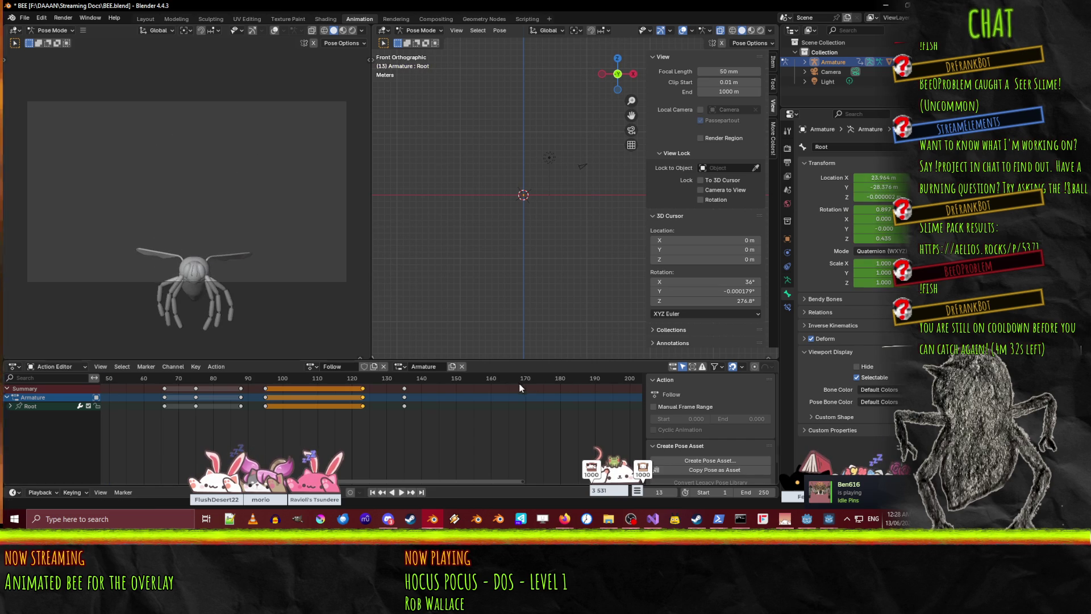
pyautogui.keyDown('ctrl'); pyautogui.scroll(10, 278, 412); pyautogui.keyUp('ctrl')
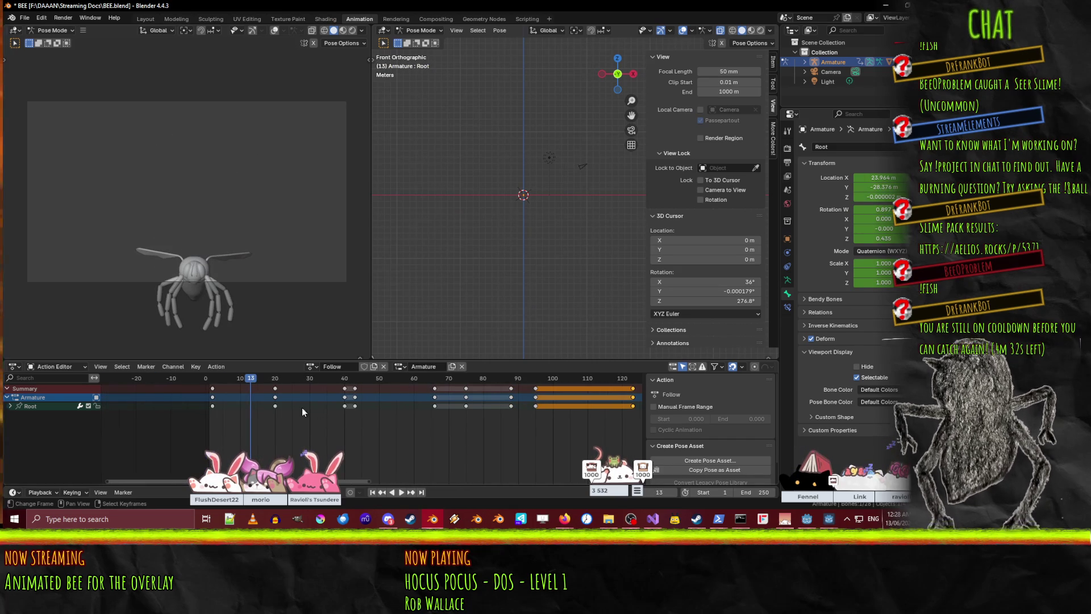
pyautogui.click(277, 397)
pyautogui.doubleClick(333, 367)
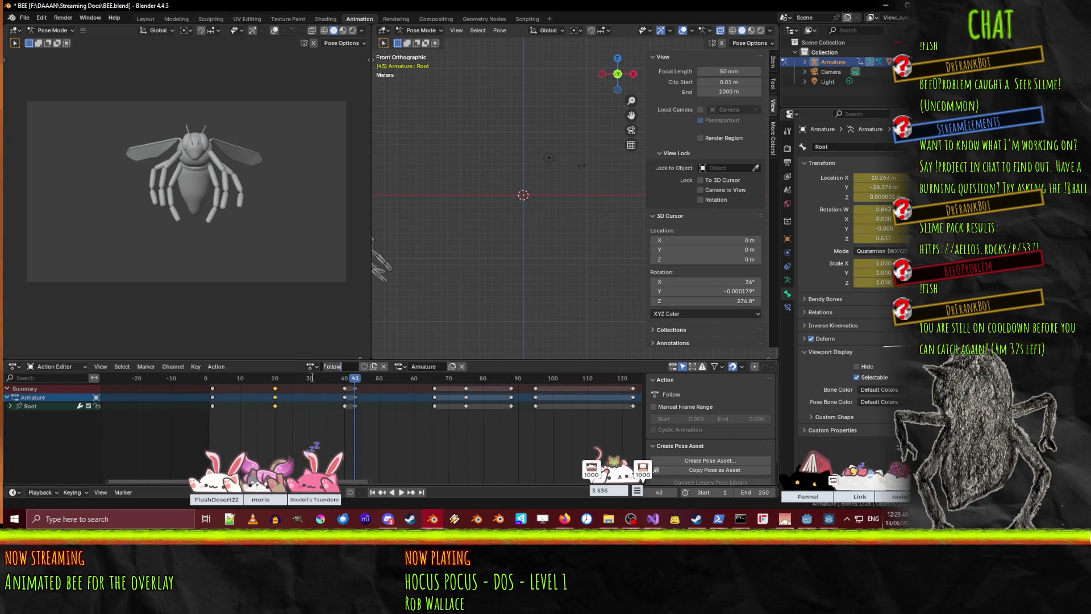
# - Shift the frame-20 key column about 15 frames earlier, check playback, and select all bee bones
pyautogui.press('g')
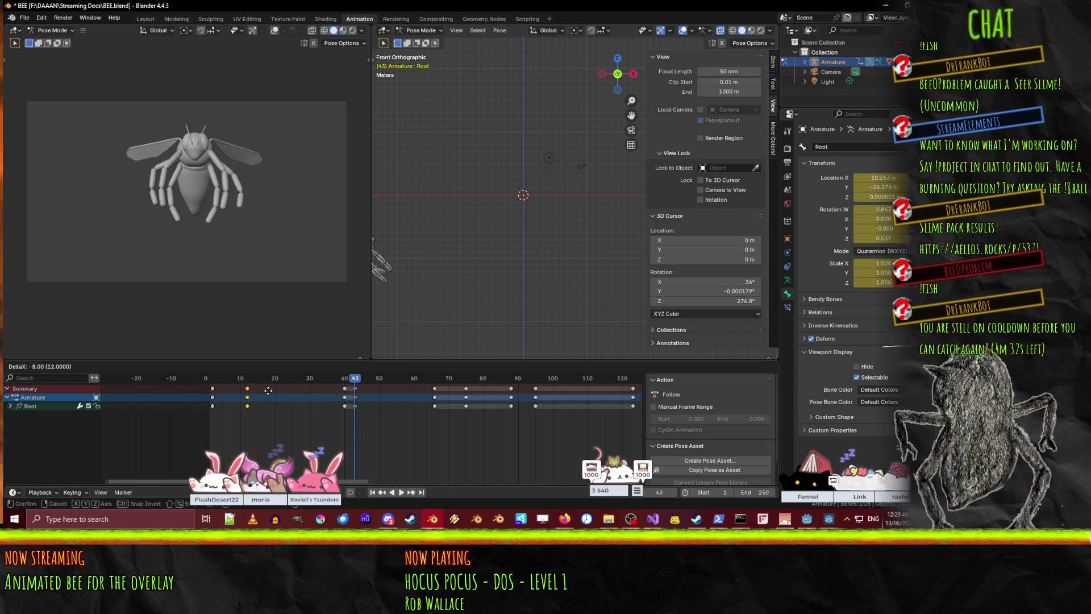
pyautogui.click(280, 399)
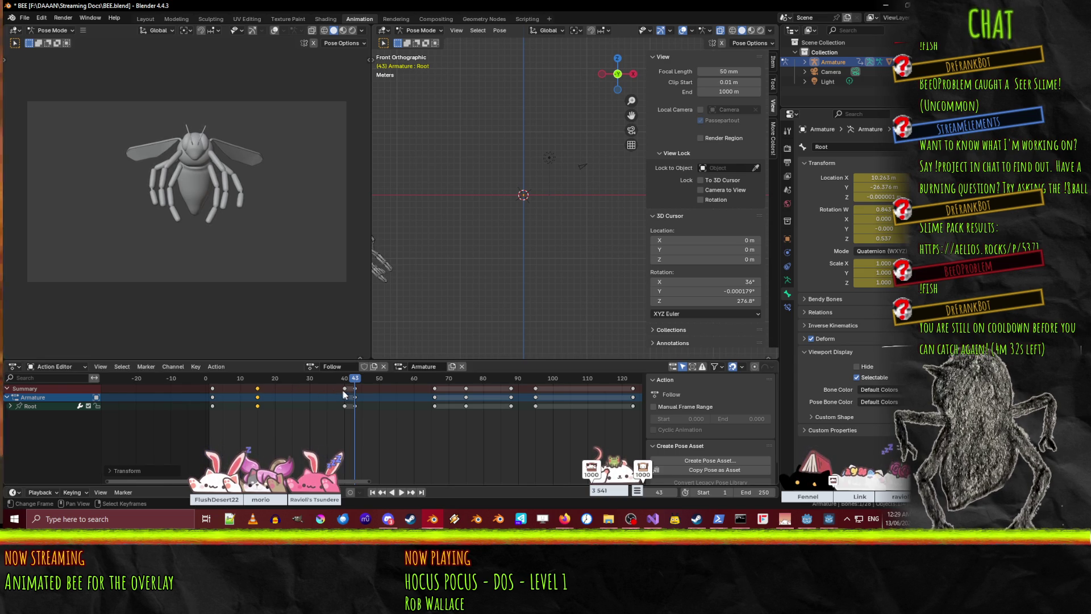
pyautogui.press('g')
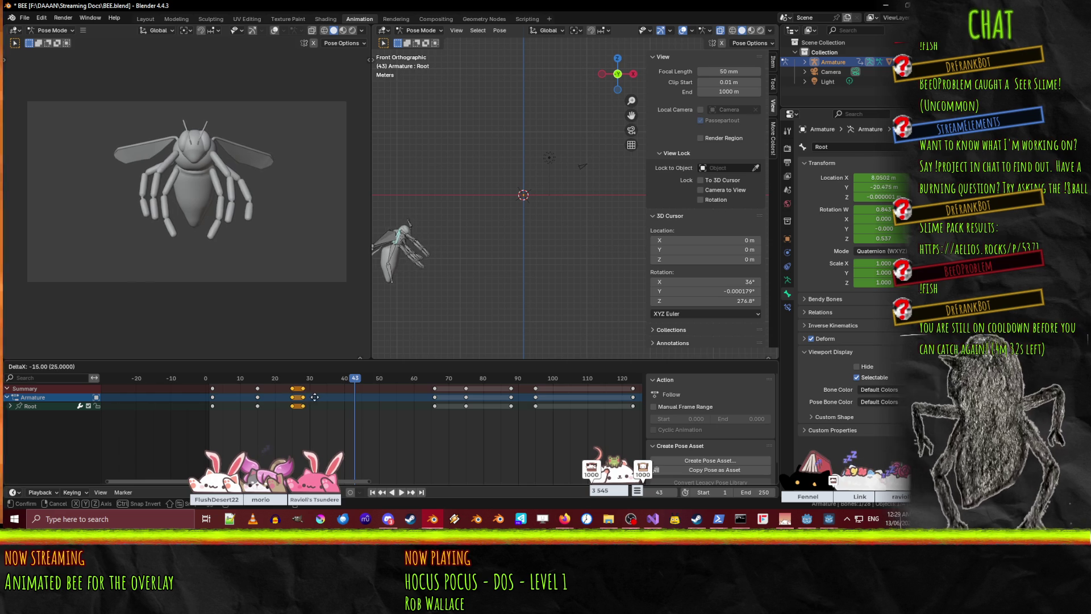
pyautogui.click(314, 396)
pyautogui.press('space')
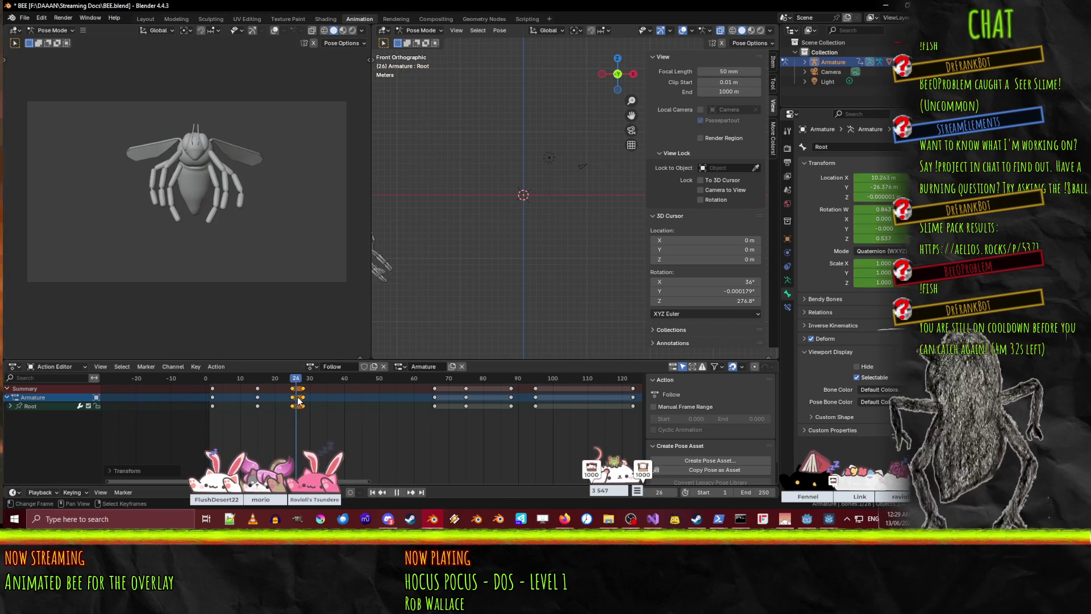
pyautogui.press('space')
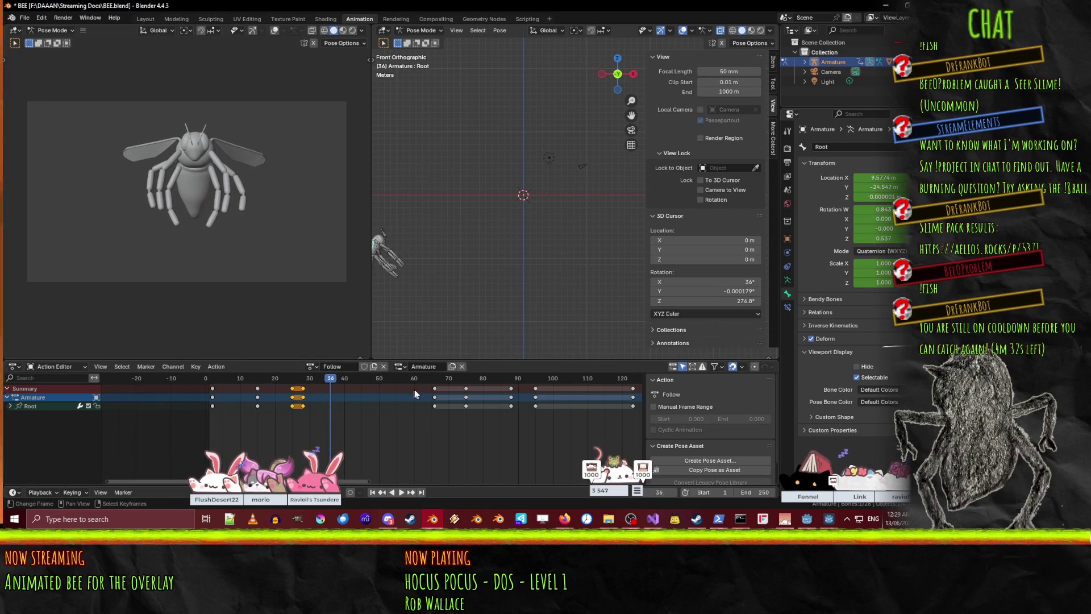
pyautogui.moveTo(360, 481); pyautogui.dragTo(396, 480)
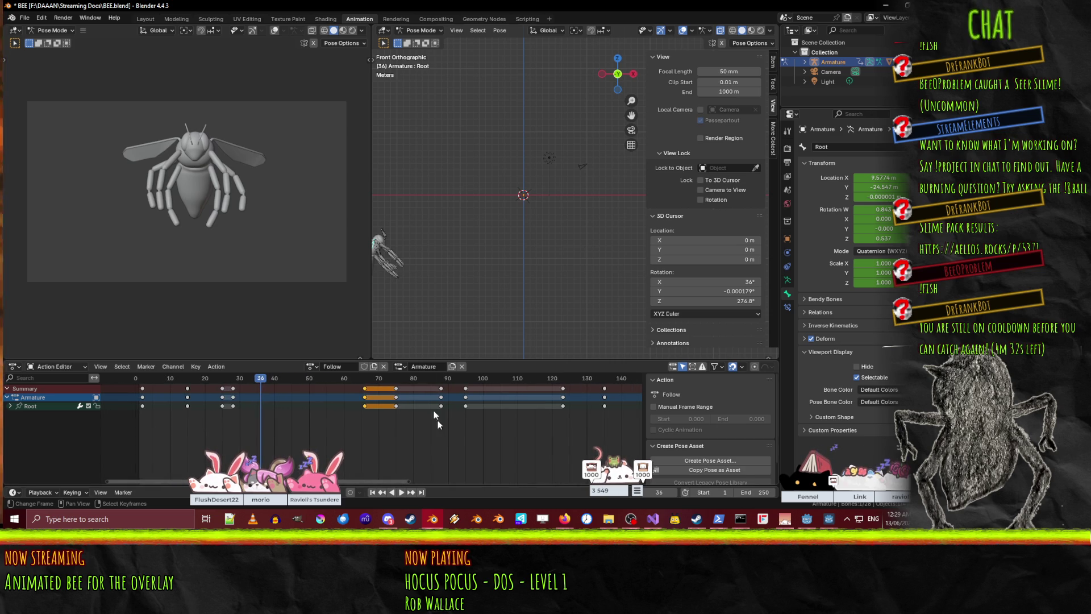
pyautogui.press('a')
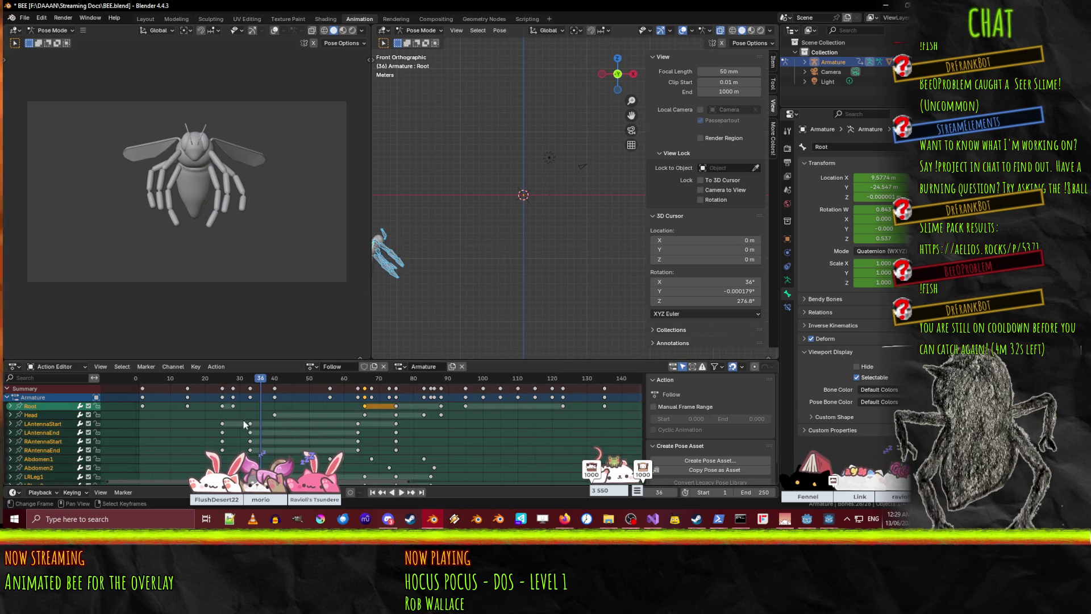
# - Preview the animation, then select the LAntennaStart, LAntennaEnd, RAntennaStart and RAntennaEnd keys
pyautogui.click(210, 380)
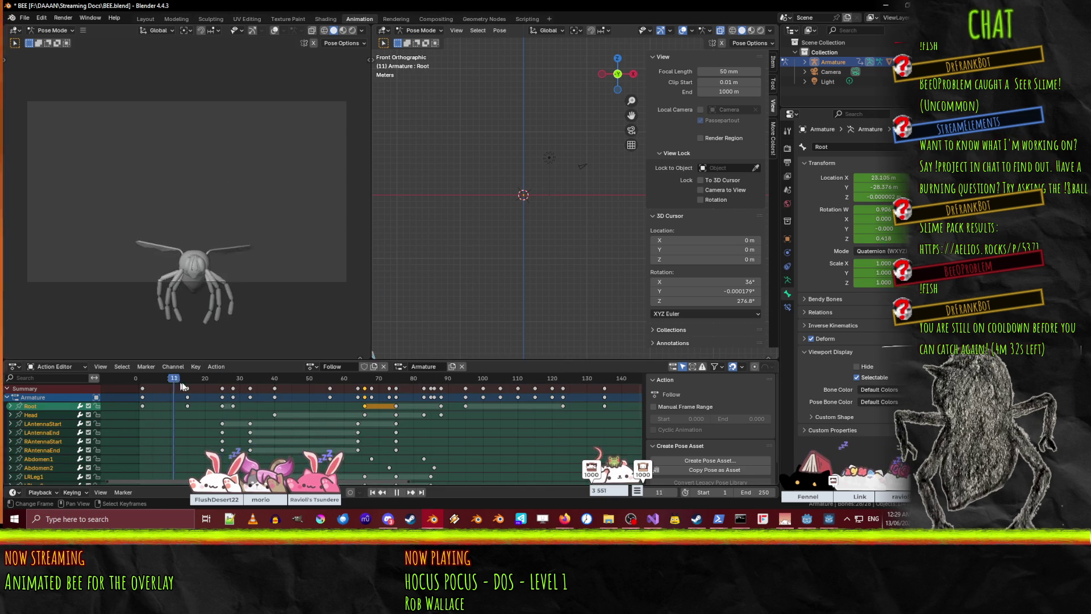
pyautogui.press('space')
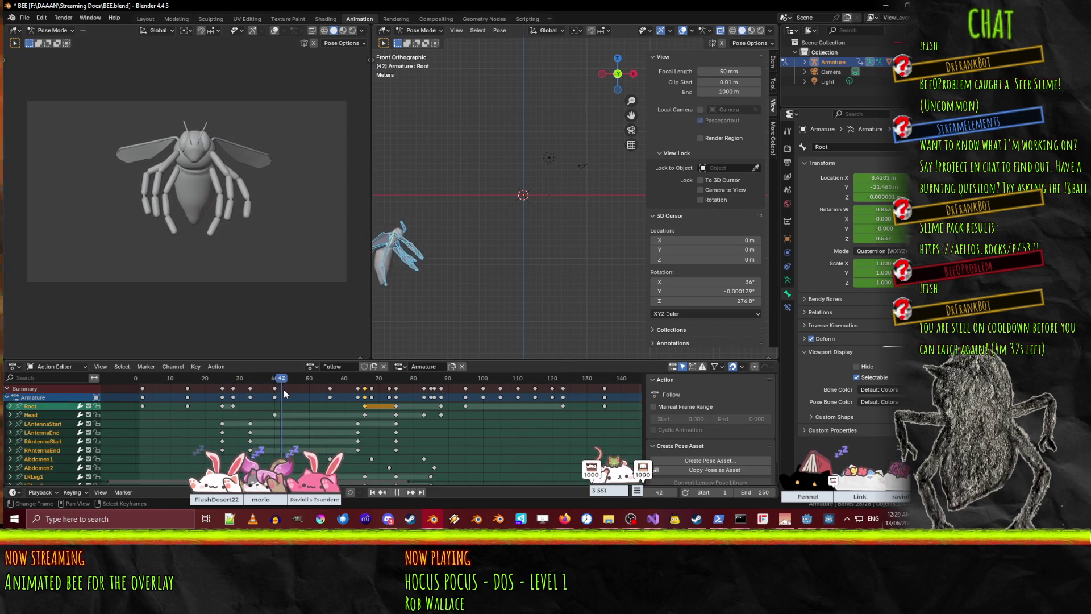
pyautogui.moveTo(392, 393); pyautogui.dragTo(233, 389)
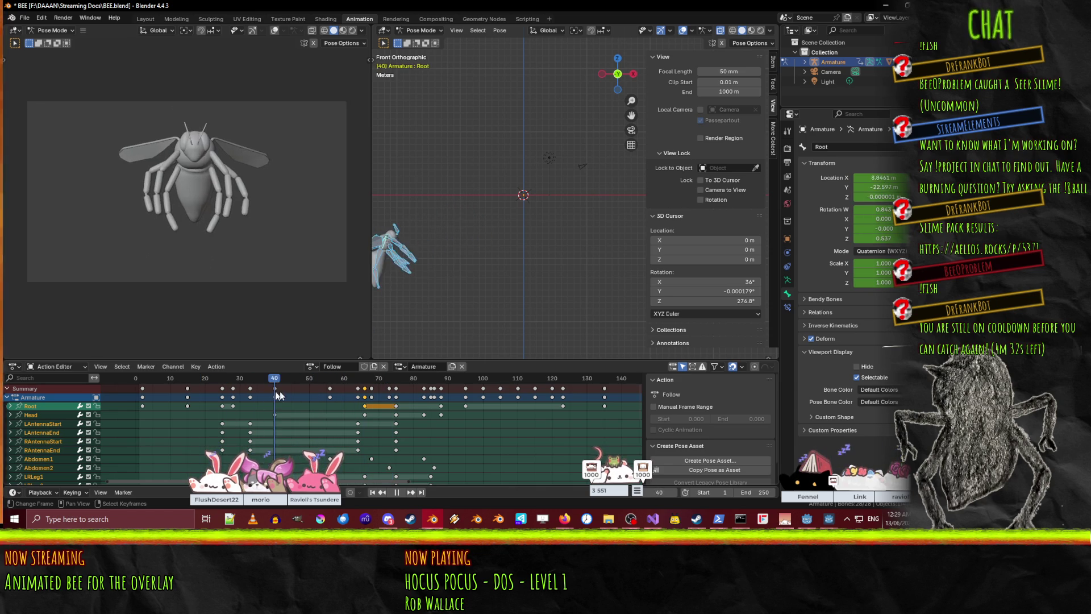
pyautogui.press('Escape')
pyautogui.click(274, 415)
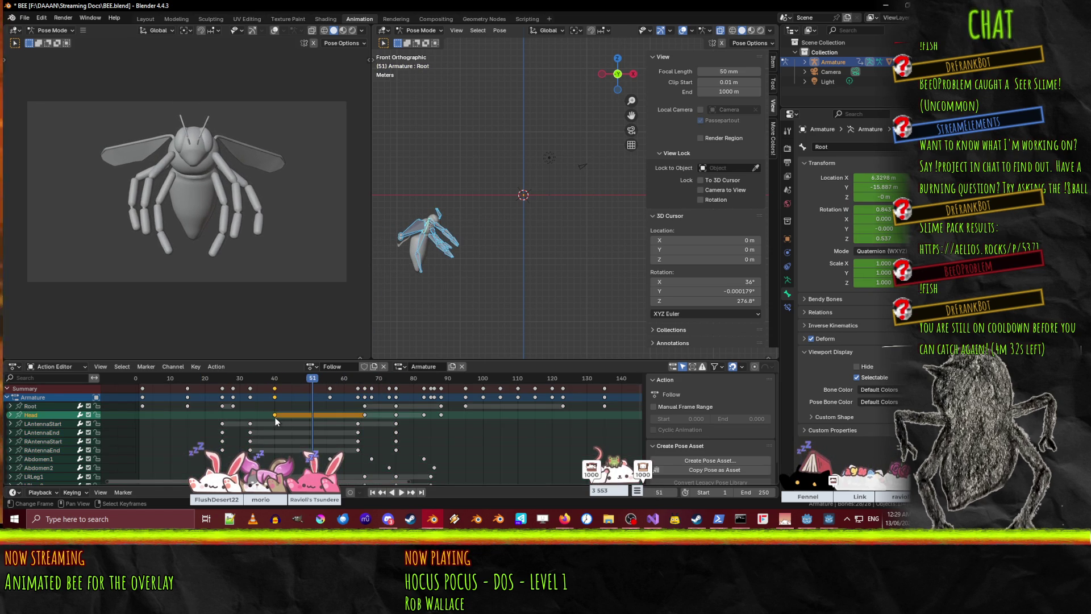
pyautogui.click(250, 424)
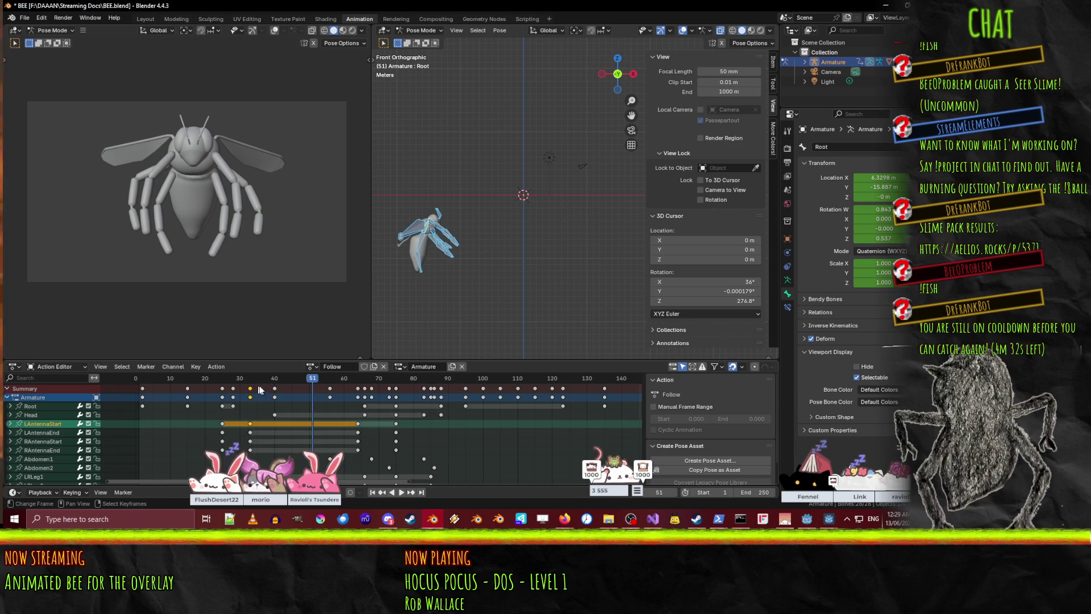
pyautogui.click(223, 425)
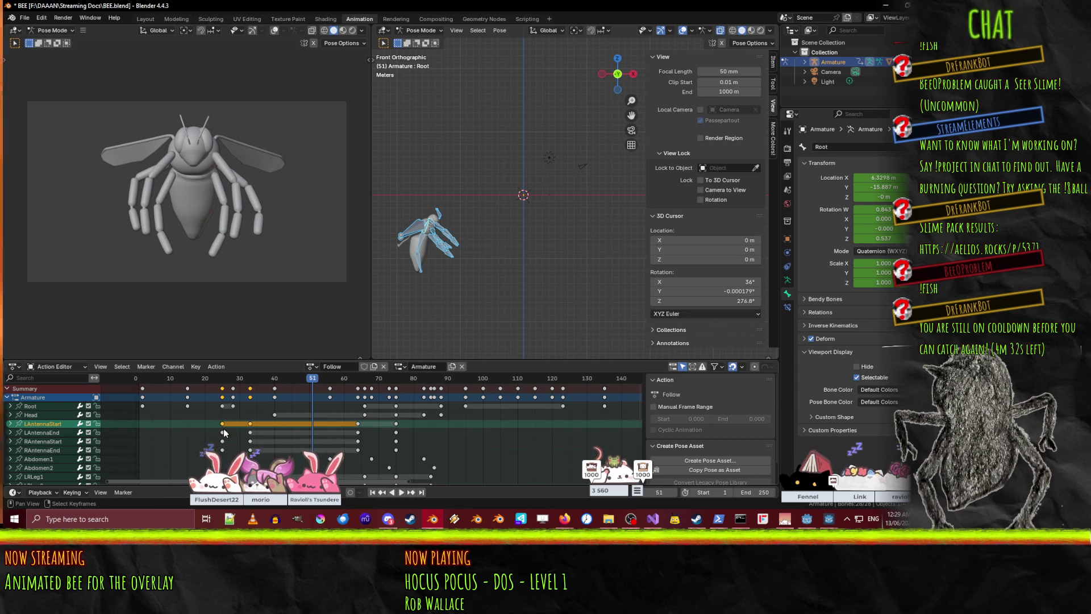
pyautogui.keyDown('shift'); pyautogui.click(250, 432); pyautogui.keyUp('shift')
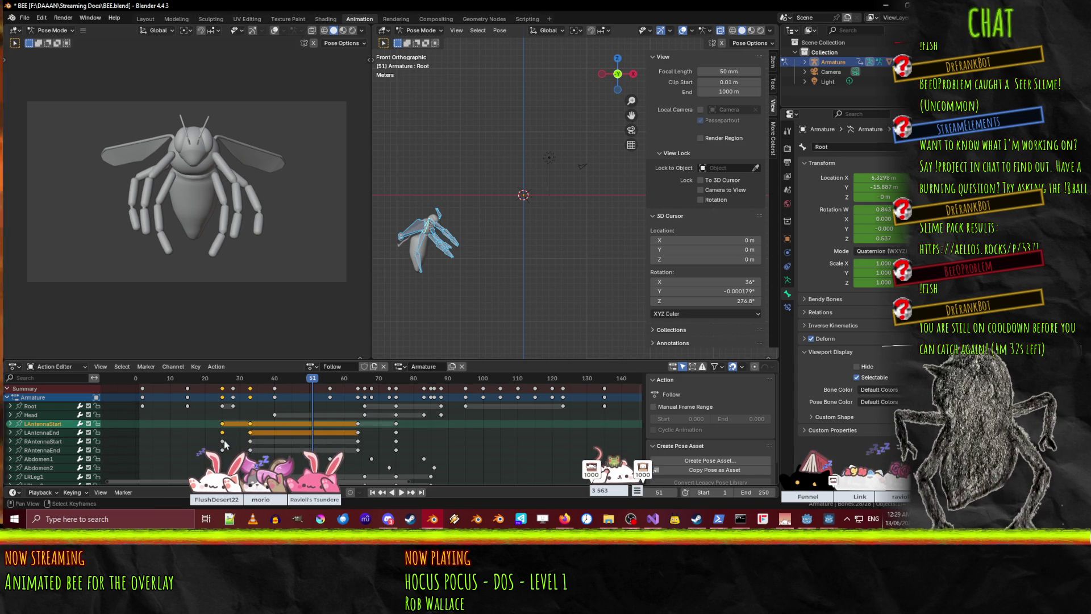
pyautogui.keyDown('shift'); pyautogui.click(250, 441); pyautogui.keyUp('shift')
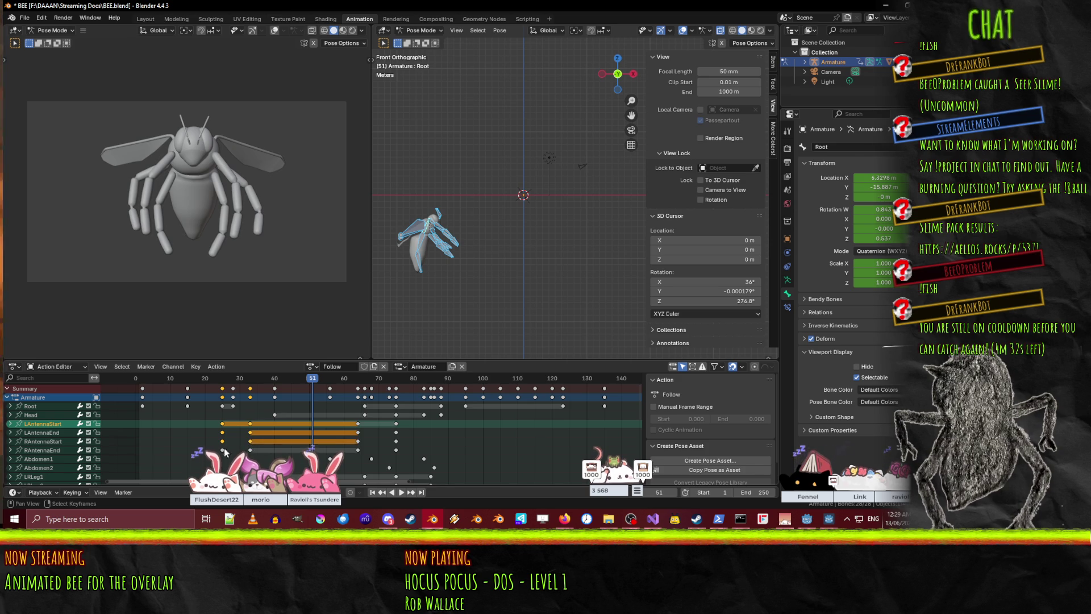
pyautogui.keyDown('shift'); pyautogui.click(250, 450); pyautogui.keyUp('shift')
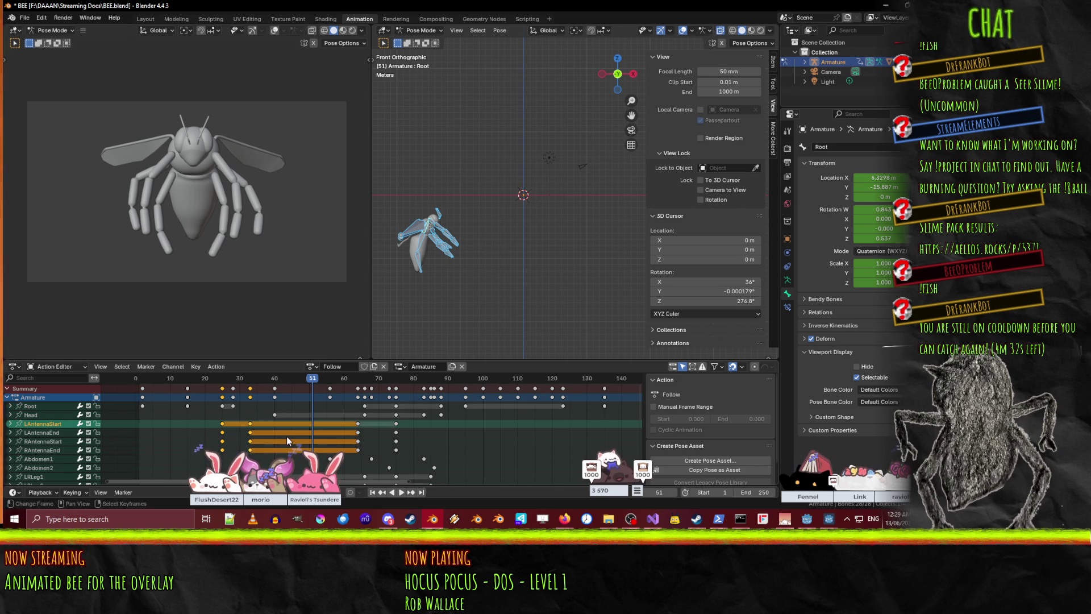
# - Move the antenna keys earlier so the antenna motion starts at frame 15
pyautogui.press('g')
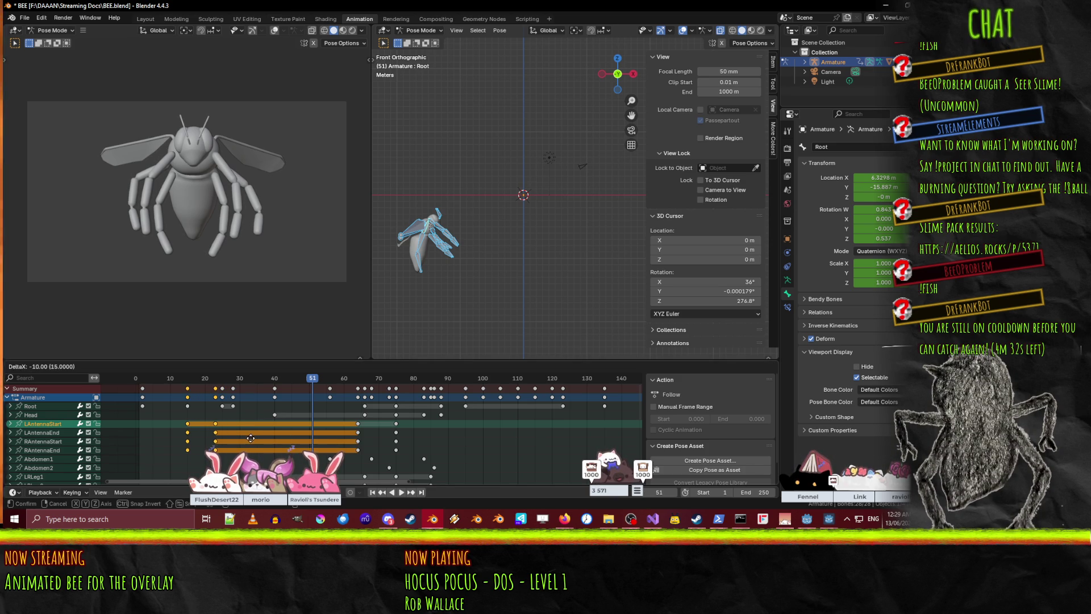
pyautogui.click(251, 438)
pyautogui.press('Escape')
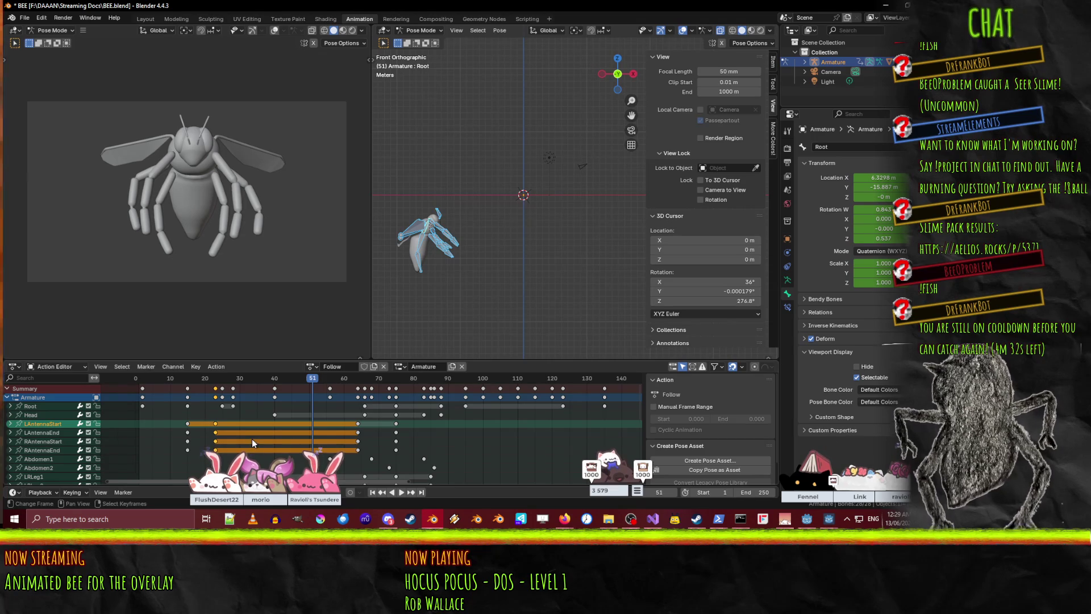
pyautogui.press('g')
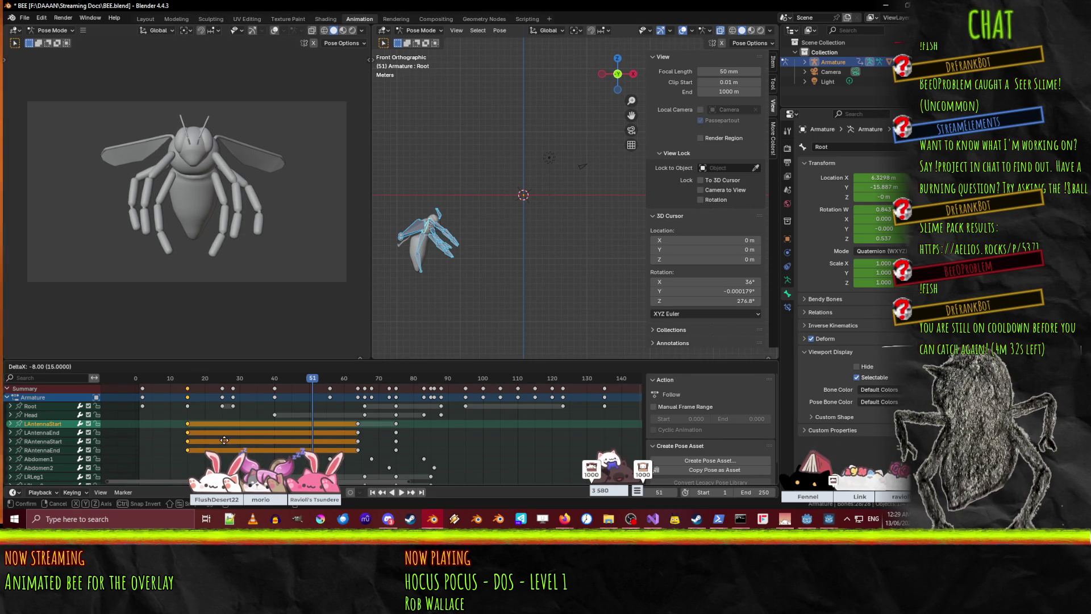
pyautogui.click(225, 440)
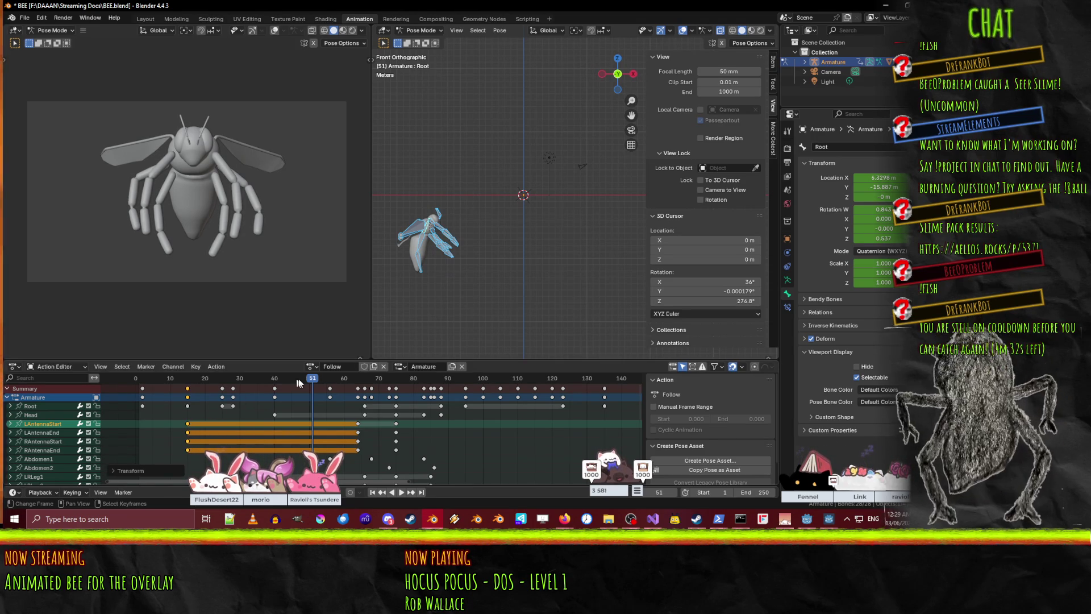
# - Play and scrub the animation from the start to review the antenna timing, then select Abdomen1
pyautogui.hotkey('shift', 'Left')
pyautogui.press('space')
pyautogui.moveTo(162, 390)
pyautogui.mouseDown()
pyautogui.moveTo(390, 392)
pyautogui.moveTo(101, 391)
pyautogui.mouseUp()
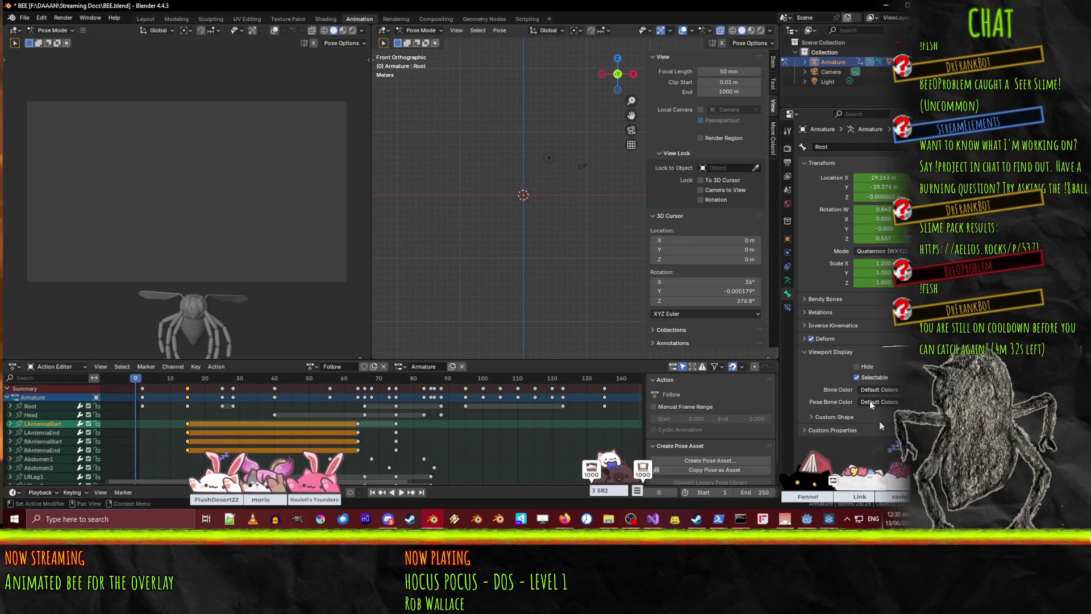
pyautogui.click(401, 492)
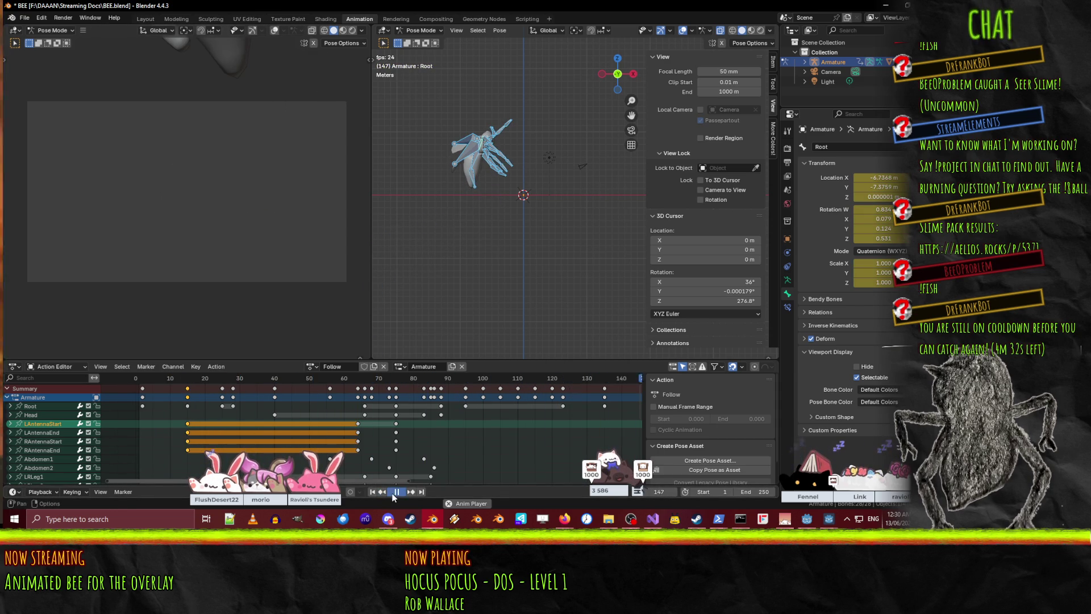
pyautogui.moveTo(398, 389)
pyautogui.mouseDown()
pyautogui.moveTo(112, 383)
pyautogui.moveTo(296, 383)
pyautogui.moveTo(239, 380)
pyautogui.mouseUp()
pyautogui.moveTo(508, 263)
pyautogui.keyDown('shift'); pyautogui.mouseDown(button='middle')
pyautogui.moveTo(489, 236)
pyautogui.moveTo(511, 205)
pyautogui.moveTo(452, 227)
pyautogui.moveTo(499, 198)
pyautogui.mouseUp(button='middle'); pyautogui.keyUp('shift')
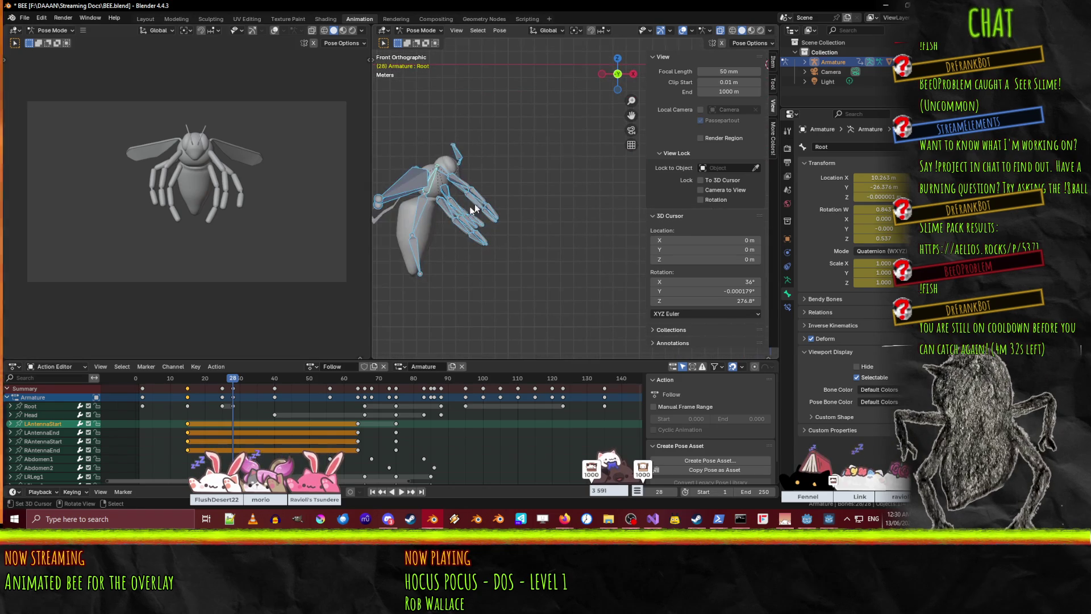
pyautogui.click(409, 272)
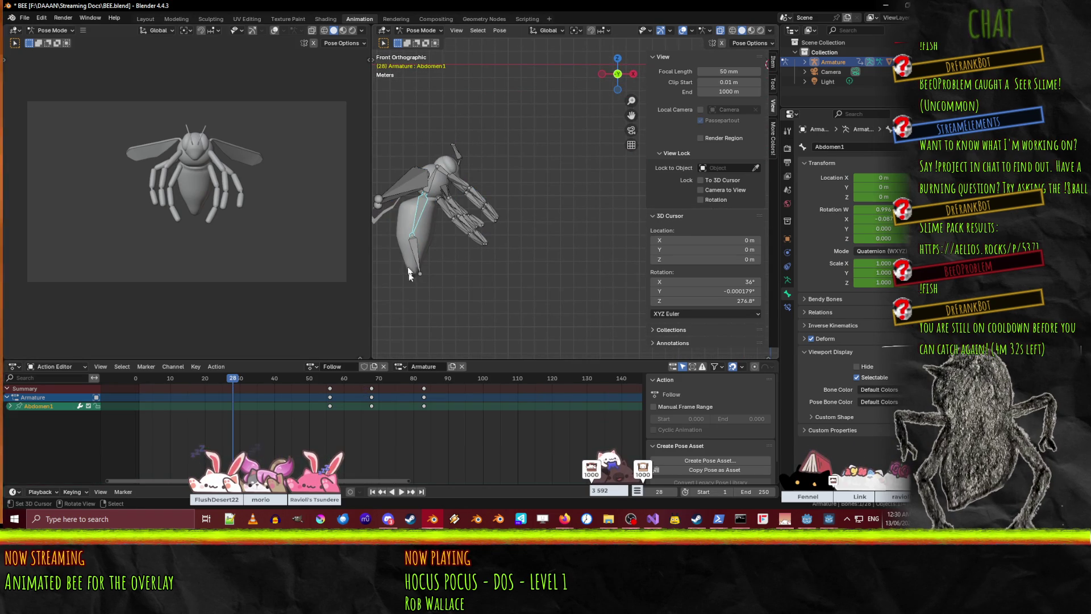
# - Move Abdomen1's frame-55 keys to frame 28 and bend the bone about 10°
pyautogui.click(330, 389)
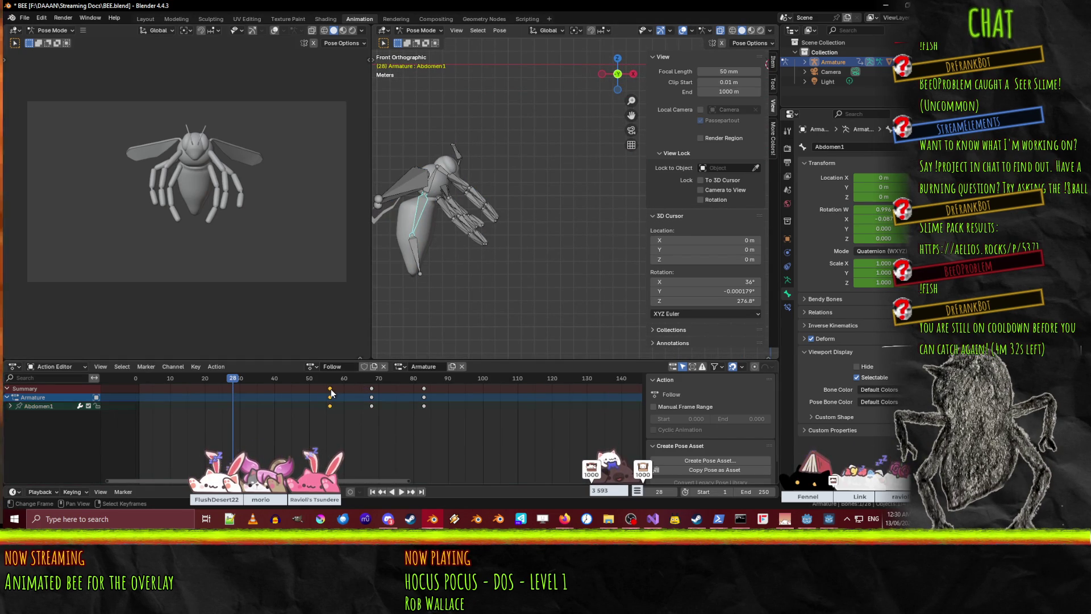
pyautogui.moveTo(331, 392); pyautogui.dragTo(301, 389)
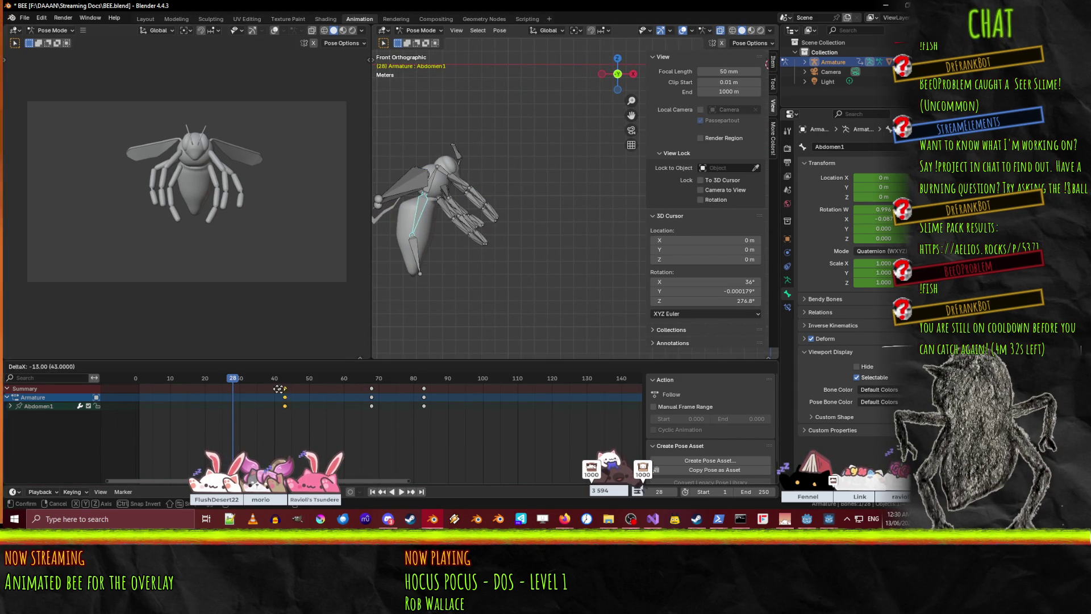
pyautogui.click(234, 389)
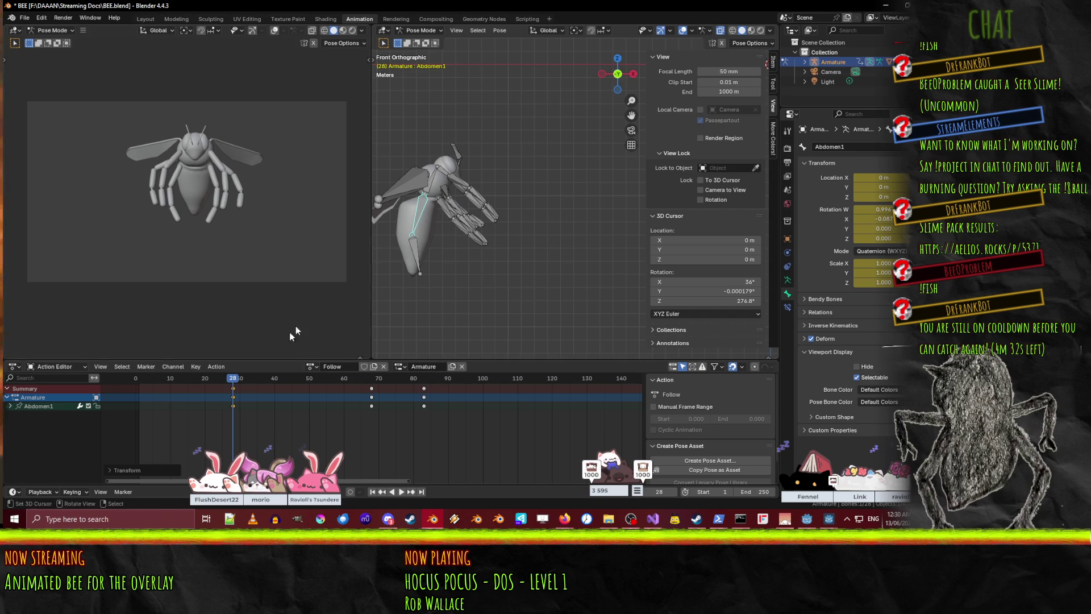
pyautogui.press('r')
pyautogui.click(445, 259)
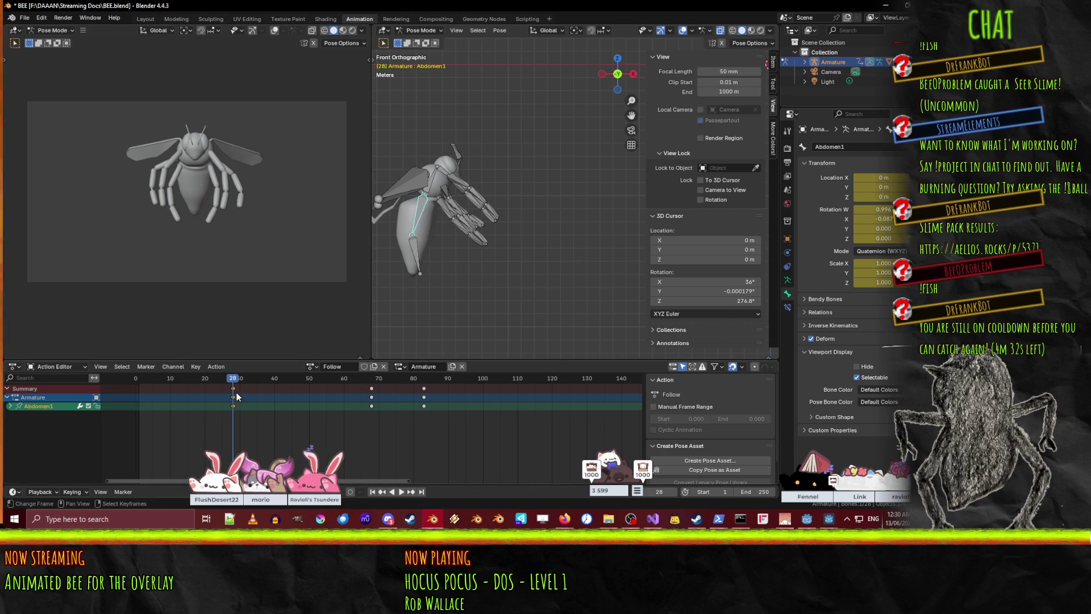
# - Rotate Abdomen1, bend Abdomen2 by 15°, and keyframe both abdomen bones at frame 35
pyautogui.moveTo(237, 381)
pyautogui.mouseDown()
pyautogui.moveTo(228, 382)
pyautogui.moveTo(258, 380)
pyautogui.mouseUp()
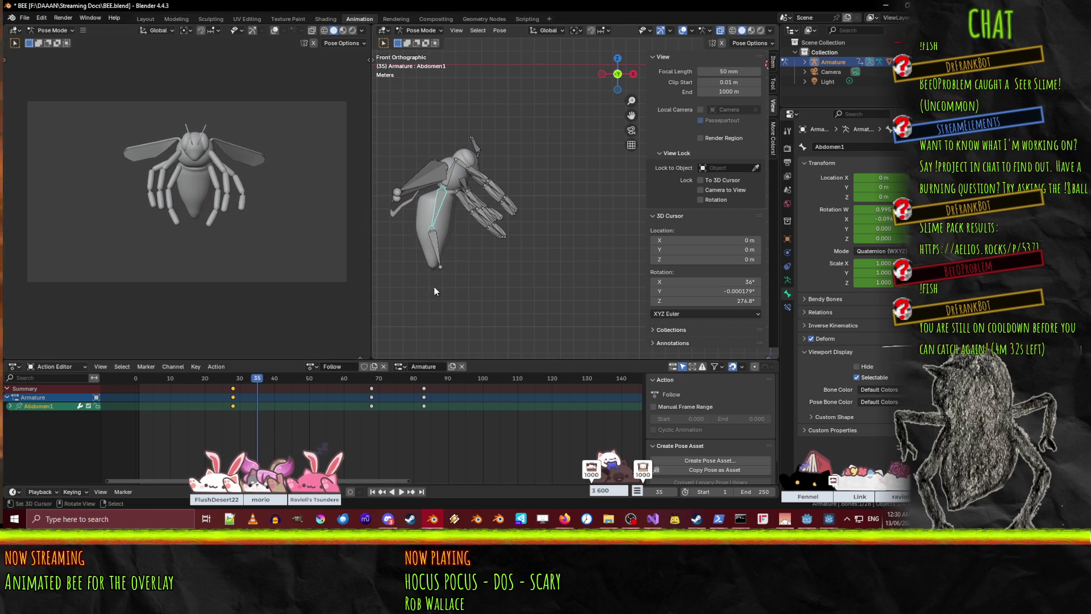
pyautogui.press('r')
pyautogui.click(420, 252)
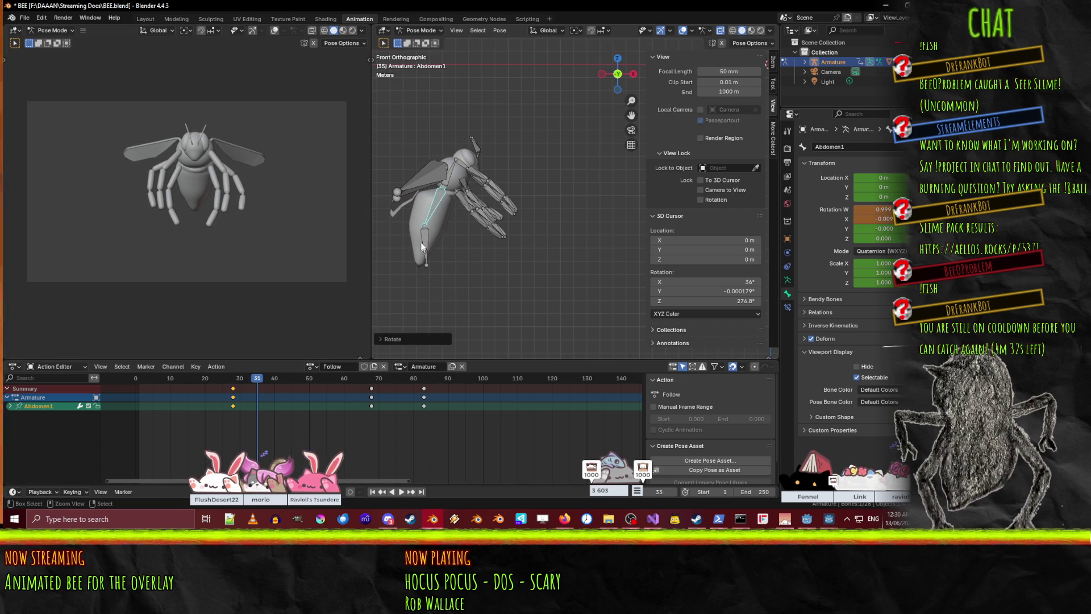
pyautogui.click(421, 251)
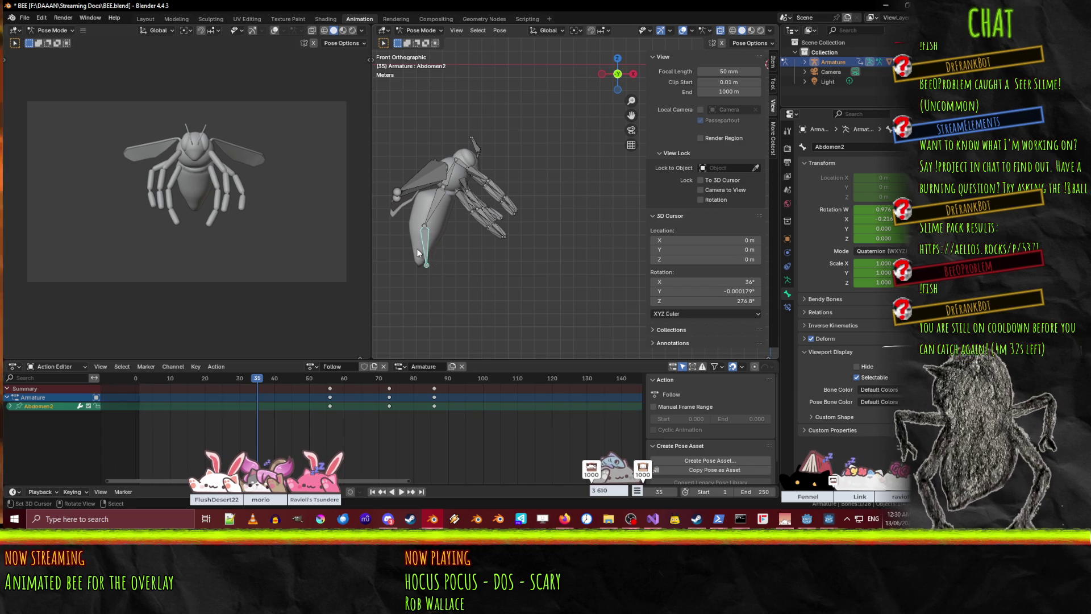
pyautogui.press('r')
pyautogui.click(458, 288)
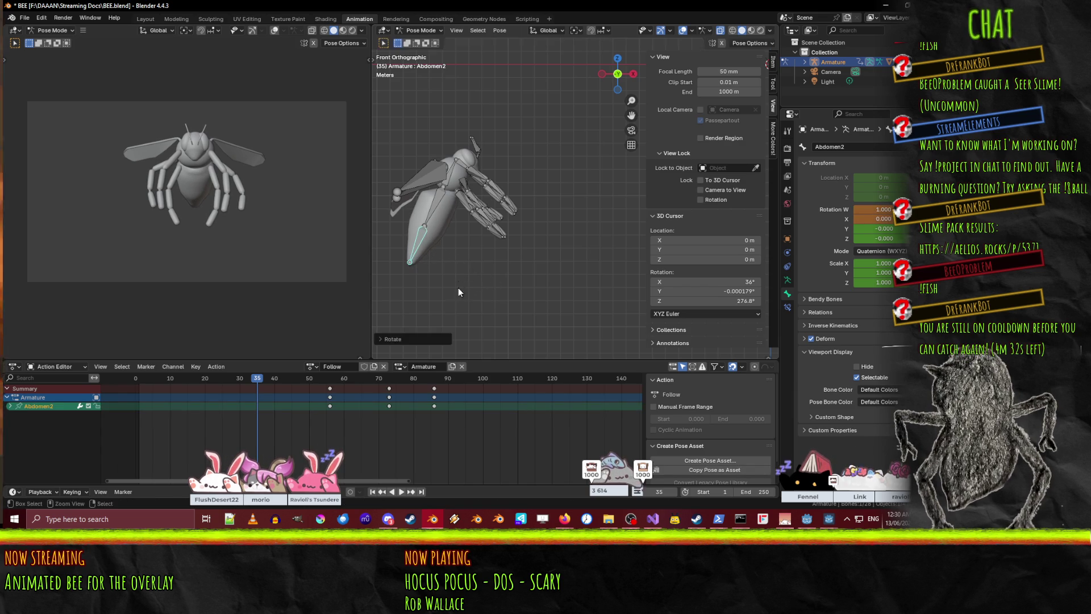
pyautogui.keyDown('shift'); pyautogui.click(432, 203); pyautogui.keyUp('shift')
pyautogui.press('i')
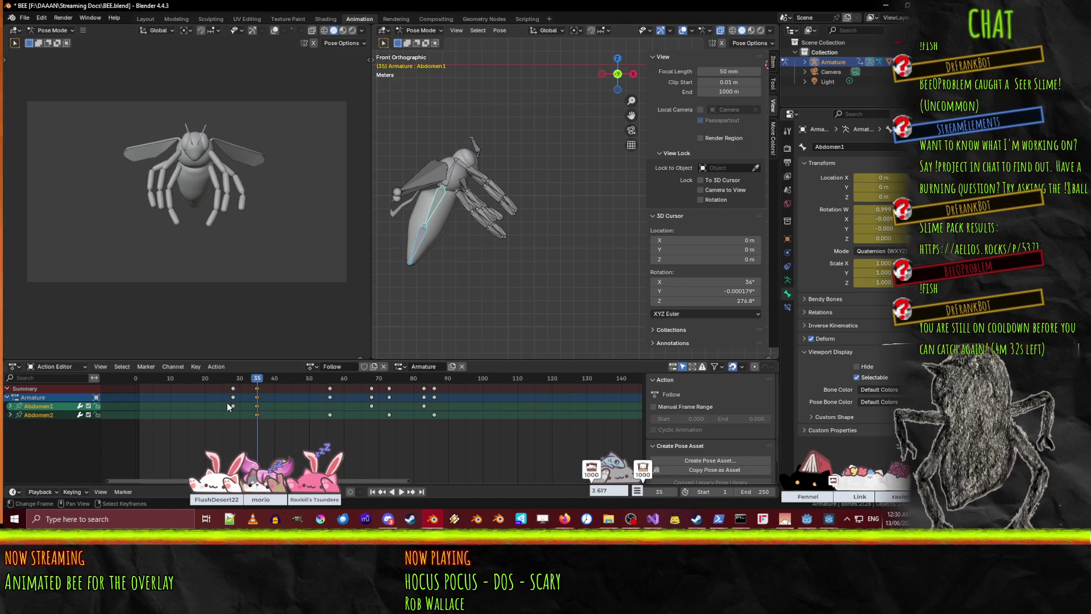
# - Pull the abdomen keys near frame 56 earlier to frame 29 and play back to check timing
pyautogui.click(413, 231)
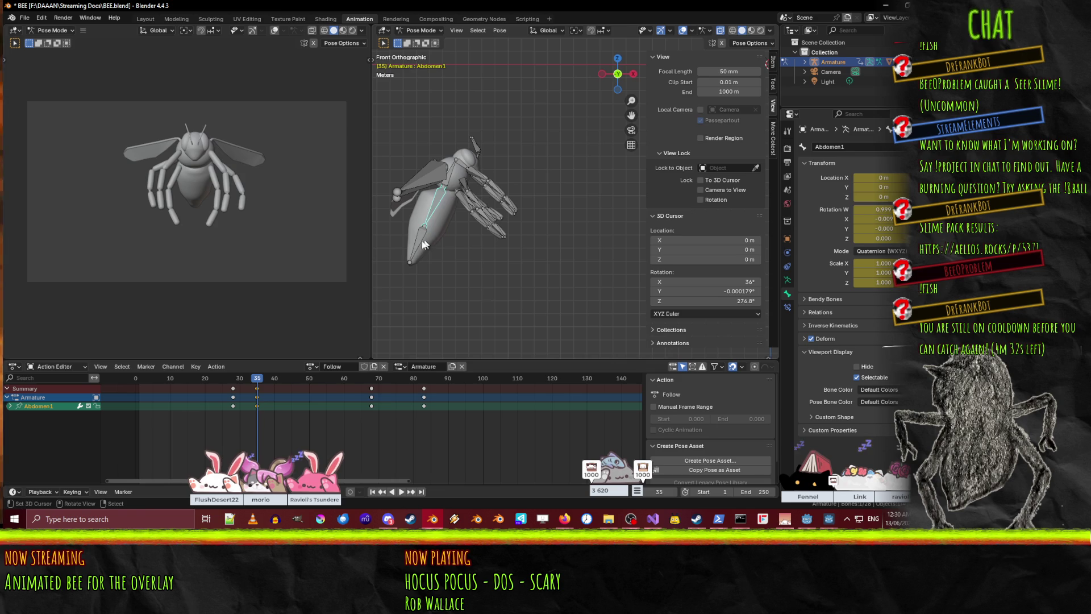
pyautogui.click(331, 406)
pyautogui.press('g')
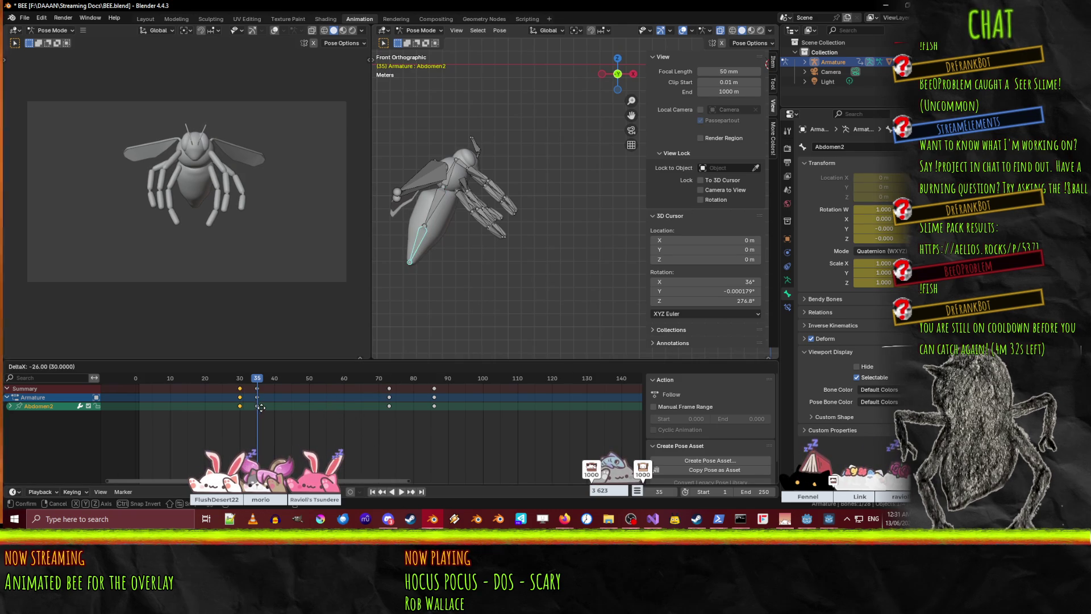
pyautogui.click(260, 407)
pyautogui.press('space')
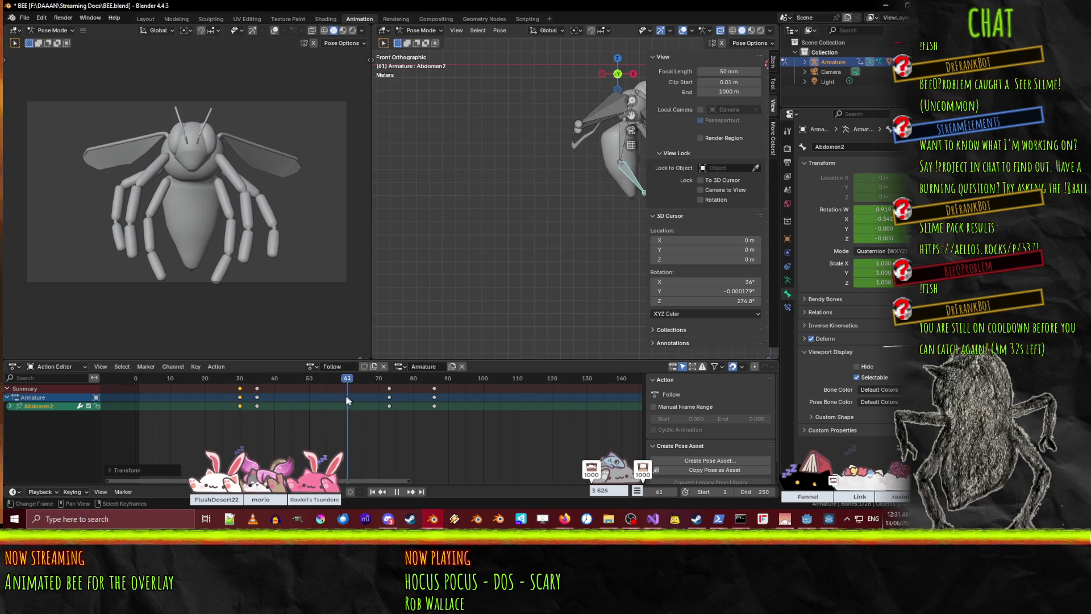
# - Duplicate the frame-35 abdomen keys to frame 65 to hold the pose
pyautogui.press('space')
pyautogui.click(257, 388)
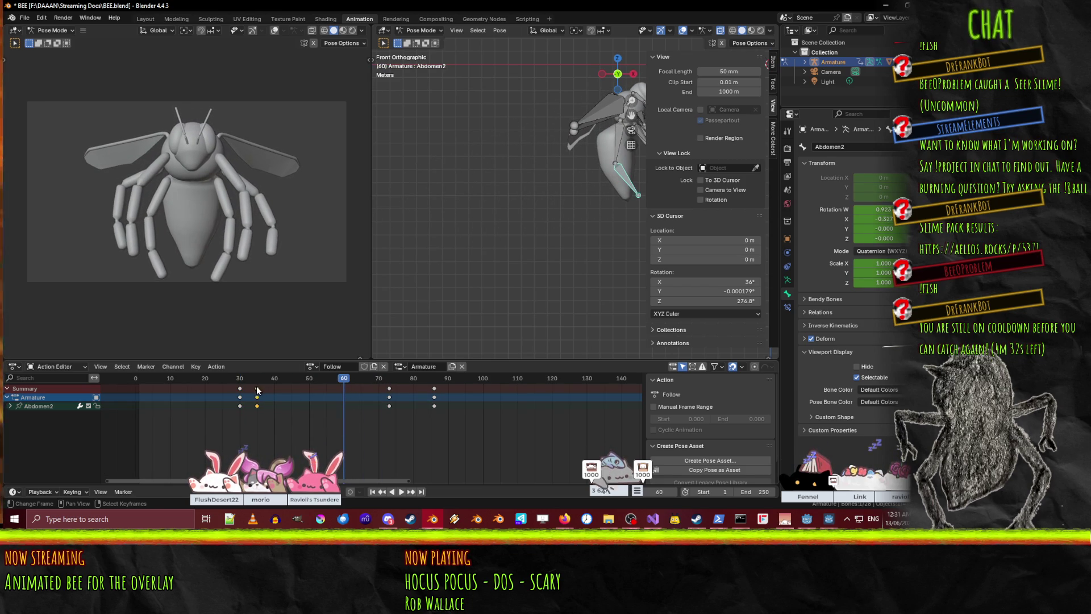
pyautogui.press('space')
pyautogui.moveTo(366, 381); pyautogui.dragTo(361, 381)
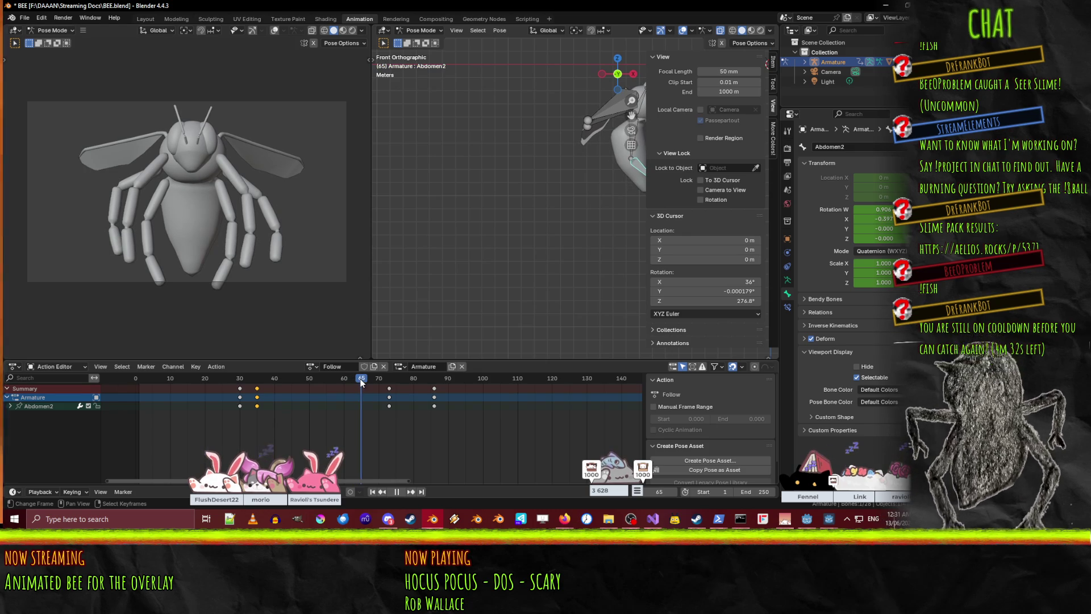
pyautogui.press('space')
pyautogui.hotkey('shift', 'd')
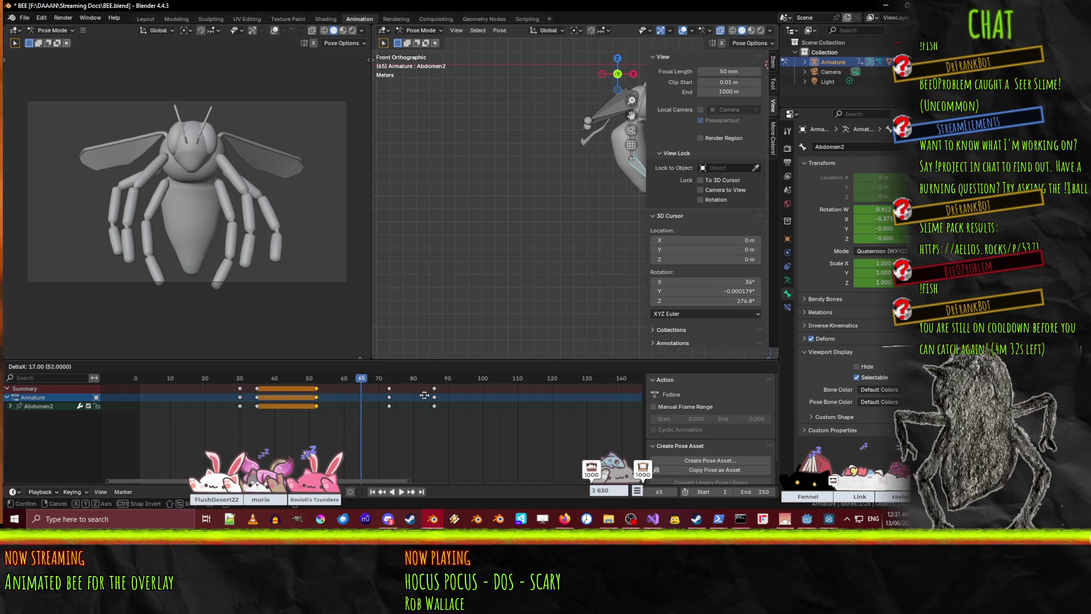
pyautogui.click(468, 397)
# - Play from the start, then shift the keys at frames 73 and 86 about 14 frames later
pyautogui.moveTo(362, 380); pyautogui.dragTo(136, 380)
pyautogui.press('space')
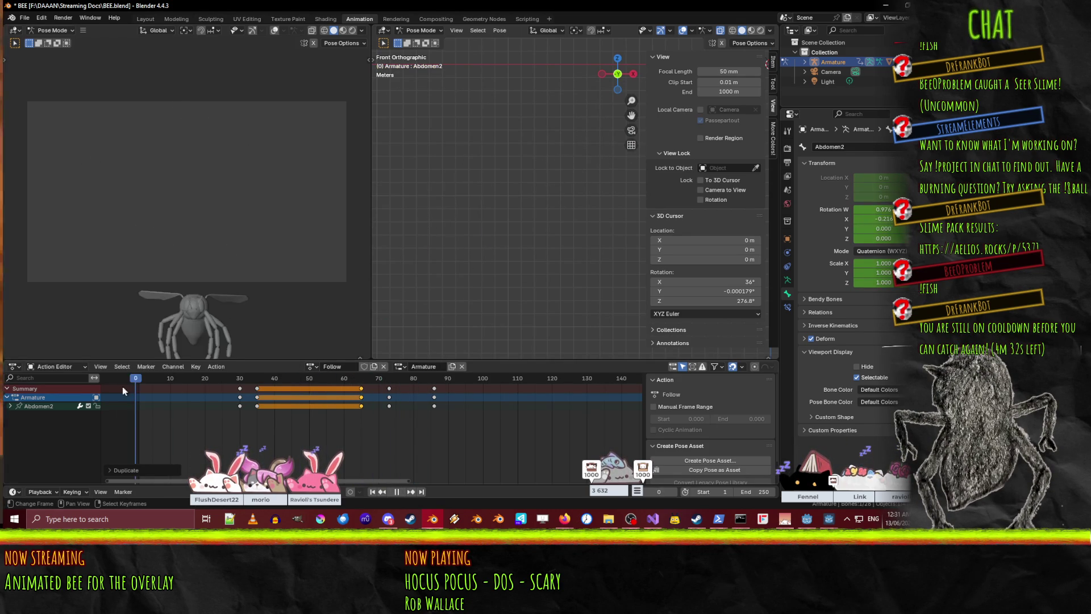
pyautogui.click(397, 487)
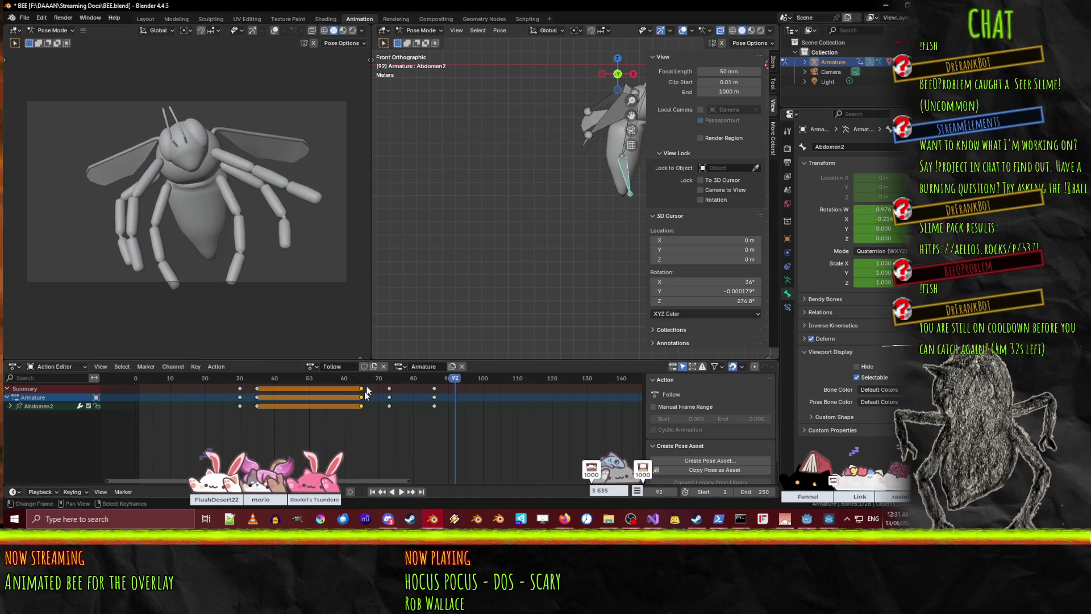
pyautogui.moveTo(390, 385); pyautogui.dragTo(445, 400)
pyautogui.press('g')
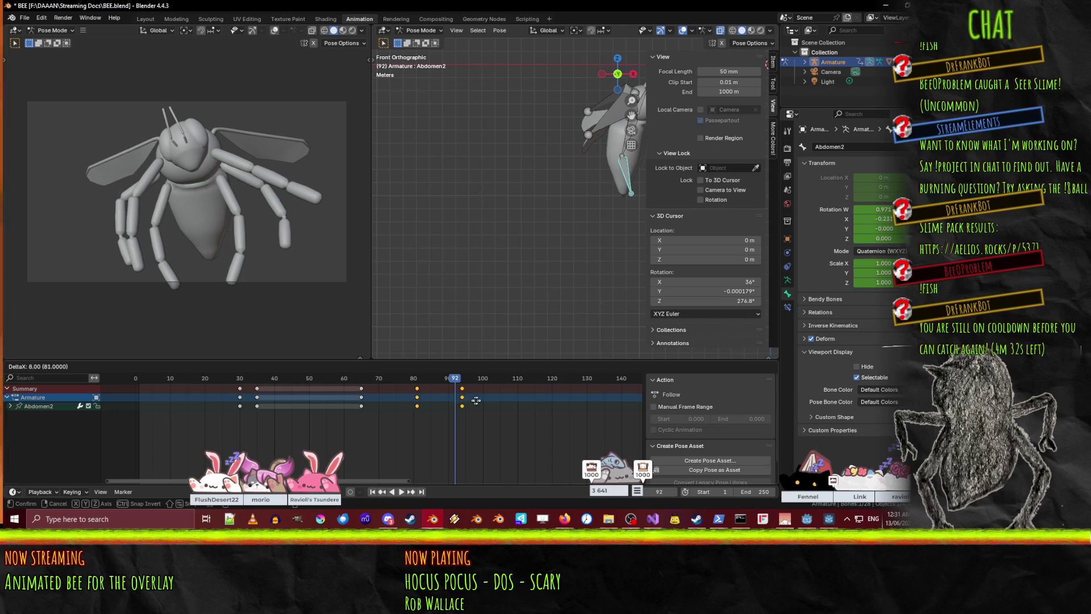
pyautogui.click(494, 401)
pyautogui.moveTo(441, 381); pyautogui.dragTo(135, 378)
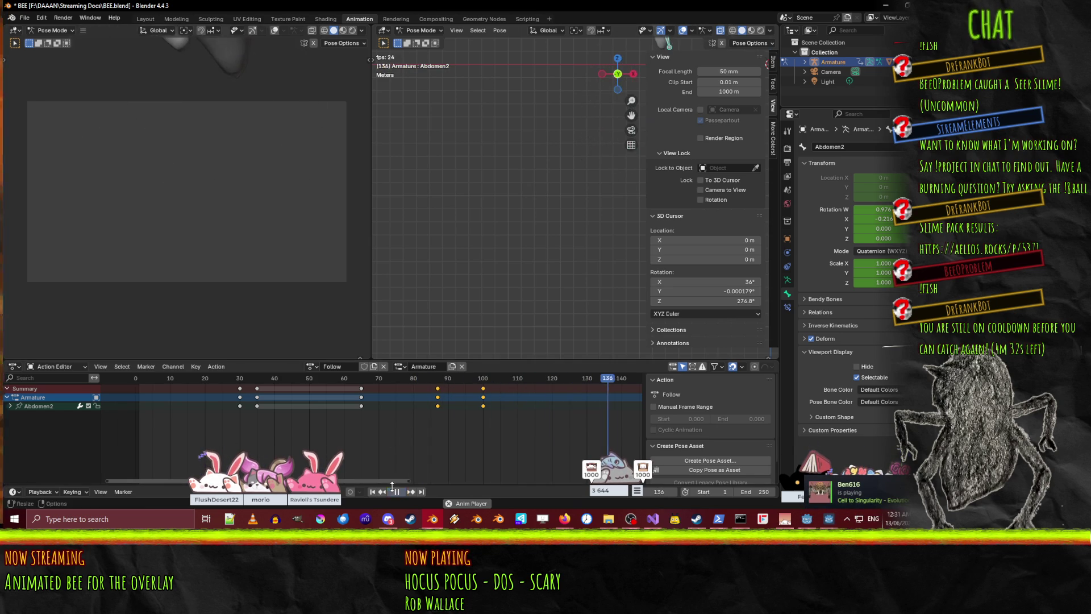
# - Move the frame-30 keyframes back 29 frames so they sit at frame 1
pyautogui.press('space')
pyautogui.click(239, 389)
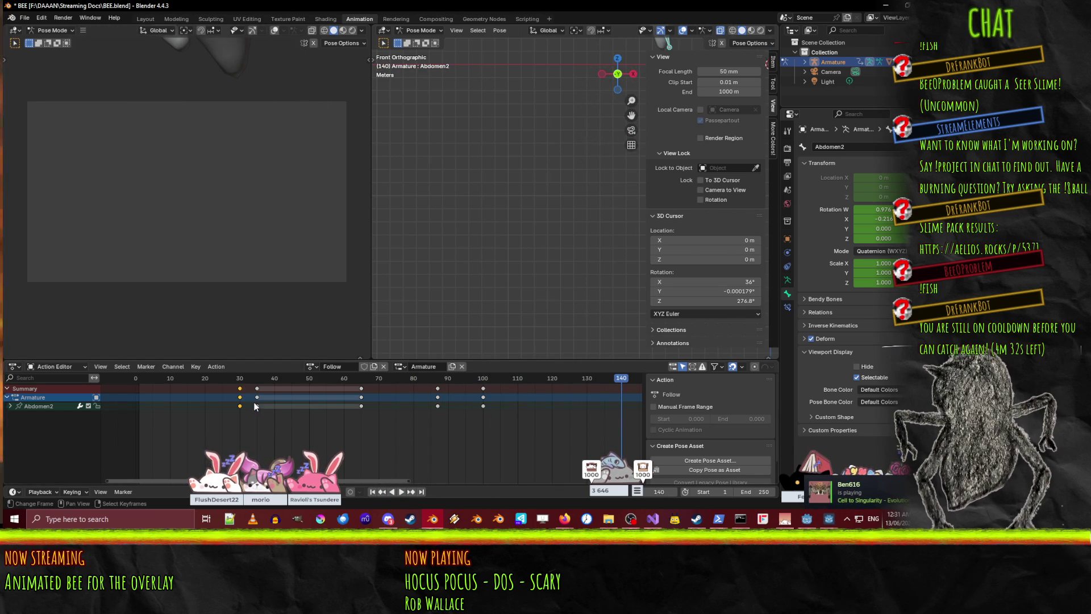
pyautogui.press('g')
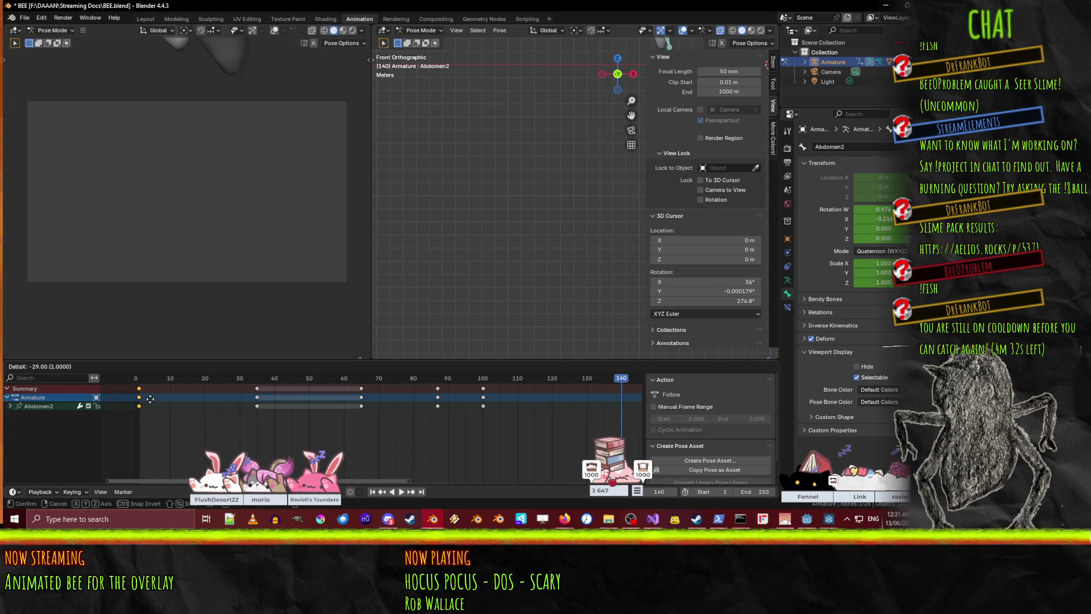
pyautogui.click(150, 399)
# - Play the animation and scrub from frame 66 through frames 86–95 to review timing
pyautogui.click(396, 493)
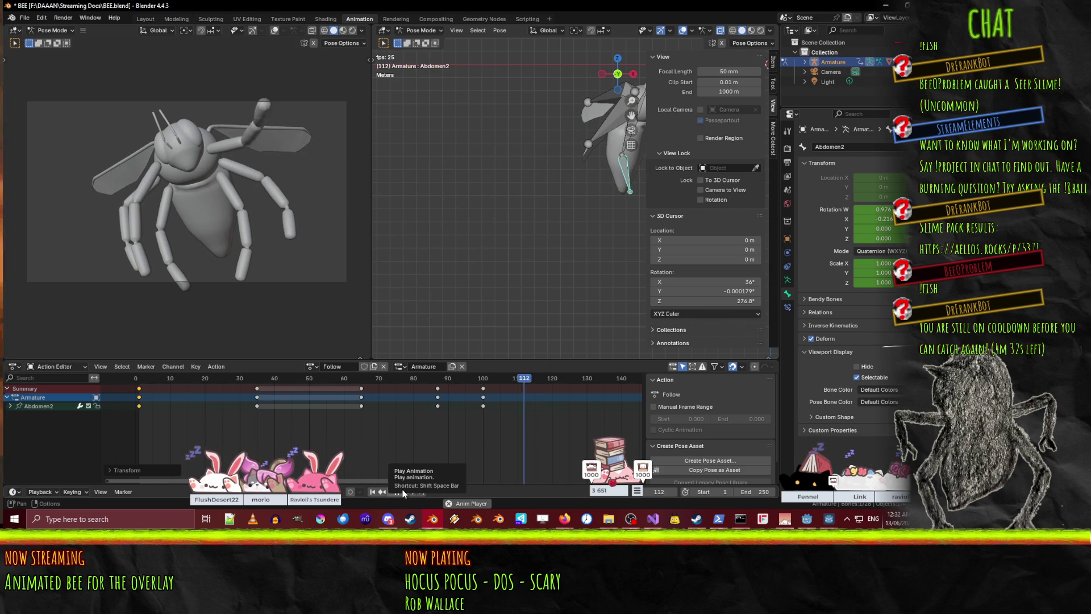
pyautogui.click(401, 489)
pyautogui.moveTo(539, 377); pyautogui.dragTo(367, 380)
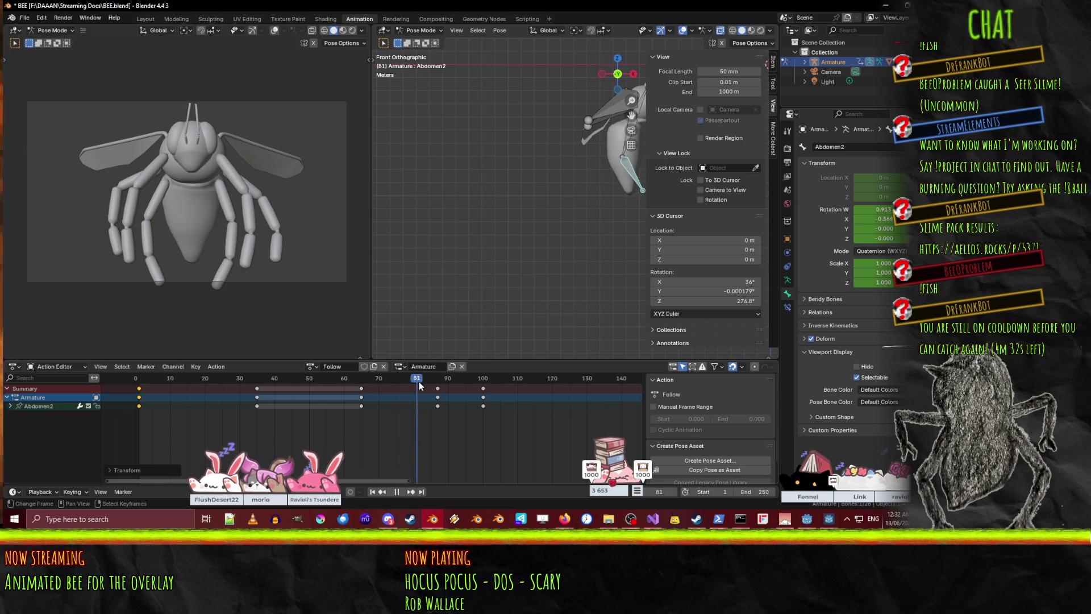
pyautogui.moveTo(437, 389)
pyautogui.mouseDown()
pyautogui.moveTo(492, 386)
pyautogui.moveTo(233, 379)
pyautogui.mouseUp()
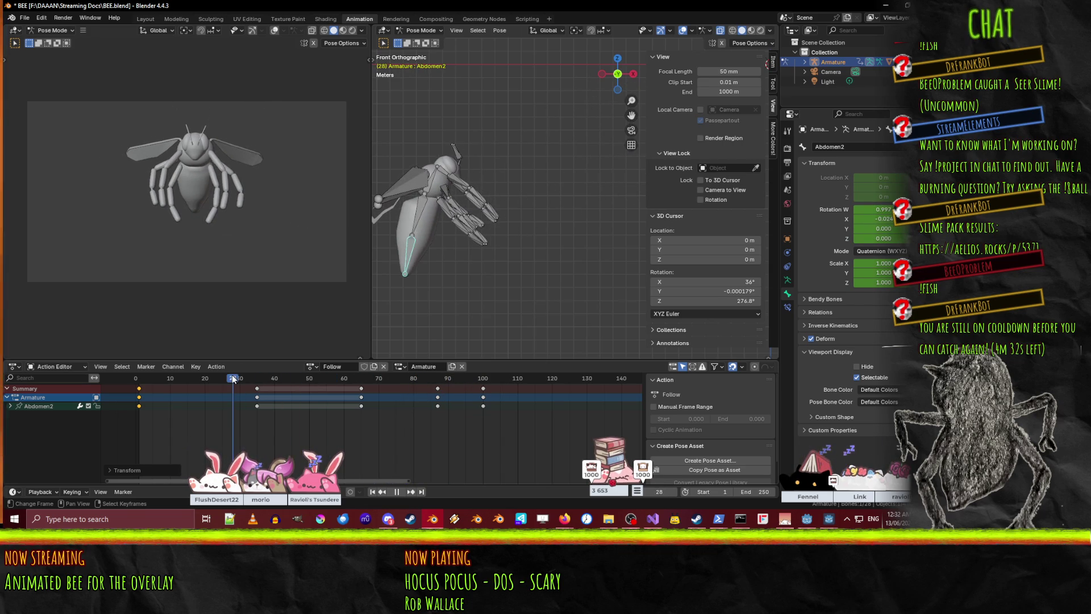
# - Add Abdomen1 to the selection and duplicate its frame-35 keyframes onto frame 65
pyautogui.keyDown('shift'); pyautogui.click(414, 216); pyautogui.keyUp('shift')
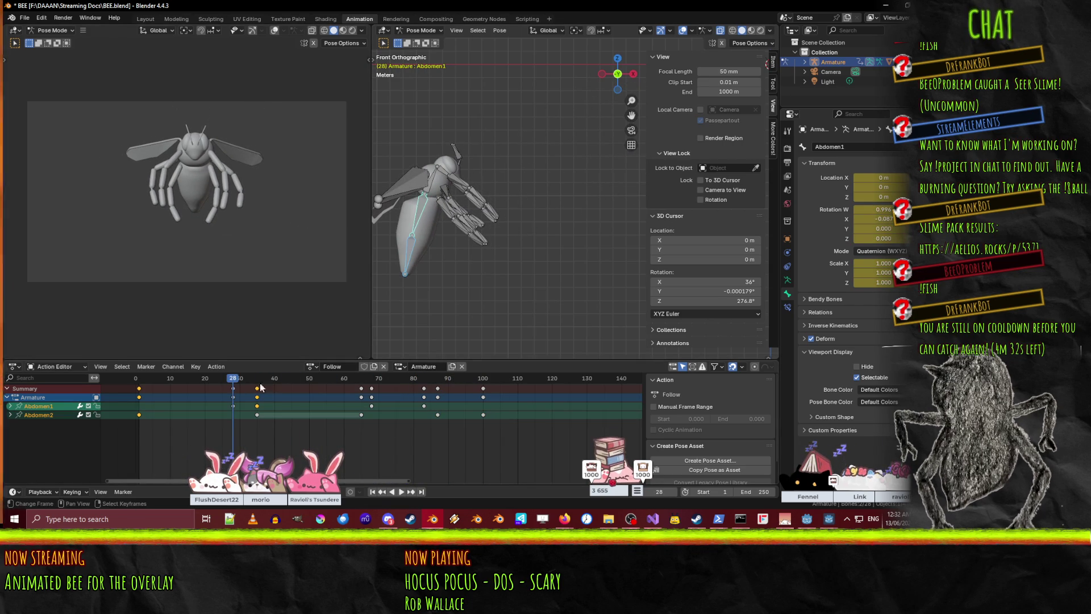
pyautogui.moveTo(233, 382)
pyautogui.mouseDown()
pyautogui.moveTo(382, 382)
pyautogui.moveTo(259, 378)
pyautogui.mouseUp()
pyautogui.click(362, 389)
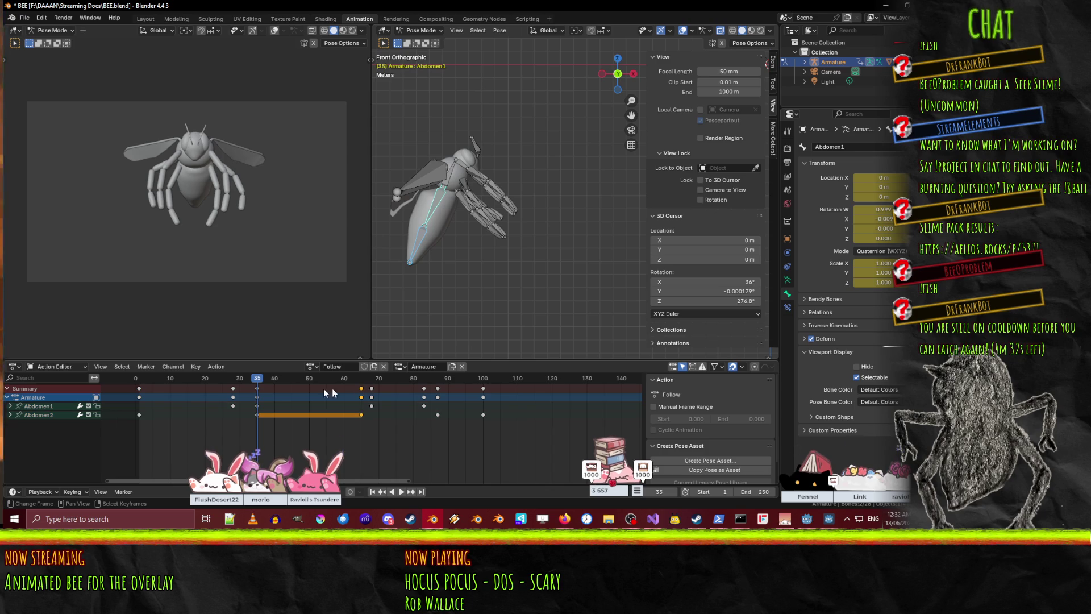
pyautogui.click(257, 390)
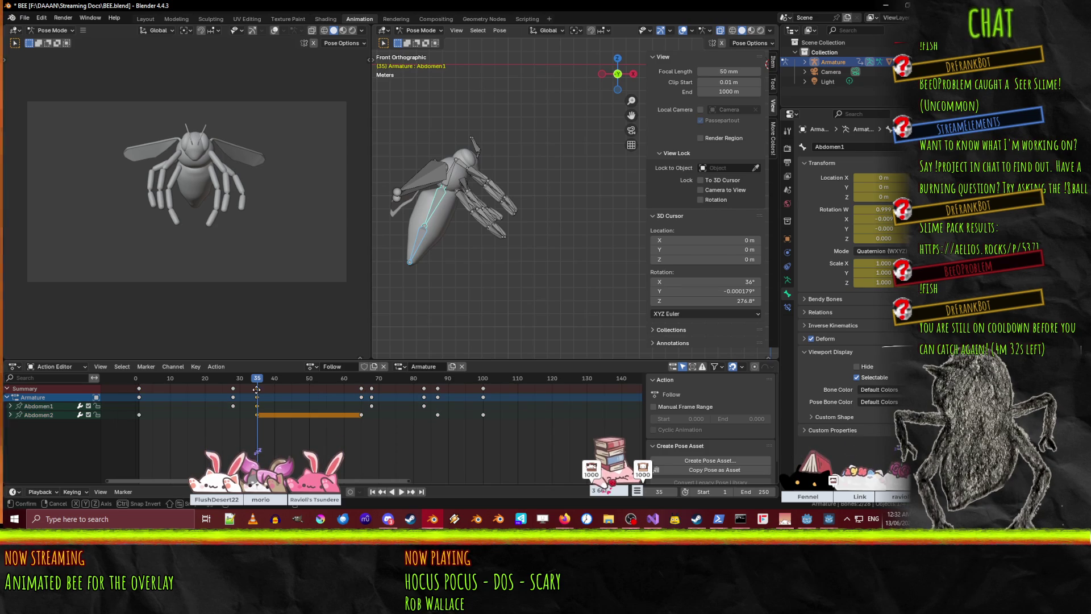
pyautogui.hotkey('shift', 'd')
pyautogui.click(364, 393)
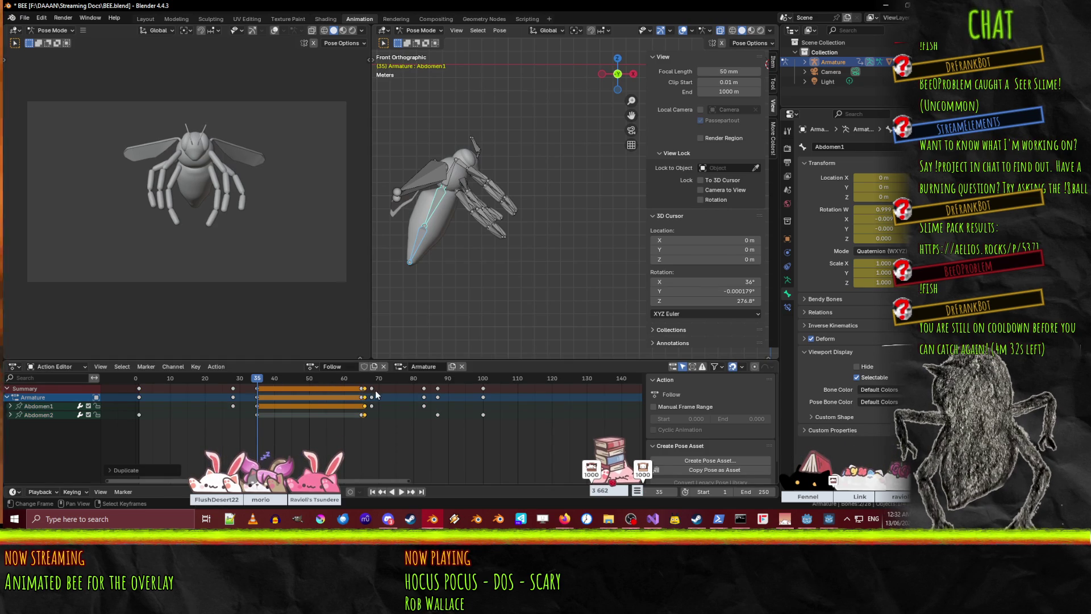
pyautogui.press('g')
pyautogui.click(371, 394)
# - Retime the selected keyframes later, settling them at about frame 80
pyautogui.press('space')
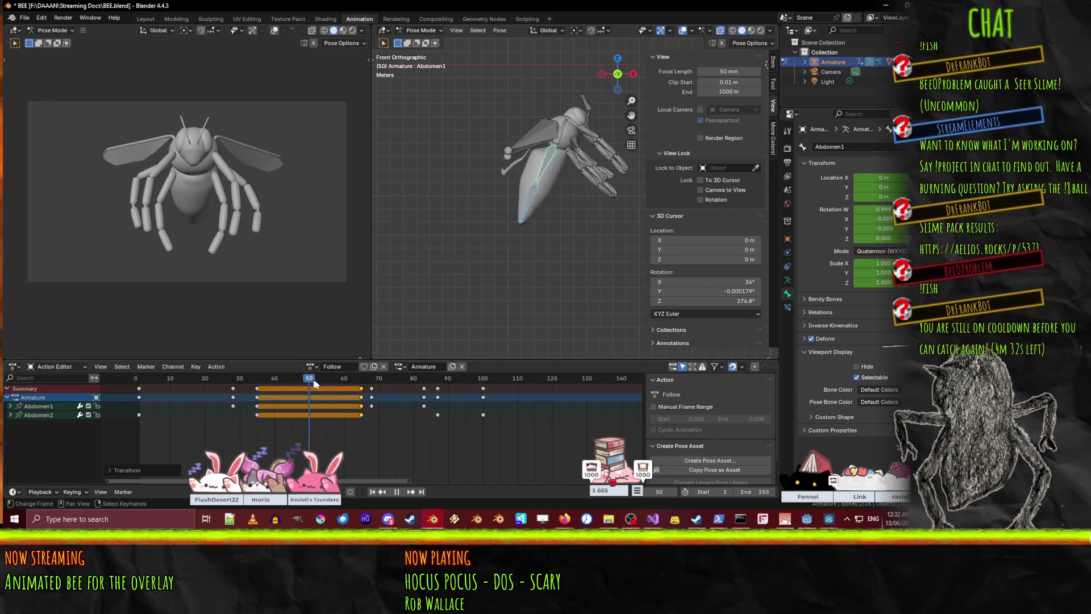
pyautogui.press('space')
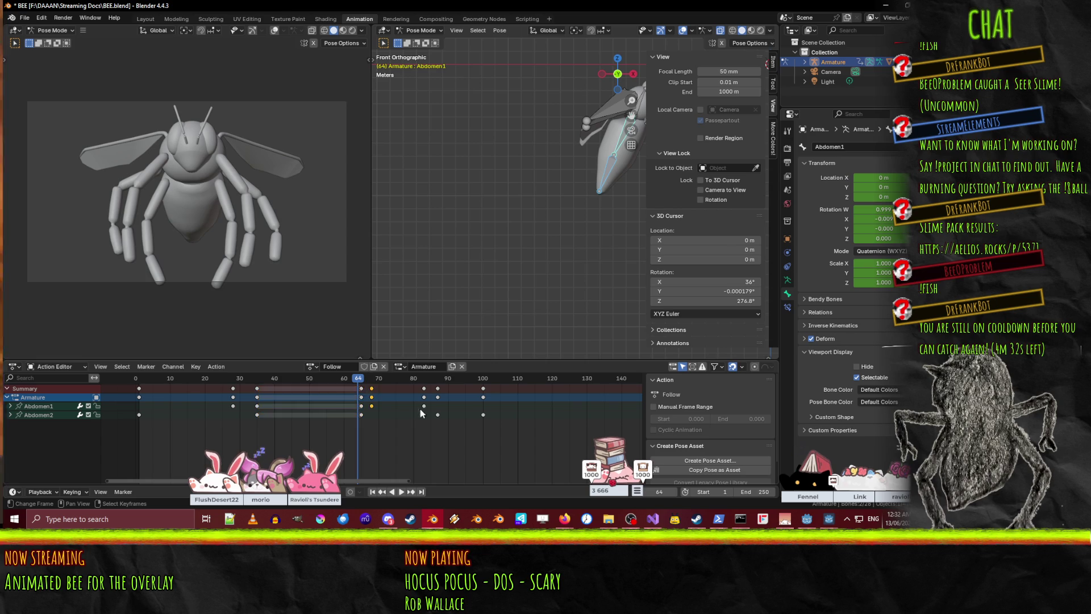
pyautogui.press('g')
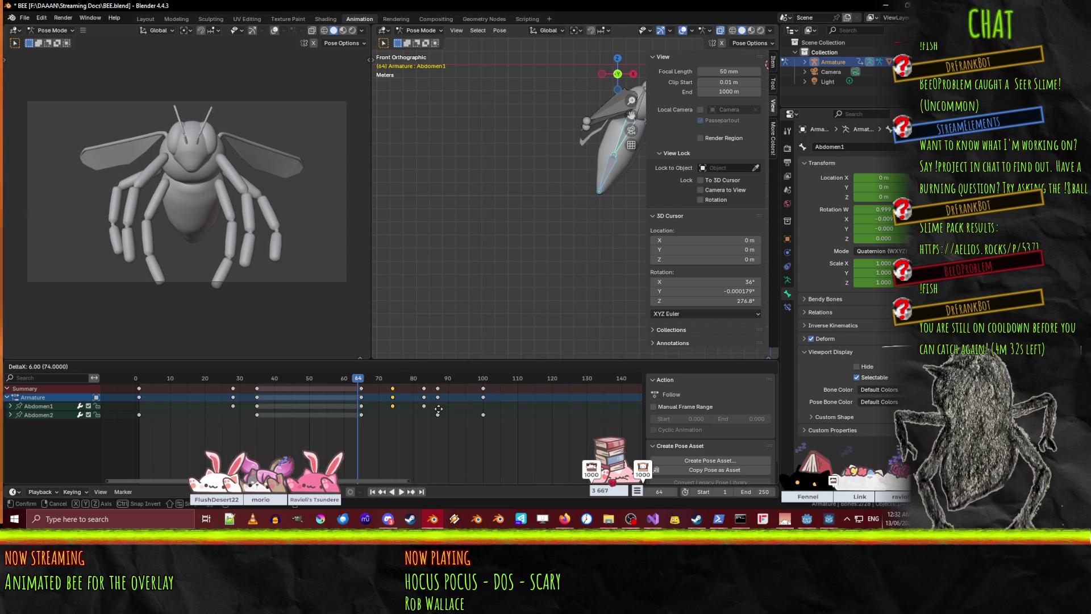
pyautogui.click(423, 392)
pyautogui.moveTo(424, 392); pyautogui.dragTo(437, 392)
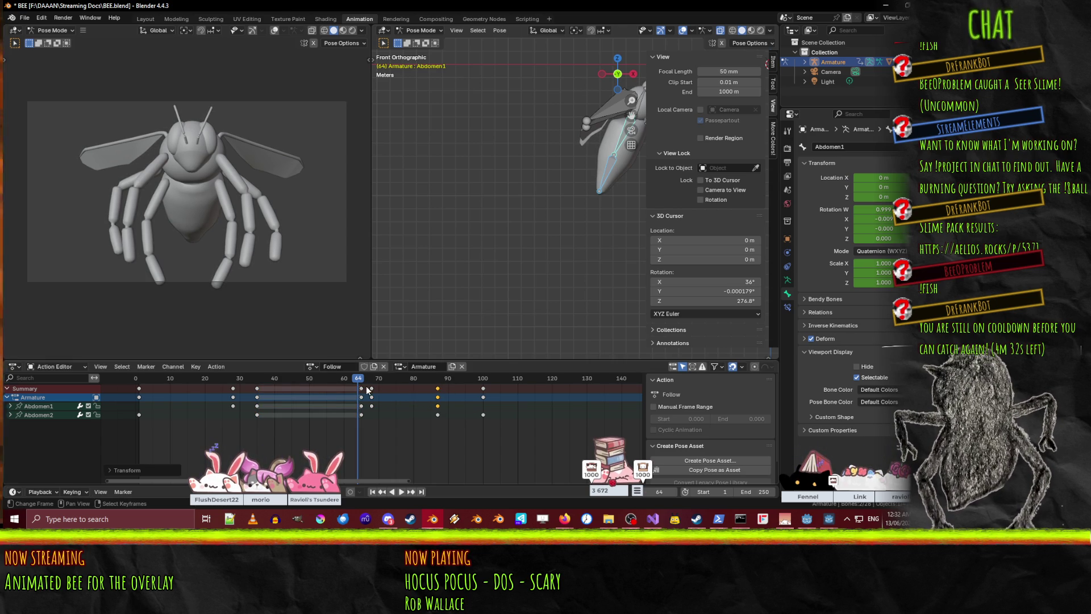
pyautogui.press('space')
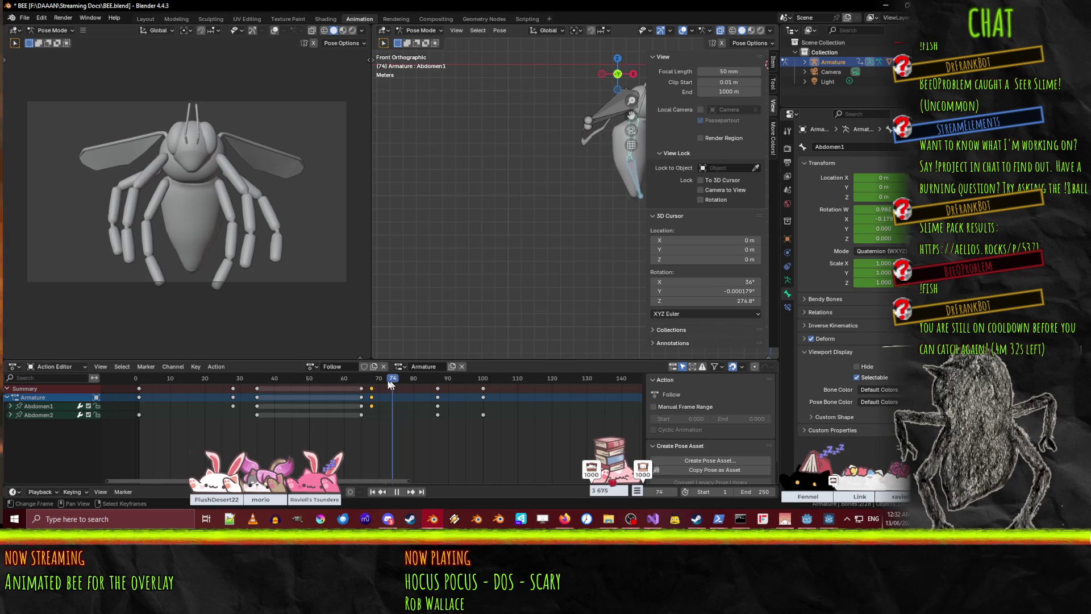
pyautogui.press('Escape')
pyautogui.press('g')
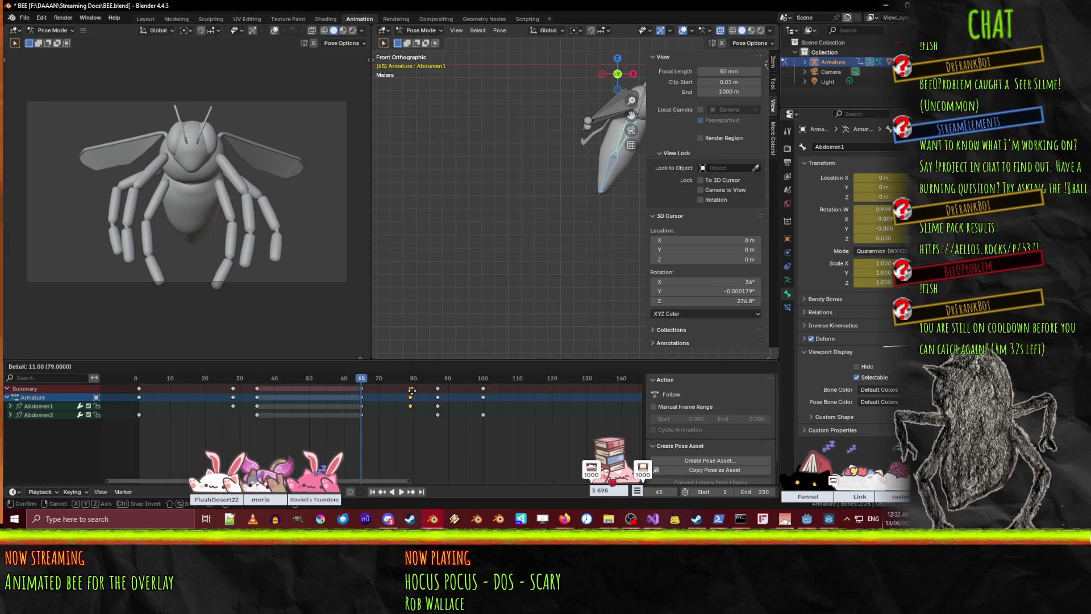
pyautogui.click(414, 395)
# - Move the keyframes near frame 87 slightly earlier and play the result
pyautogui.press('space')
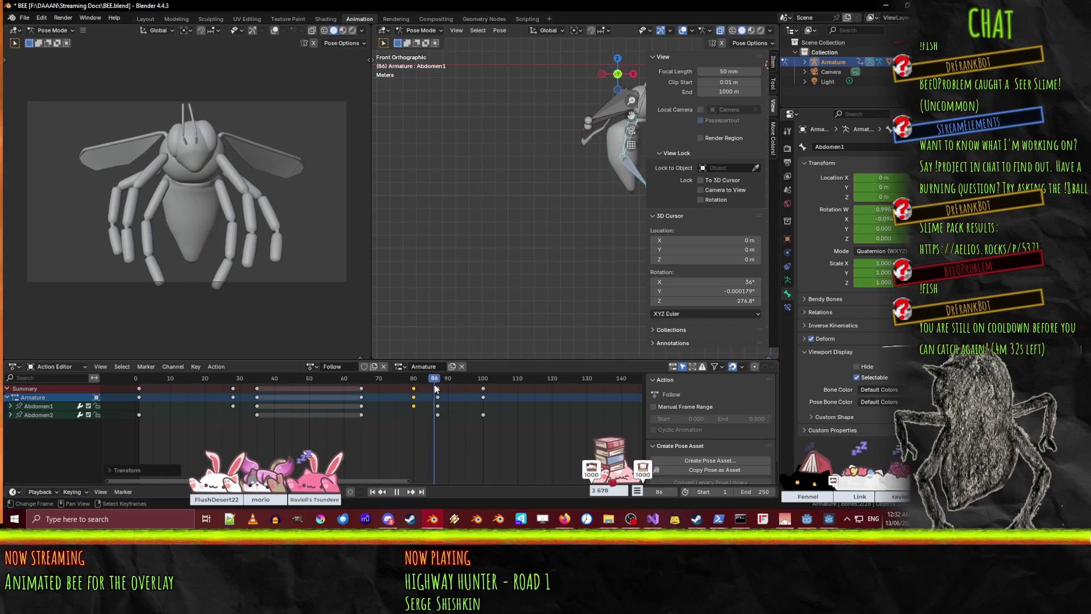
pyautogui.press('space')
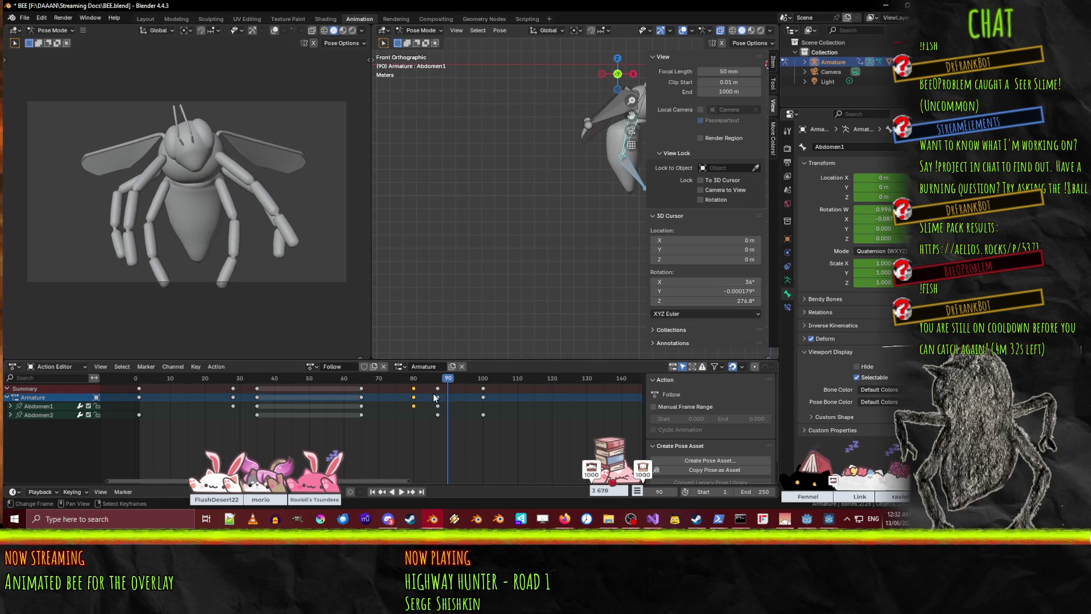
pyautogui.moveTo(436, 396); pyautogui.dragTo(484, 394)
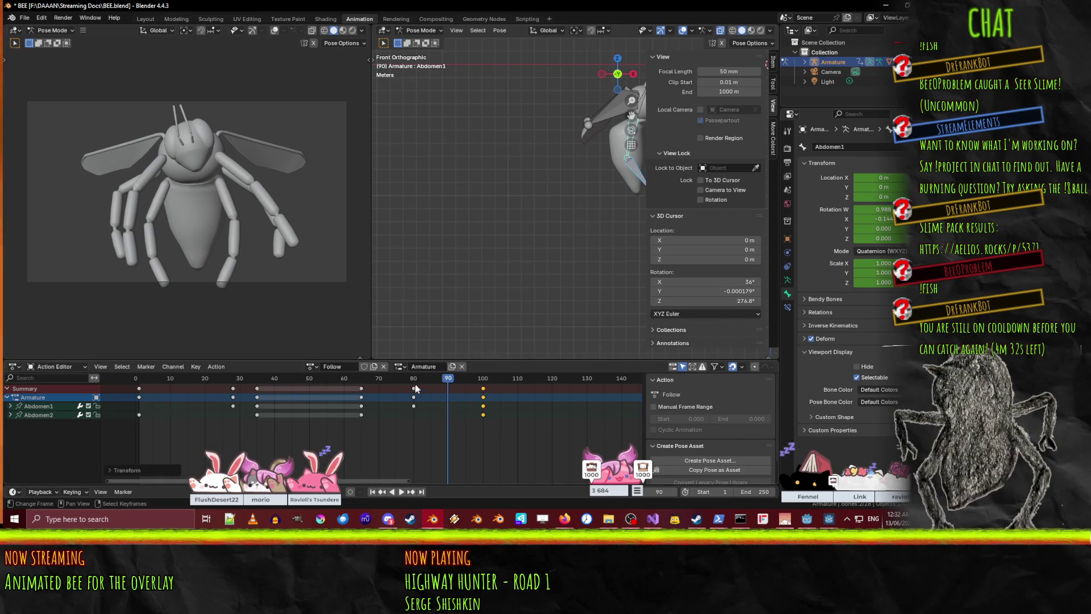
pyautogui.press('g')
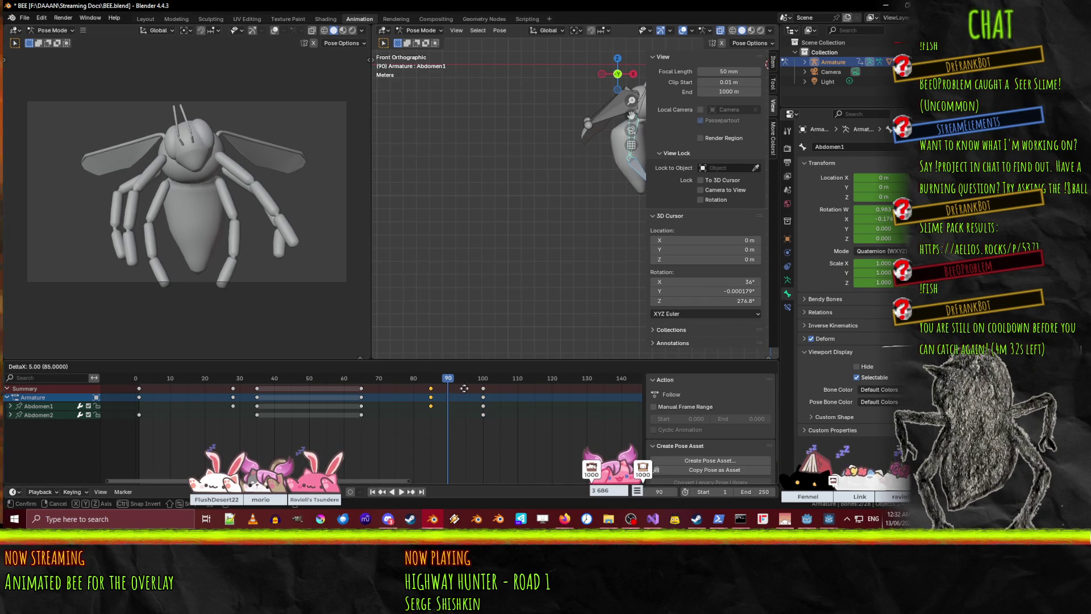
pyautogui.click(479, 389)
pyautogui.hotkey('ctrl', 'shift', 'space')
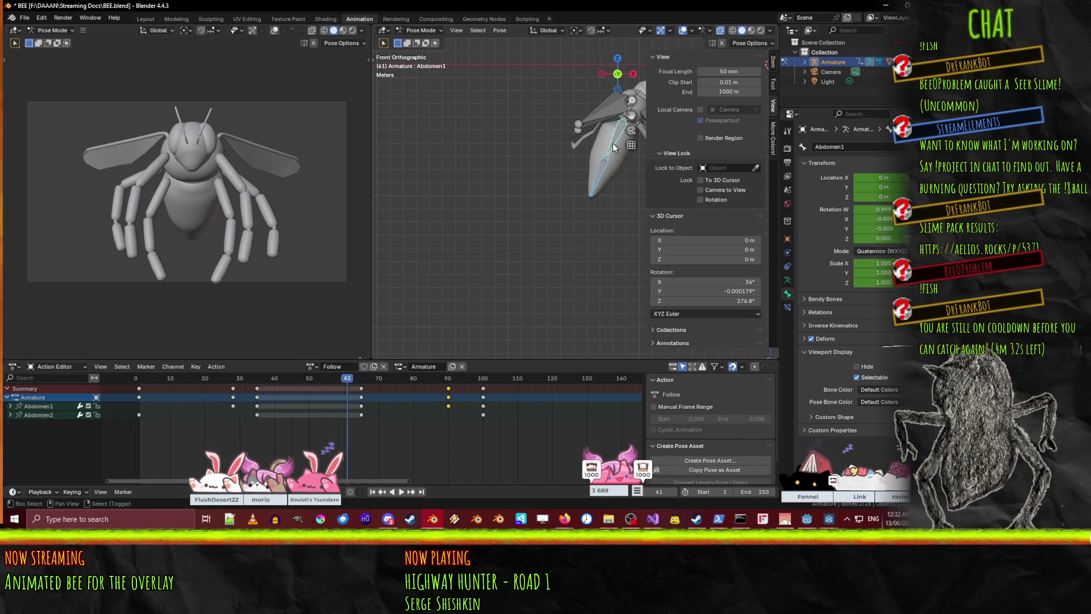
# - Replay the flight loop from the start and scrub to around frame 89
pyautogui.moveTo(347, 383); pyautogui.dragTo(153, 384)
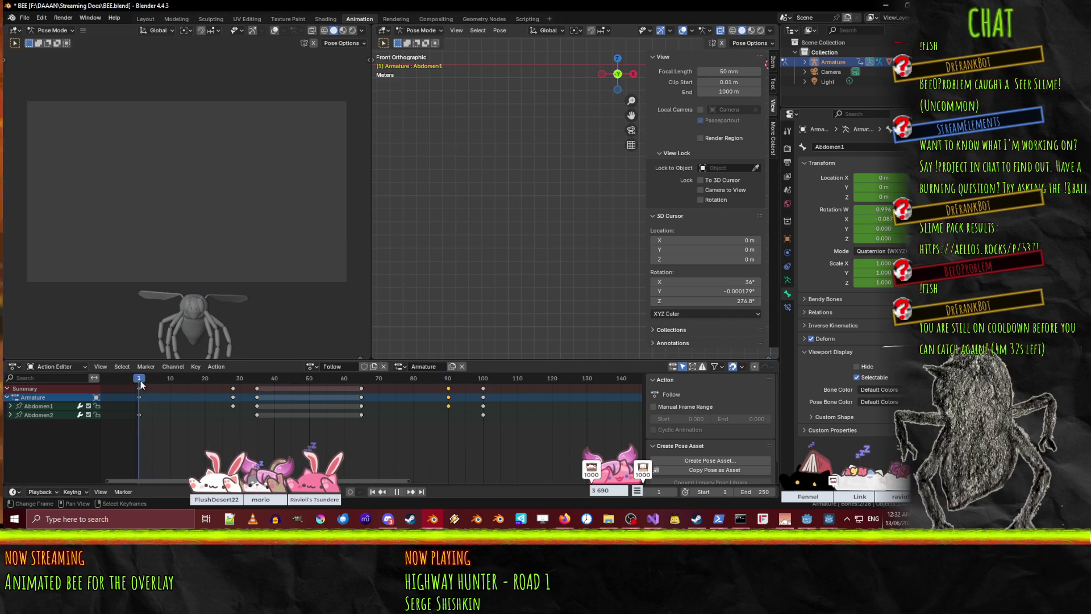
pyautogui.click(406, 493)
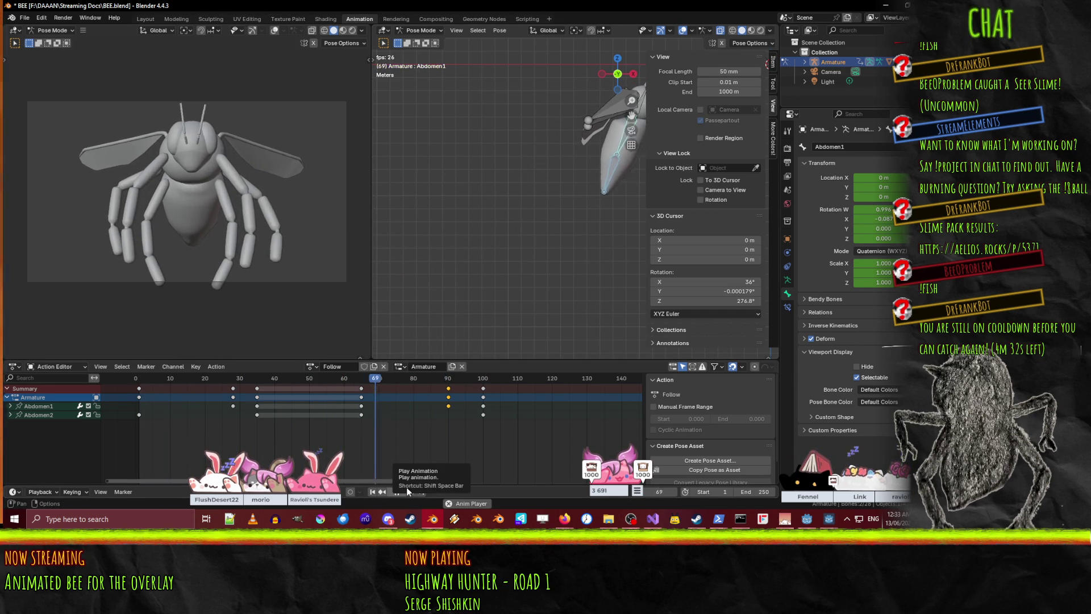
pyautogui.click(407, 487)
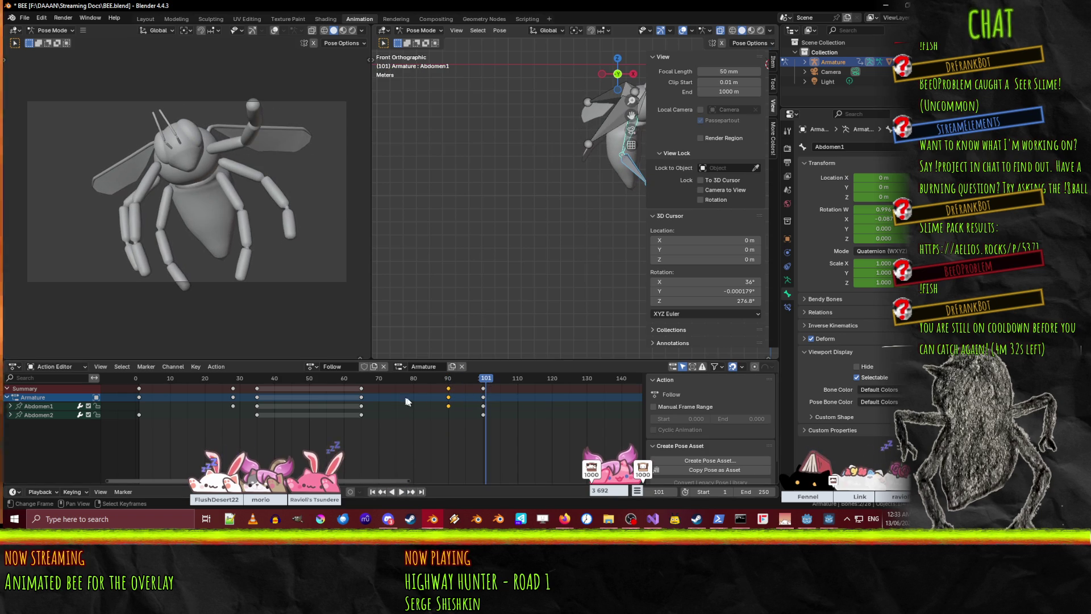
pyautogui.moveTo(486, 384); pyautogui.dragTo(139, 380)
pyautogui.press('space')
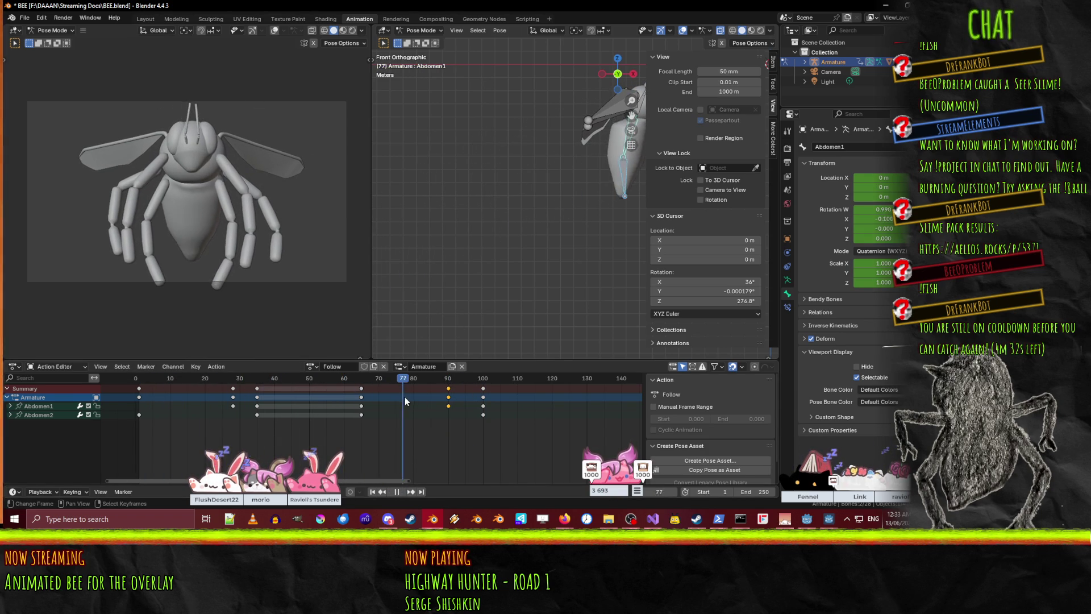
pyautogui.moveTo(438, 406); pyautogui.dragTo(361, 399)
pyautogui.keyDown('shift'); pyautogui.moveTo(542, 180); pyautogui.dragTo(438, 213, button='middle'); pyautogui.keyUp('shift')
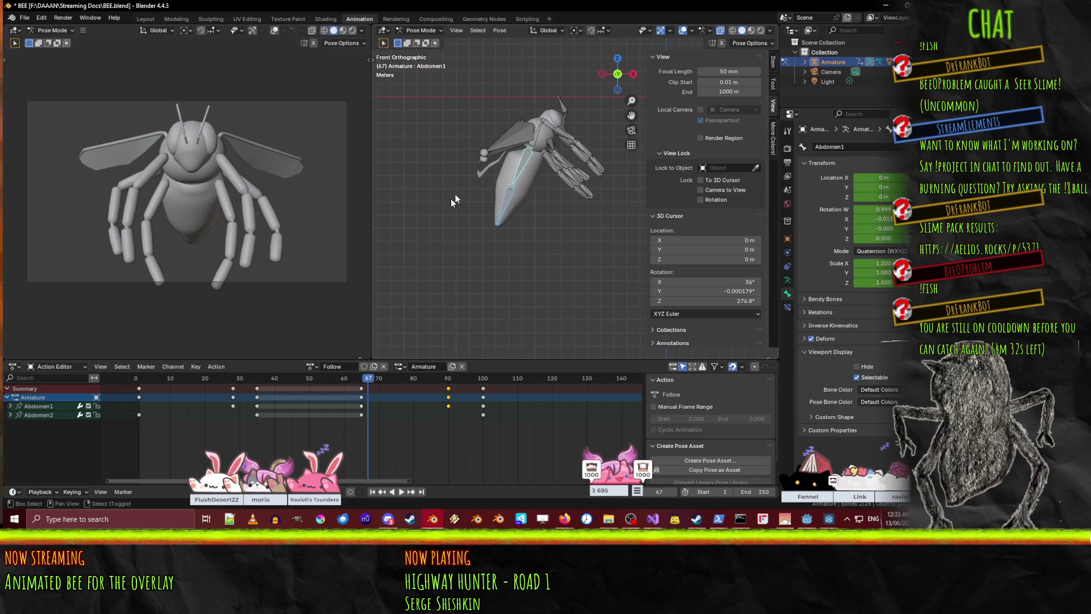
# - Make the Root bone active so its keys show, and scrub back to frame 21
pyautogui.click(543, 141)
pyautogui.click(543, 140)
pyautogui.press('space')
pyautogui.click(363, 380)
pyautogui.moveTo(362, 379)
pyautogui.mouseDown()
pyautogui.moveTo(151, 382)
pyautogui.moveTo(248, 385)
pyautogui.moveTo(233, 381)
pyautogui.mouseUp()
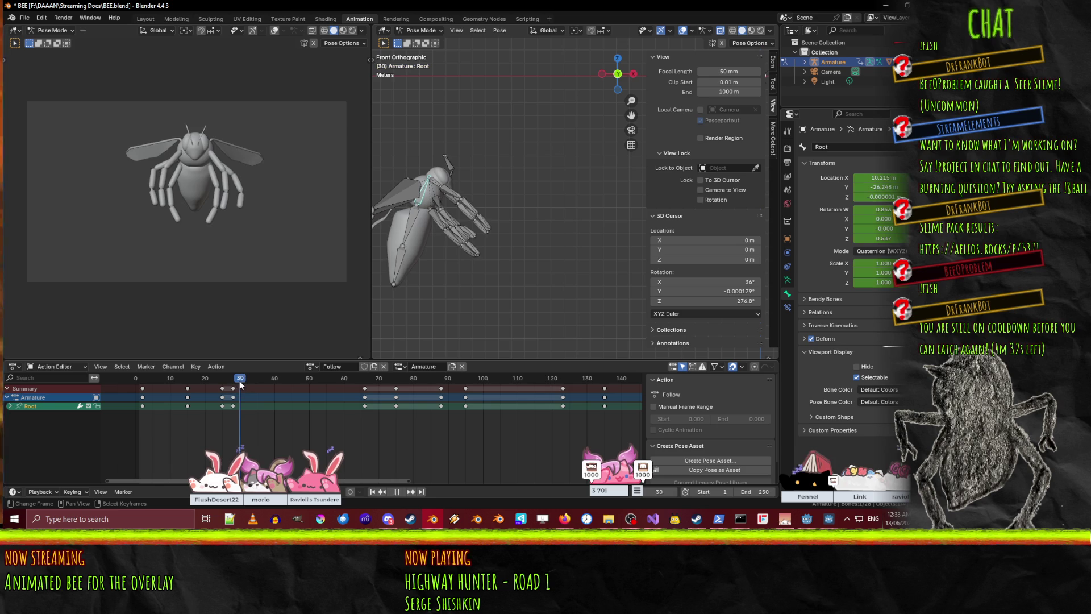
# - Rotate the Root bone at frame 34 to add a new rotation key and preview it
pyautogui.moveTo(241, 380); pyautogui.dragTo(253, 382)
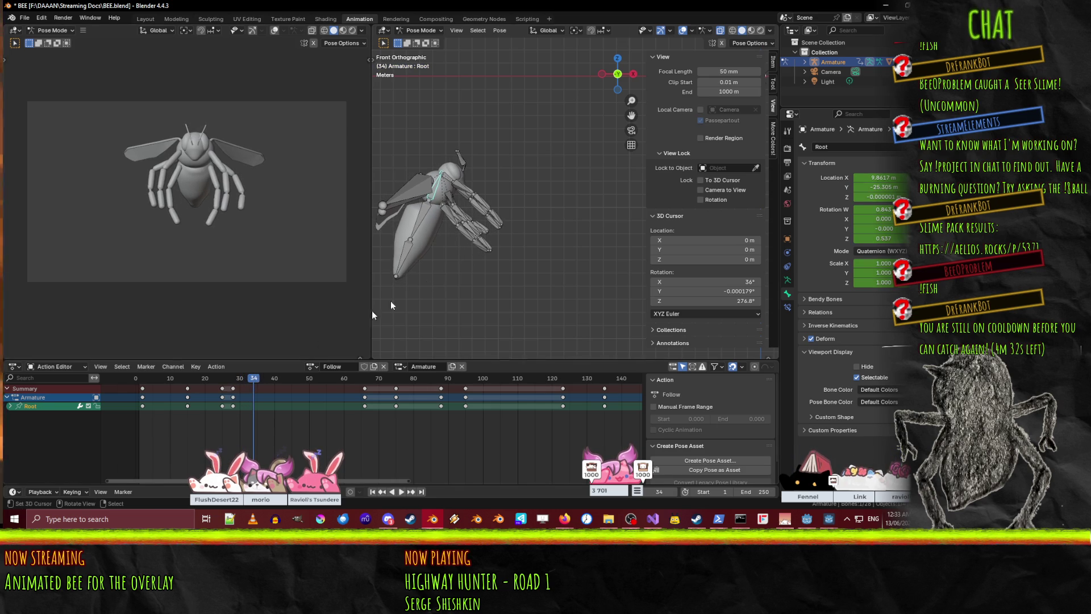
pyautogui.click(480, 309)
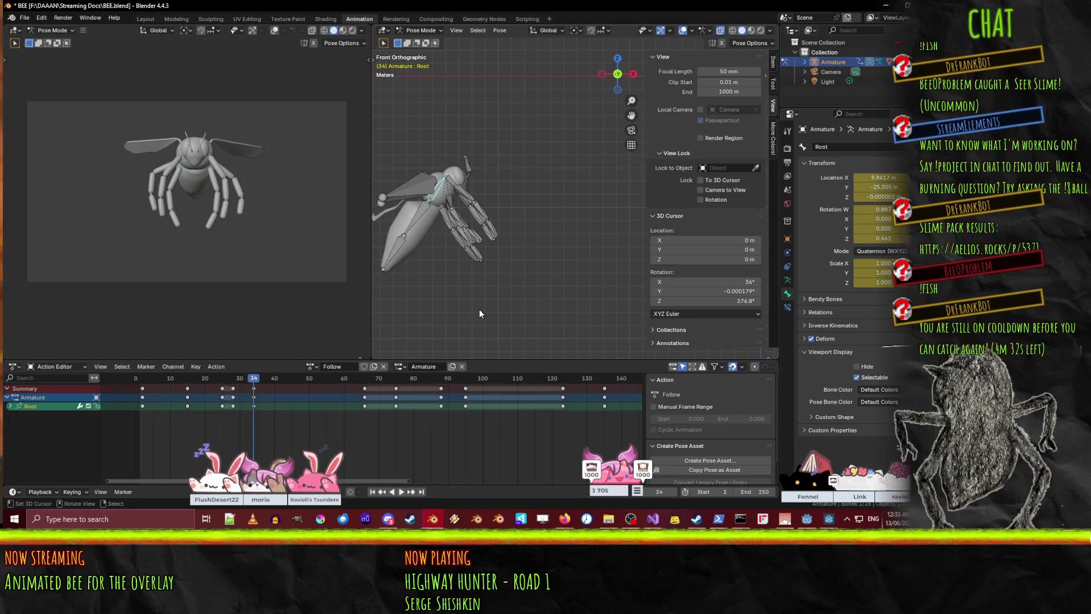
pyautogui.press('space')
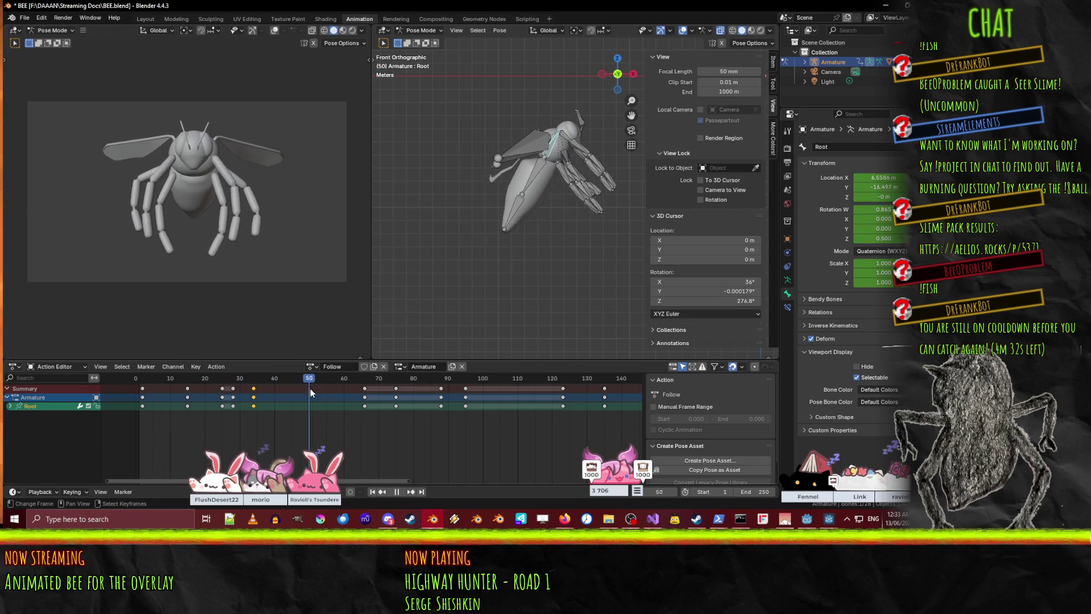
pyautogui.press('space')
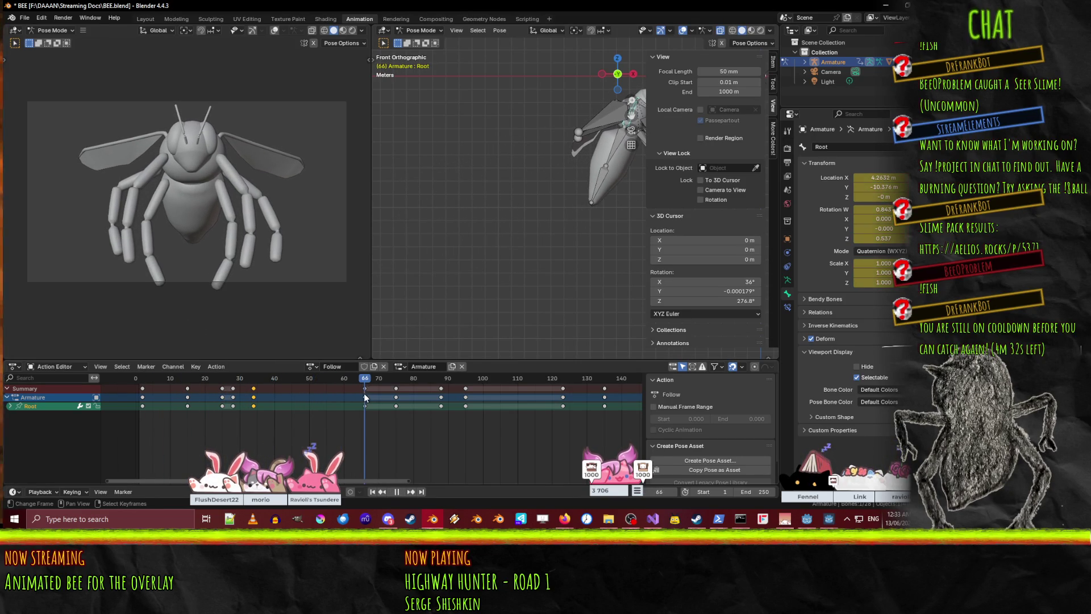
# - Copy Root's Z Quaternion Rotation key from frame 34 to around frame 63
pyautogui.click(10, 407)
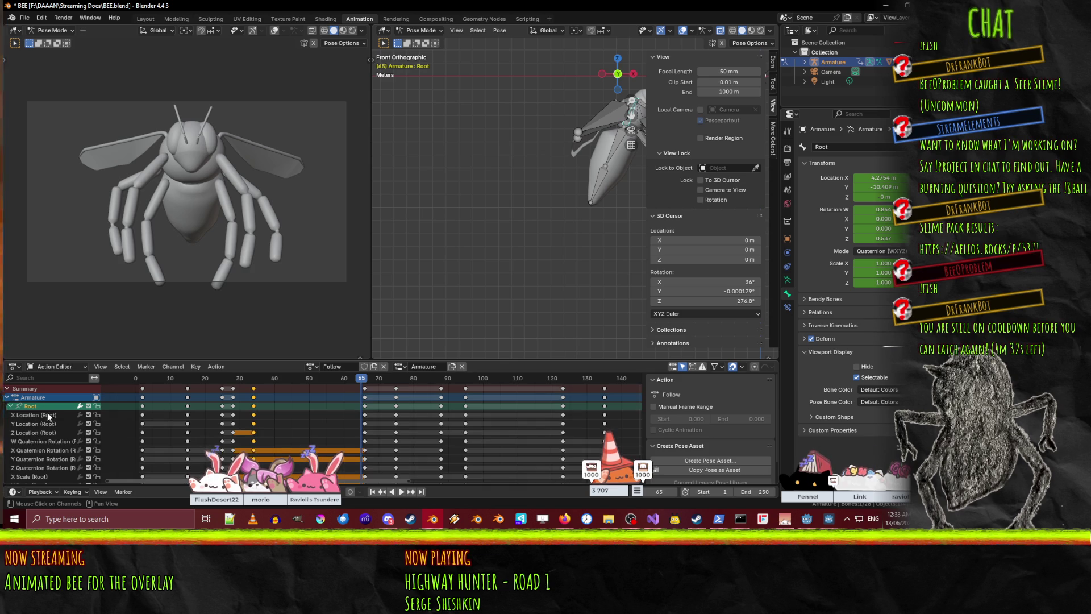
pyautogui.scroll(-4, 45, 415)
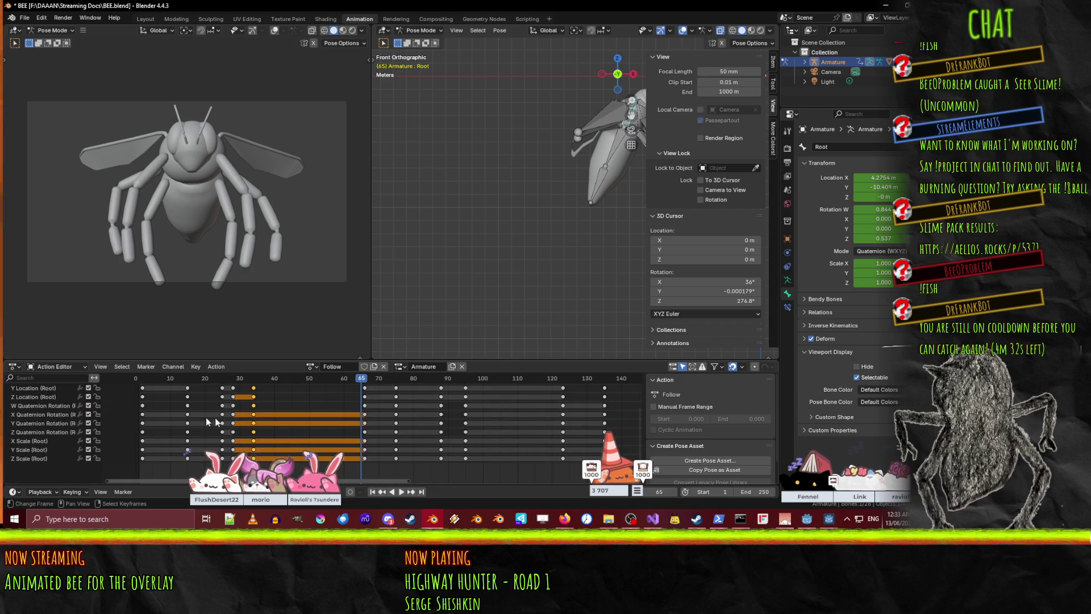
pyautogui.click(253, 417)
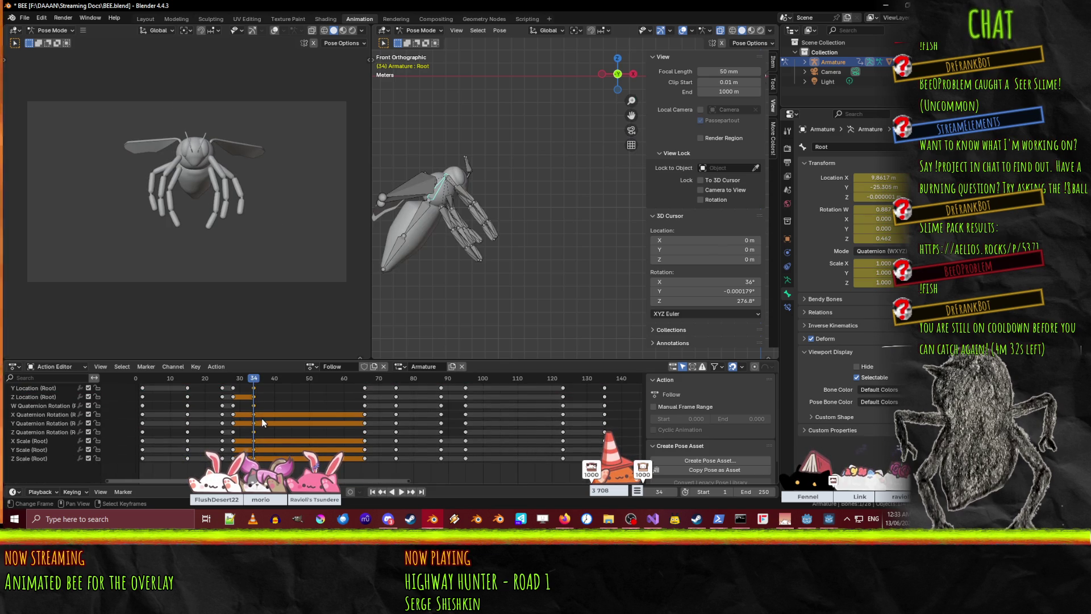
pyautogui.click(254, 432)
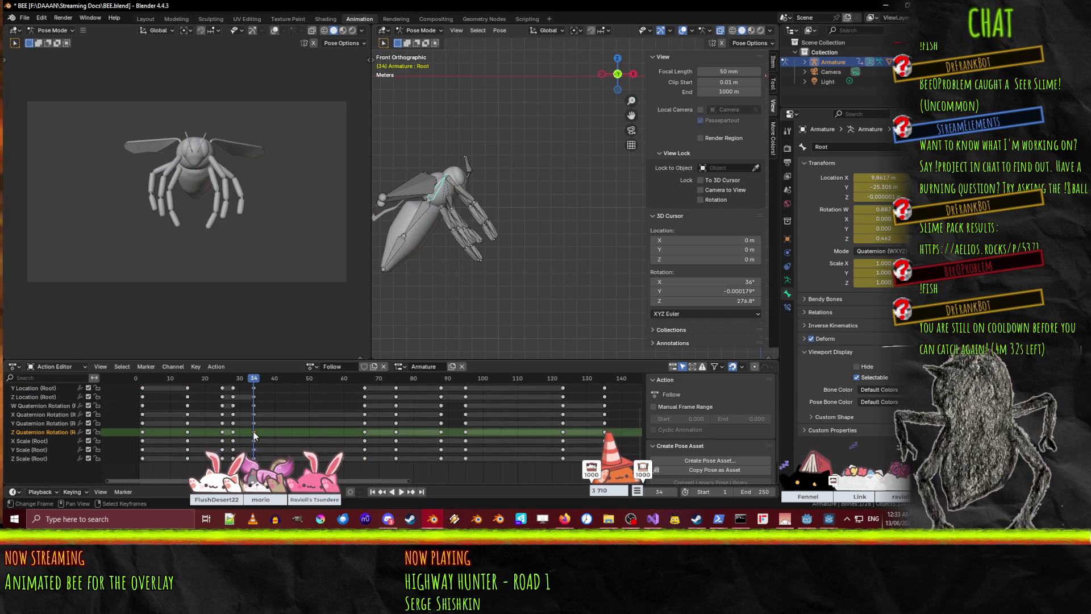
pyautogui.moveTo(250, 379)
pyautogui.mouseDown()
pyautogui.moveTo(141, 379)
pyautogui.moveTo(174, 380)
pyautogui.moveTo(162, 307)
pyautogui.moveTo(170, 317)
pyautogui.mouseUp()
pyautogui.scroll(4, 88, 437)
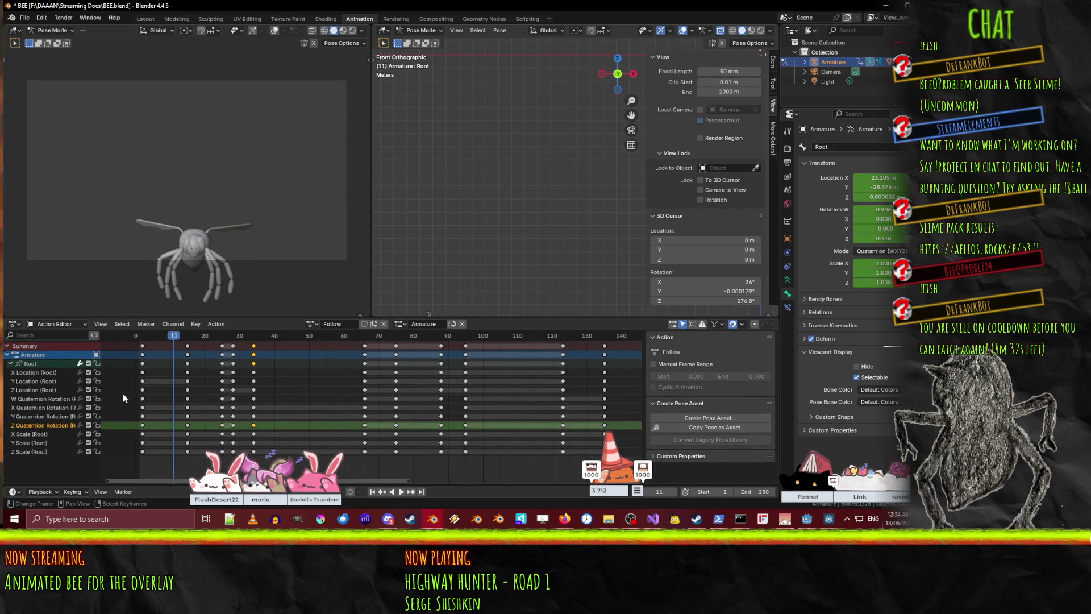
pyautogui.scroll(1, 114, 399)
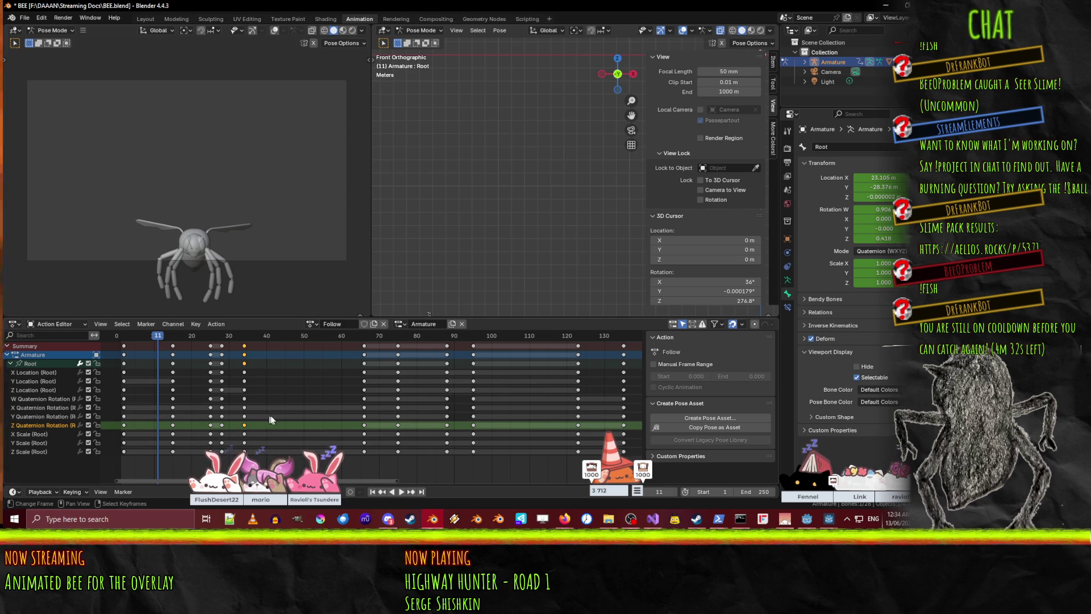
pyautogui.press('g')
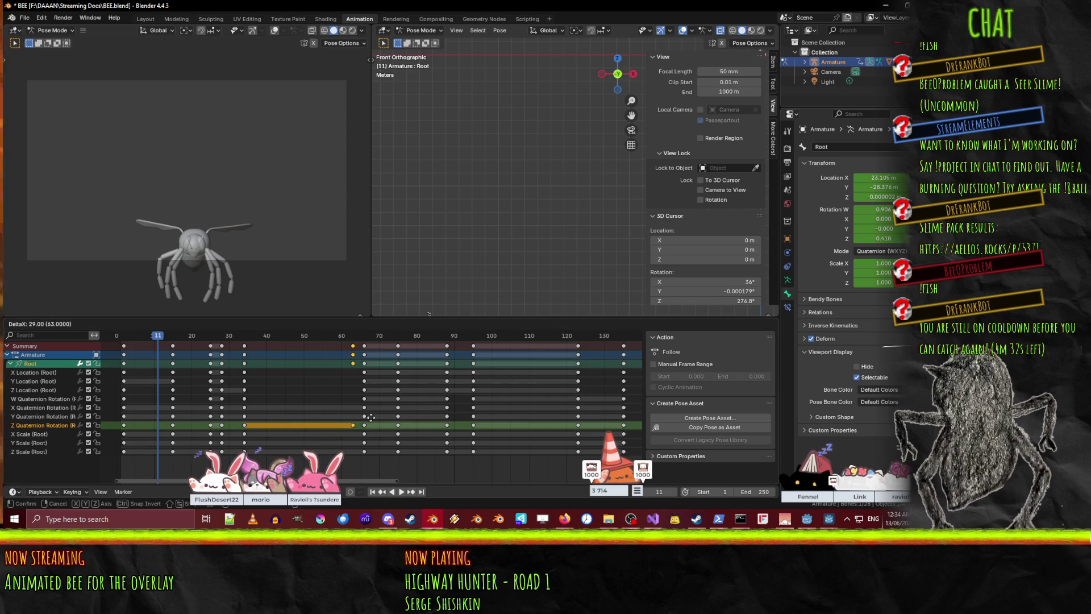
pyautogui.click(379, 419)
# - Play the loop forward and backward, then save BEE.blend
pyautogui.press('space')
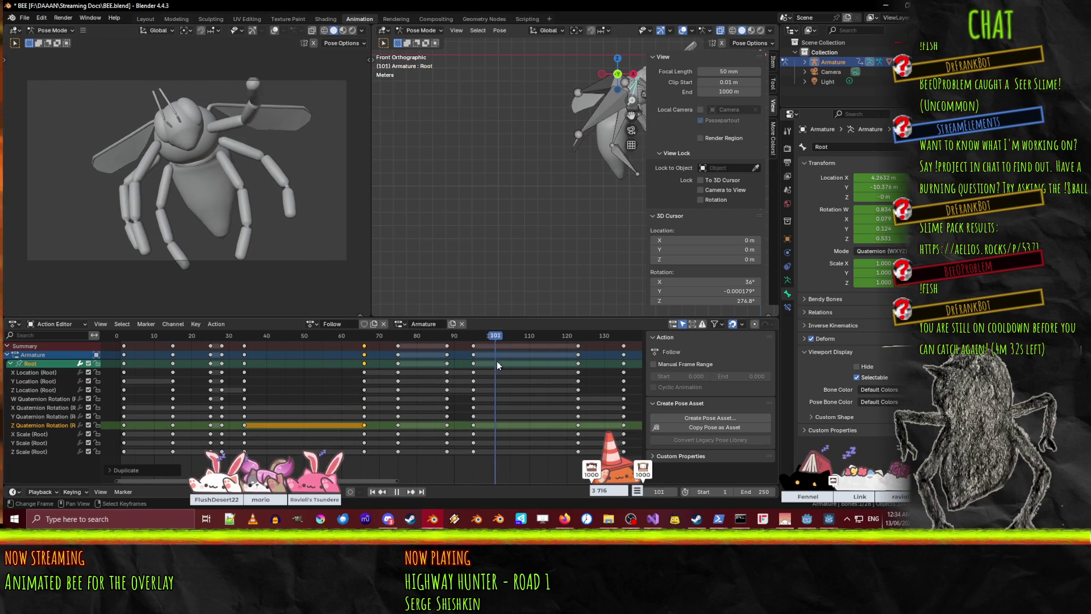
pyautogui.press('Escape')
pyautogui.click(393, 493)
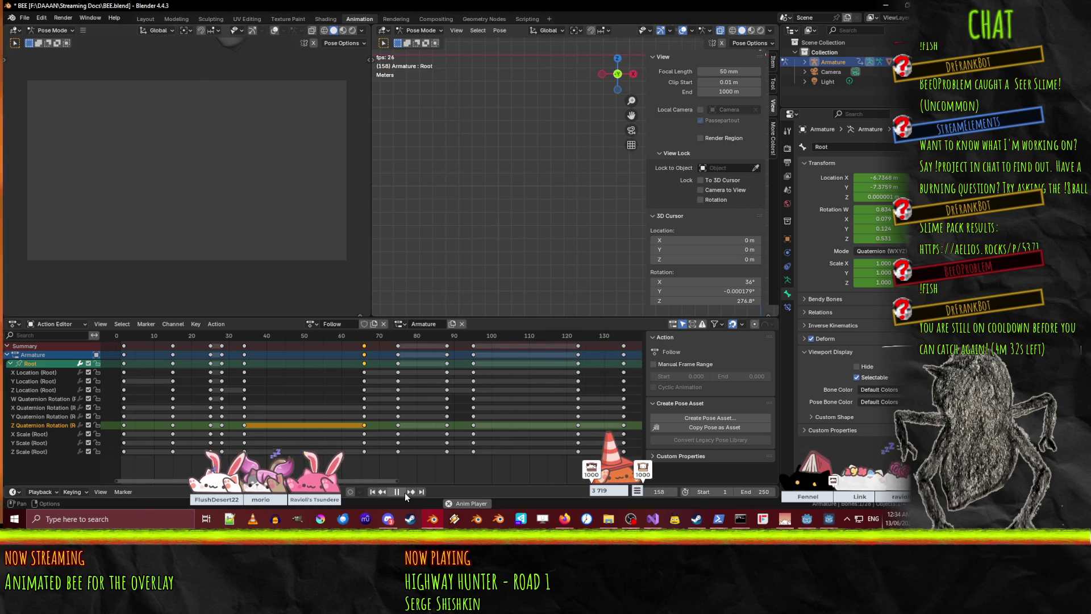
pyautogui.hotkey('ctrl', 's')
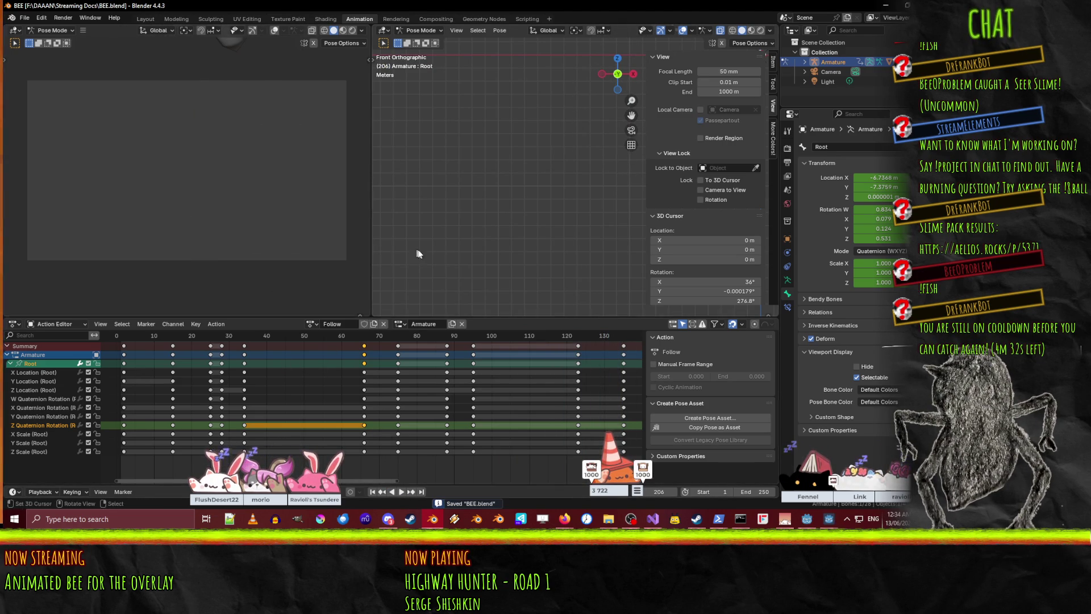
# - Shift the Abdomen1 and Abdomen2 keys one frame later and save BEE.blend
pyautogui.click(9, 363)
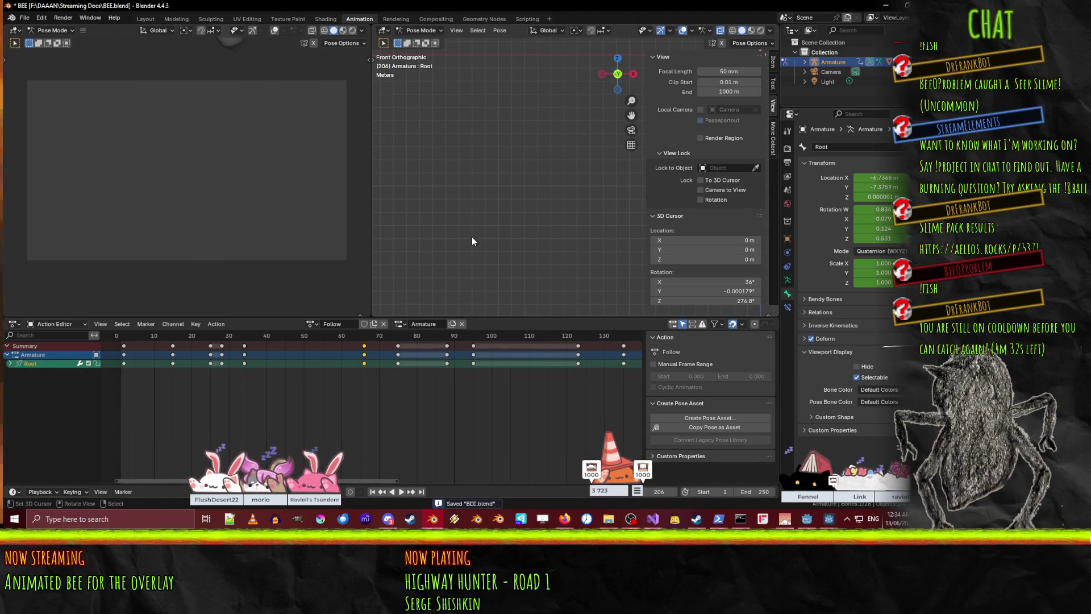
pyautogui.press('a')
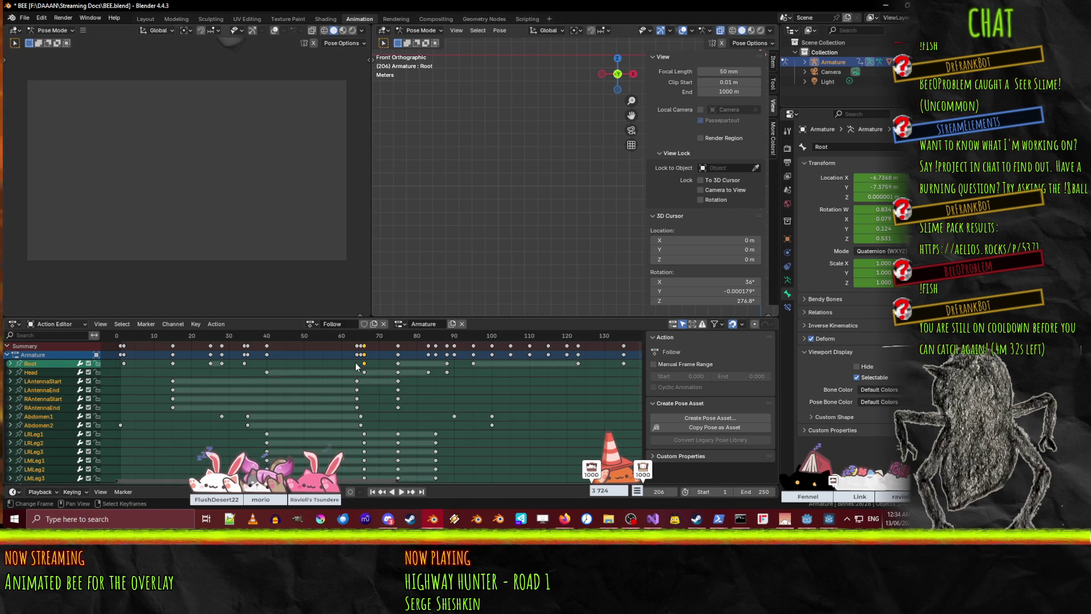
pyautogui.click(361, 356)
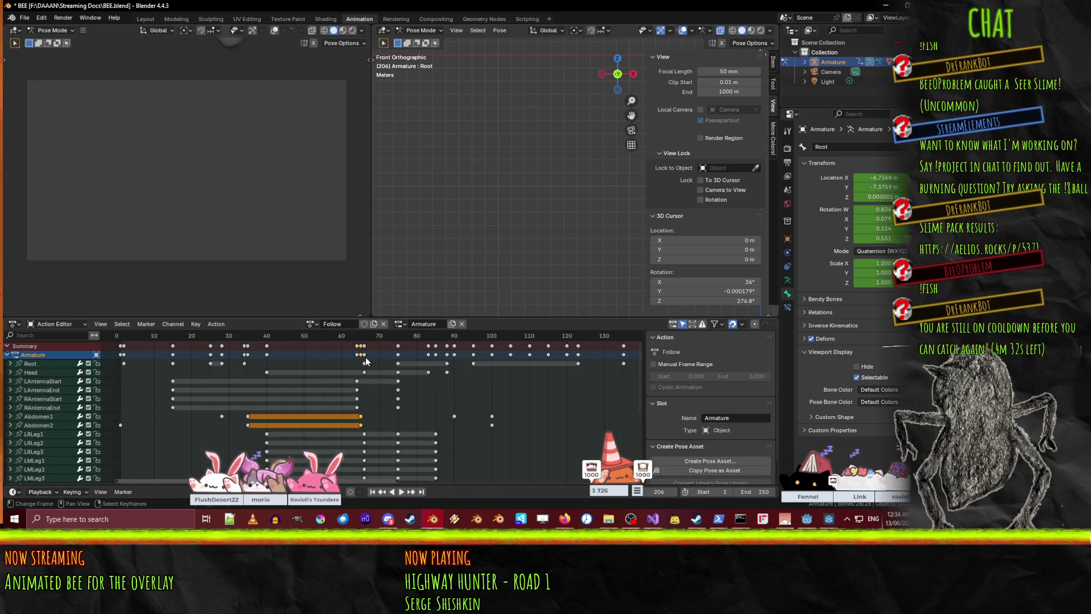
pyautogui.press('g')
pyautogui.click(370, 358)
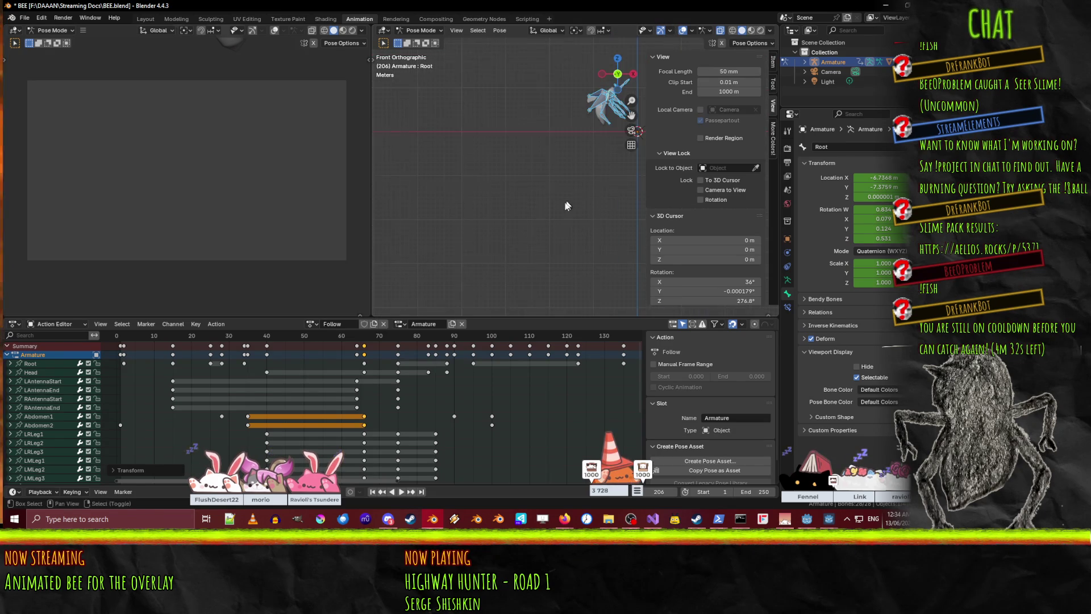
pyautogui.press('Home')
pyautogui.hotkey('ctrl', 's')
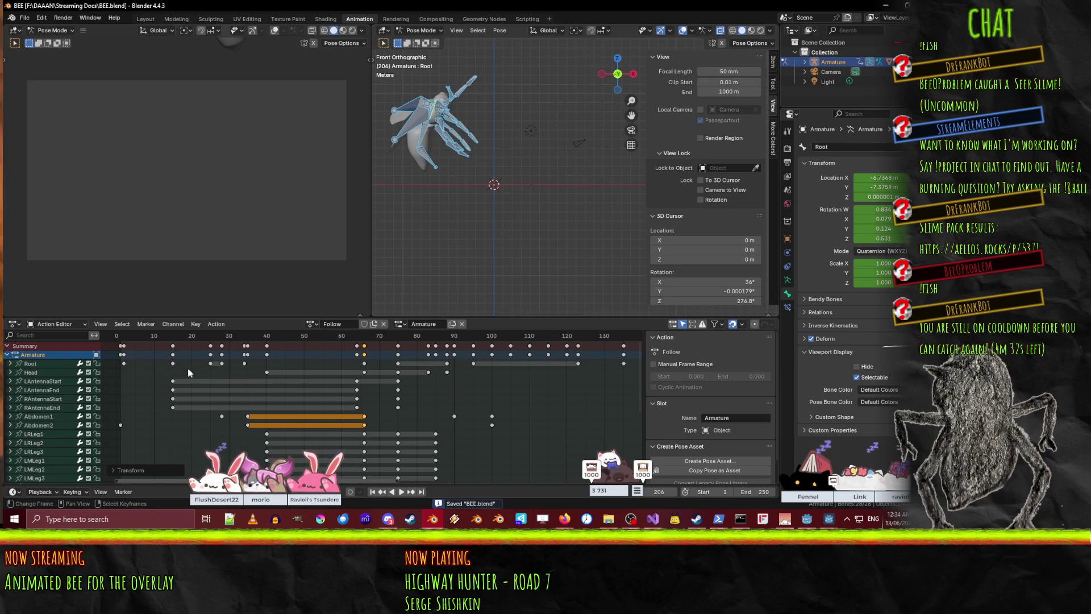
# - Play the animation from the start, scrub back near frame 115, and orbit the rig
pyautogui.click(119, 337)
pyautogui.press('space')
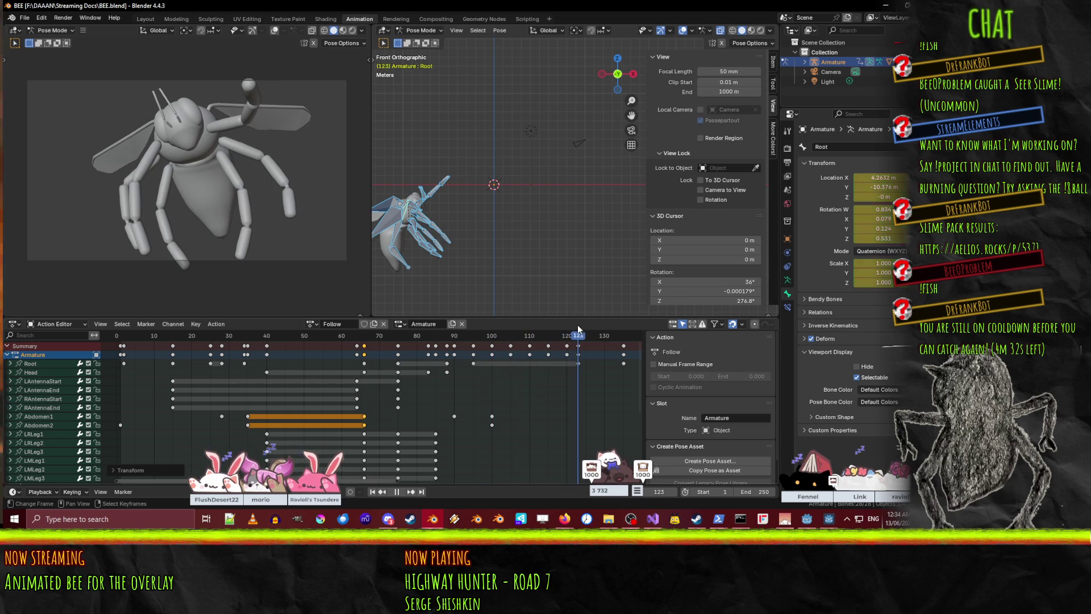
pyautogui.moveTo(624, 329)
pyautogui.mouseDown()
pyautogui.moveTo(500, 321)
pyautogui.moveTo(566, 324)
pyautogui.mouseUp()
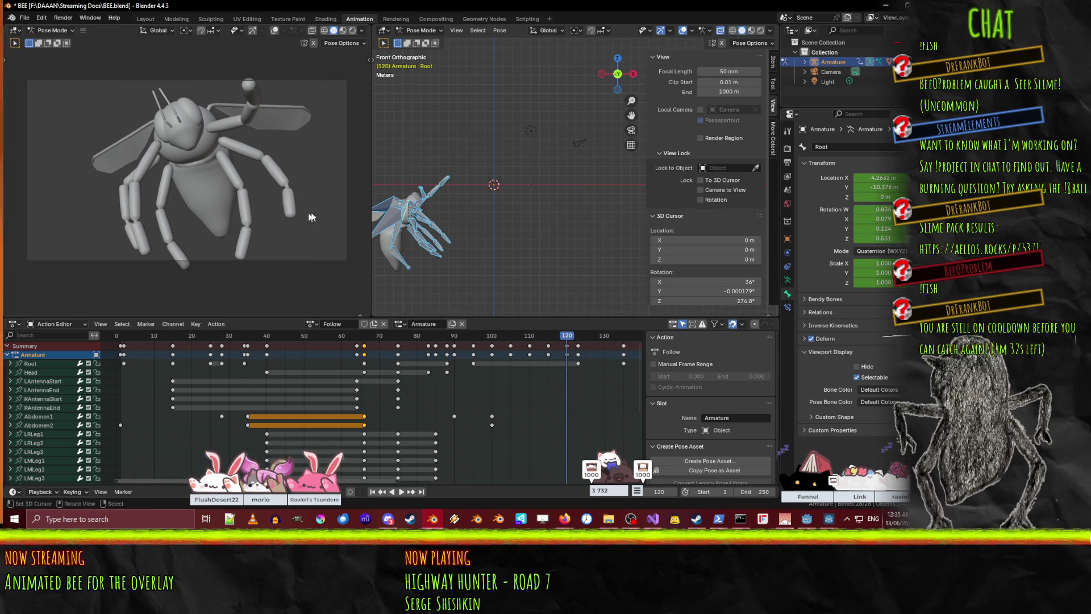
pyautogui.moveTo(438, 224)
pyautogui.mouseDown(button='middle')
pyautogui.moveTo(471, 216)
pyautogui.moveTo(418, 214)
pyautogui.moveTo(458, 208)
pyautogui.moveTo(448, 209)
pyautogui.moveTo(454, 226)
pyautogui.moveTo(414, 222)
pyautogui.mouseUp(button='middle')
pyautogui.scroll(3, 397, 241)
# - Key the bone at frame 120, then rotate Root -20° on global X at frame 123 and key it
pyautogui.click(414, 223)
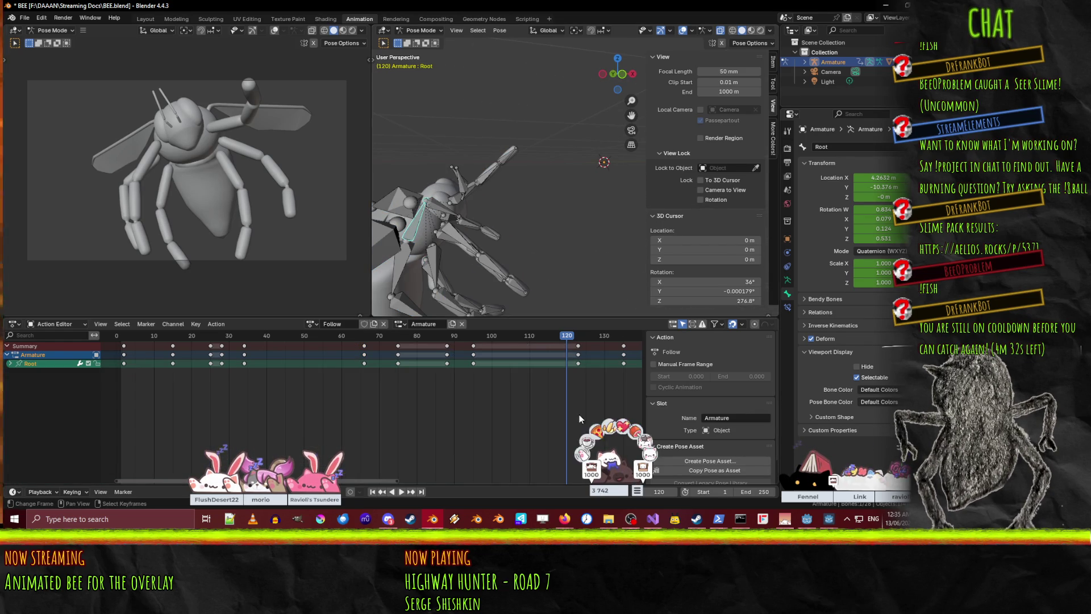
pyautogui.press('i')
pyautogui.click(571, 369)
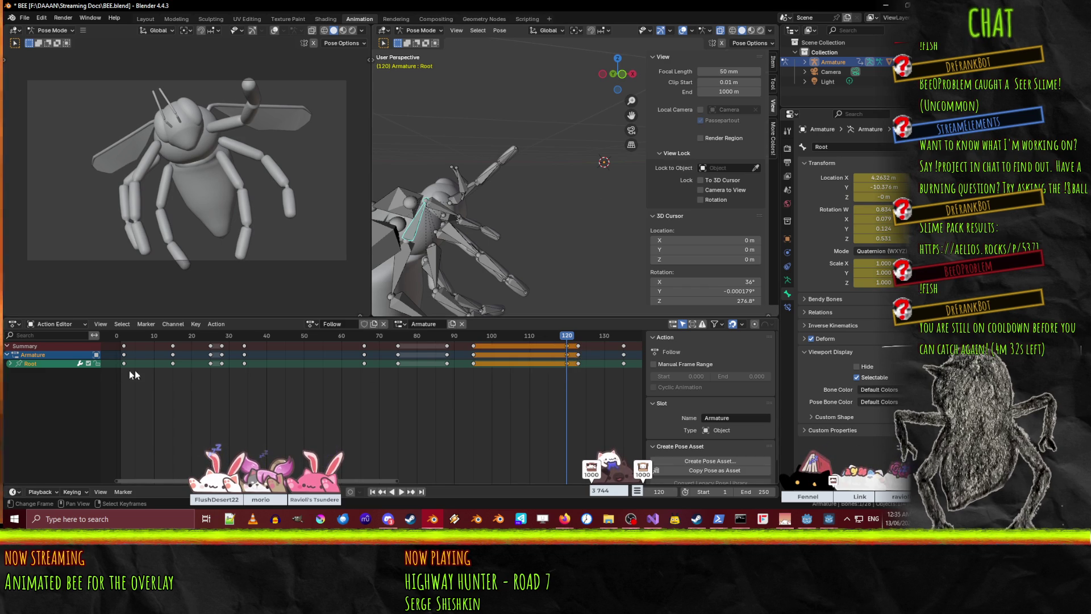
pyautogui.moveTo(574, 339); pyautogui.dragTo(578, 336)
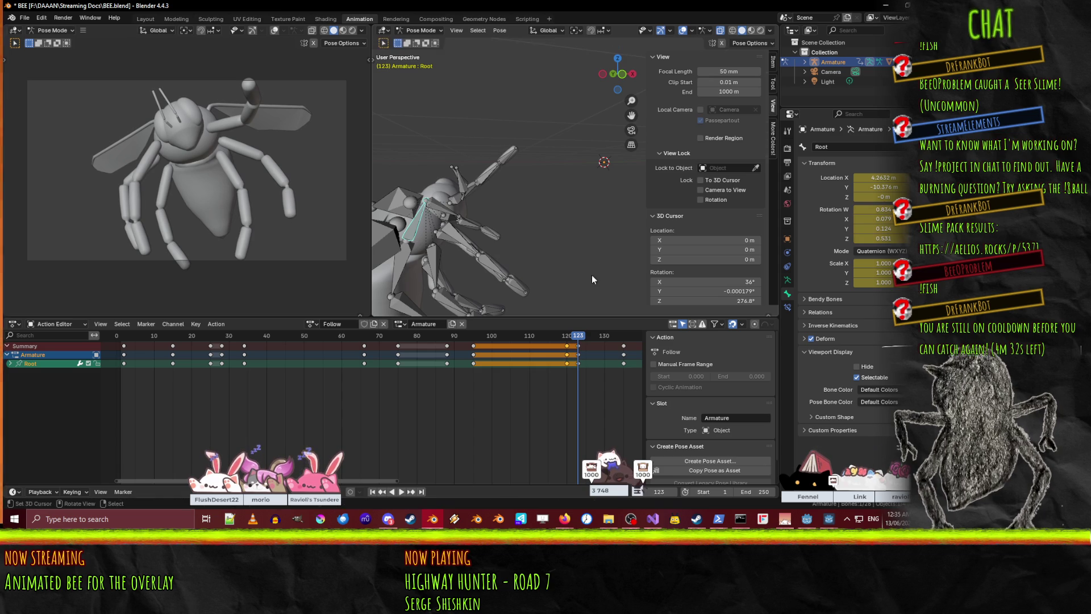
pyautogui.moveTo(492, 241); pyautogui.dragTo(537, 250, button='middle')
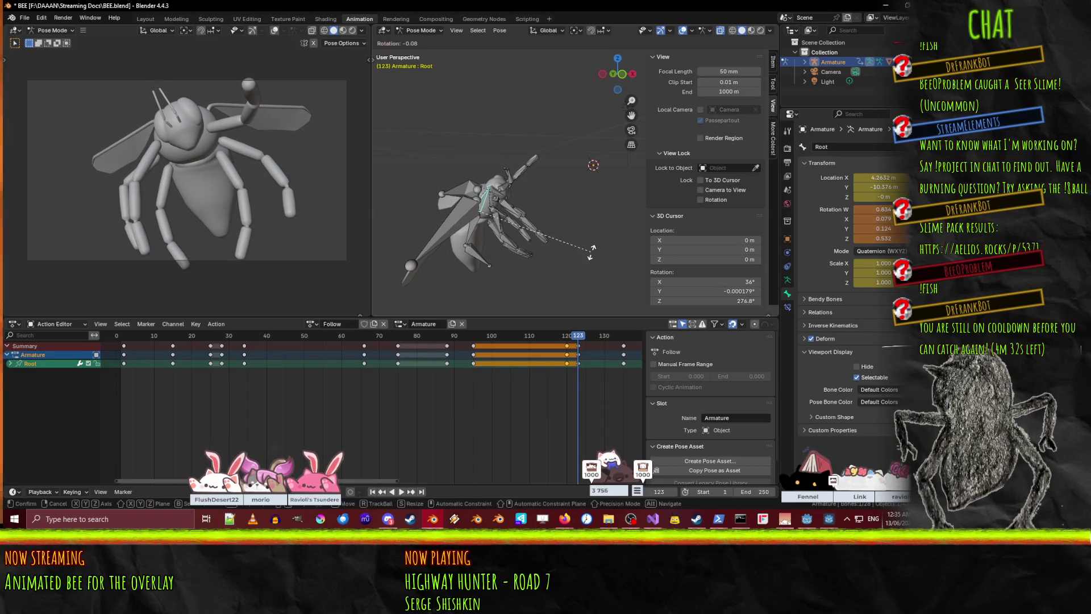
pyautogui.press('x')
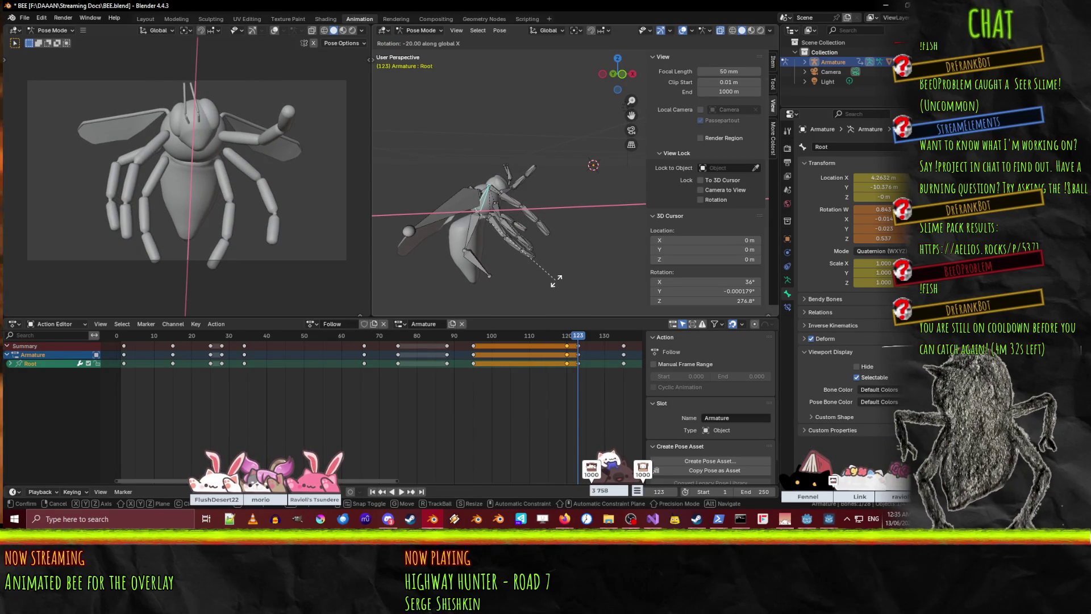
pyautogui.click(555, 280)
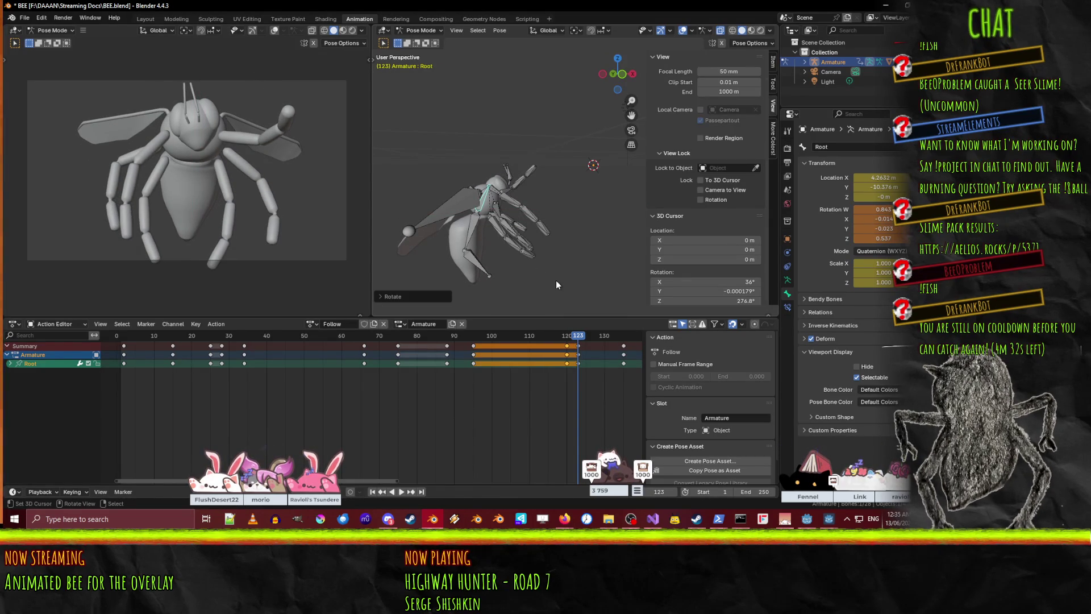
pyautogui.press('i')
# - Tilt the Root bone 20° around global Y at frame 123 and preview frames 125–134
pyautogui.press('r')
pyautogui.press('y')
pyautogui.click(526, 303)
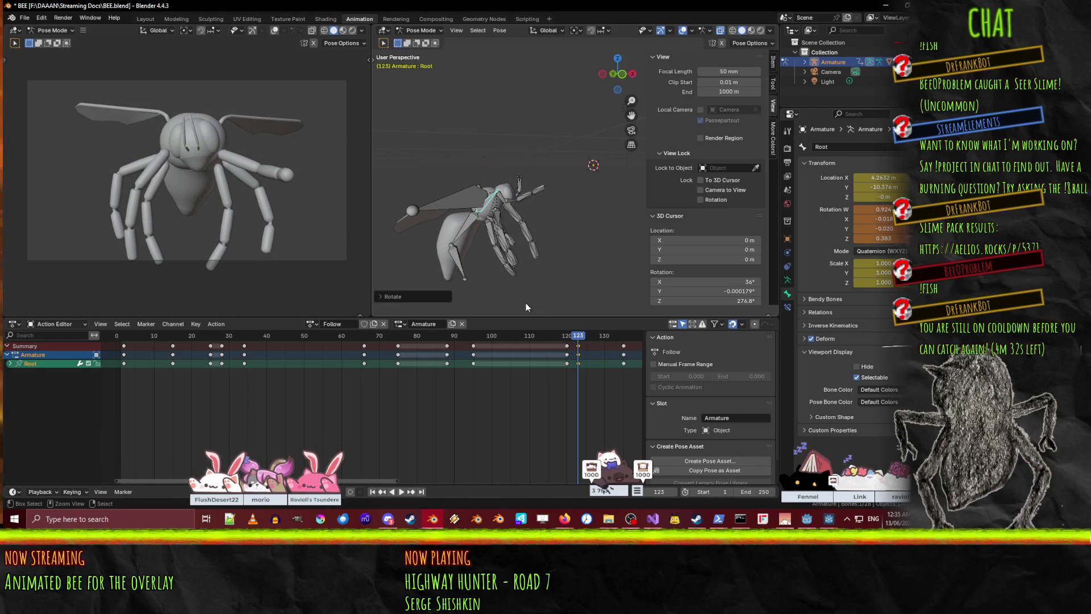
pyautogui.press('space')
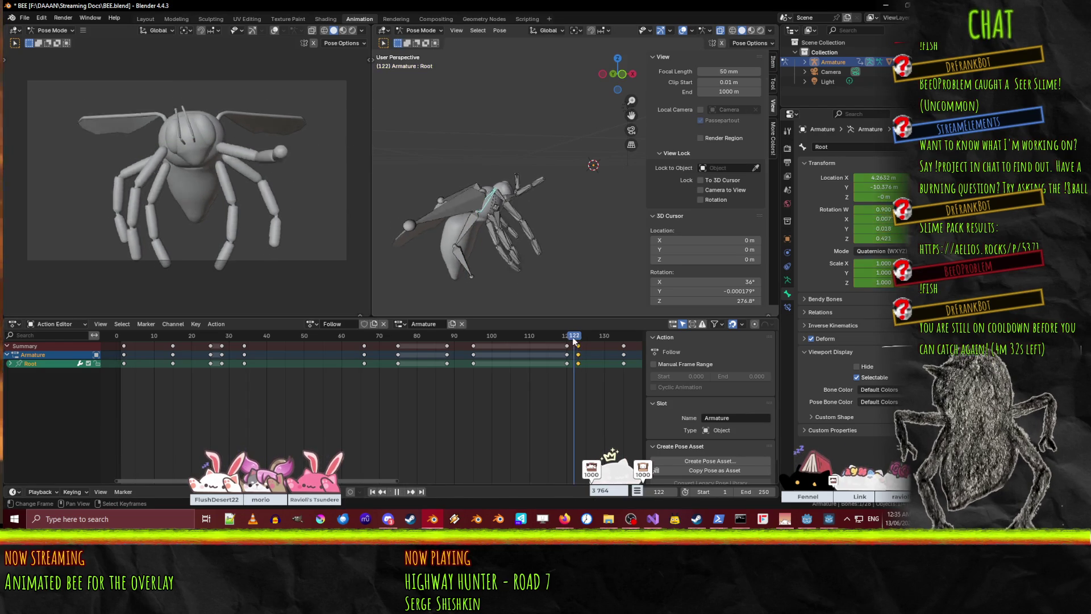
pyautogui.click(585, 336)
pyautogui.moveTo(586, 339); pyautogui.dragTo(625, 336)
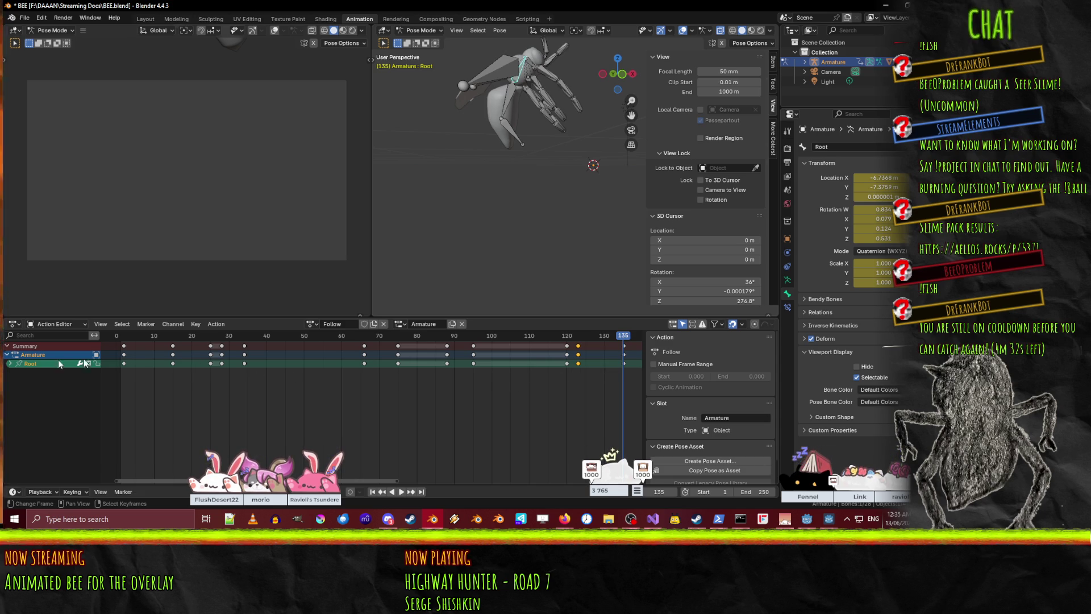
# - Expand Root's transform channels and select its Z Quaternion key at frame 123
pyautogui.click(11, 364)
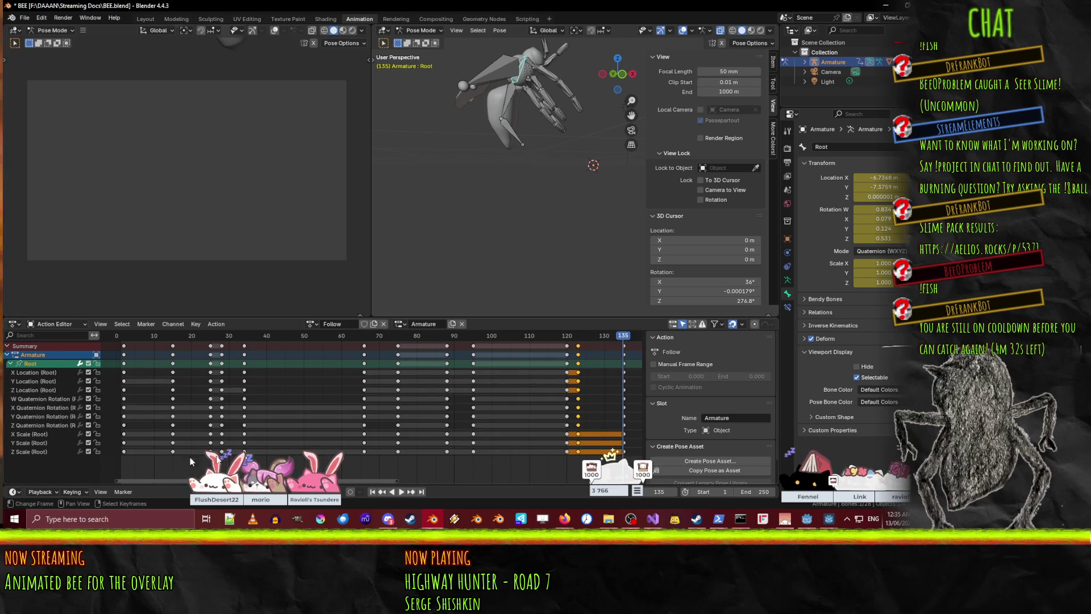
pyautogui.click(578, 425)
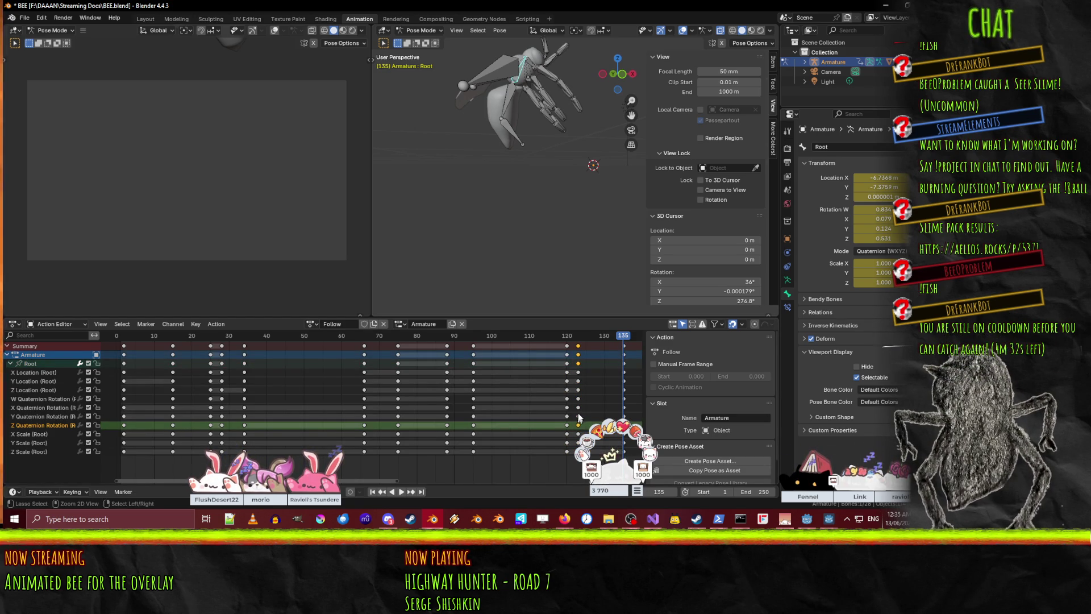
pyautogui.press('space')
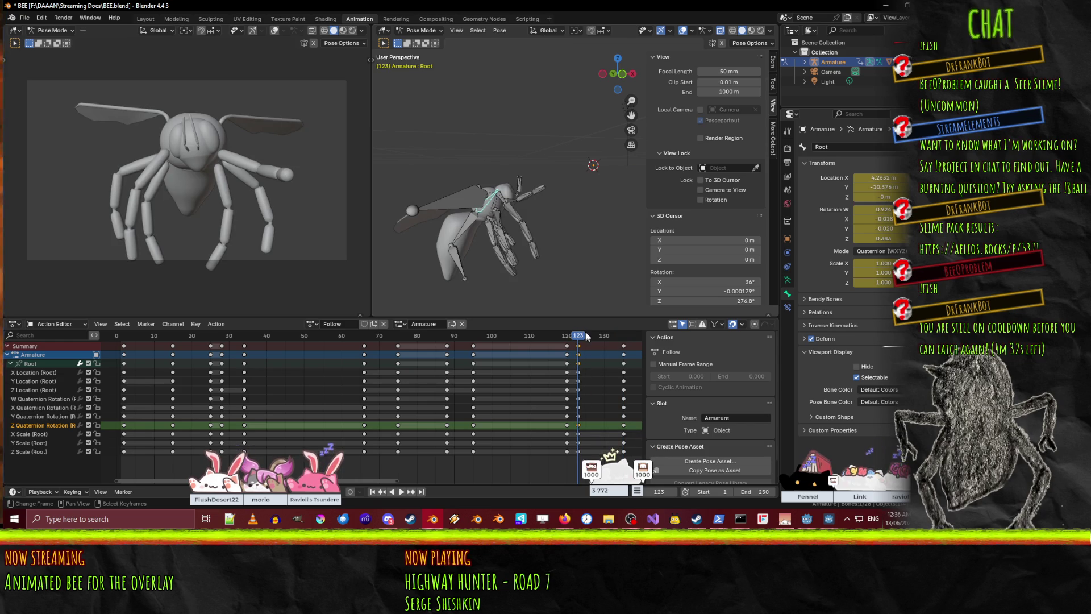
pyautogui.click(598, 340)
pyautogui.moveTo(598, 339); pyautogui.dragTo(623, 339)
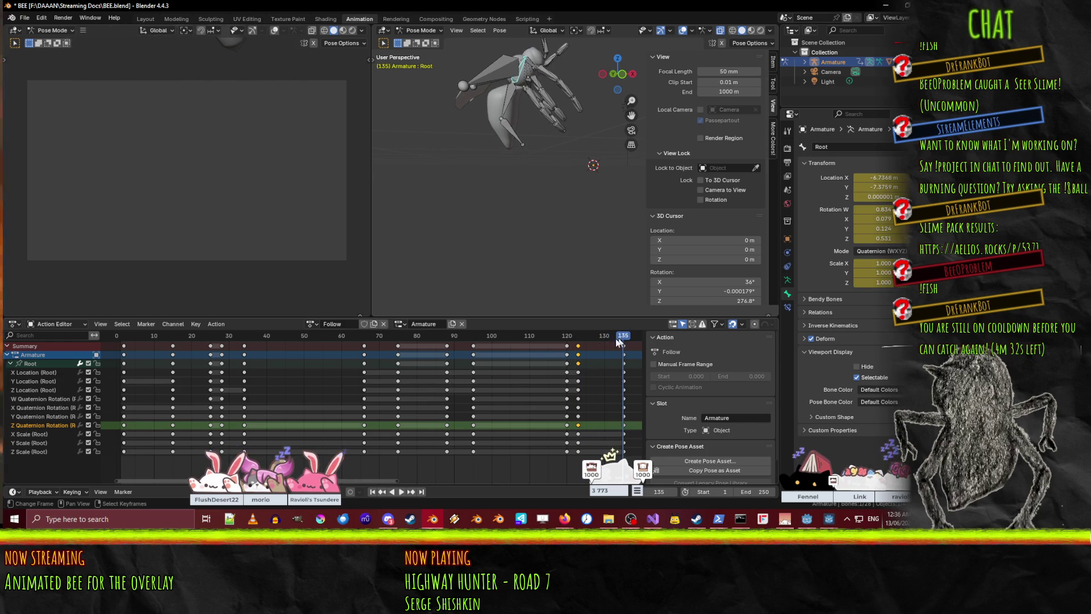
pyautogui.press('g')
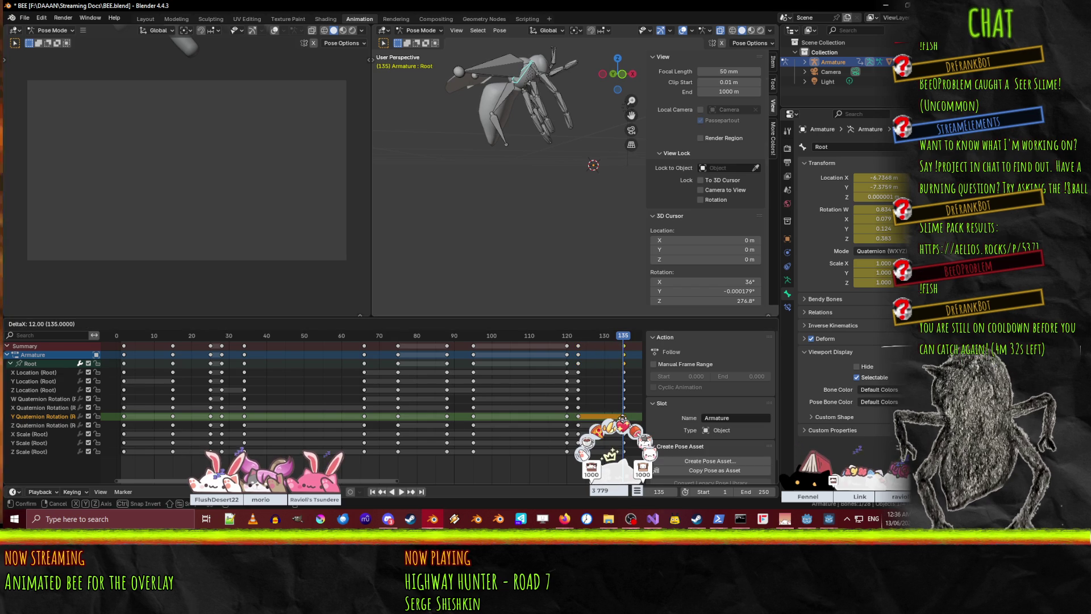
pyautogui.press('Escape')
# - Duplicate the X and W Quaternion Rotation keys from frame 123 to frame 135
pyautogui.click(578, 407)
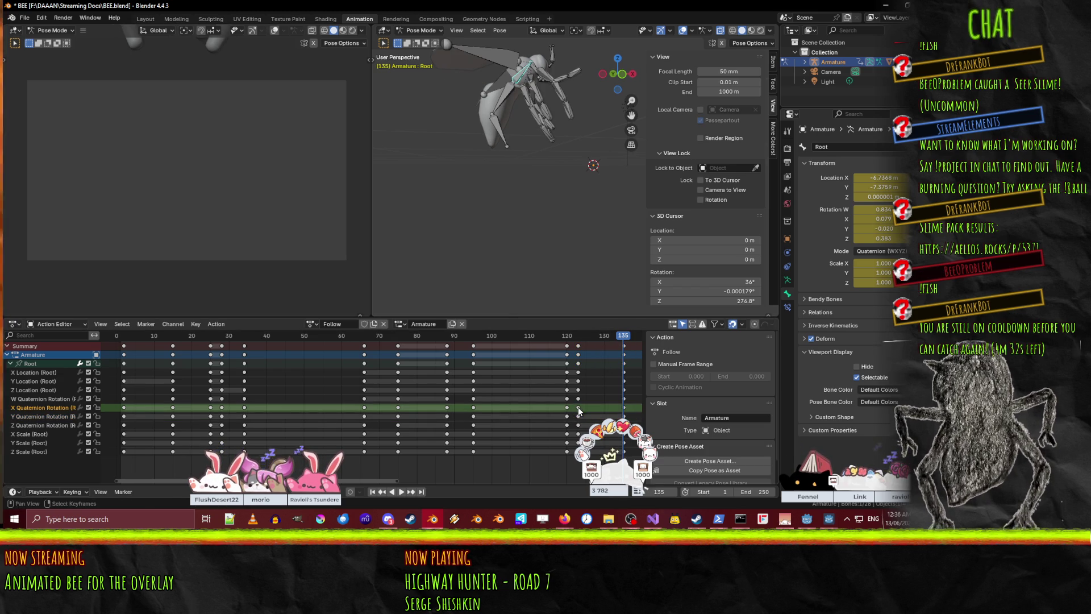
pyautogui.press('g')
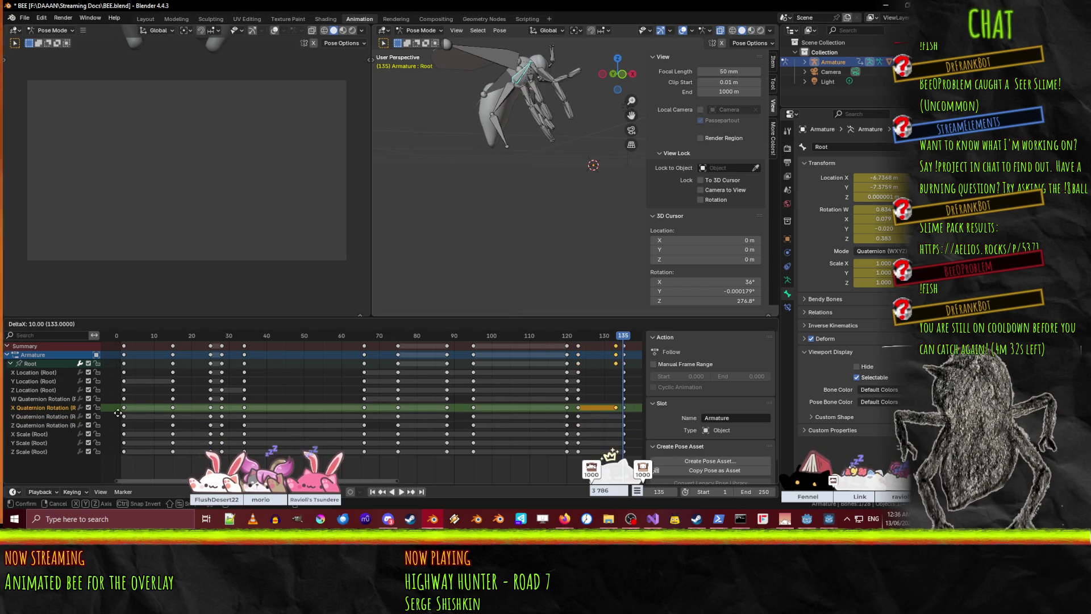
pyautogui.click(124, 411)
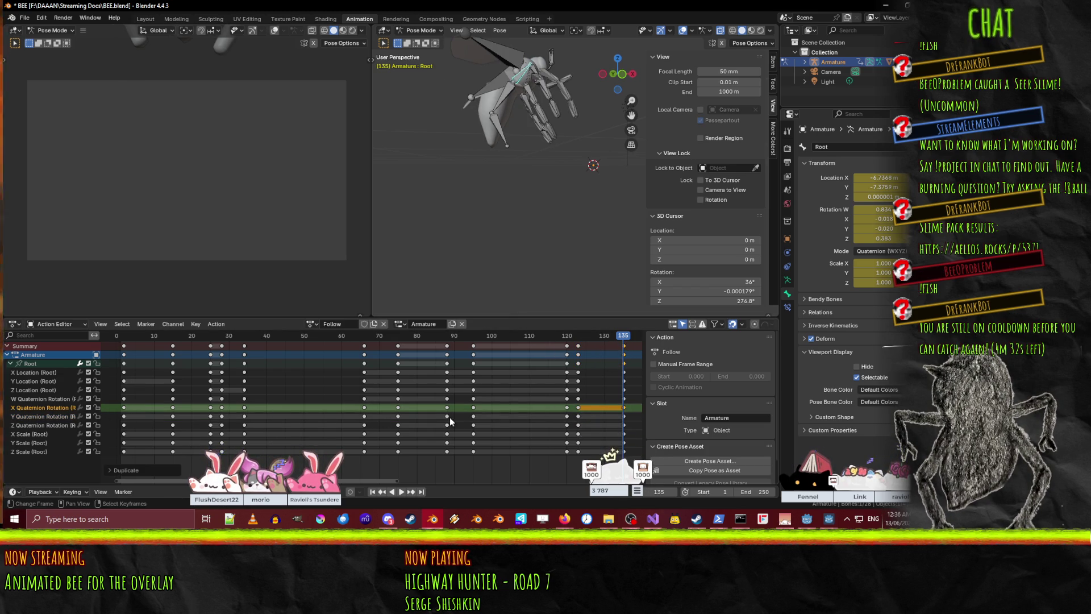
pyautogui.click(579, 398)
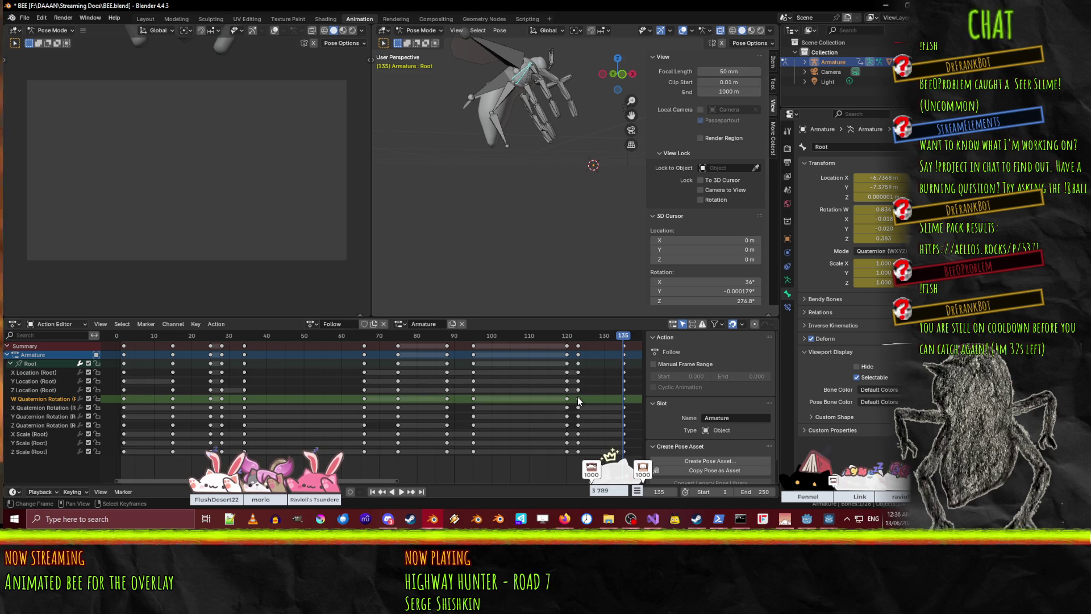
pyautogui.hotkey('shift', 'd')
pyautogui.click(626, 402)
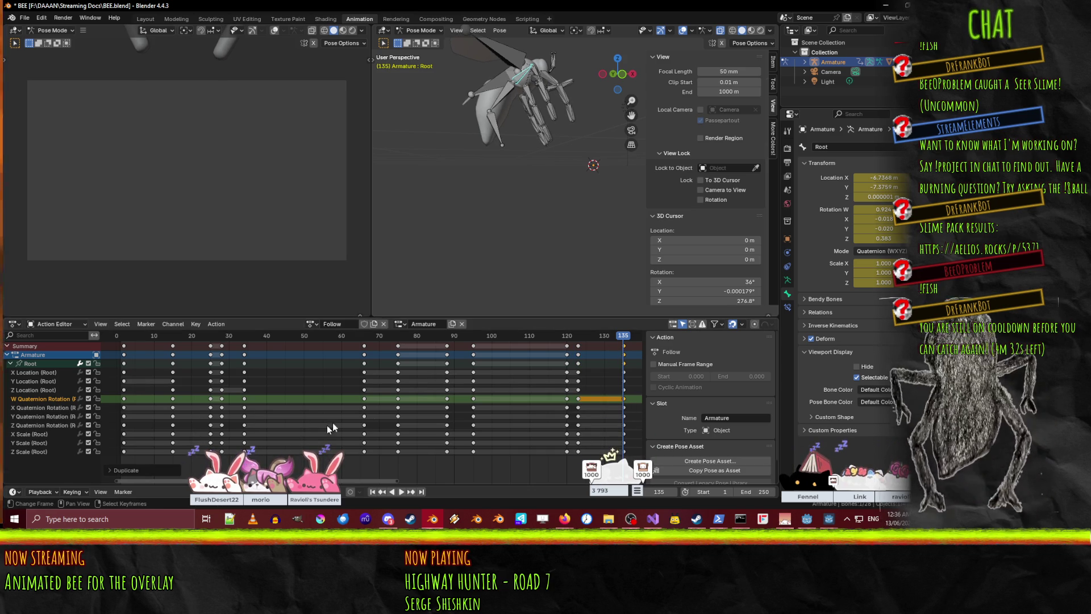
# - Rotate the Root bone into a new pose at frame 135
pyautogui.press('space')
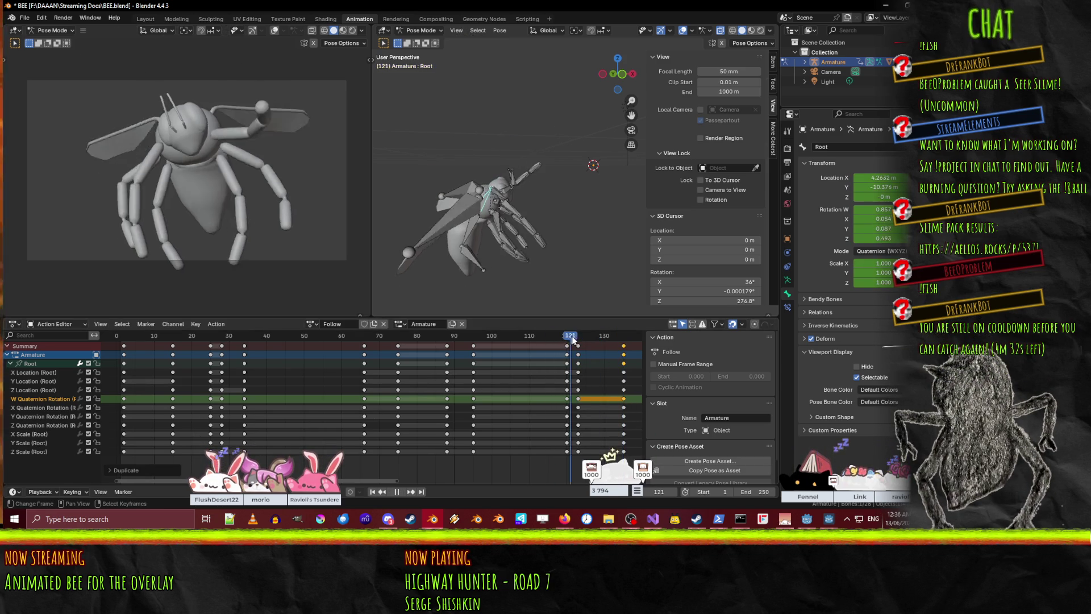
pyautogui.click(588, 339)
pyautogui.moveTo(589, 340); pyautogui.dragTo(624, 336)
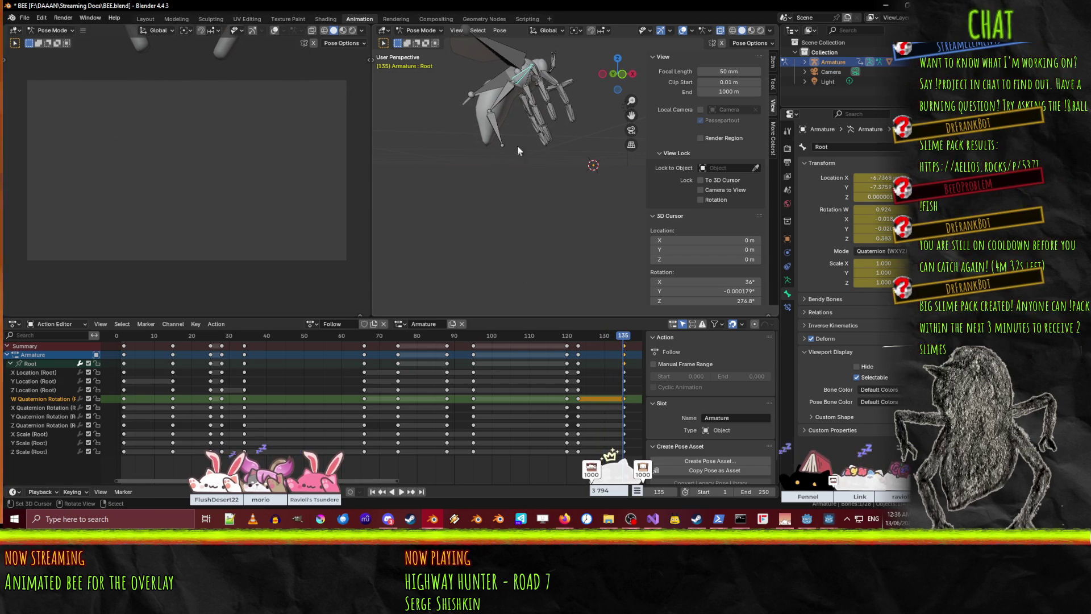
pyautogui.press('r')
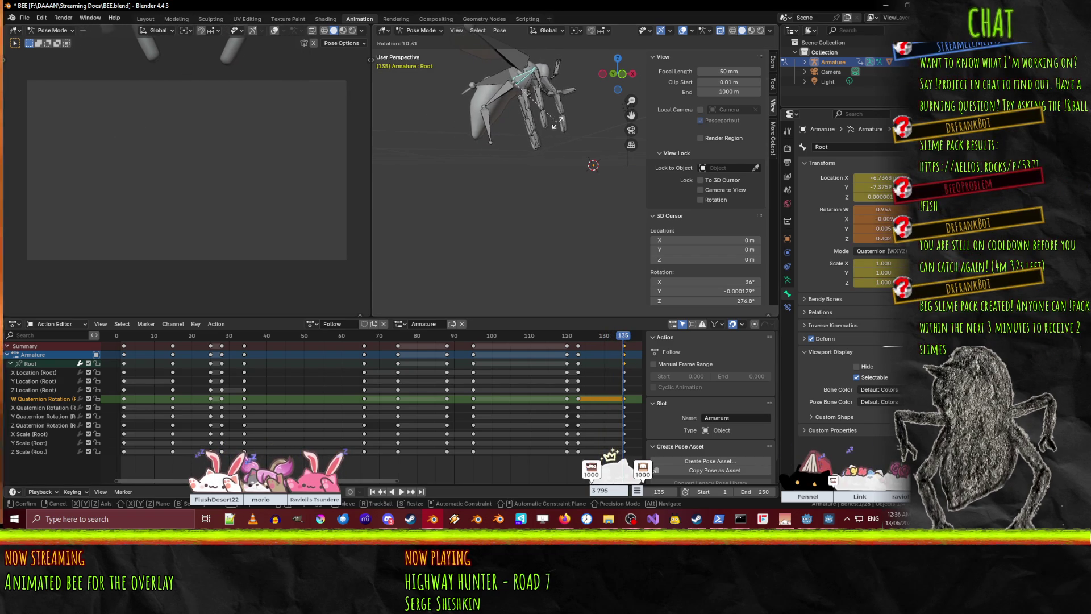
pyautogui.click(554, 124)
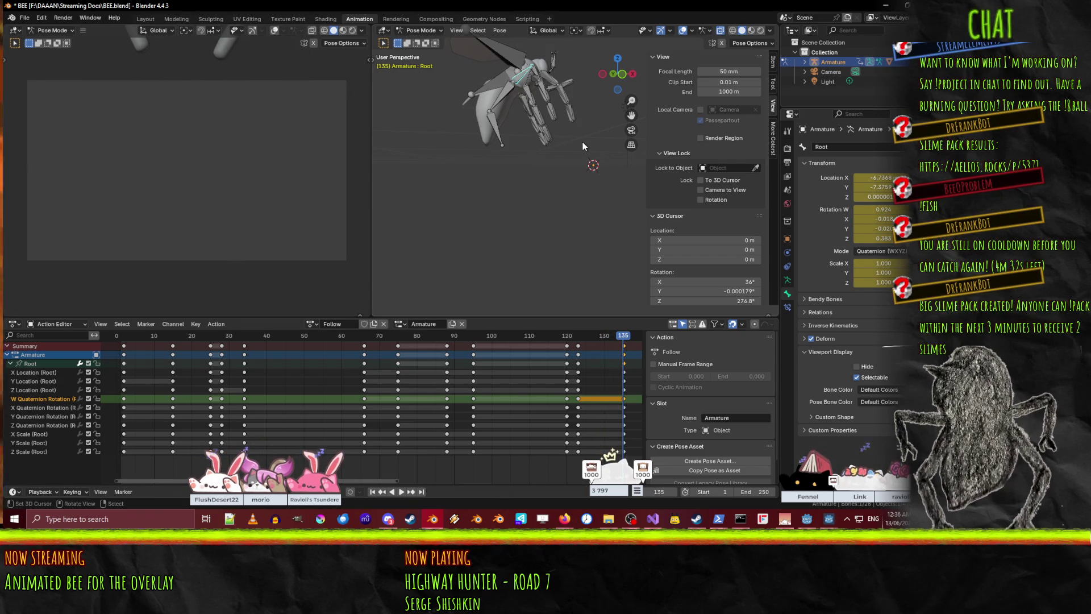
# - Rotate Root on global X and 40° on Y, key it at frame 135, and review frames 113–134
pyautogui.click(520, 78)
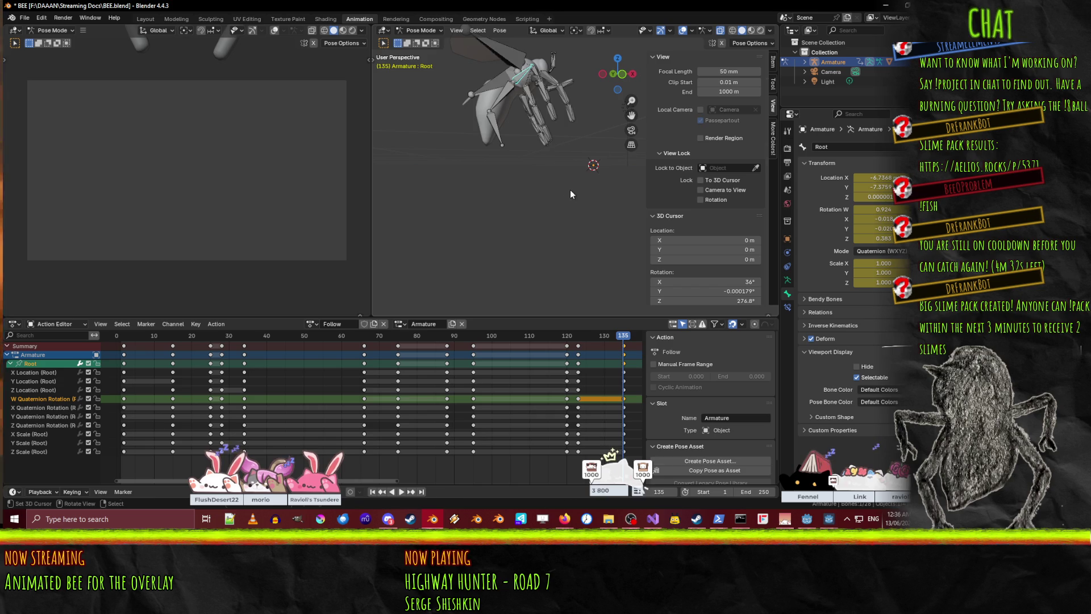
pyautogui.press('r')
pyautogui.press('x')
pyautogui.click(571, 207)
pyautogui.moveTo(571, 208); pyautogui.dragTo(594, 219, button='middle')
pyautogui.press('r')
pyautogui.press('y')
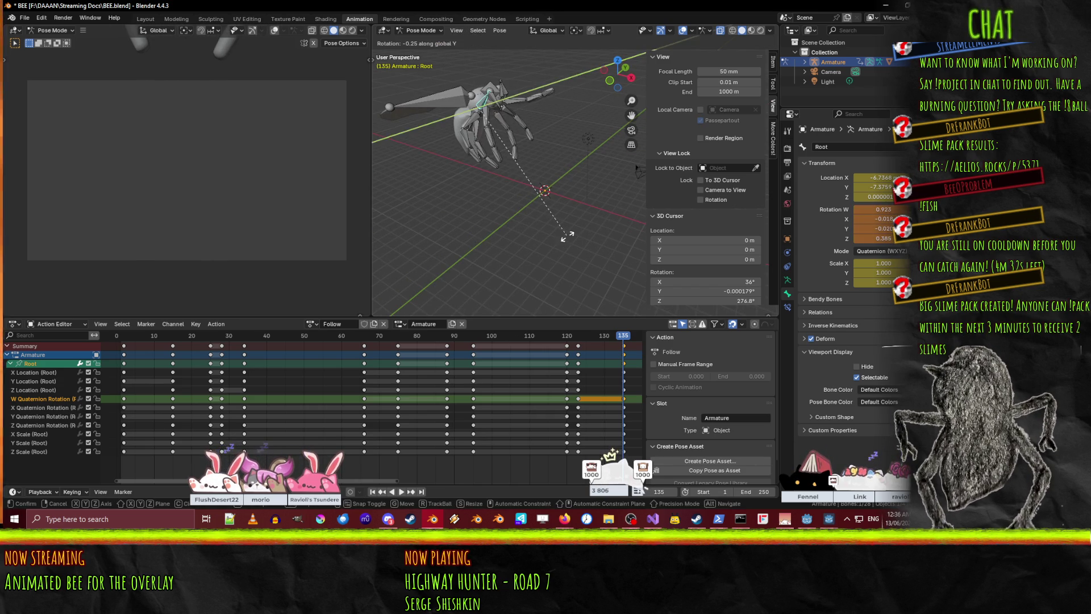
pyautogui.click(473, 261)
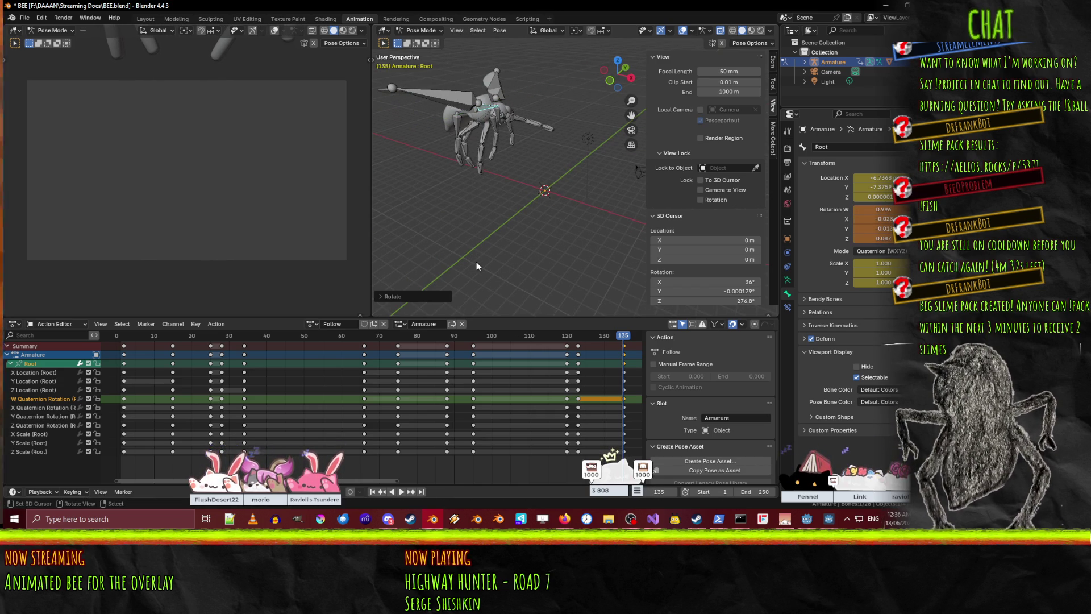
pyautogui.press('i')
pyautogui.press('space')
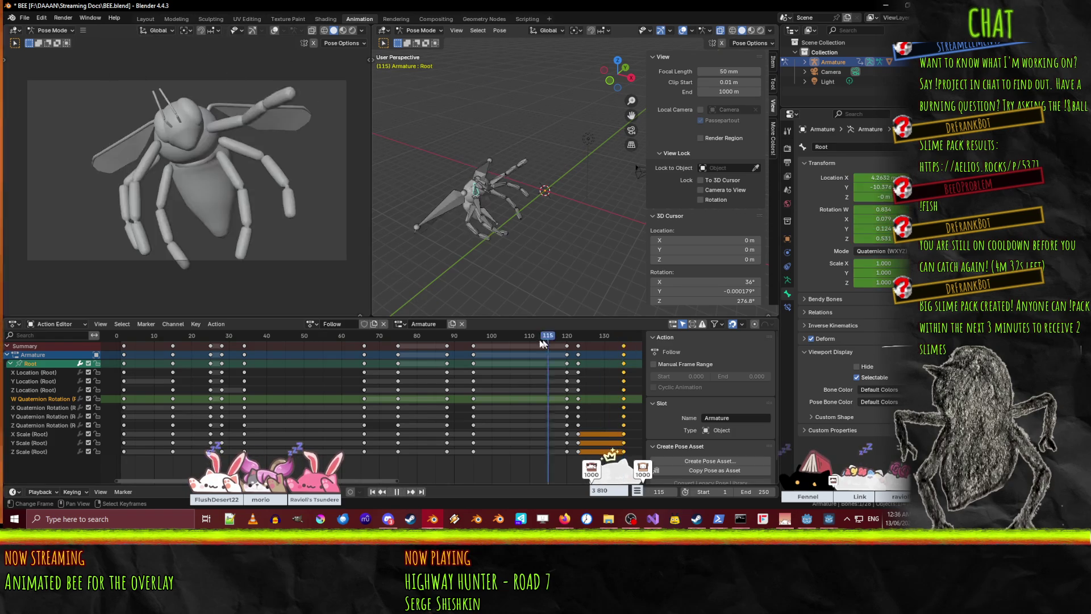
pyautogui.moveTo(543, 344)
pyautogui.mouseDown()
pyautogui.moveTo(623, 334)
pyautogui.moveTo(519, 317)
pyautogui.moveTo(633, 314)
pyautogui.moveTo(102, 302)
pyautogui.moveTo(422, 298)
pyautogui.moveTo(398, 301)
pyautogui.mouseUp()
# - Select the LWing bone and play the wing animation from the start
pyautogui.scroll(3, 484, 216)
pyautogui.moveTo(483, 216); pyautogui.dragTo(560, 172, button='middle')
pyautogui.click(500, 221)
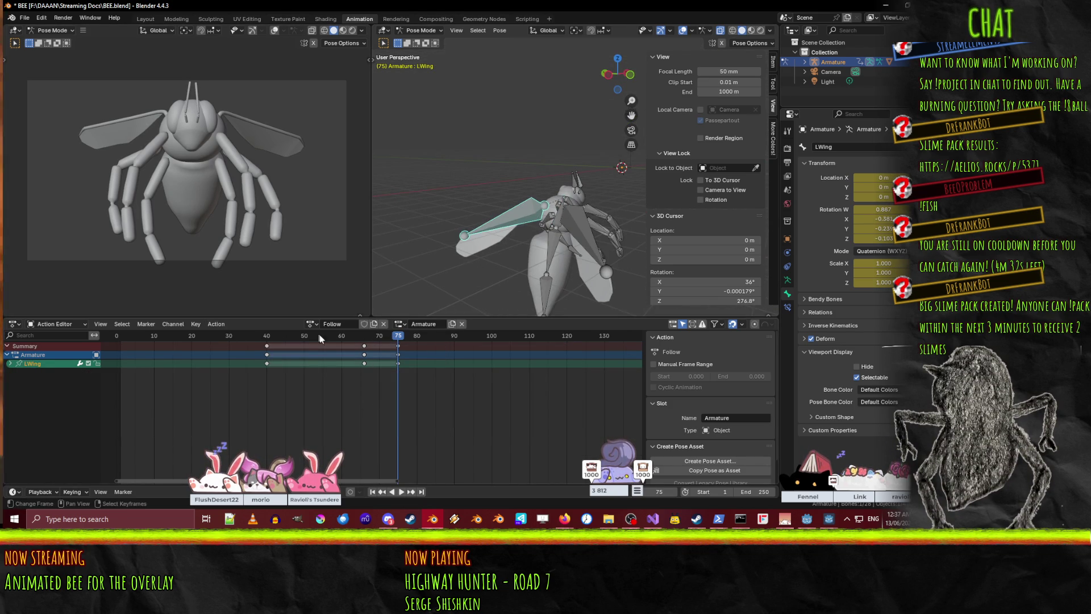
pyautogui.press('space')
pyautogui.moveTo(397, 337); pyautogui.dragTo(109, 333)
pyautogui.press('space')
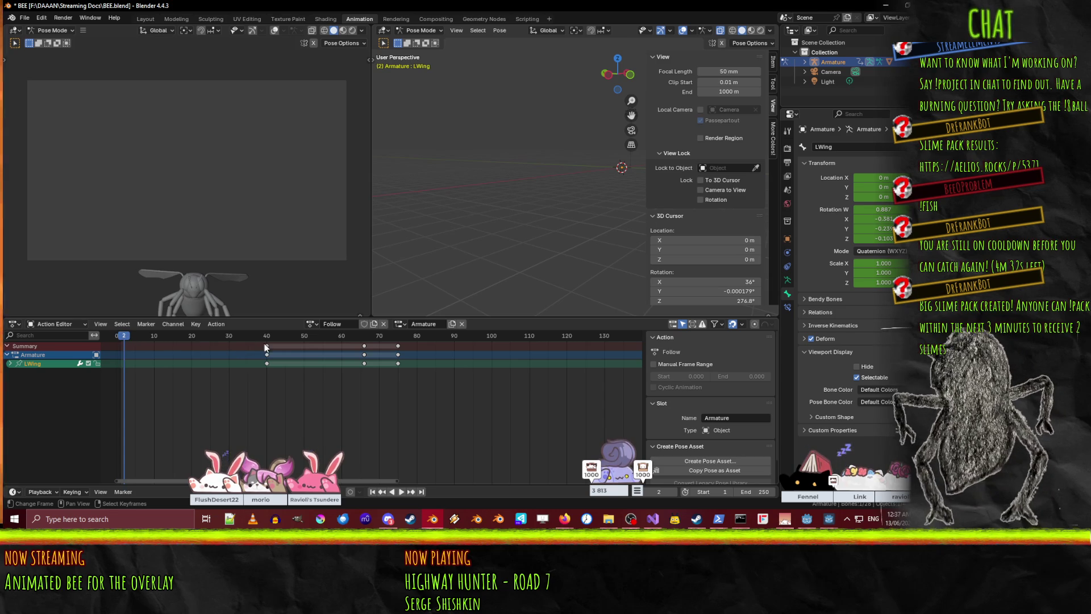
# - Move the LWing keys at frames 40 and 66 earlier in the action and replay it
pyautogui.click(322, 363)
pyautogui.press('g')
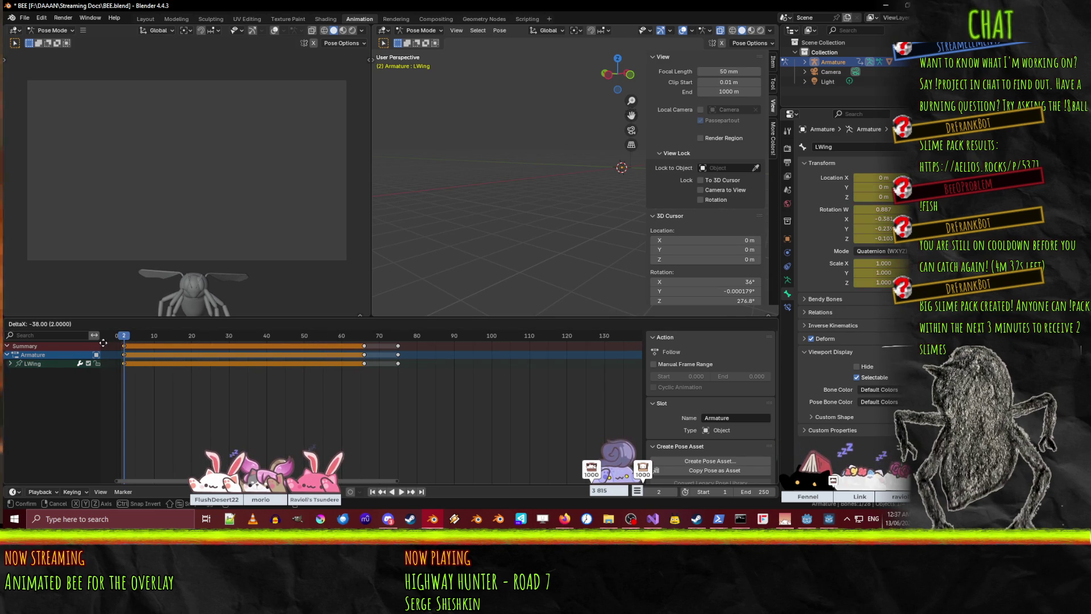
pyautogui.click(103, 343)
pyautogui.press('space')
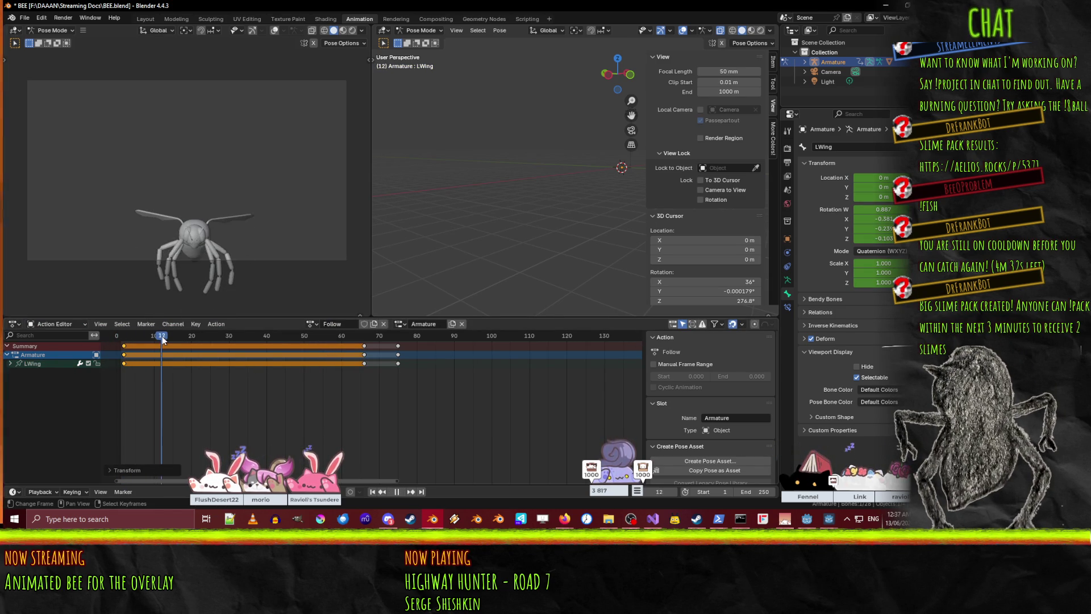
pyautogui.moveTo(162, 339); pyautogui.dragTo(154, 338)
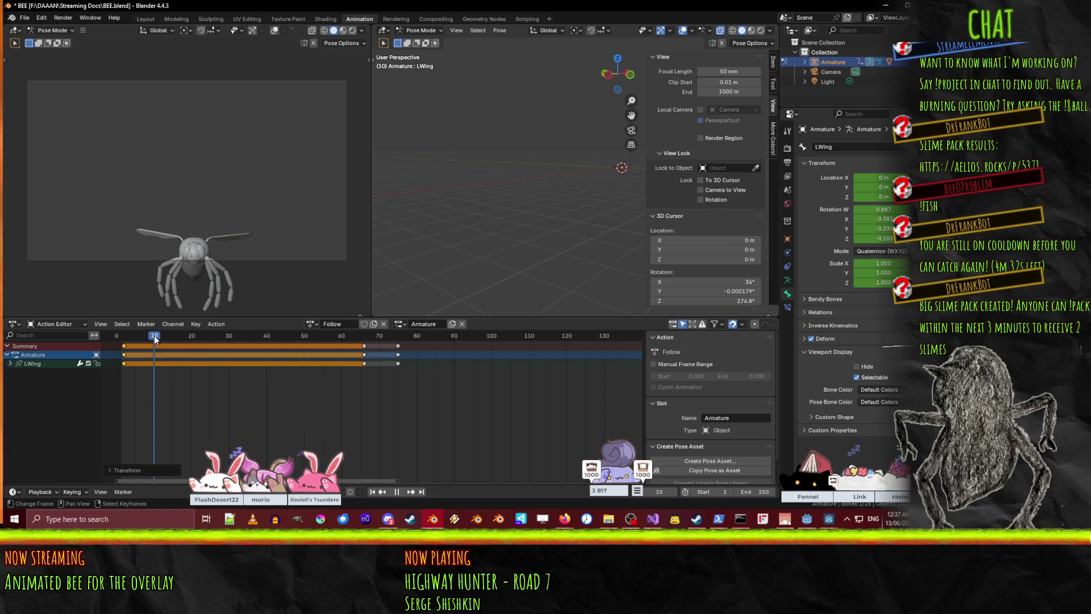
# - At frame 6, rotate the LWing bone around the global X axis
pyautogui.moveTo(424, 250); pyautogui.dragTo(438, 245, button='middle')
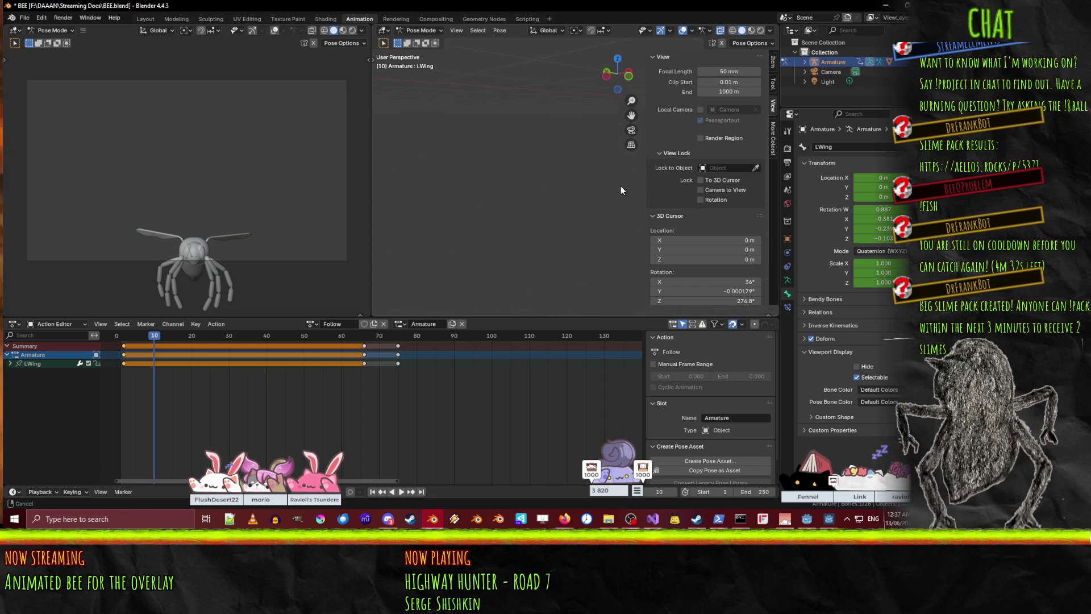
pyautogui.moveTo(619, 186)
pyautogui.mouseDown(button='middle')
pyautogui.moveTo(534, 187)
pyautogui.moveTo(577, 190)
pyautogui.moveTo(466, 132)
pyautogui.moveTo(566, 179)
pyautogui.moveTo(491, 212)
pyautogui.mouseUp(button='middle')
pyautogui.scroll(5, 492, 212)
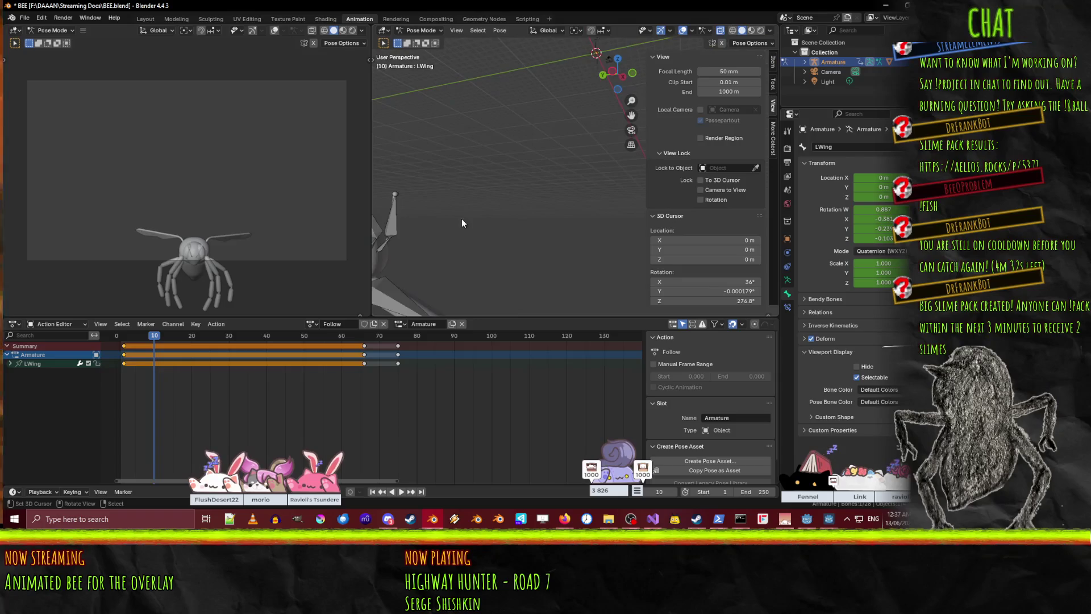
pyautogui.press('space')
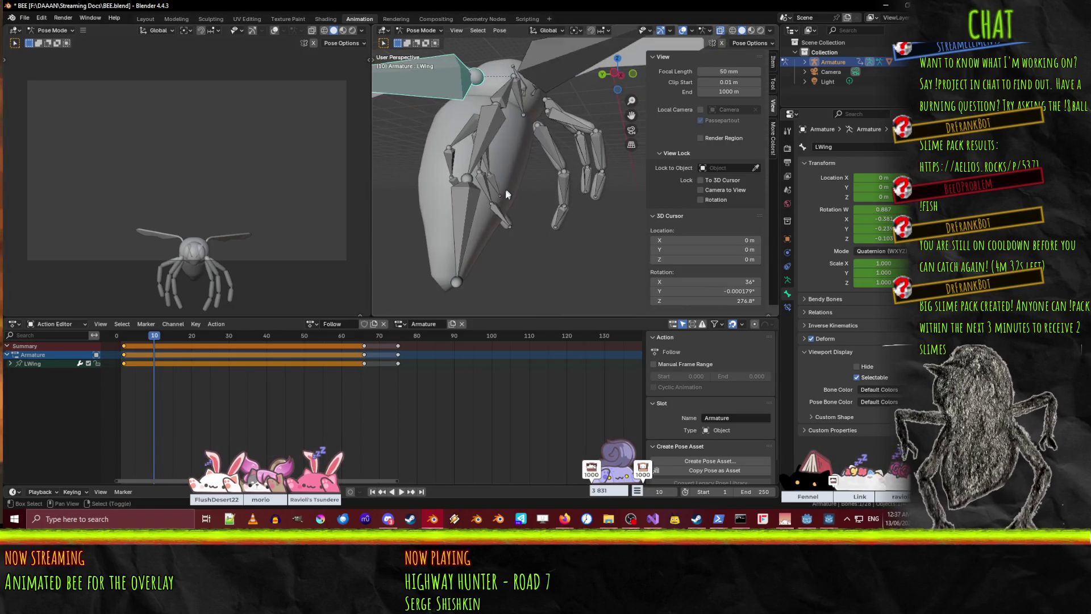
pyautogui.click(138, 342)
pyautogui.press('space')
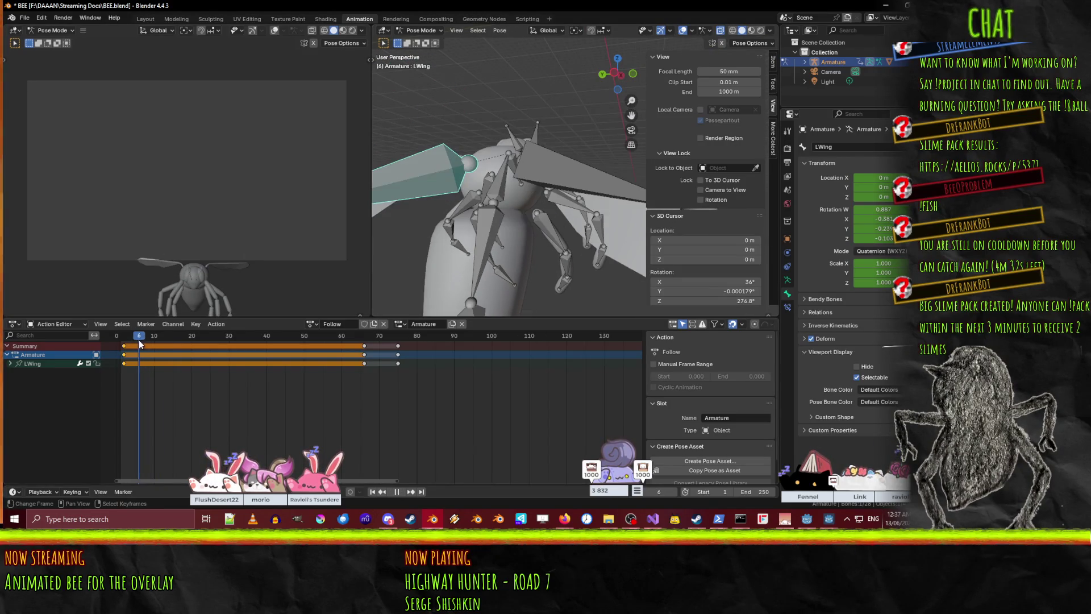
pyautogui.scroll(-4, 520, 252)
pyautogui.press('r')
pyautogui.press('x')
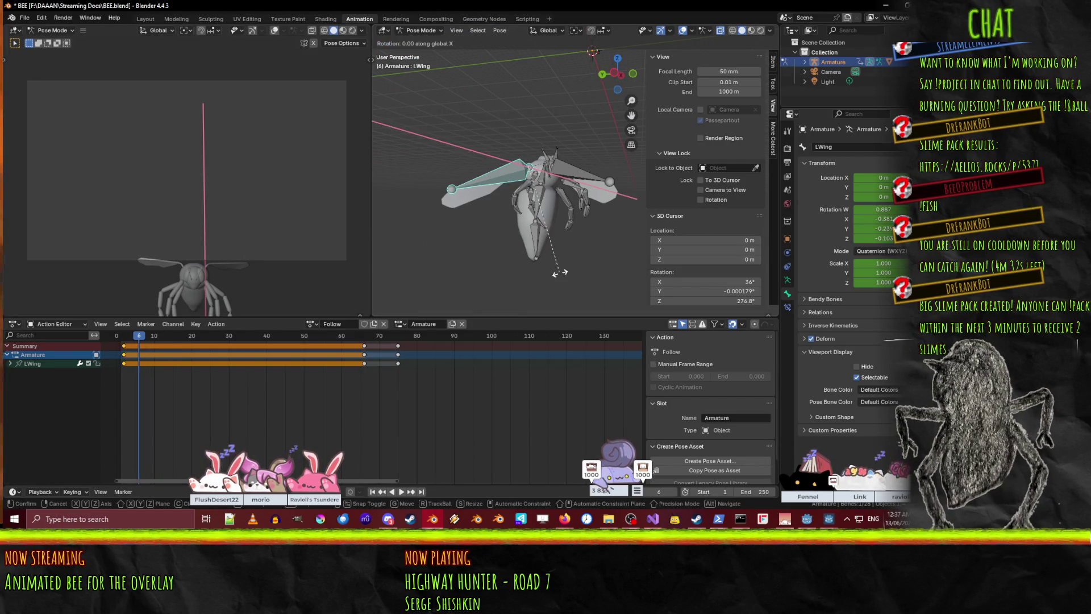
pyautogui.click(574, 236)
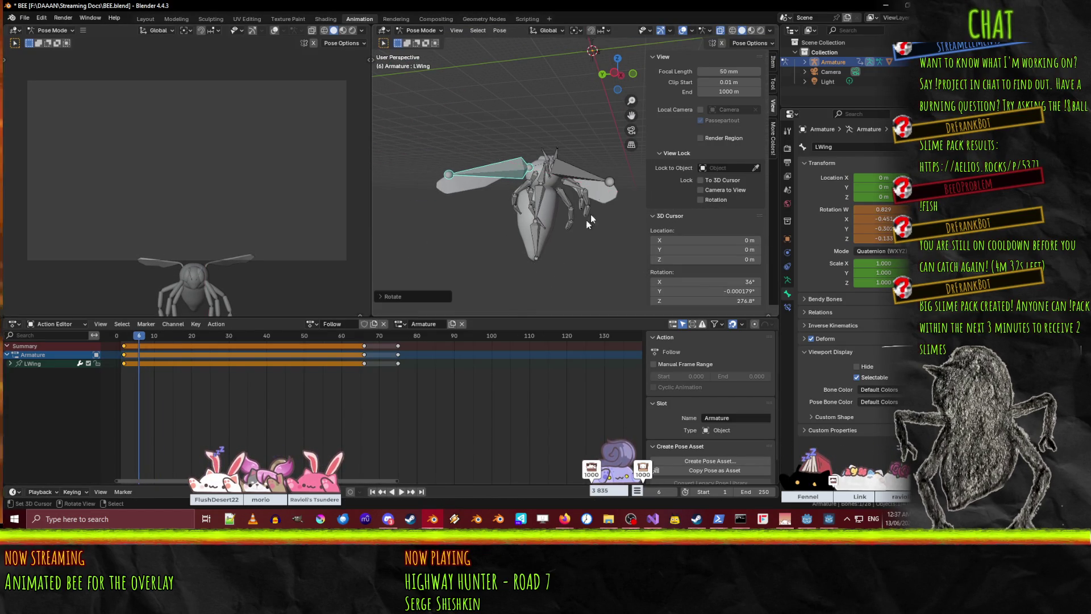
# - Rotate the RWing bone around X and key both wings at frame 6
pyautogui.click(585, 175)
pyautogui.press('r')
pyautogui.press('x')
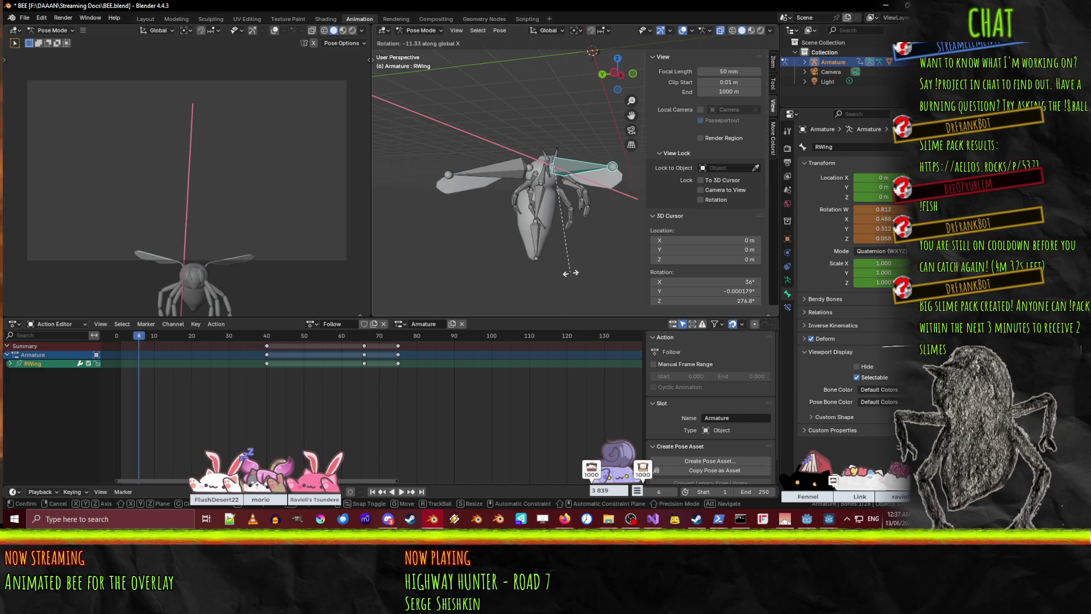
pyautogui.click(570, 273)
pyautogui.keyDown('shift'); pyautogui.click(489, 170); pyautogui.keyUp('shift')
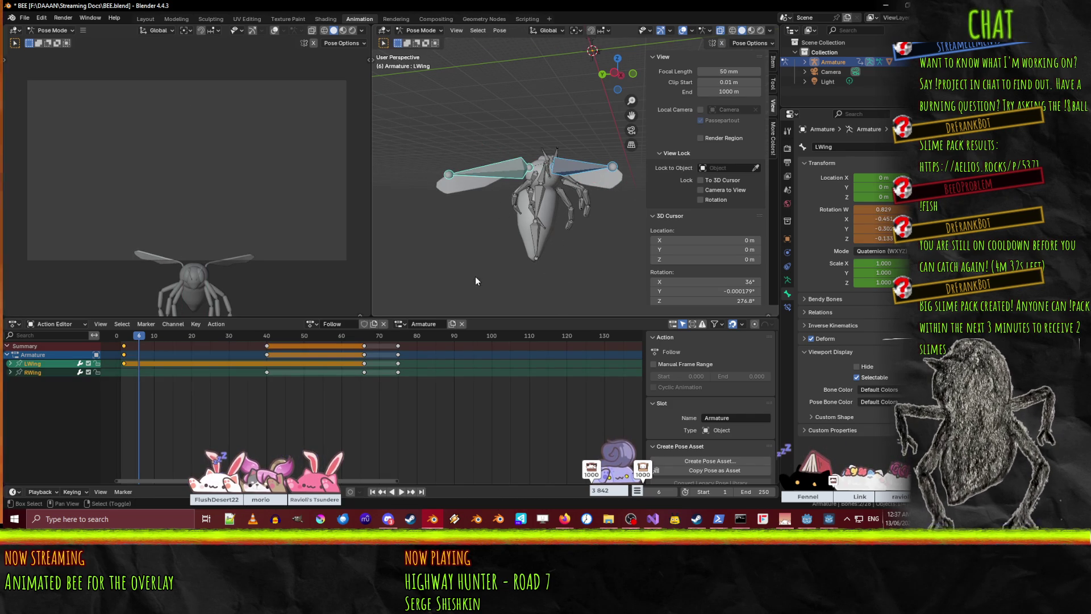
pyautogui.press('i')
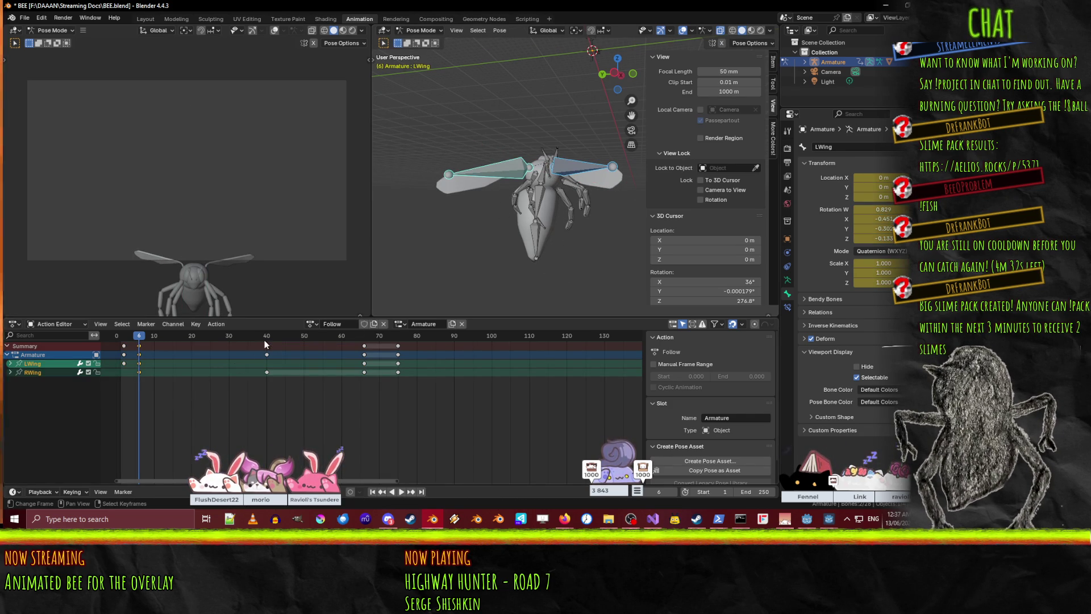
# - Move the wing keys from frame 40 to frame 0
pyautogui.click(272, 348)
pyautogui.press('g')
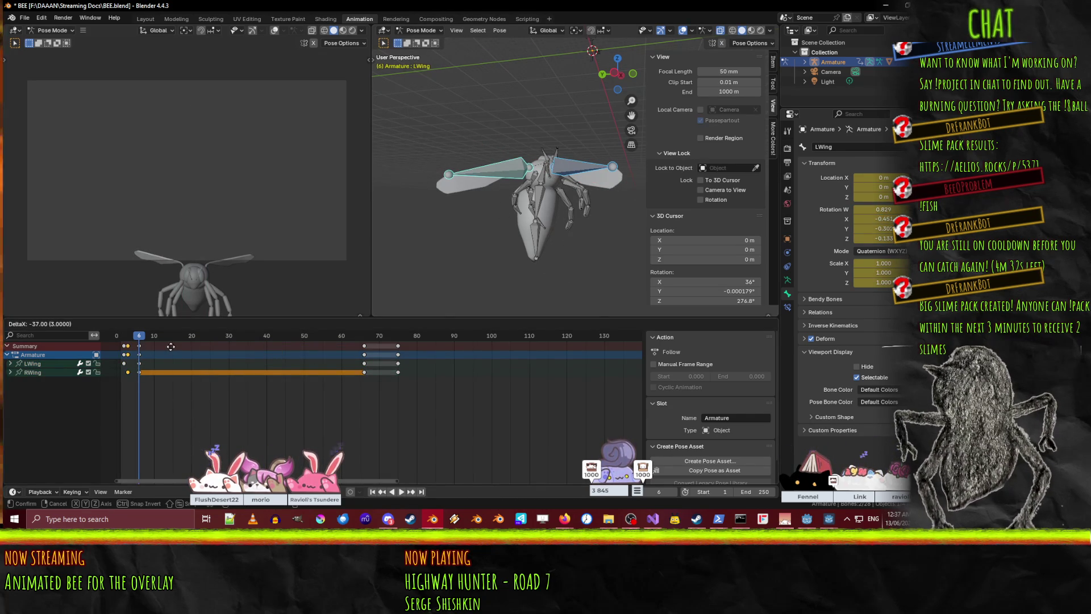
pyautogui.click(169, 351)
# - Duplicate the flap keys twice along the timeline, out to about frames 21–25, and play it back
pyautogui.click(124, 345)
pyautogui.hotkey('shift', 'd')
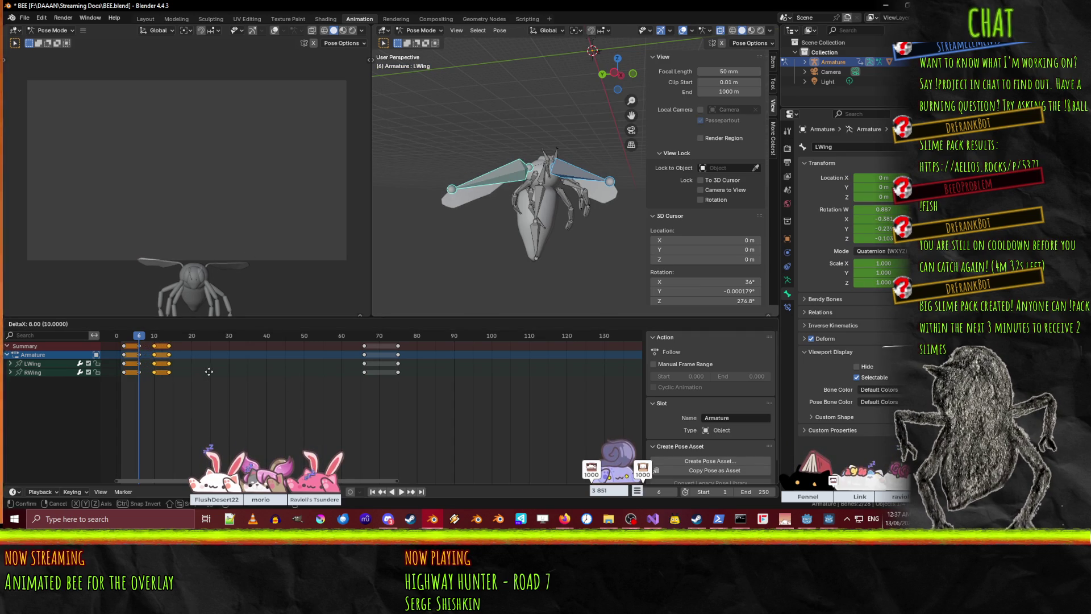
pyautogui.click(214, 370)
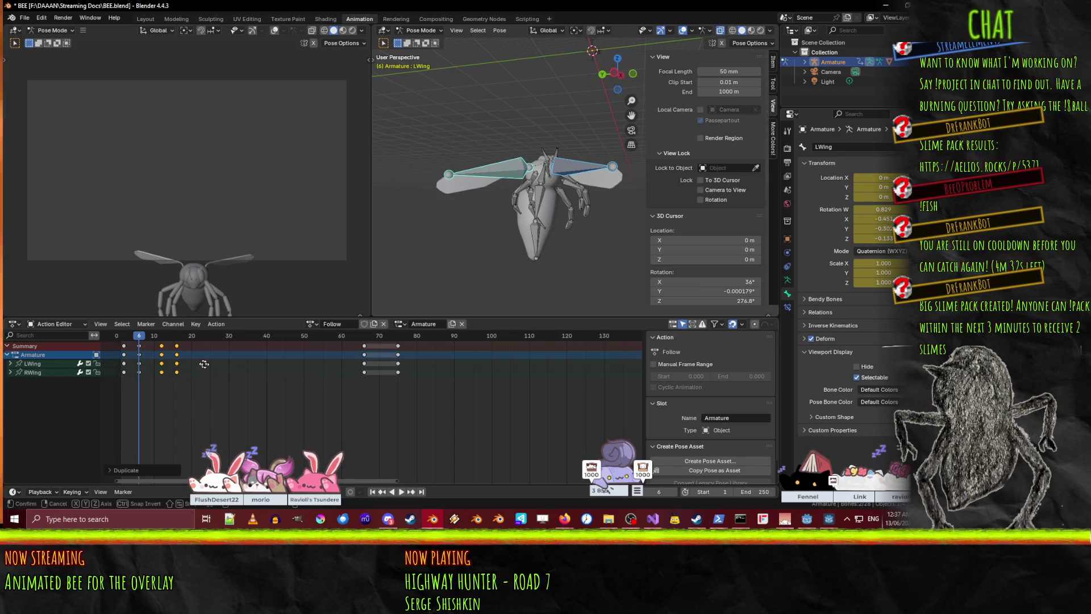
pyautogui.hotkey('shift', 'd')
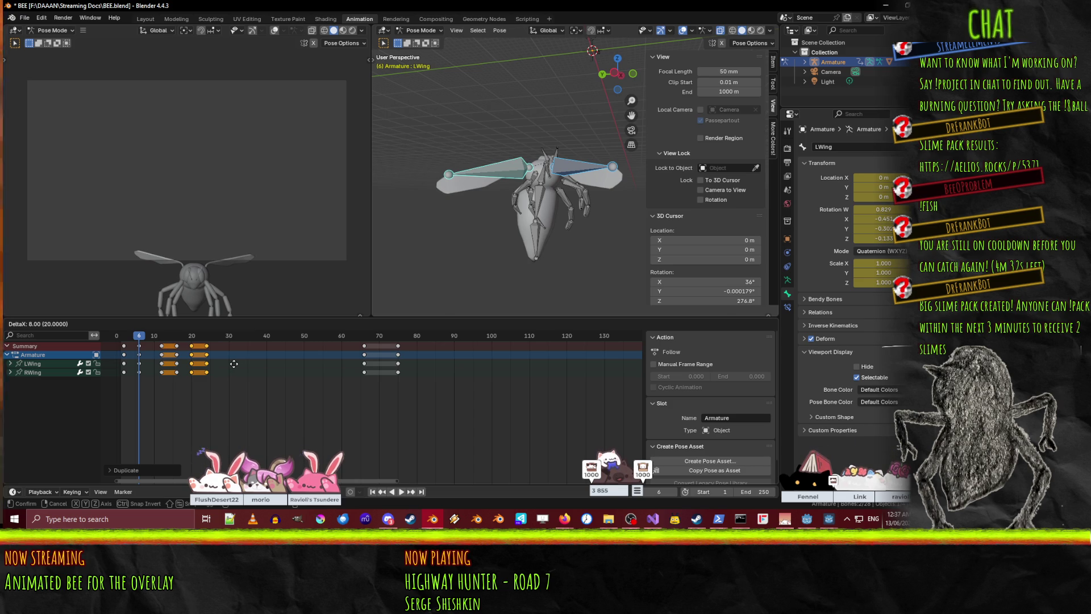
pyautogui.click(234, 364)
pyautogui.moveTo(152, 337)
pyautogui.mouseDown()
pyautogui.moveTo(126, 333)
pyautogui.moveTo(165, 340)
pyautogui.moveTo(124, 334)
pyautogui.moveTo(143, 345)
pyautogui.mouseUp()
pyautogui.press('space')
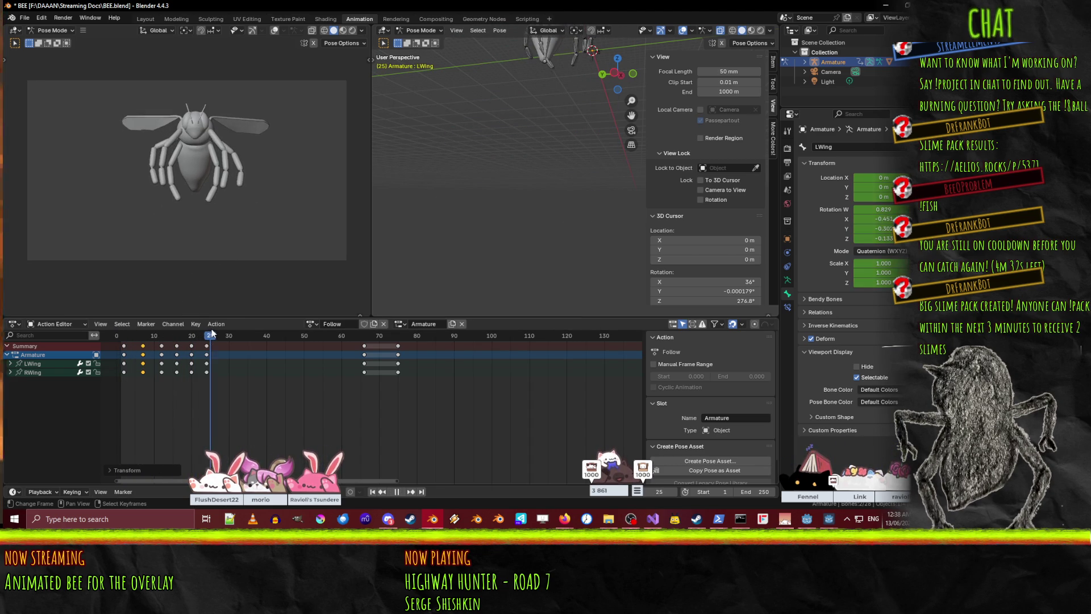
# - Stop playback, deselect all keyframes and set the current frame to about 29
pyautogui.moveTo(234, 329); pyautogui.dragTo(211, 329)
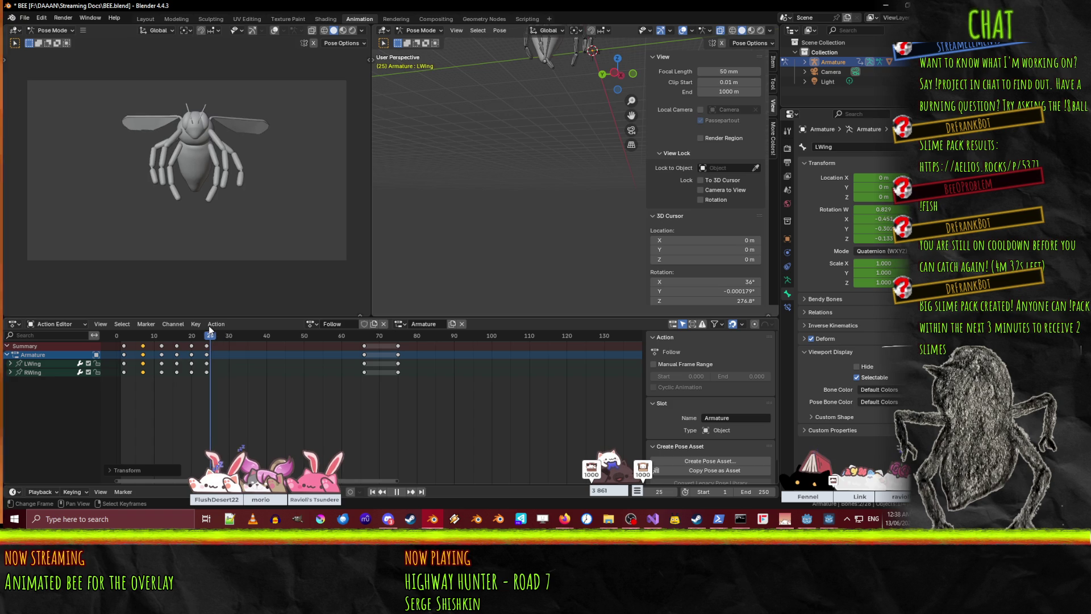
pyautogui.press('space')
pyautogui.click(207, 354)
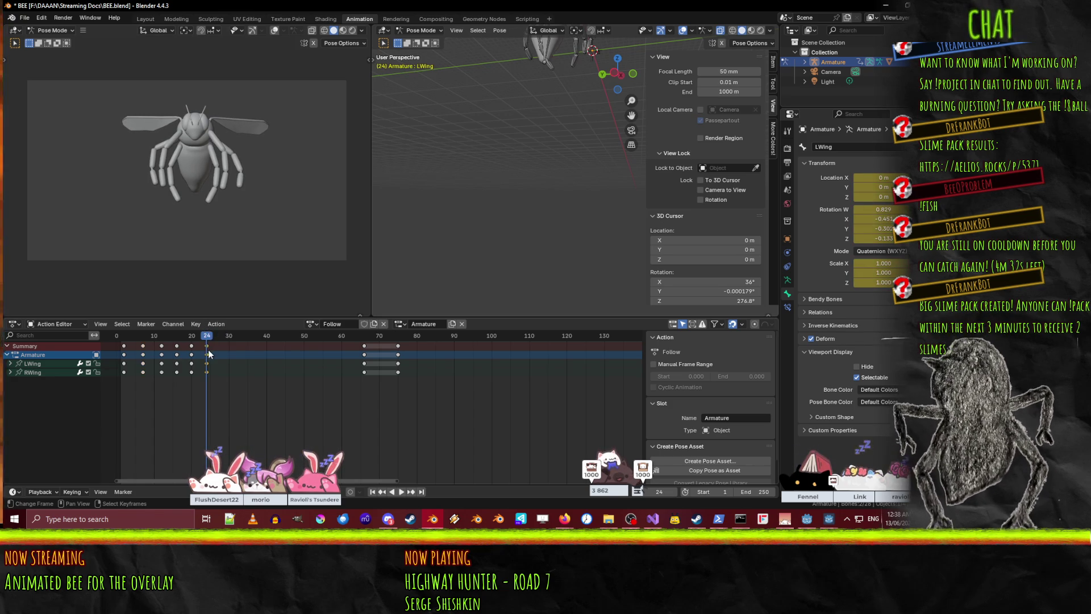
pyautogui.moveTo(208, 336); pyautogui.dragTo(226, 338)
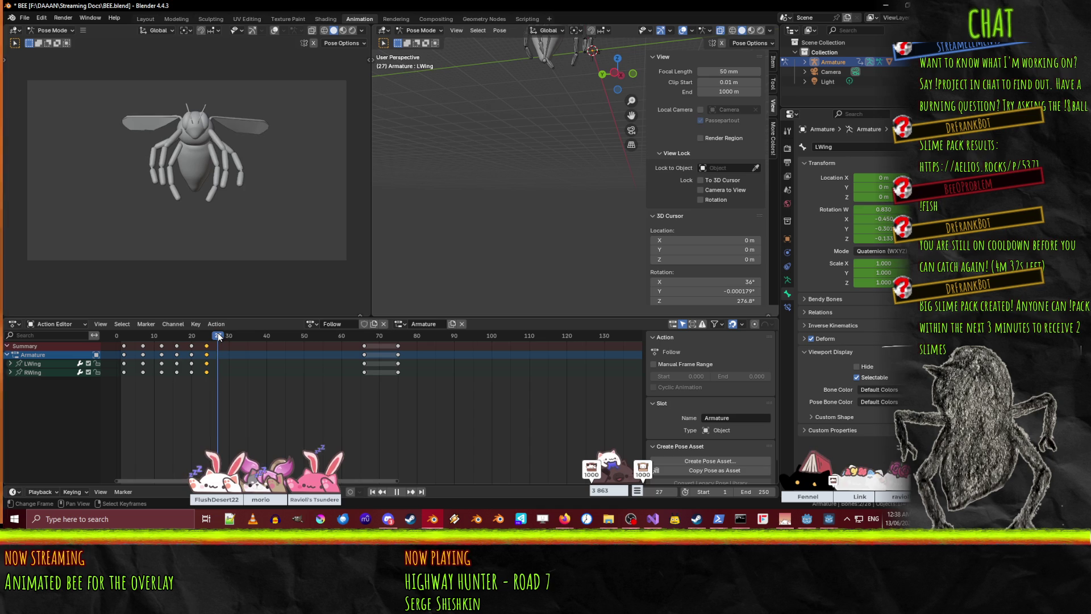
pyautogui.moveTo(206, 333); pyautogui.dragTo(222, 337)
pyautogui.moveTo(455, 190)
pyautogui.mouseDown(button='middle')
pyautogui.moveTo(465, 238)
pyautogui.moveTo(488, 248)
pyautogui.mouseUp(button='middle')
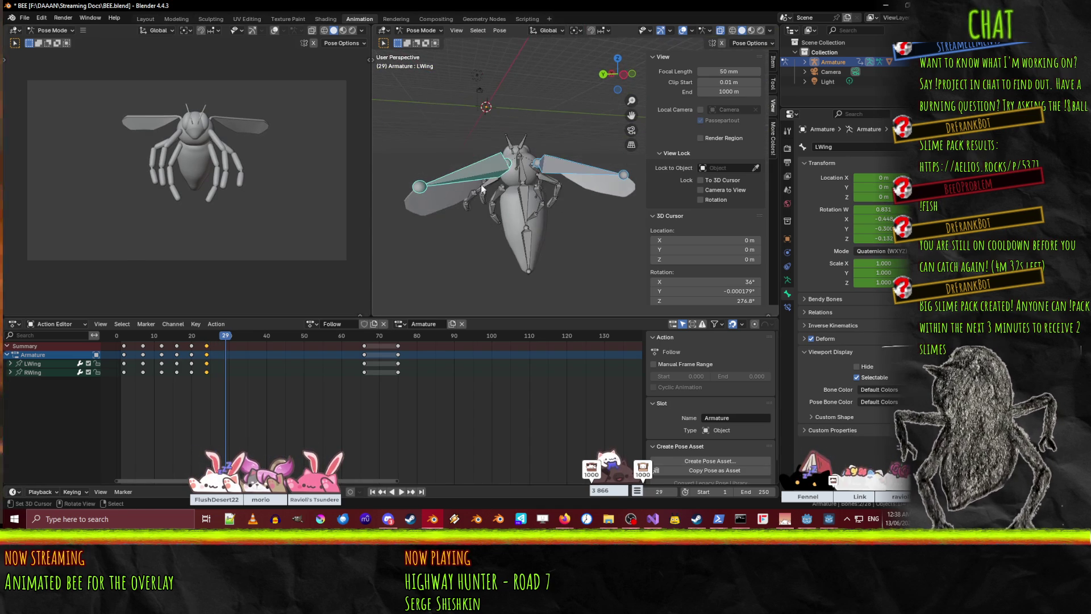
# - At frame 29, rotate the LWing bone around the global X axis
pyautogui.click(460, 177)
pyautogui.press('r')
pyautogui.press('x')
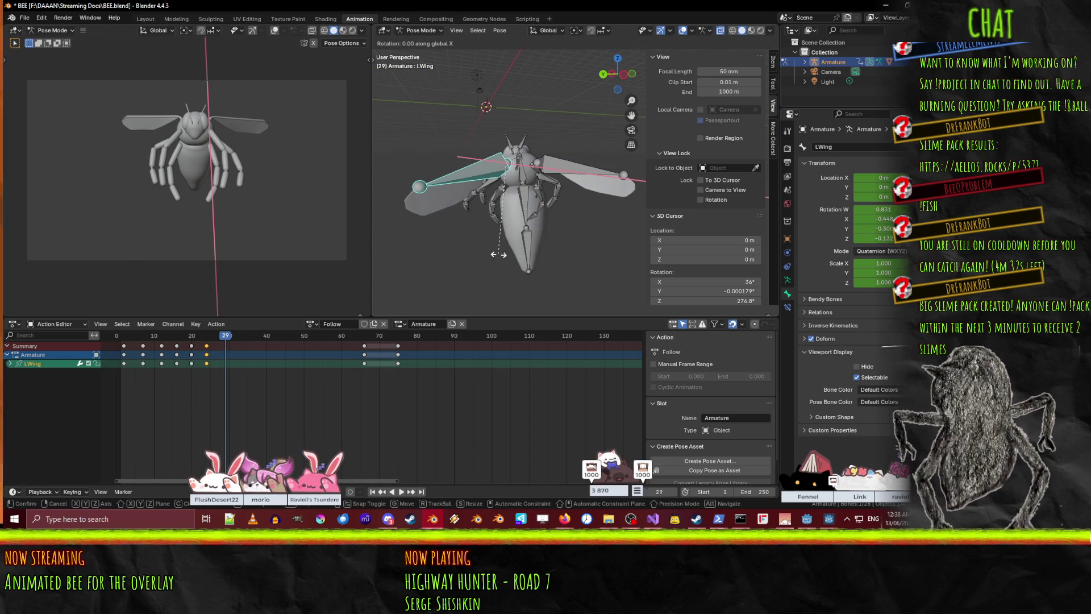
pyautogui.click(456, 248)
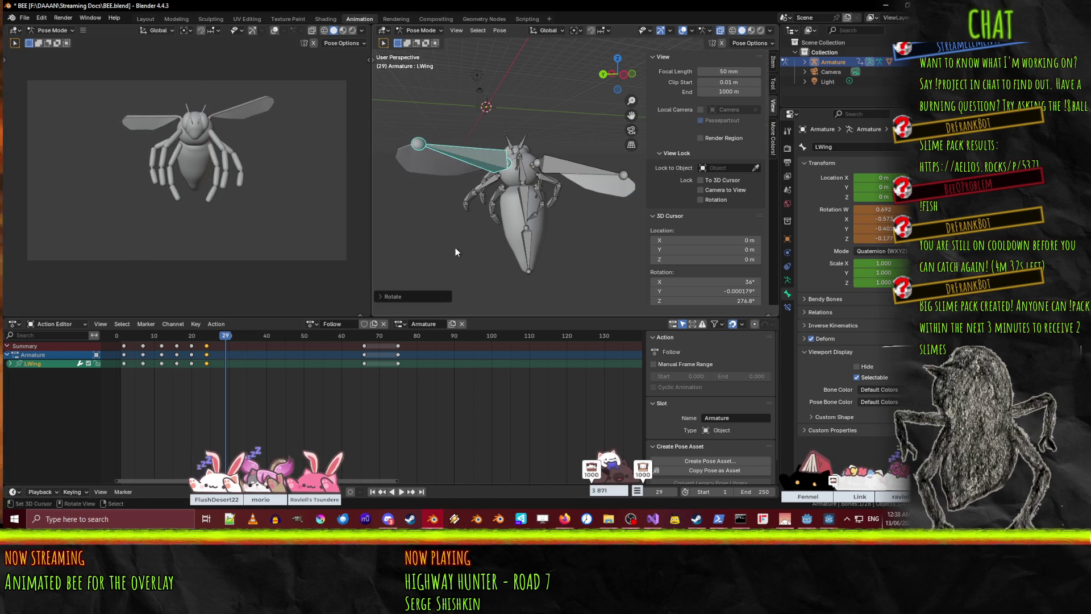
# - Rotate the RWing bone around X and key both wing poses at frame 29
pyautogui.click(541, 182)
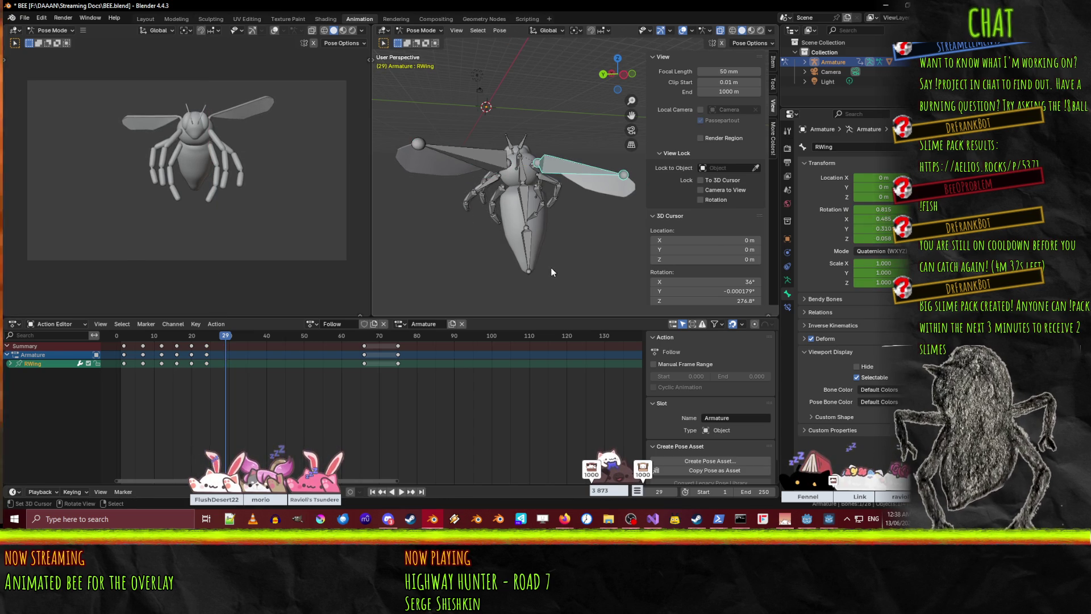
pyautogui.press('r')
pyautogui.press('x')
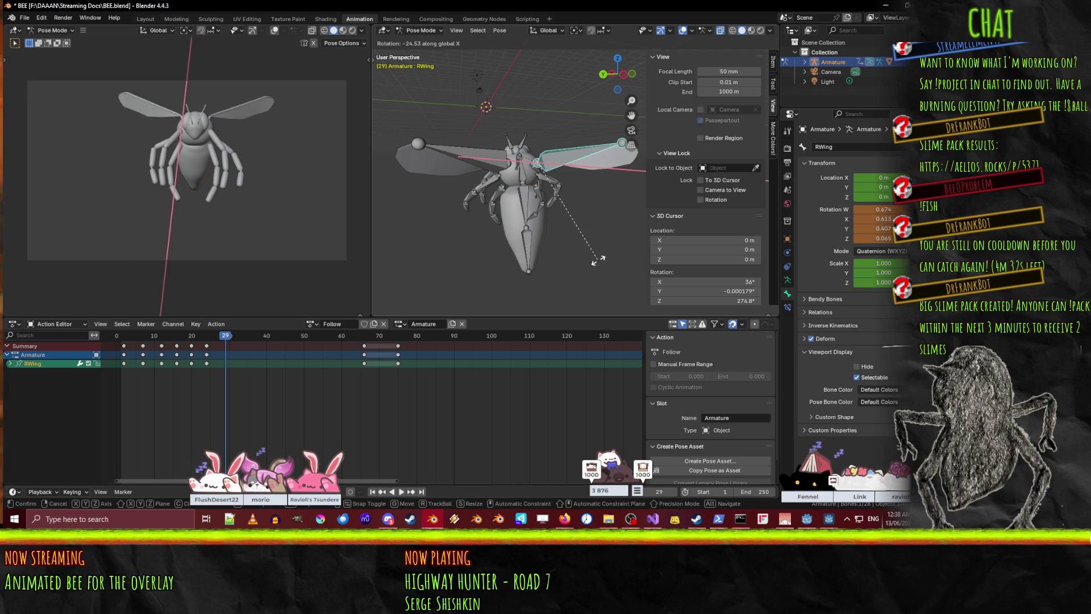
pyautogui.click(601, 257)
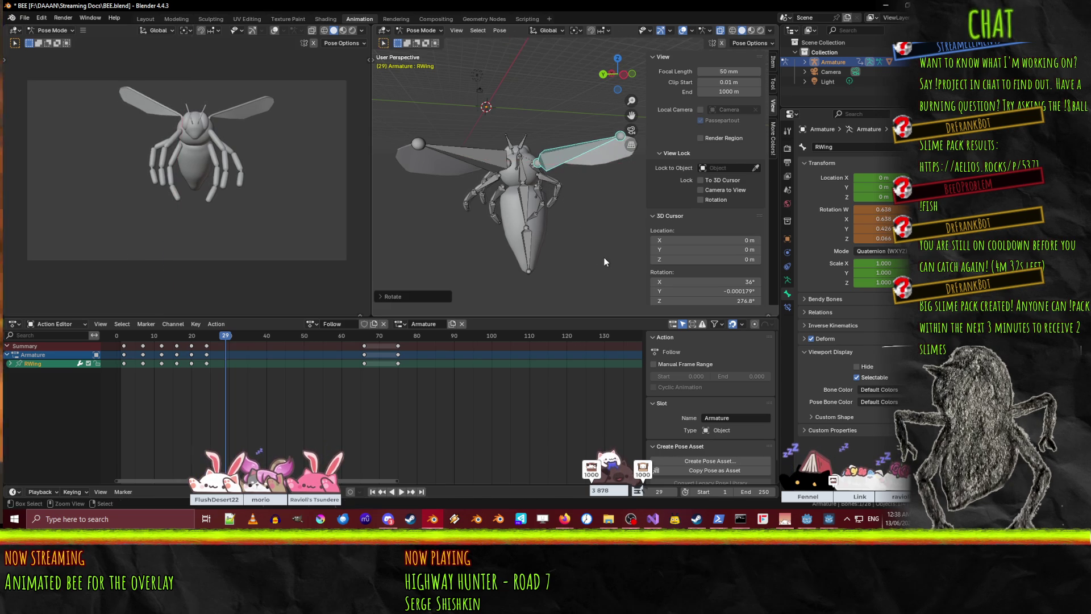
pyautogui.press('r')
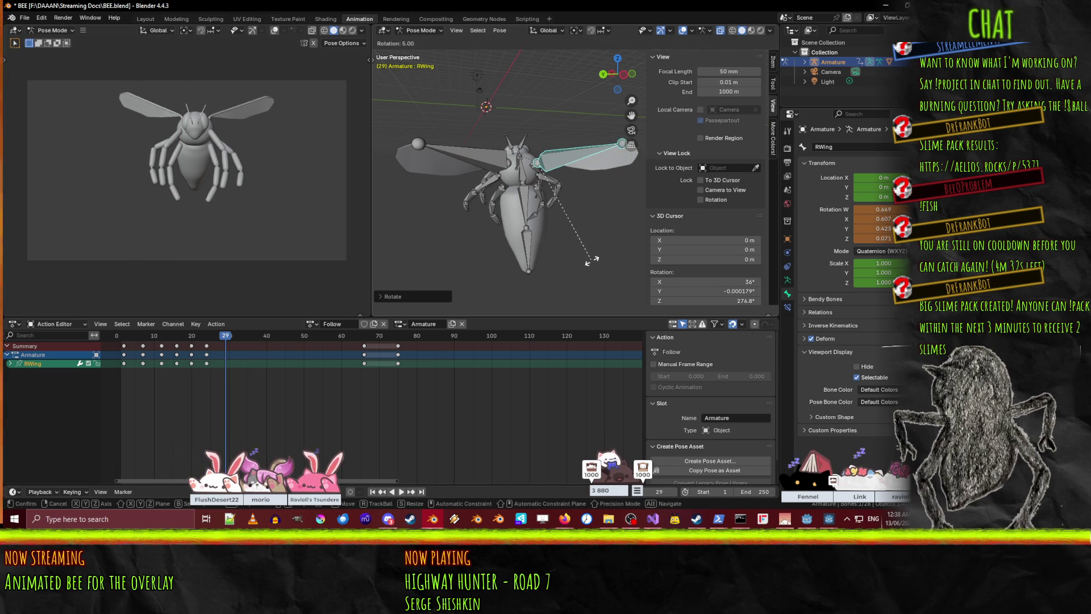
pyautogui.click(563, 233)
pyautogui.keyDown('shift'); pyautogui.click(462, 160); pyautogui.keyUp('shift')
pyautogui.hotkey('ctrl', 'shift', 'v')
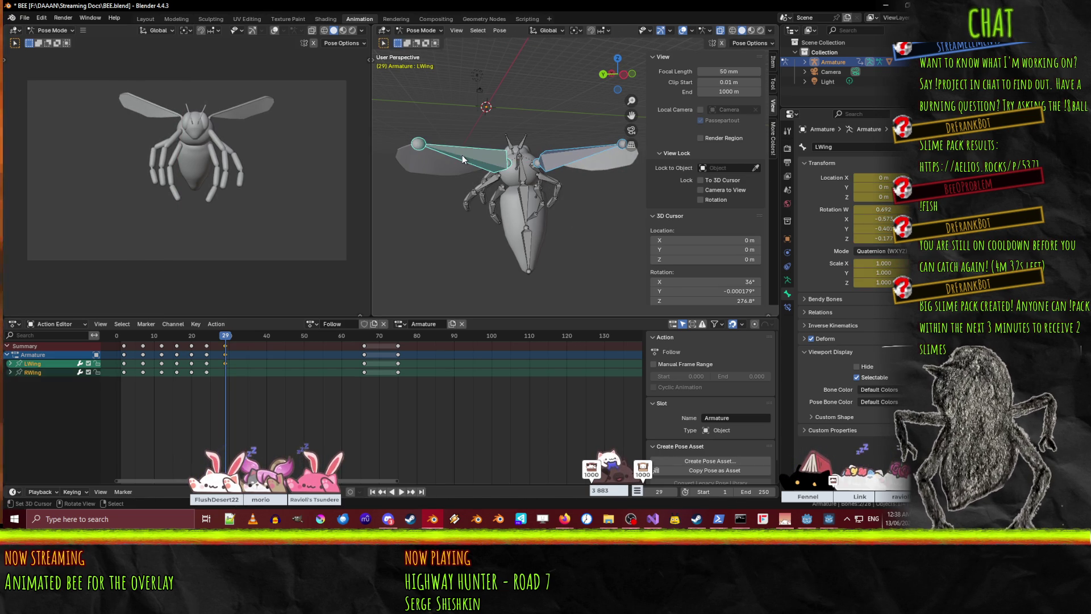
# - At frame 33, rotate the LWing bone about -25° around global X
pyautogui.click(236, 336)
pyautogui.press('space')
pyautogui.moveTo(236, 336); pyautogui.dragTo(243, 340)
pyautogui.click(479, 156)
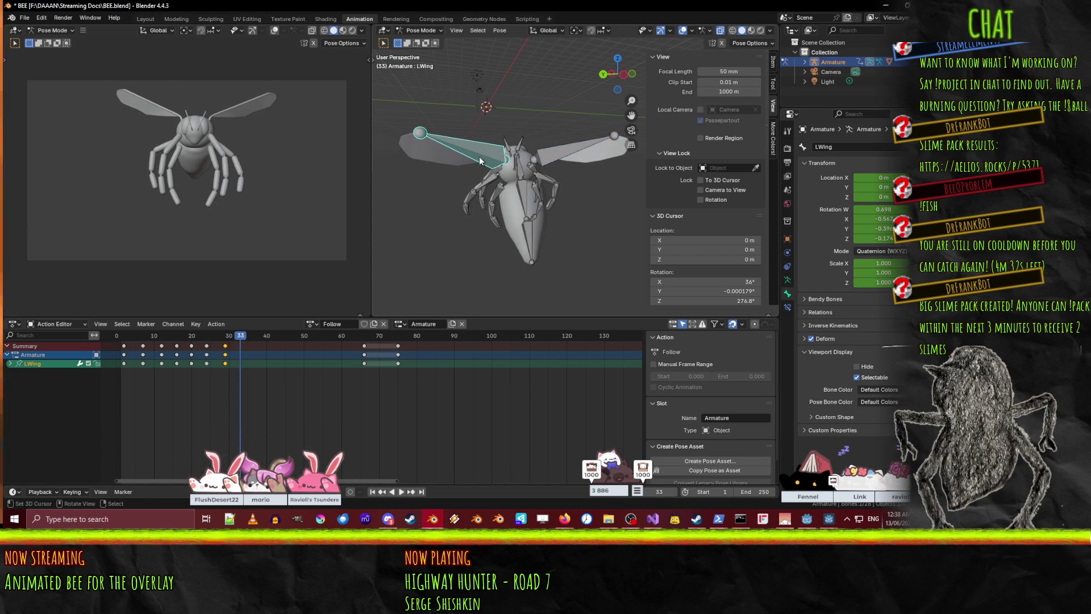
pyautogui.press('r')
pyautogui.press('x')
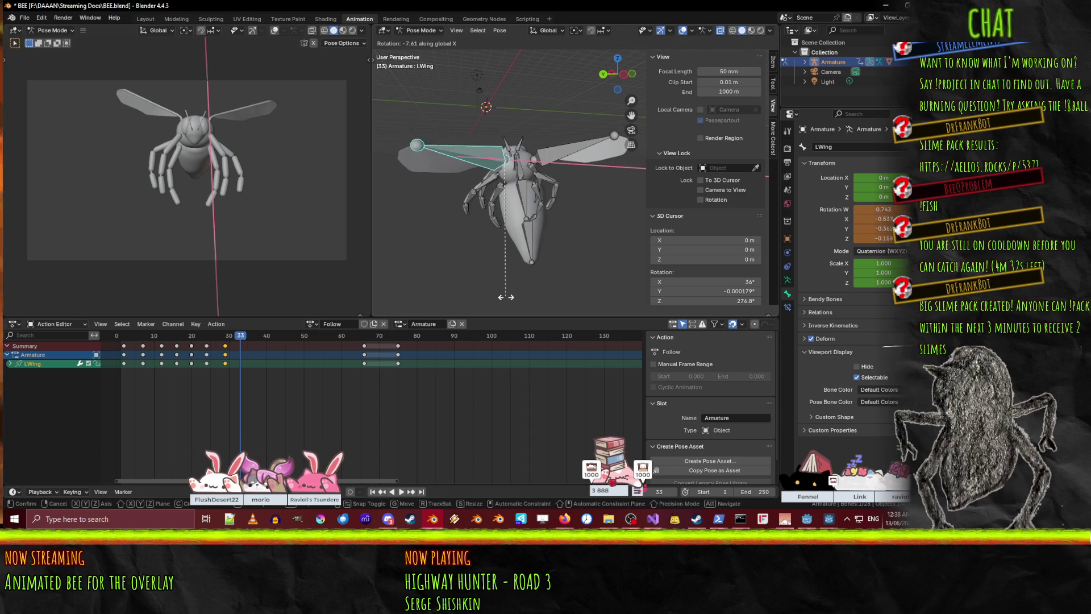
pyautogui.click(568, 297)
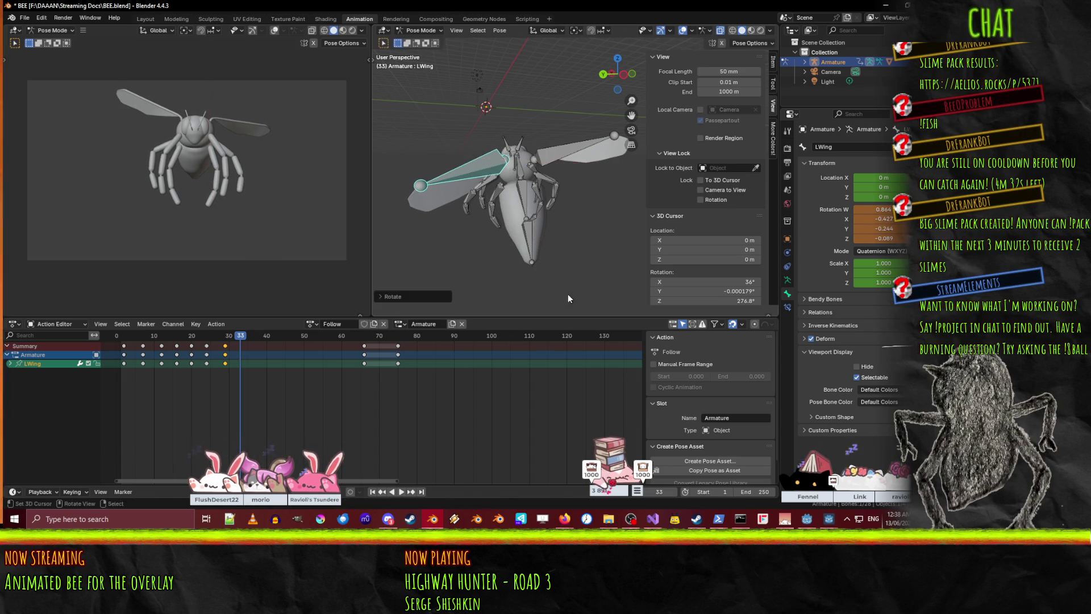
pyautogui.hotkey('alt', 'Tab')
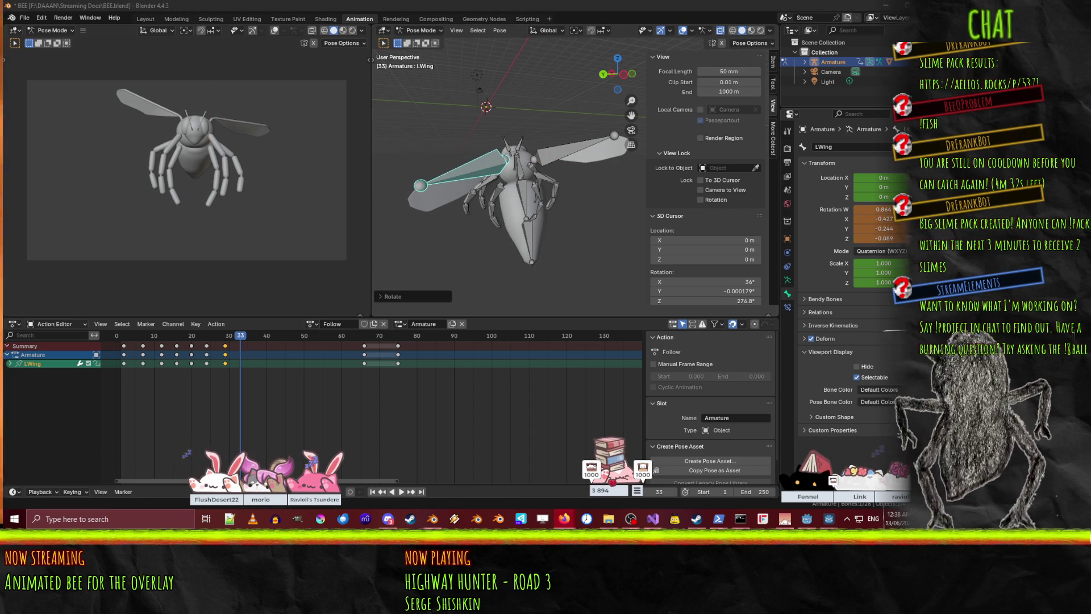
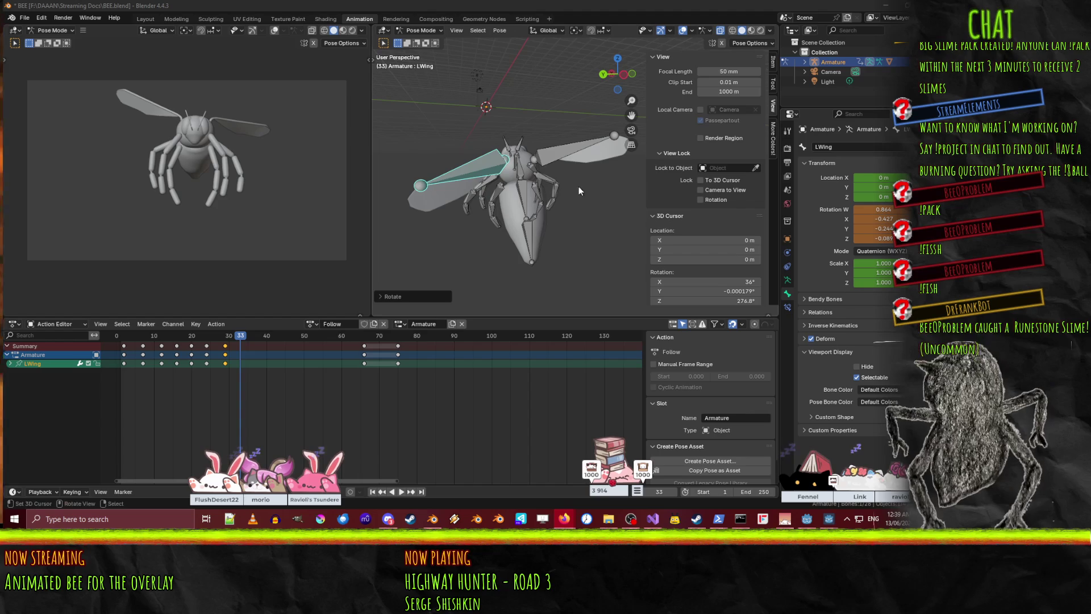
# - Rotate the right wing bone, then try a local-X rotation on it and cancel
pyautogui.click(544, 168)
pyautogui.press('r')
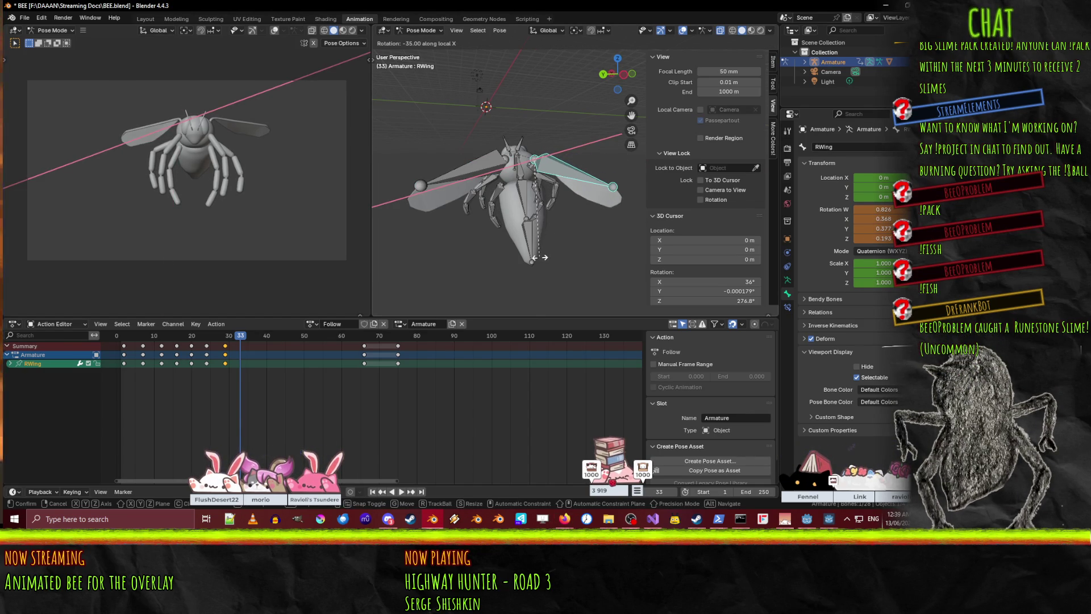
pyautogui.click(539, 257)
pyautogui.keyDown('shift'); pyautogui.click(459, 176); pyautogui.keyUp('shift')
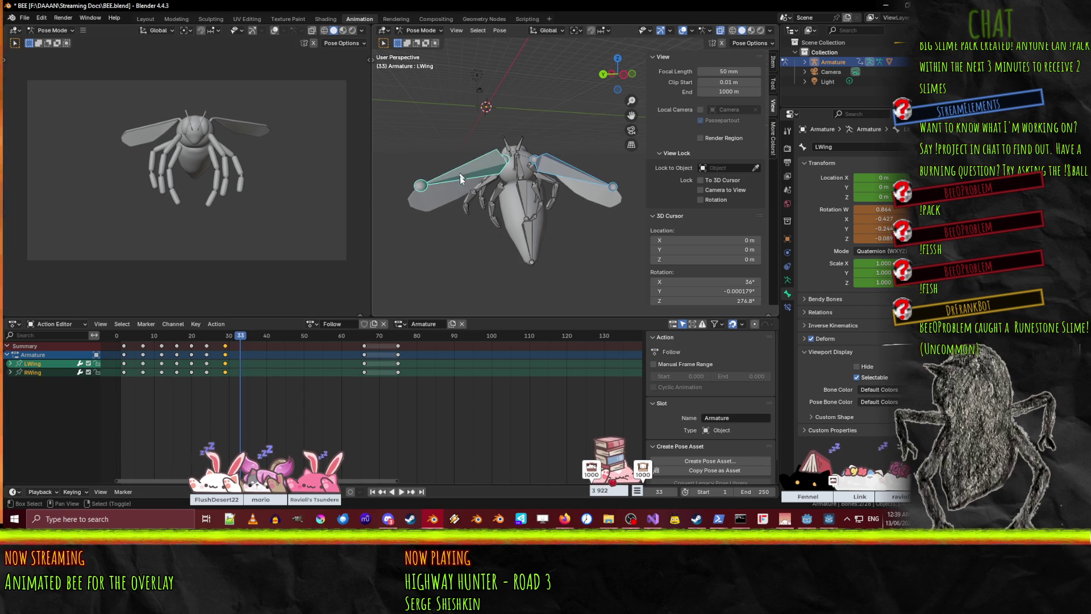
pyautogui.click(550, 195)
pyautogui.press('r')
pyautogui.press('x')
pyautogui.press('x')
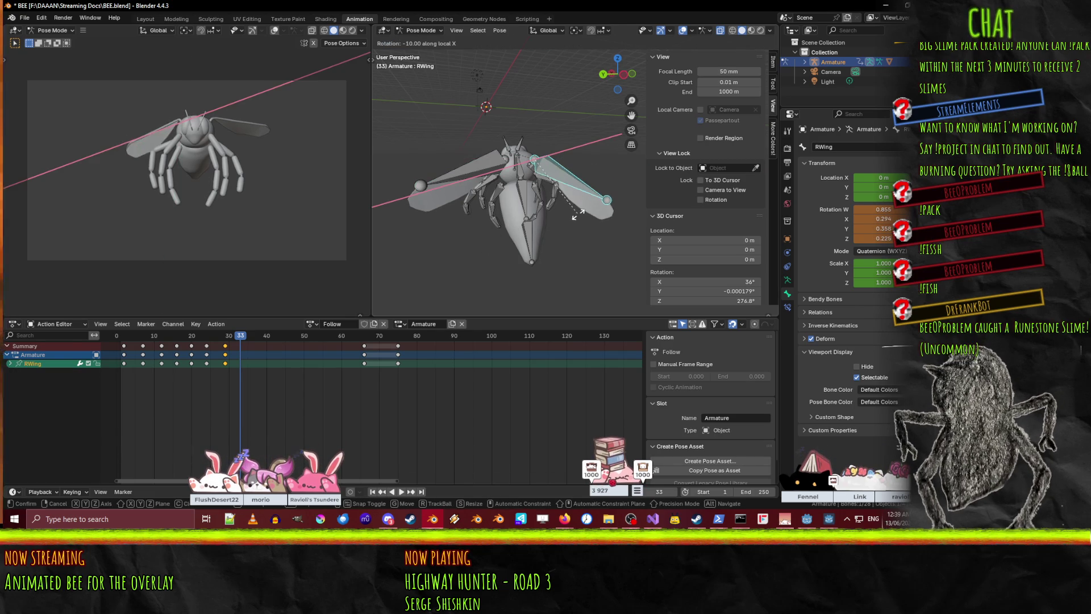
pyautogui.rightClick(578, 215)
# - Try rotating the left wing on local X, cancel, and undo back to its earlier pose
pyautogui.click(463, 173)
pyautogui.press('r')
pyautogui.press('x')
pyautogui.press('x')
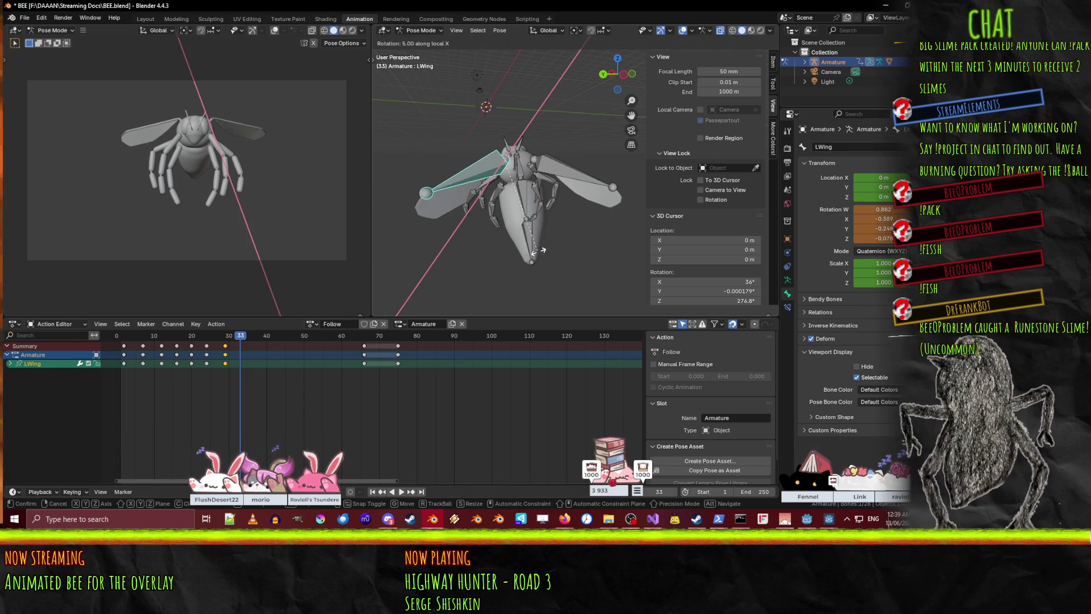
pyautogui.rightClick(537, 251)
pyautogui.hotkey('ctrl', 'z')
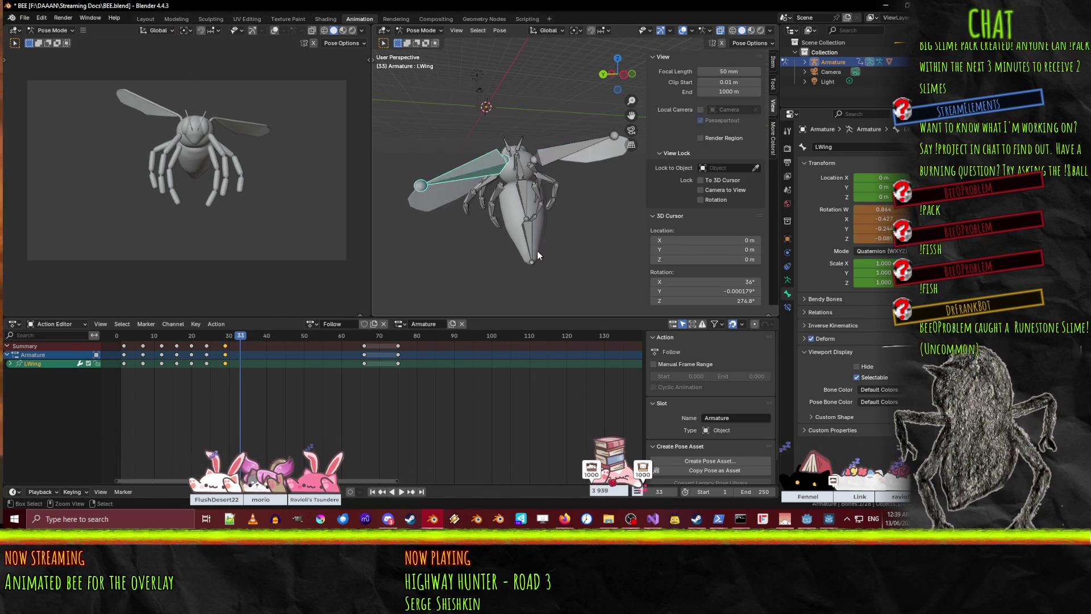
pyautogui.hotkey('ctrl', 'z')
# - Rotate the left and right wings downward along local X and select both wings
pyautogui.press('r')
pyautogui.press('x')
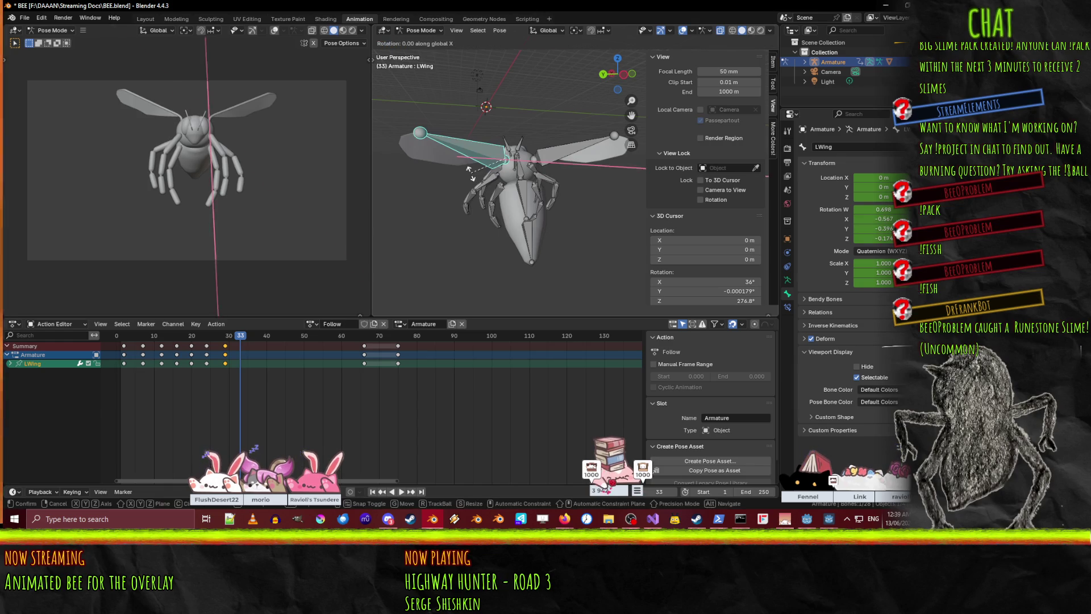
pyautogui.press('x')
pyautogui.click(486, 198)
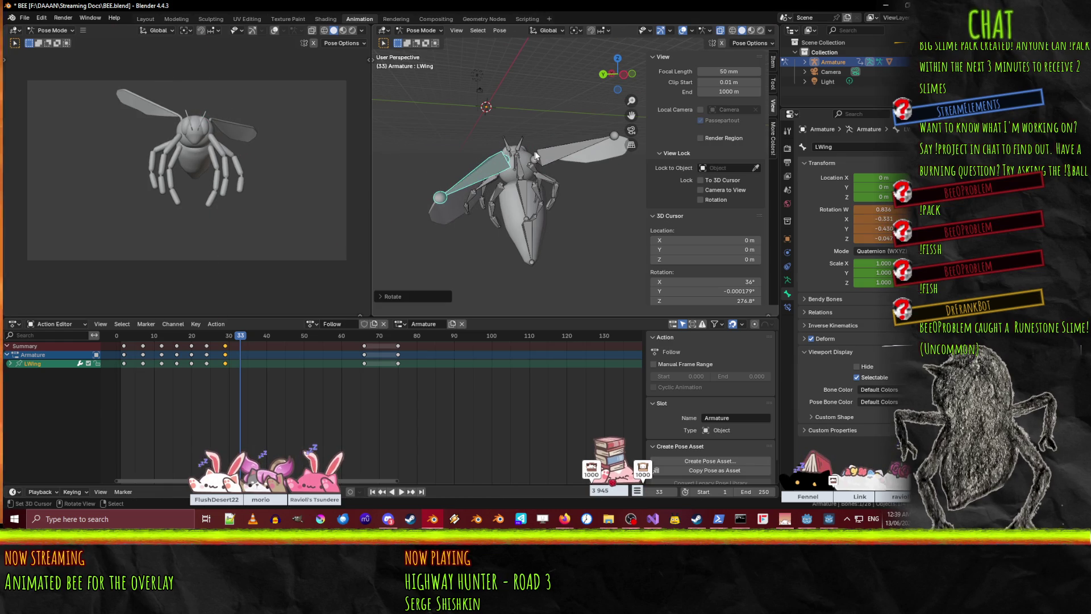
pyautogui.press('r')
pyautogui.press('x')
pyautogui.press('x')
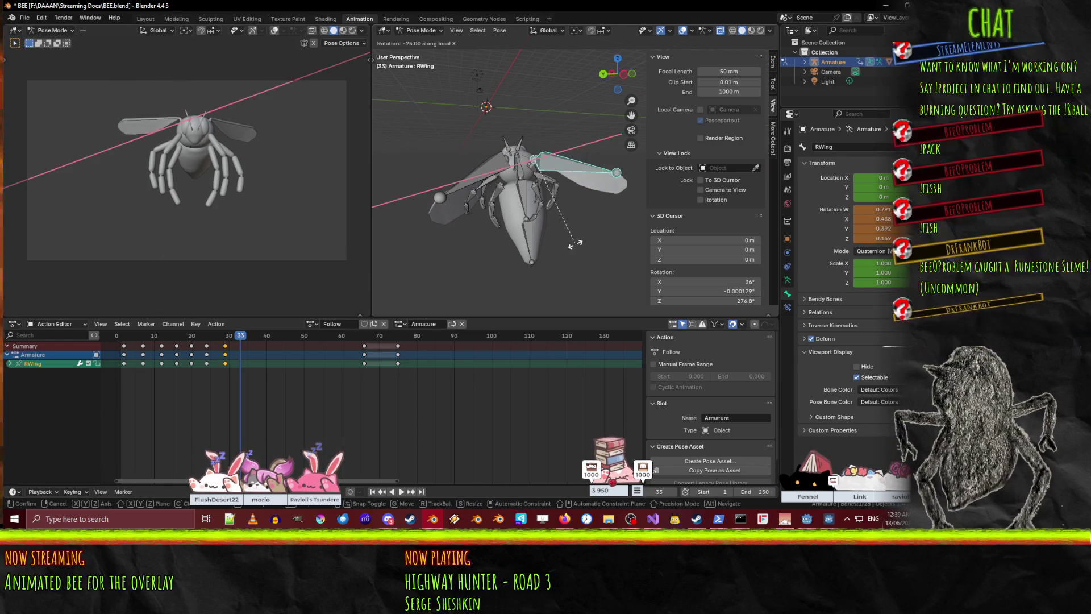
pyautogui.click(555, 245)
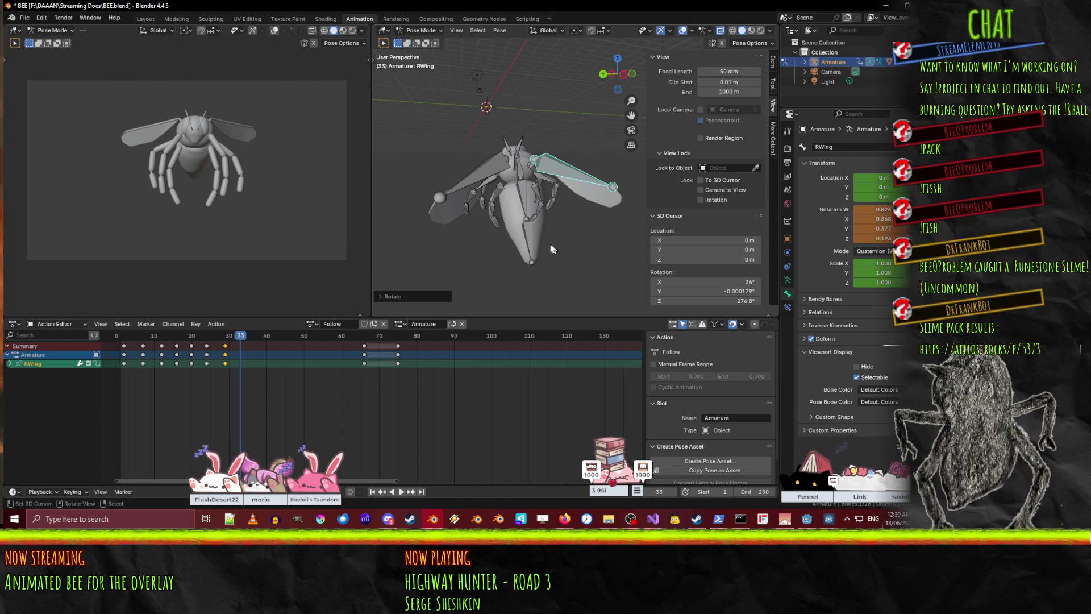
pyautogui.keyDown('shift'); pyautogui.click(476, 171); pyautogui.keyUp('shift')
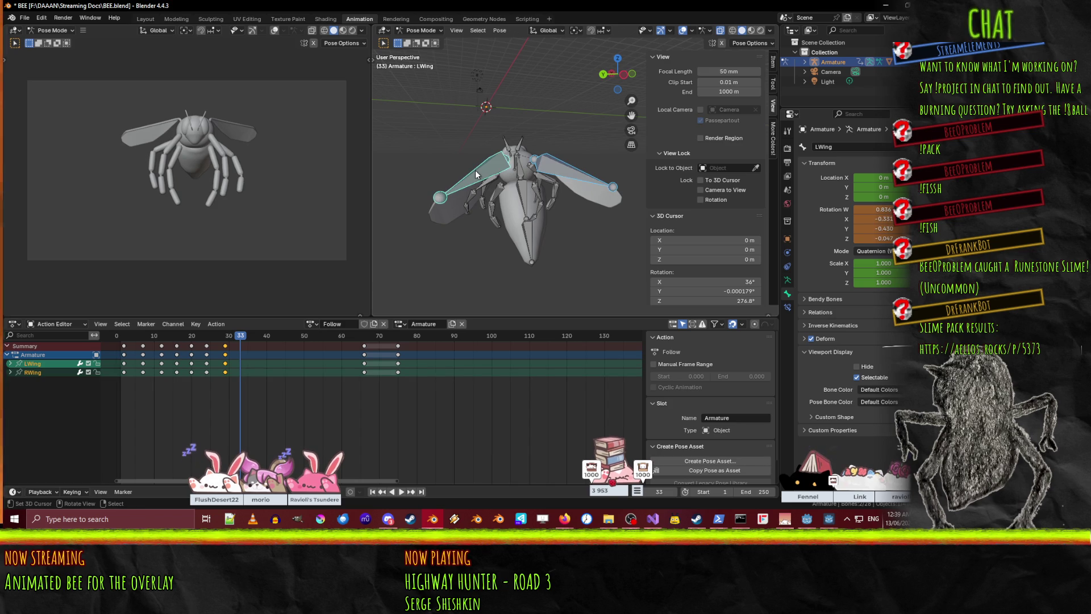
# - Keyframe both wings at frame 33, shift the wing keys later and duplicate them further along
pyautogui.press('i')
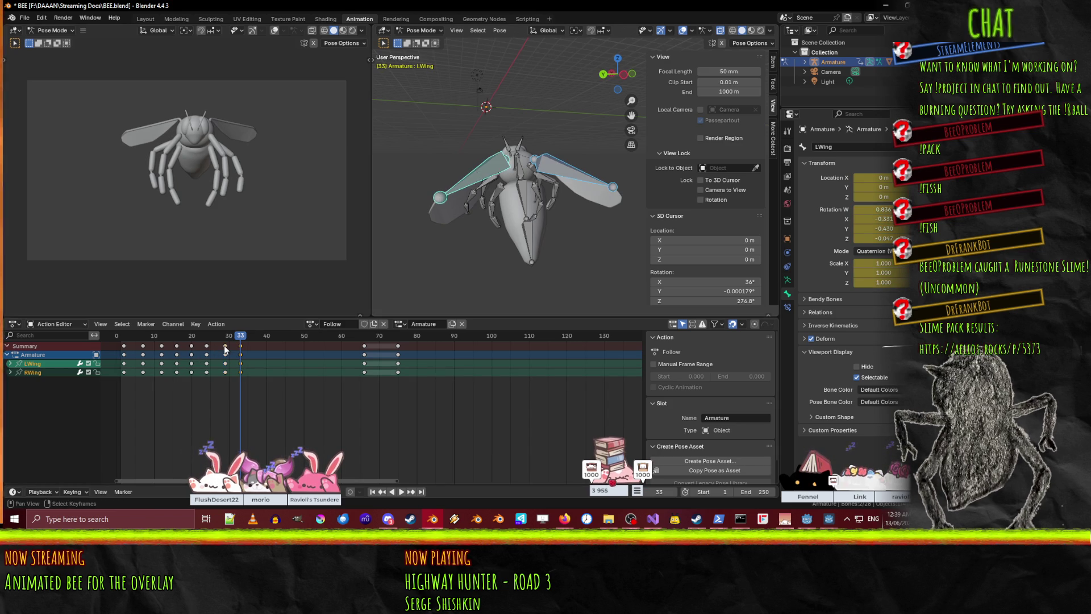
pyautogui.scroll(1, 226, 349)
pyautogui.press('g')
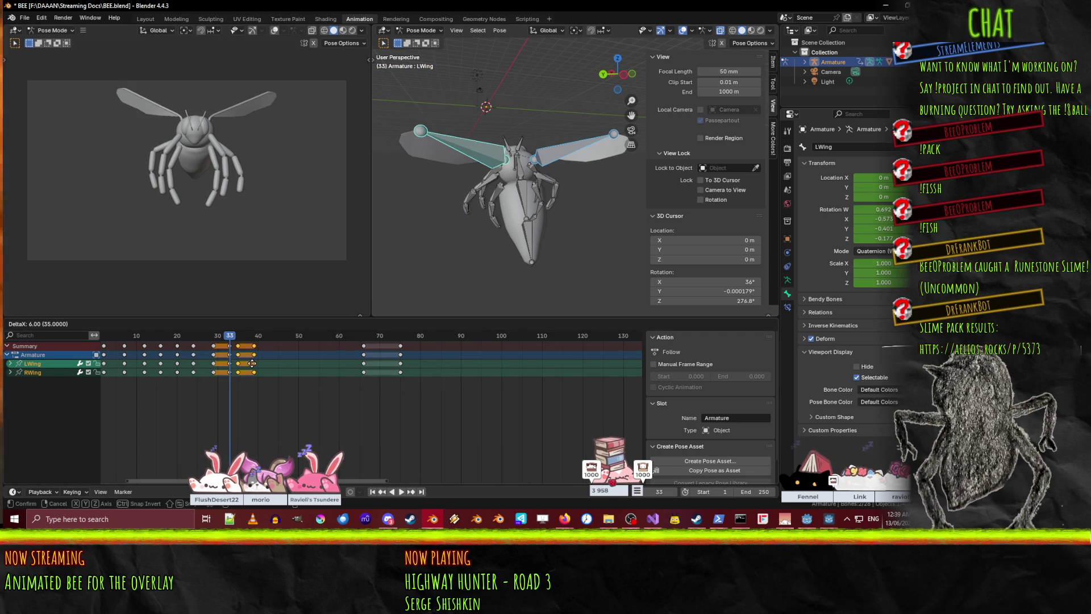
pyautogui.click(261, 366)
pyautogui.hotkey('shift', 'd')
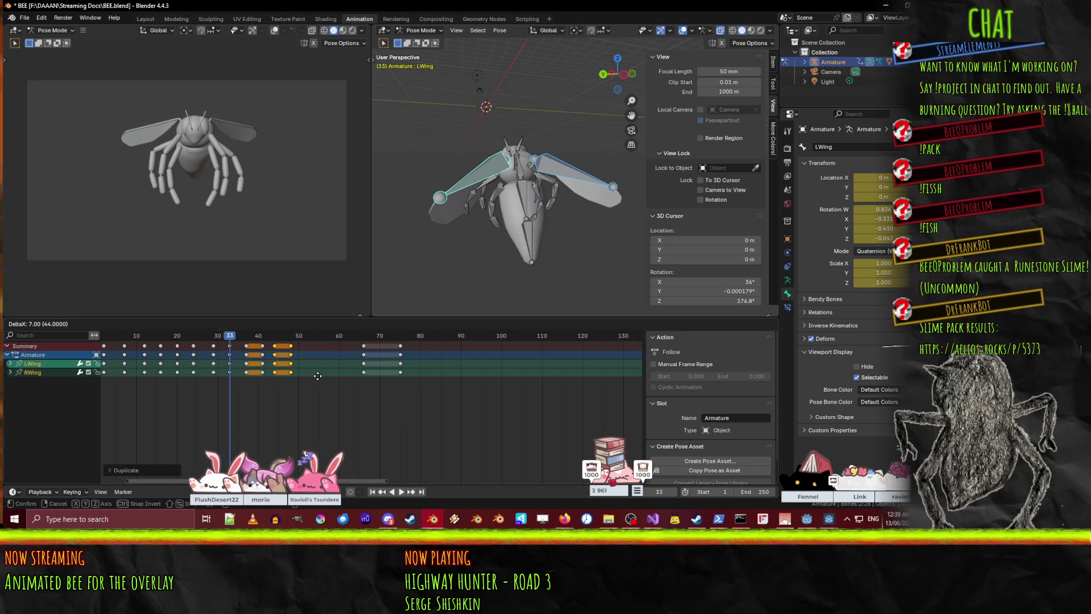
pyautogui.click(319, 375)
# - Preview the flap, then shift the keys and the frame 51 column one frame earlier
pyautogui.press('space')
pyautogui.moveTo(229, 335)
pyautogui.mouseDown()
pyautogui.moveTo(142, 334)
pyautogui.moveTo(316, 342)
pyautogui.moveTo(302, 343)
pyautogui.mouseUp()
pyautogui.press('space')
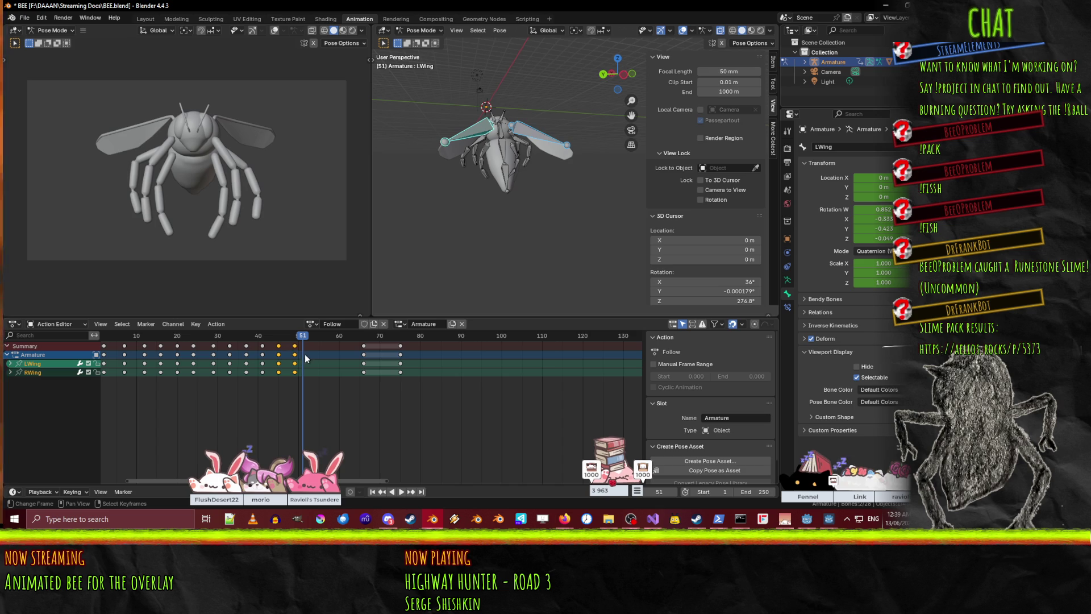
pyautogui.press('g')
pyautogui.click(299, 353)
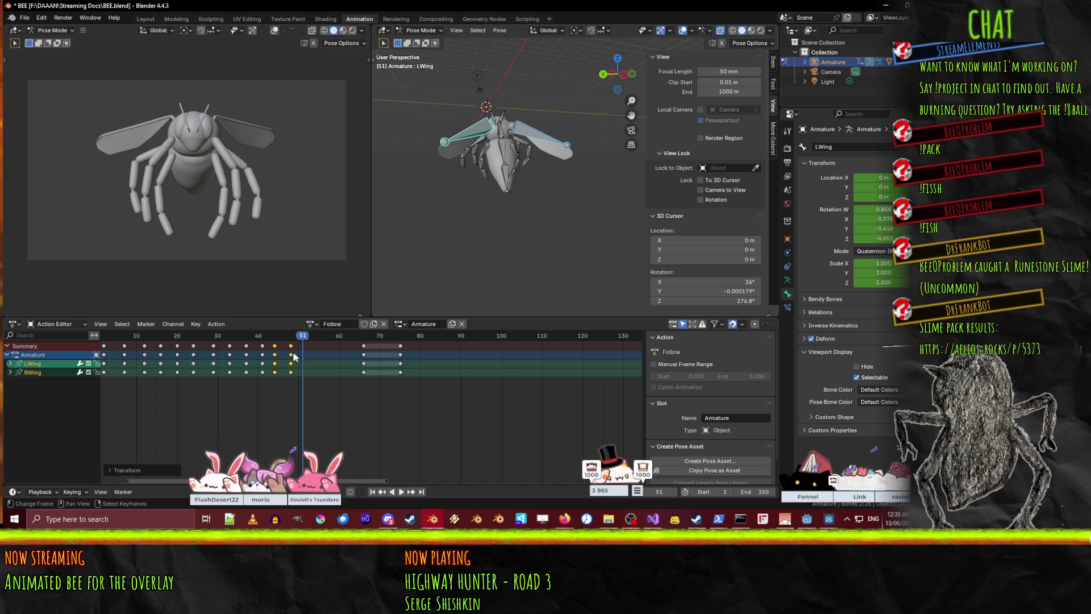
pyautogui.click(295, 353)
pyautogui.press('g')
pyautogui.click(286, 349)
# - Move the other wing key column further along the timeline and preview the flap
pyautogui.click(275, 347)
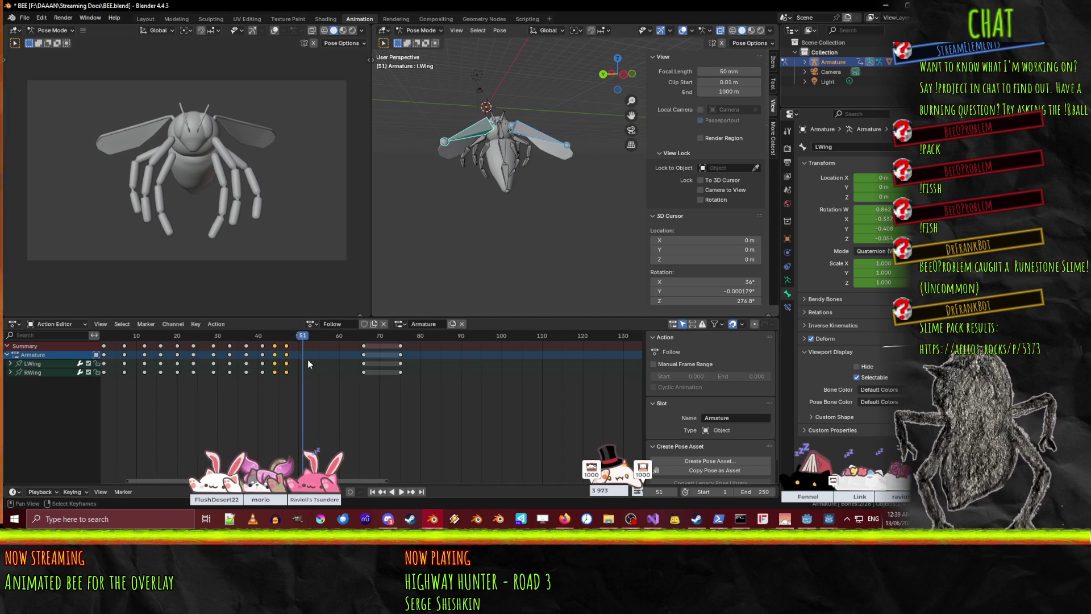
pyautogui.press('g')
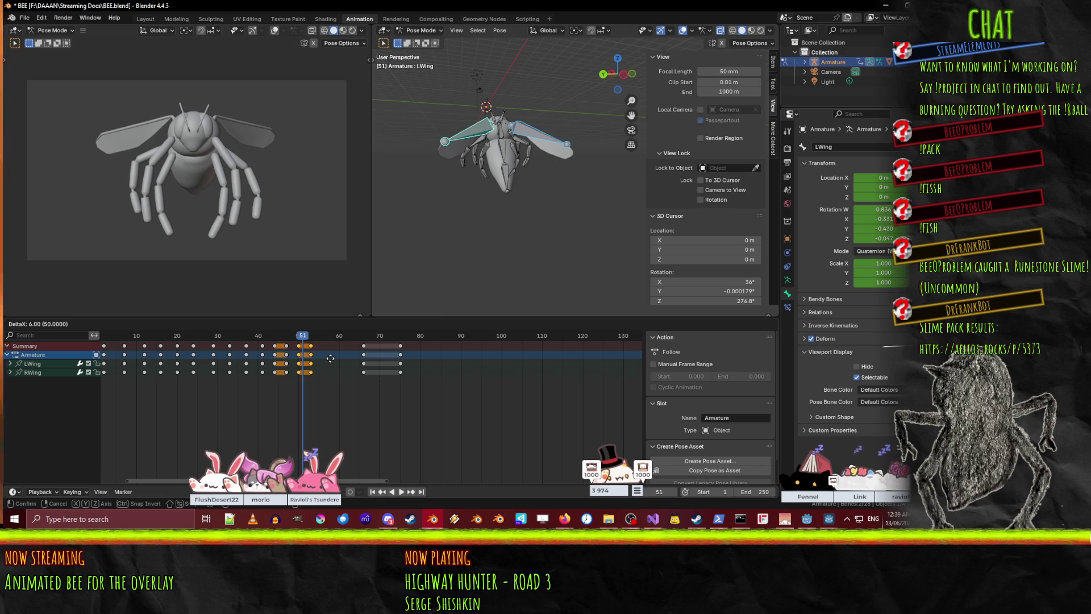
pyautogui.click(330, 358)
pyautogui.press('space')
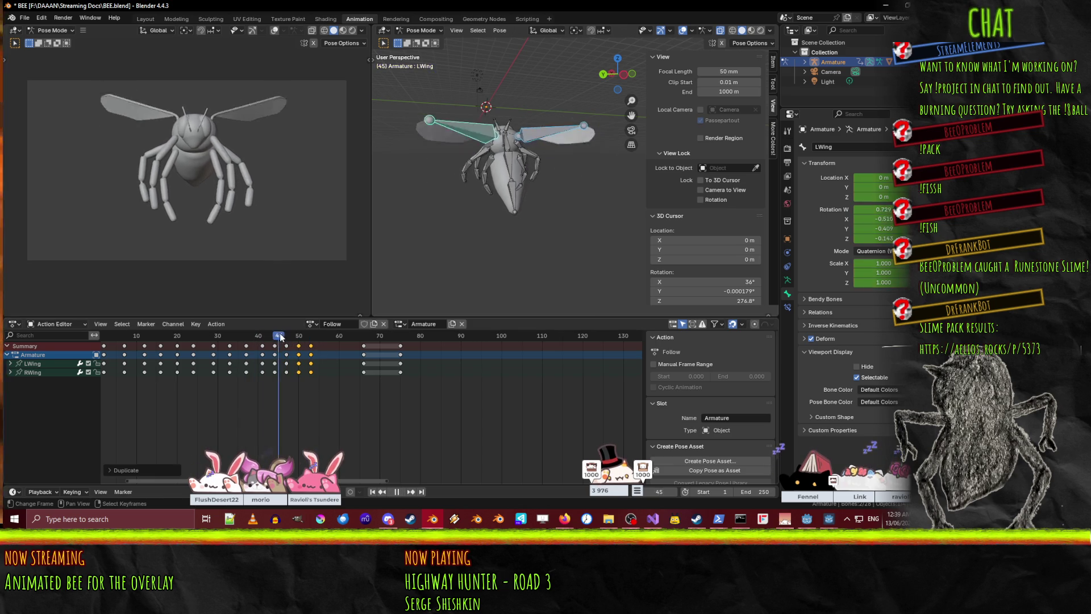
pyautogui.press('space')
# - Duplicate the wing keys to around frame 57 and four frames later, then replay from frame 1
pyautogui.hotkey('shift', 'd')
pyautogui.click(378, 371)
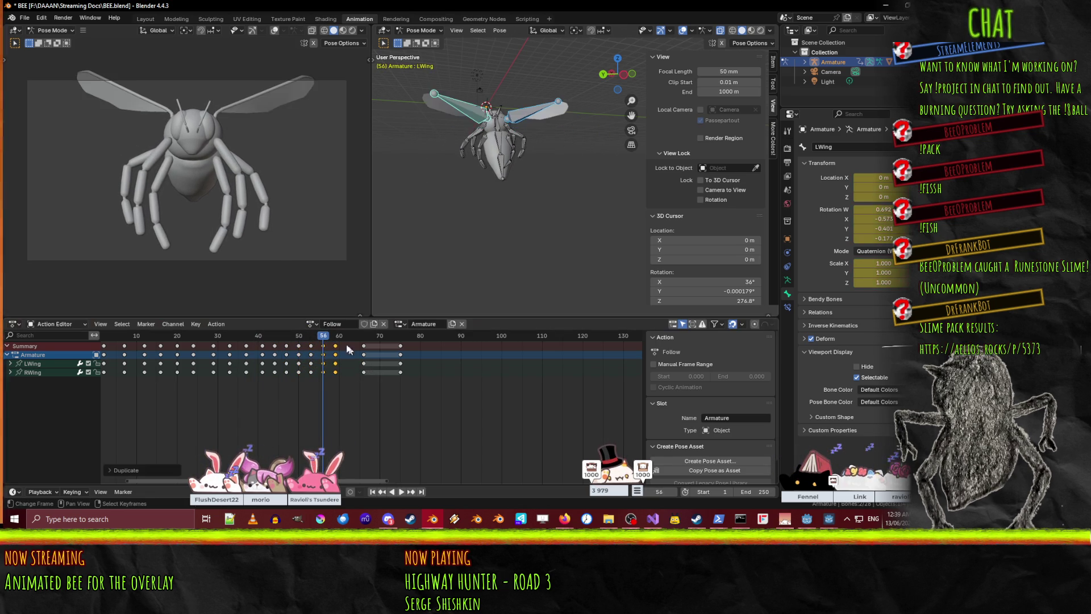
pyautogui.moveTo(323, 336); pyautogui.dragTo(350, 338)
pyautogui.hotkey('shift', 'd')
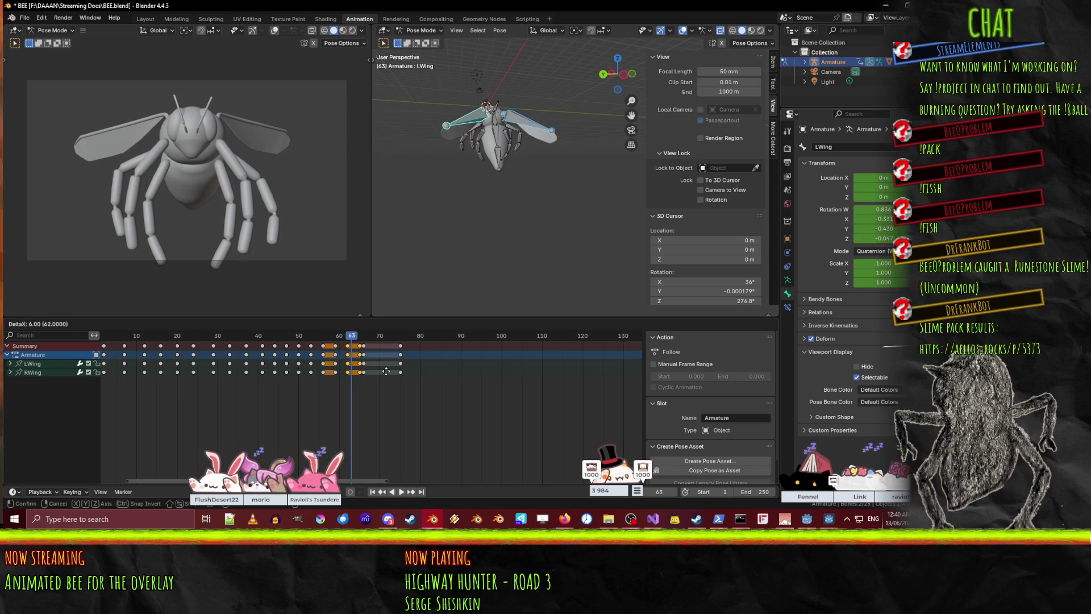
pyautogui.click(384, 372)
pyautogui.press('space')
pyautogui.moveTo(413, 339); pyautogui.dragTo(116, 328)
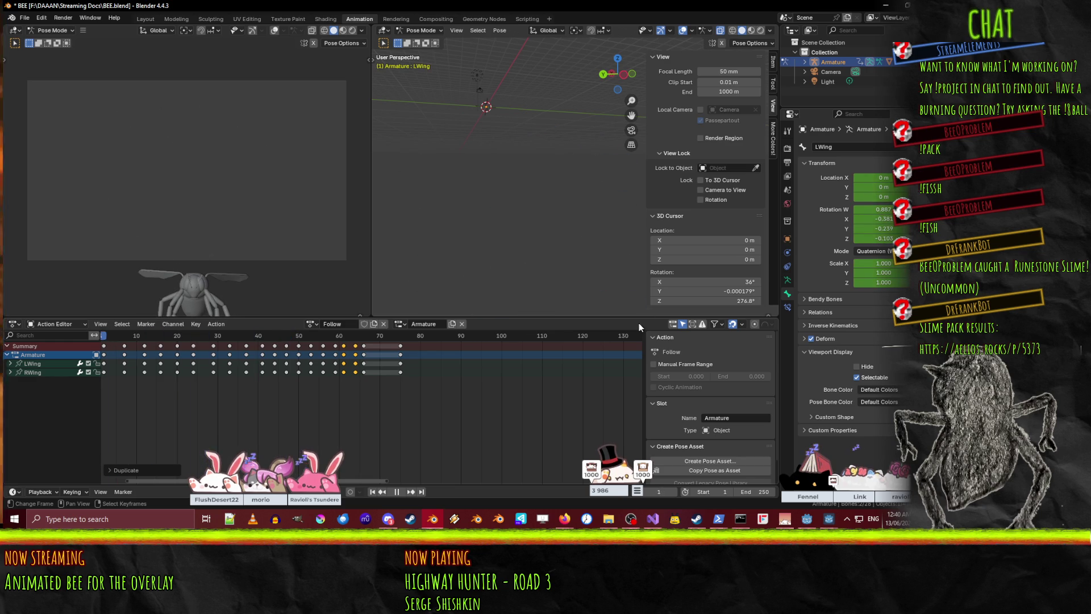
pyautogui.click(401, 492)
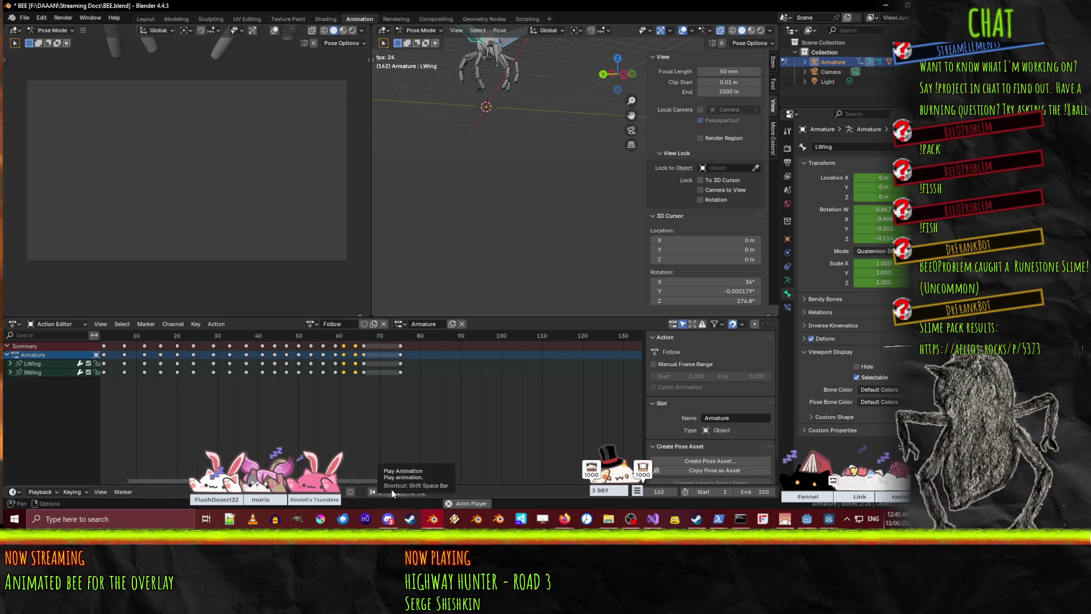
pyautogui.click(401, 492)
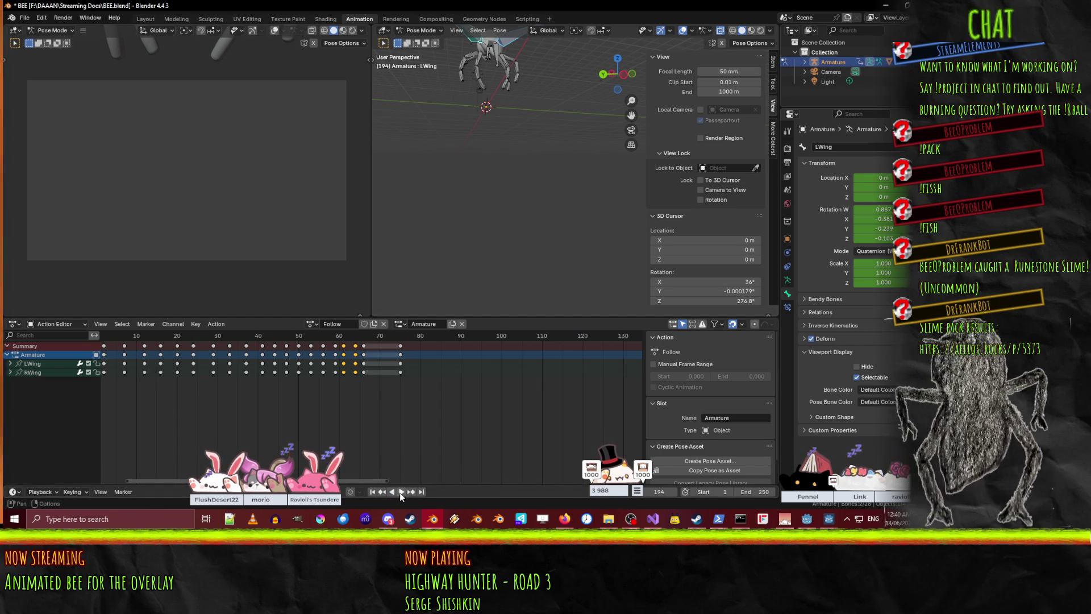
pyautogui.click(401, 492)
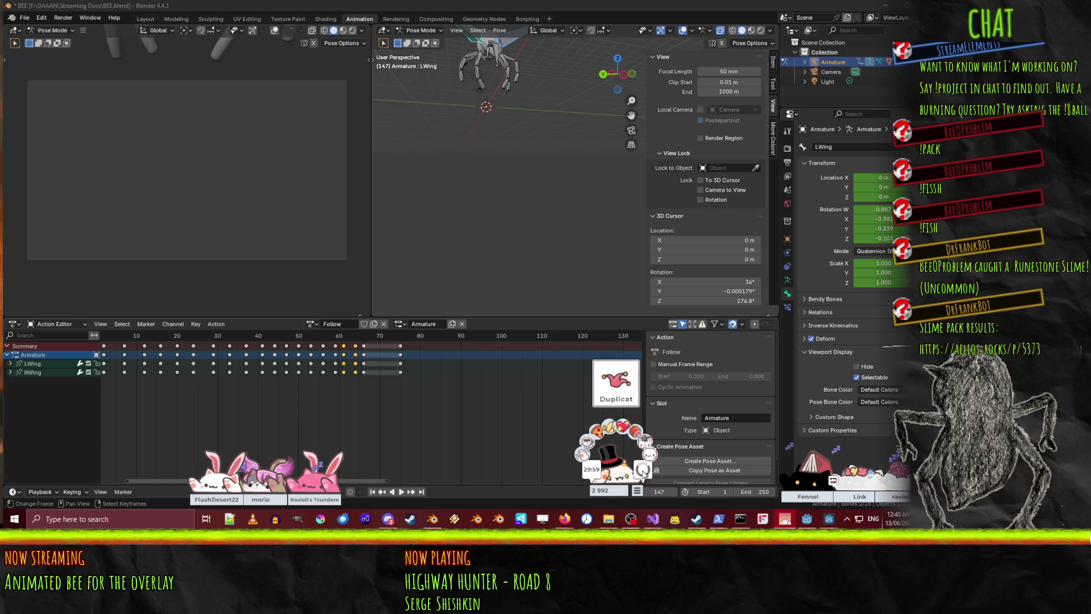
pyautogui.click(404, 334)
pyautogui.press('space')
pyautogui.moveTo(404, 334); pyautogui.dragTo(622, 318)
pyautogui.moveTo(581, 380); pyautogui.dragTo(488, 379, button='middle')
pyautogui.moveTo(493, 338); pyautogui.dragTo(513, 333)
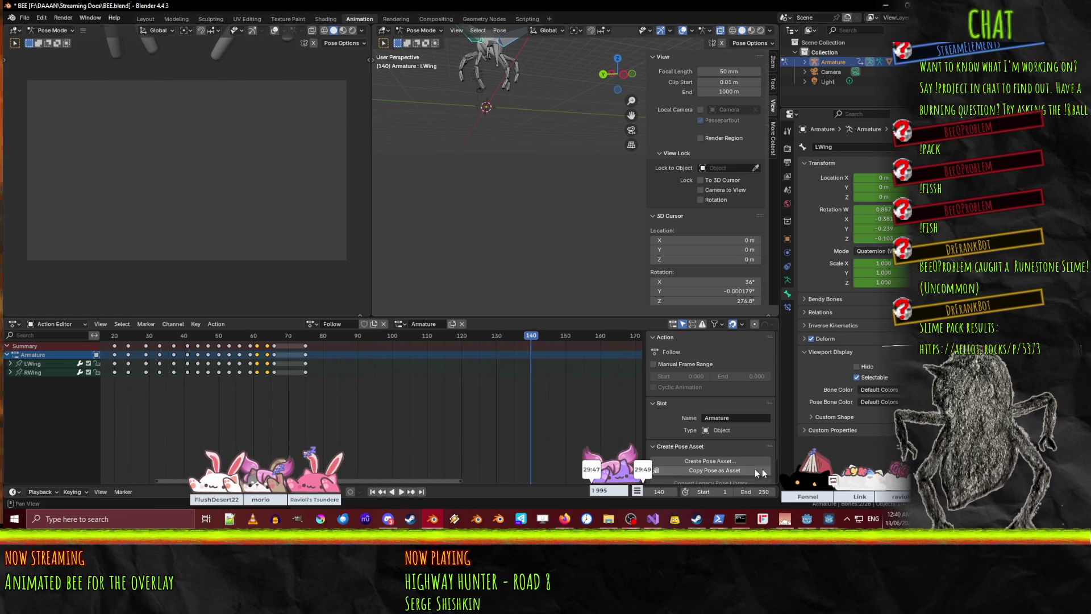
# - Set the animation end frame to 140, save BEE.blend and play the animation
pyautogui.click(759, 492)
pyautogui.write('140')
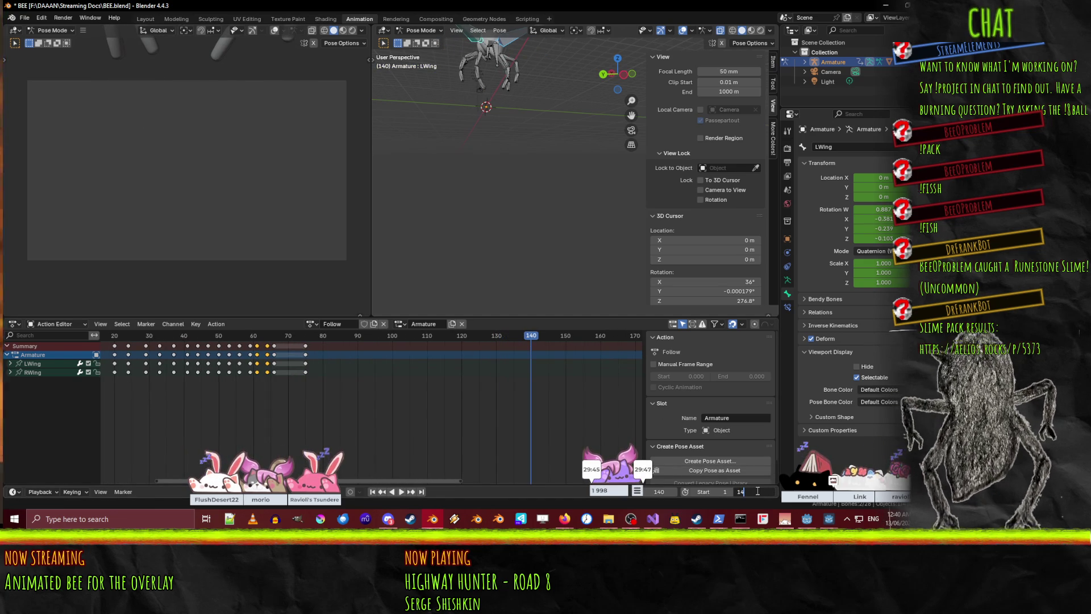
pyautogui.press('Return')
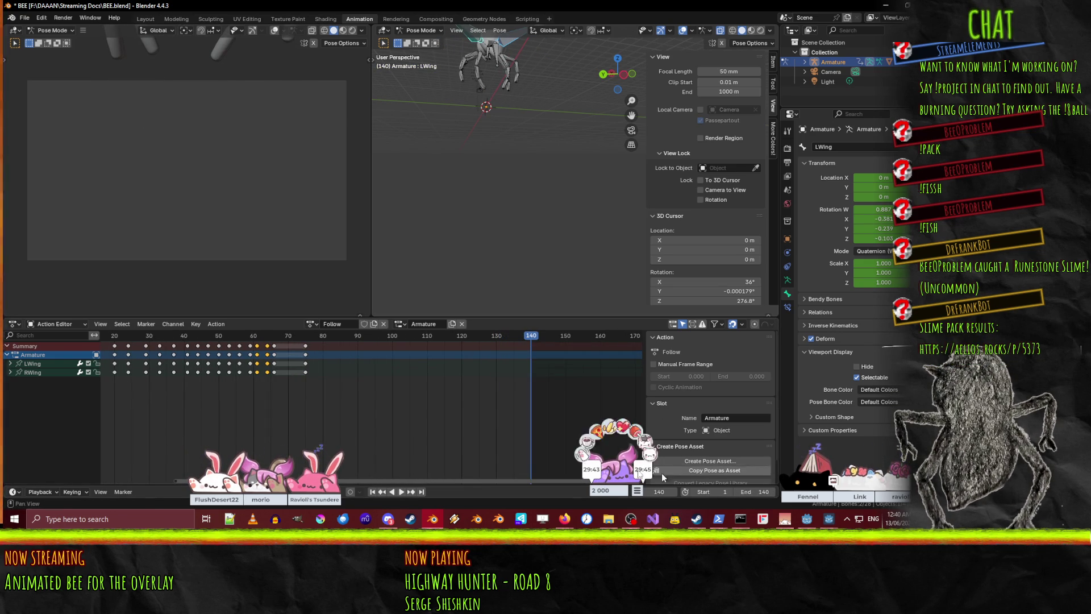
pyautogui.hotkey('ctrl', 's')
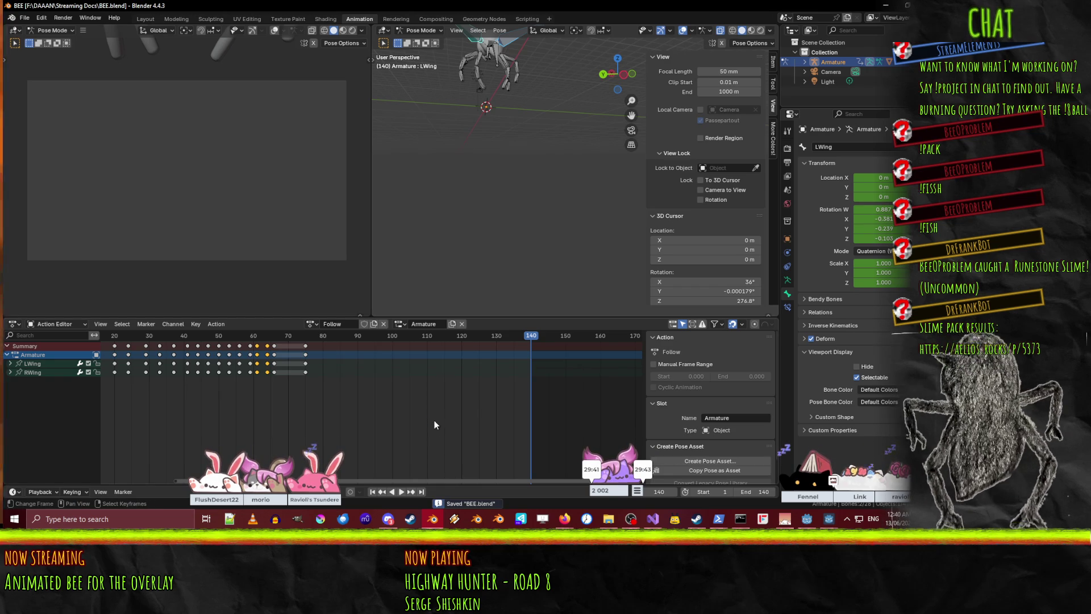
pyautogui.press('space')
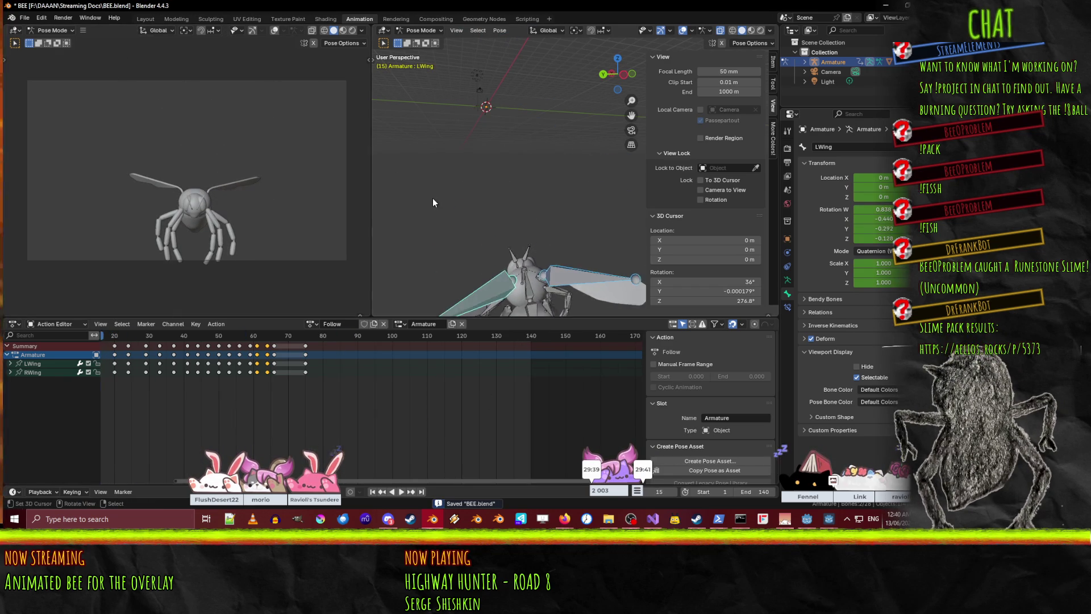
pyautogui.moveTo(431, 202); pyautogui.dragTo(176, 262, button='middle')
pyautogui.press('space')
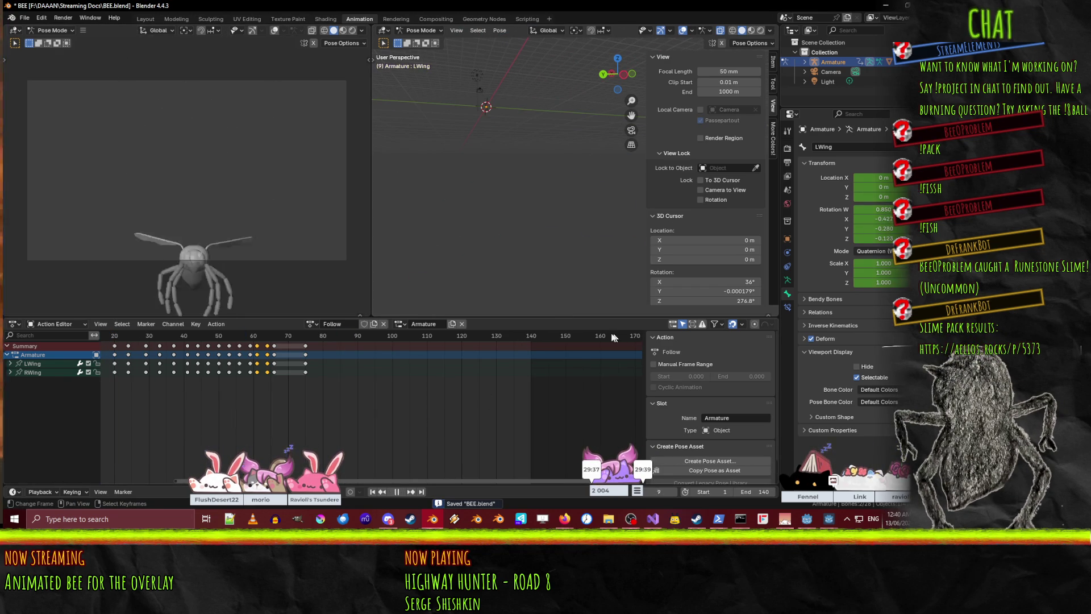
pyautogui.click(401, 493)
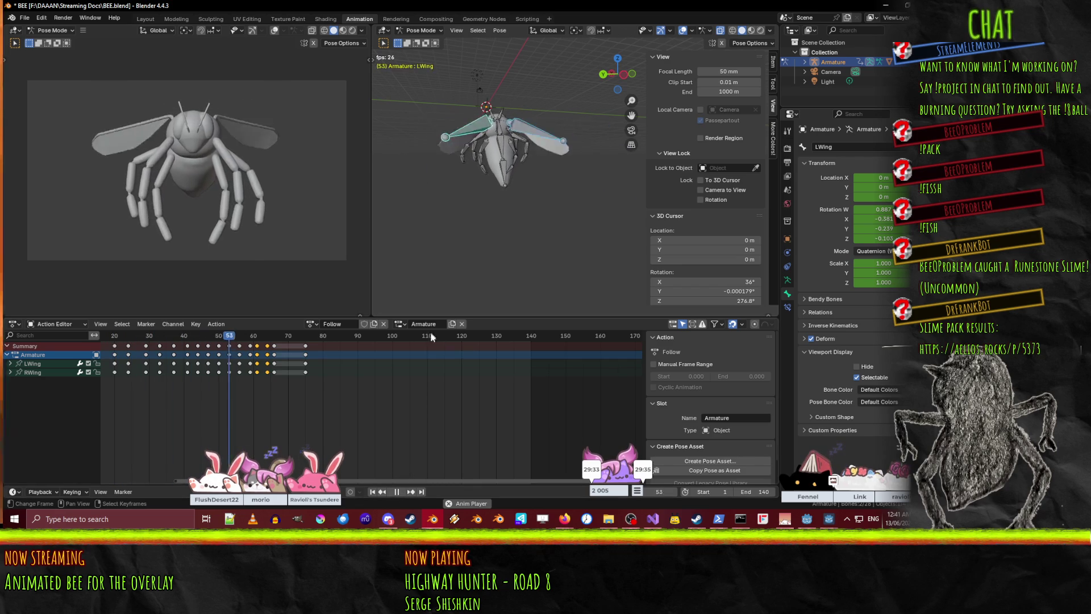
# - Show the viewport in Material Preview and the camera view in Rendered shading, widening the camera area
pyautogui.press('z')
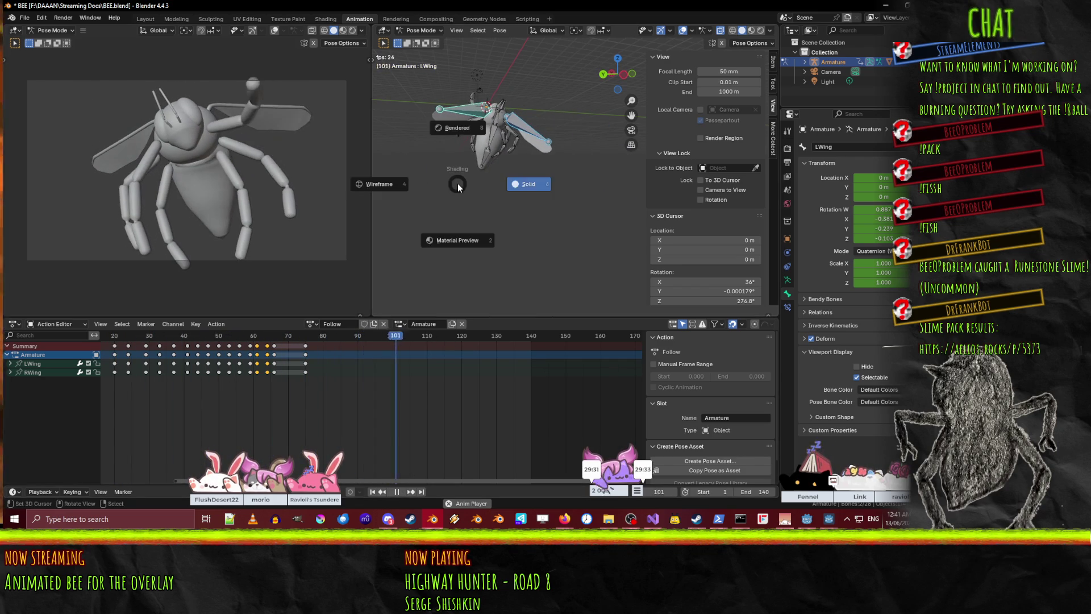
pyautogui.click(462, 255)
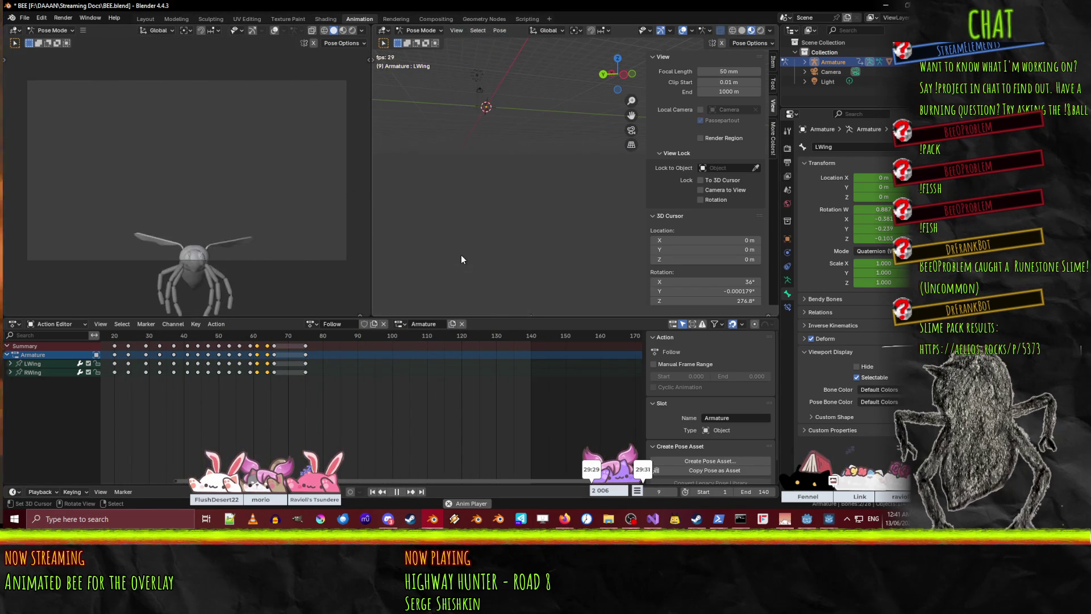
pyautogui.press('z')
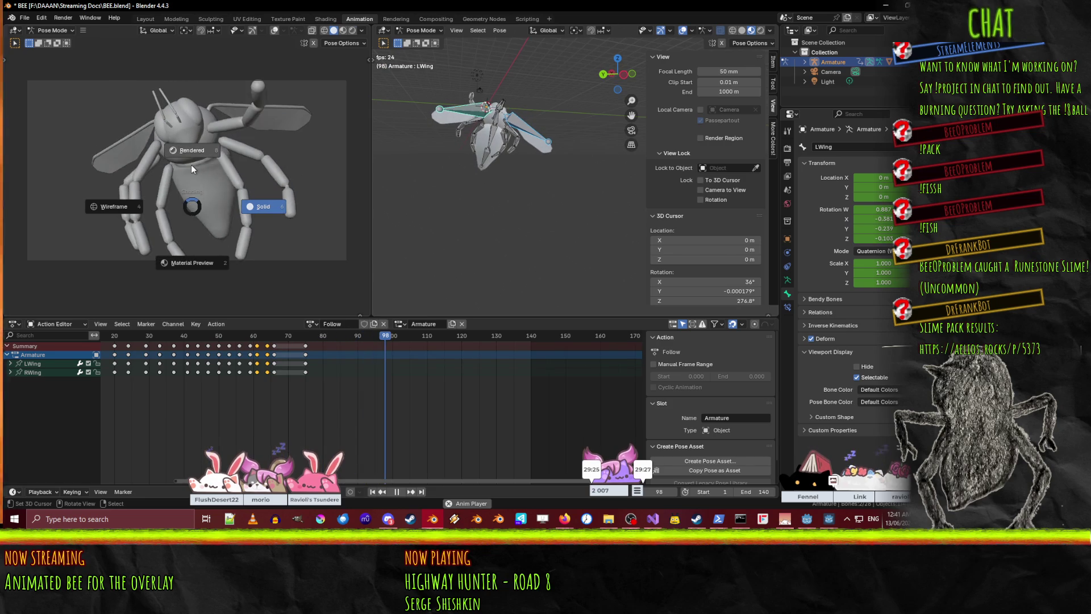
pyautogui.click(191, 165)
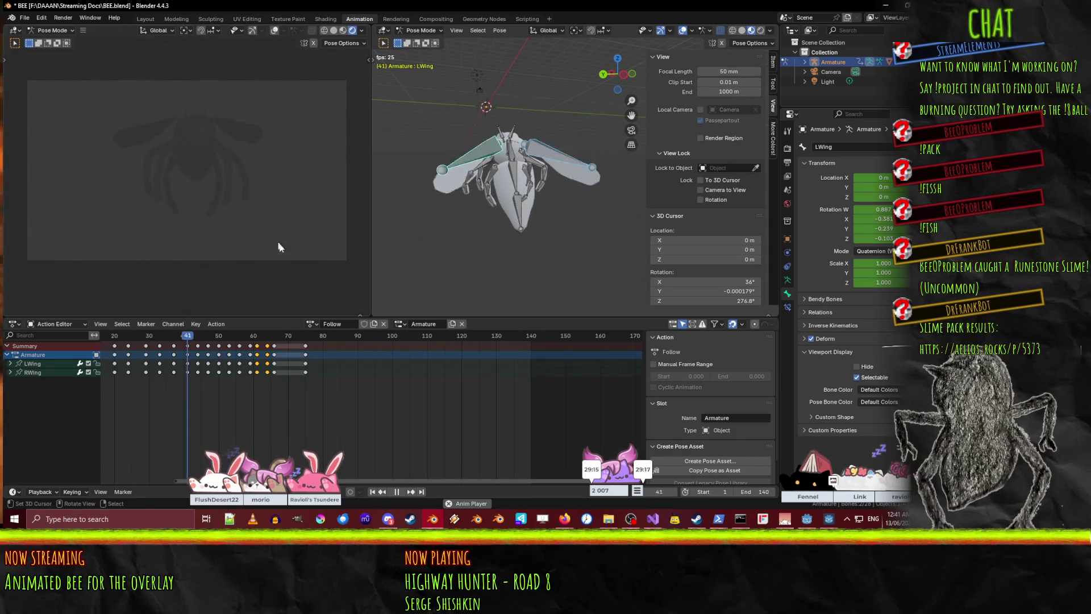
pyautogui.moveTo(372, 205); pyautogui.dragTo(432, 205)
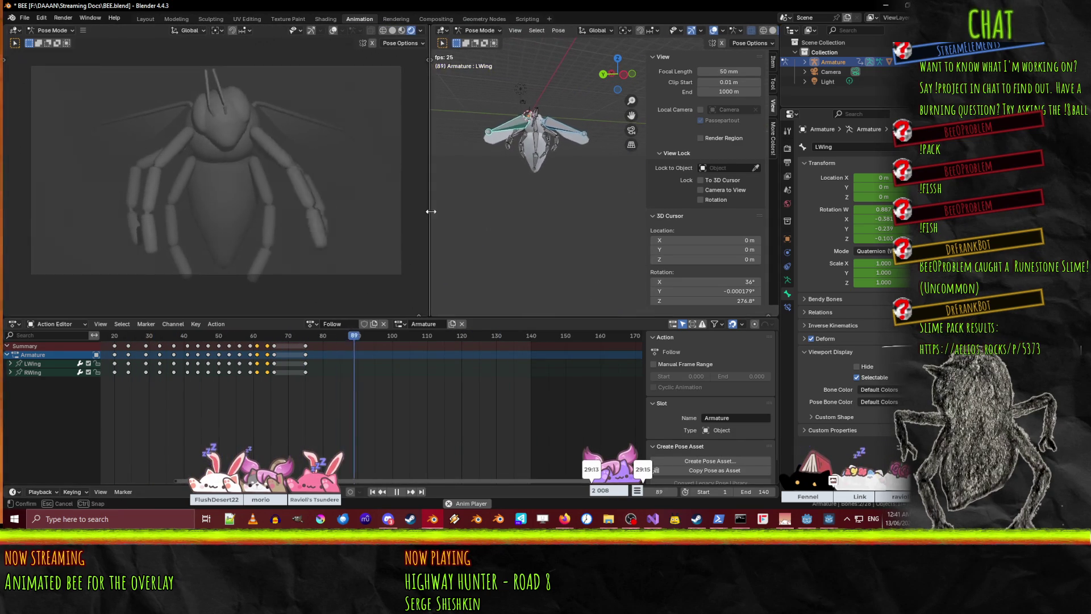
pyautogui.moveTo(500, 178)
pyautogui.mouseDown(button='middle')
pyautogui.moveTo(520, 192)
pyautogui.moveTo(486, 207)
pyautogui.moveTo(535, 196)
pyautogui.moveTo(567, 213)
pyautogui.mouseUp(button='middle')
pyautogui.click(571, 203)
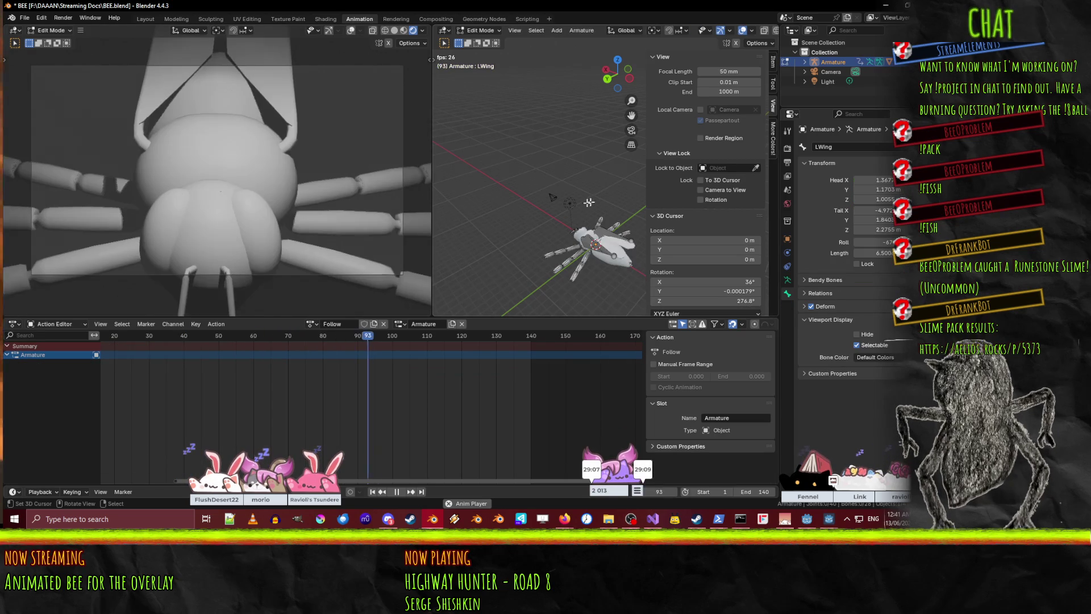
# - Return to Object Mode and move the Light in top view to about X 0.076, Y 10.005
pyautogui.press('Tab')
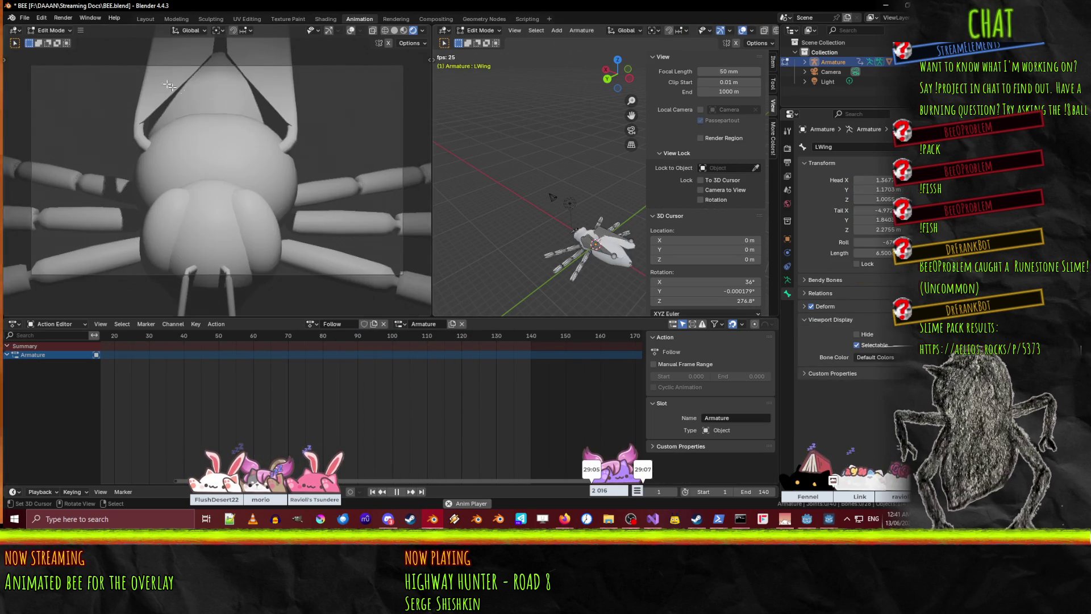
pyautogui.press('Tab')
pyautogui.click(481, 42)
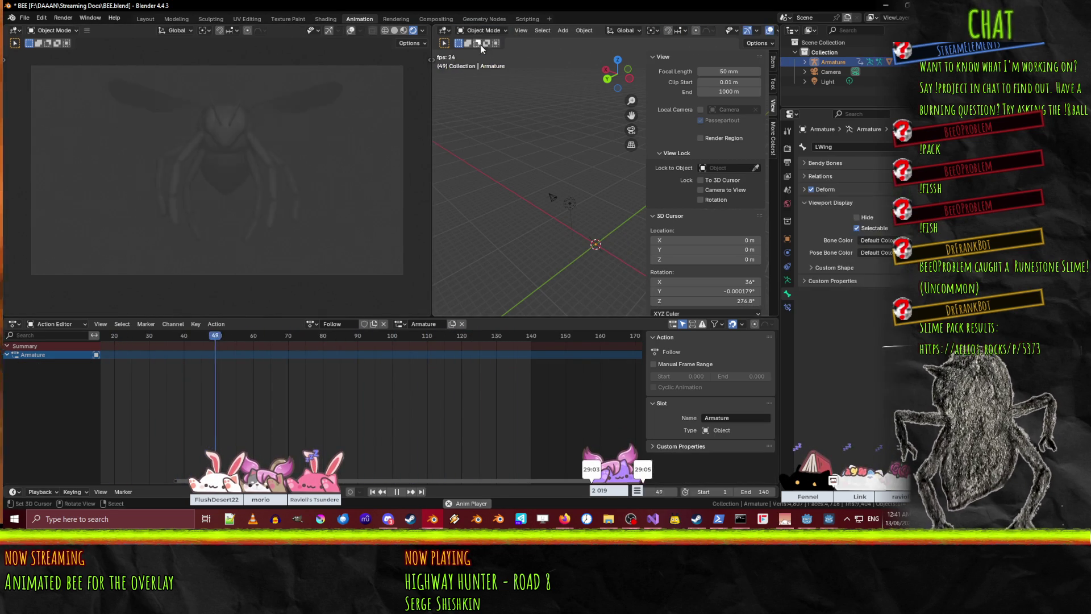
pyautogui.click(566, 199)
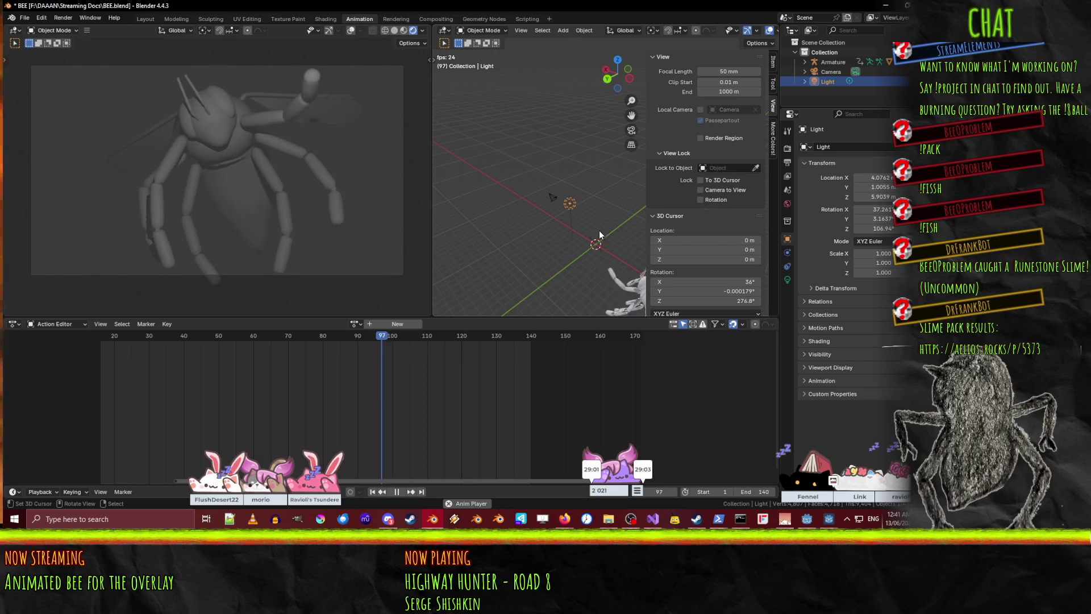
pyautogui.moveTo(524, 253)
pyautogui.mouseDown(button='middle')
pyautogui.moveTo(578, 242)
pyautogui.moveTo(514, 220)
pyautogui.moveTo(515, 211)
pyautogui.moveTo(426, 235)
pyautogui.mouseUp(button='middle')
pyautogui.press('KP_7')
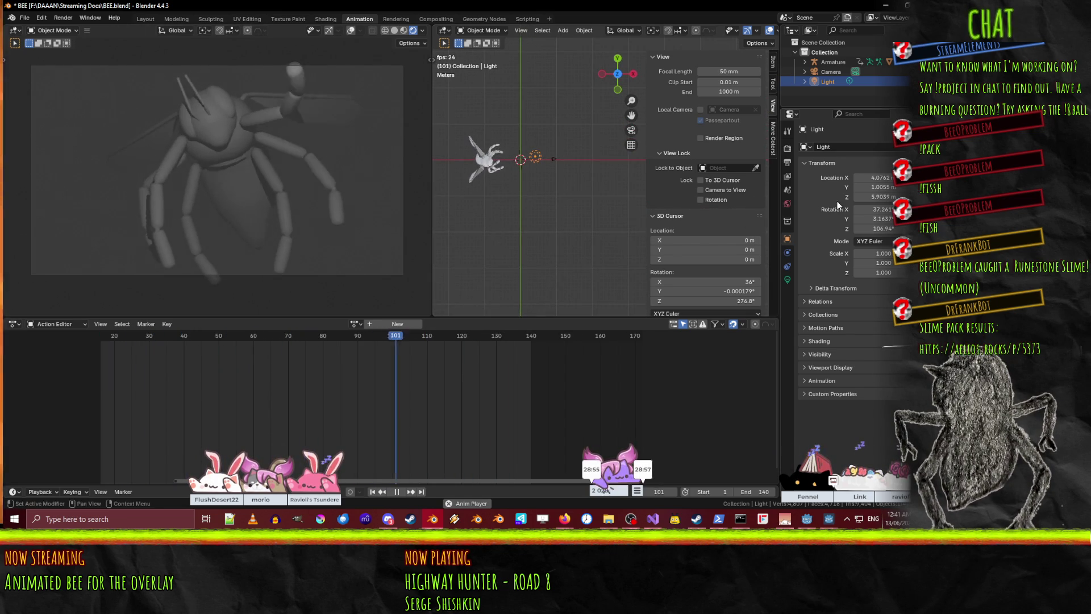
pyautogui.click(557, 183)
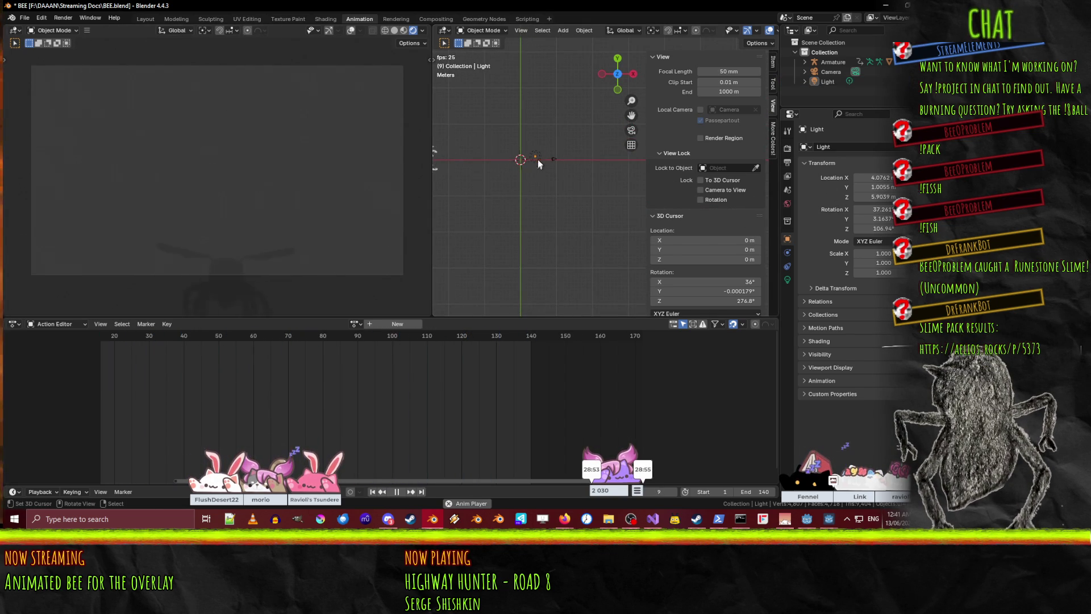
pyautogui.press('g')
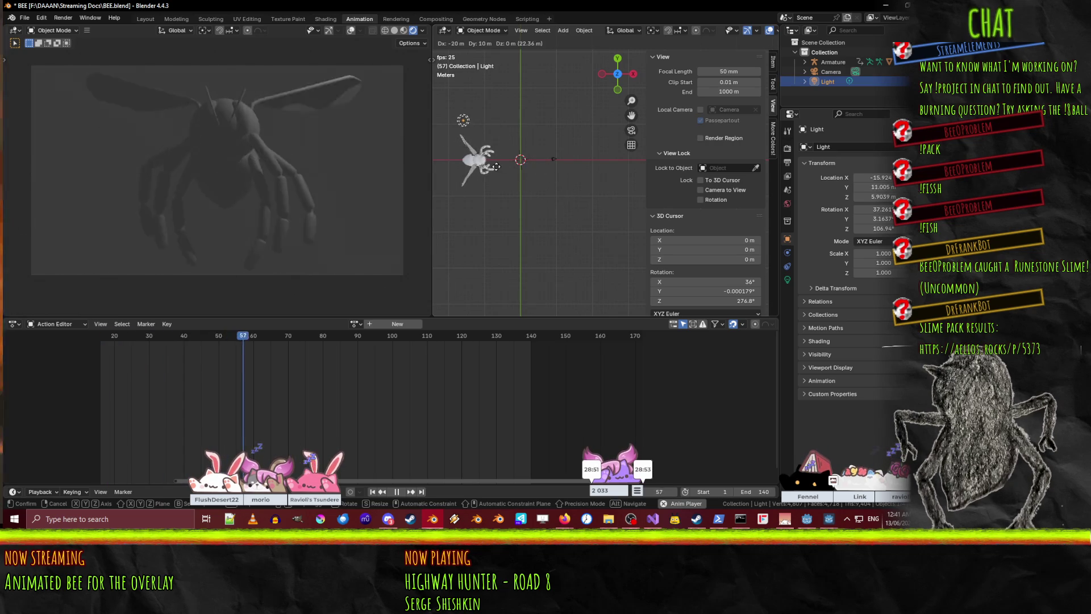
pyautogui.click(553, 169)
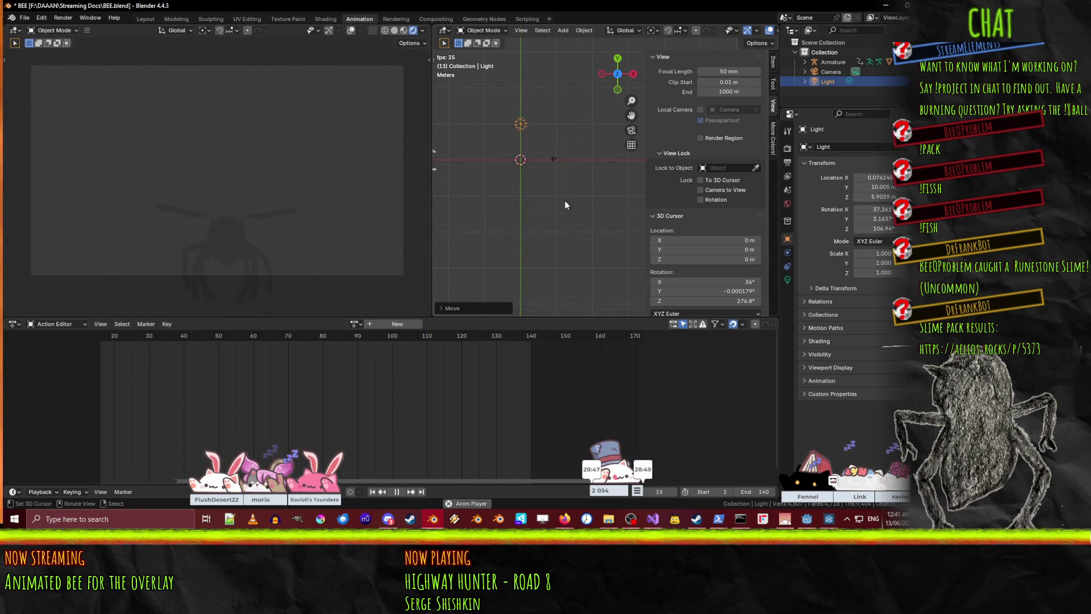
pyautogui.press('F3')
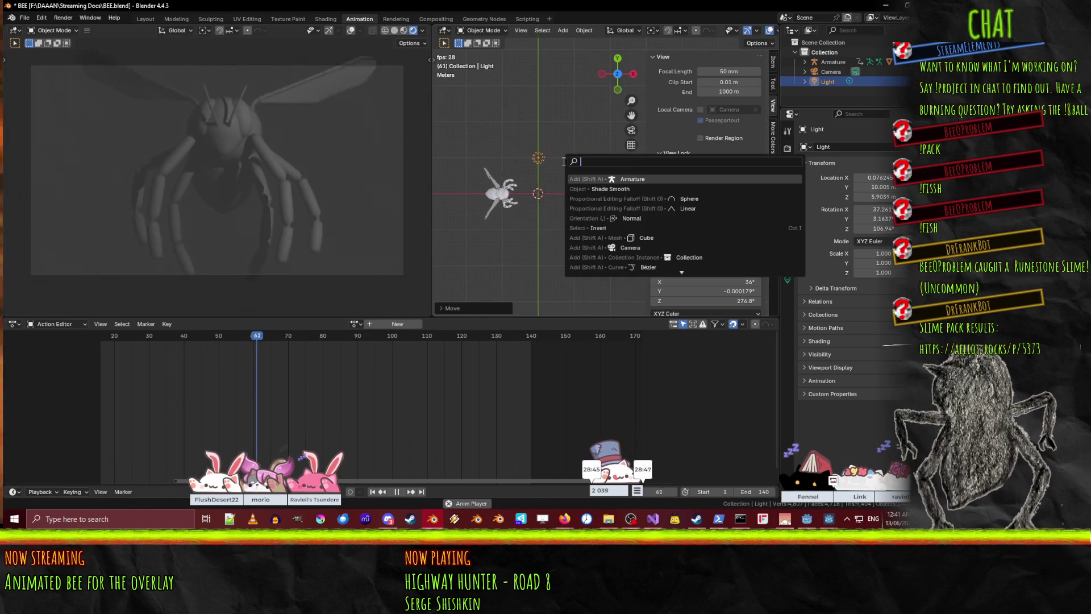
# - Add a Sun light and raise it 30 m straight up along Z
pyautogui.write('light')
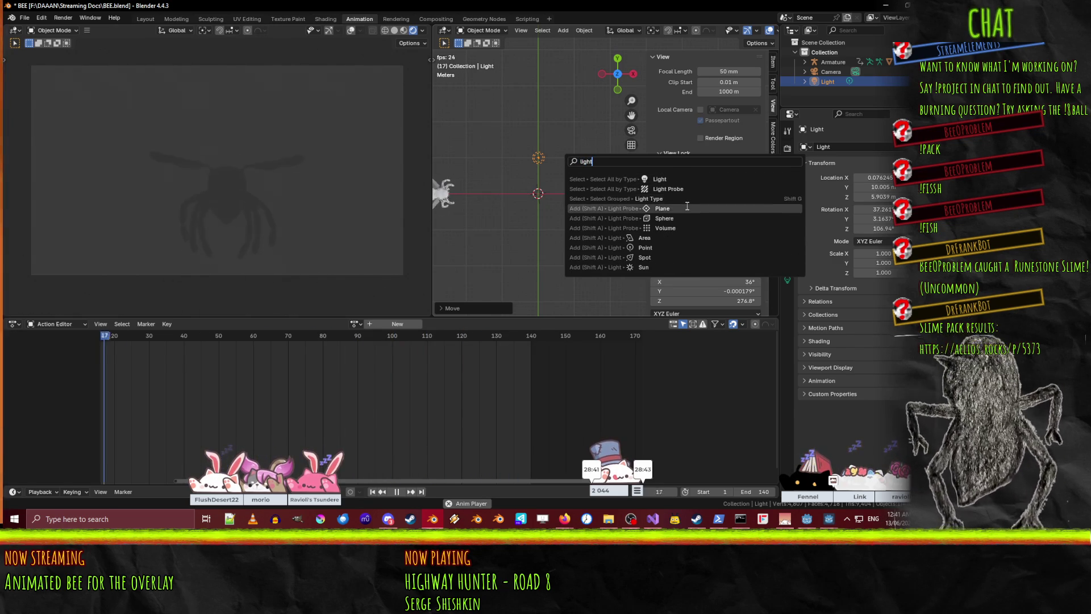
pyautogui.click(668, 267)
pyautogui.moveTo(524, 198)
pyautogui.mouseDown(button='middle')
pyautogui.moveTo(541, 131)
pyautogui.moveTo(512, 166)
pyautogui.mouseUp(button='middle')
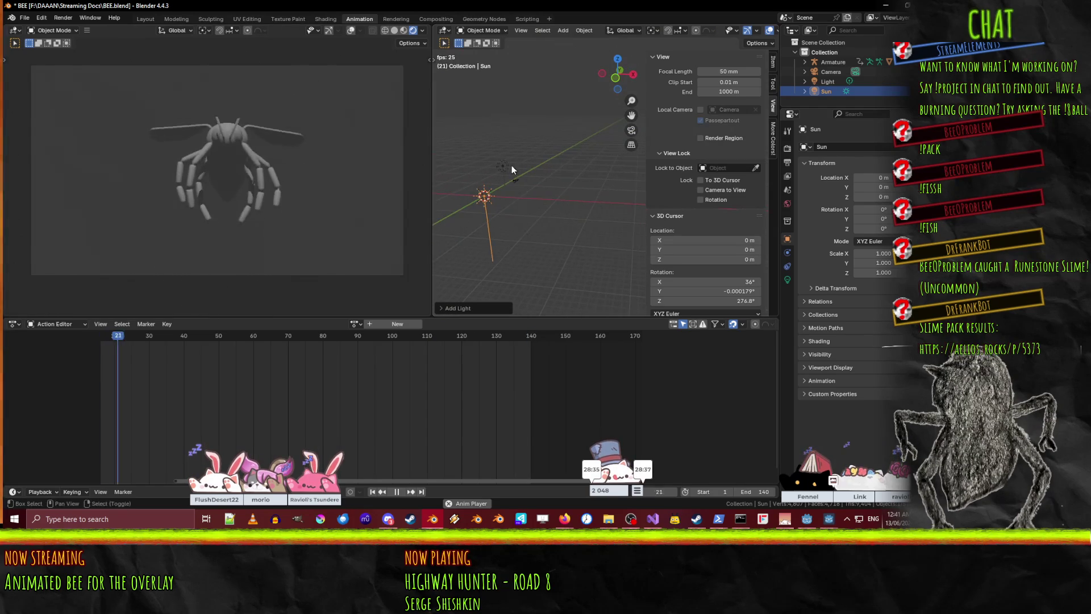
pyautogui.press('g')
pyautogui.press('Escape')
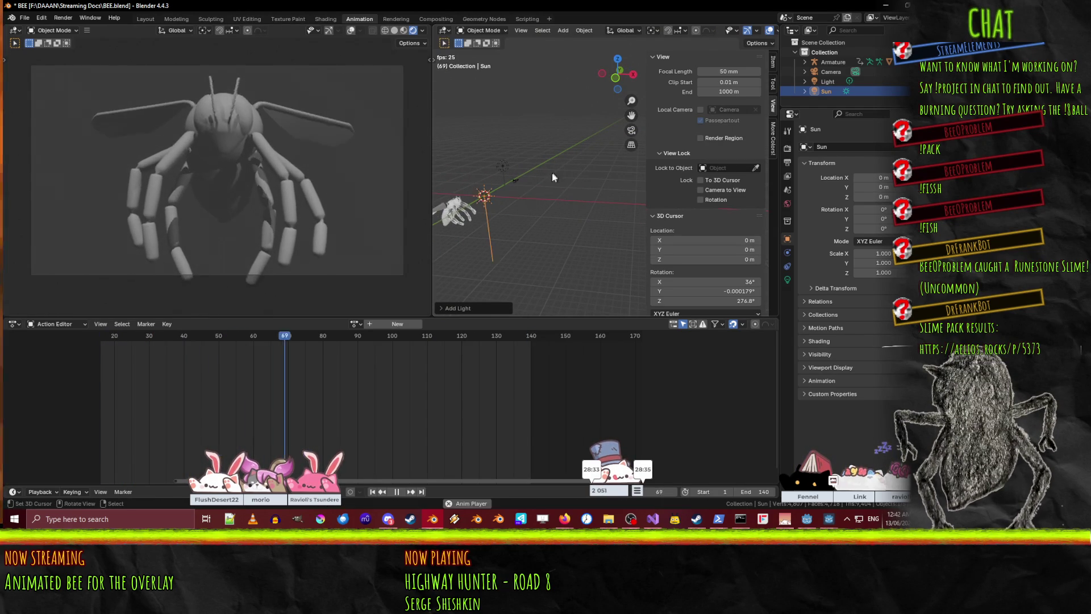
pyautogui.press('KP_1')
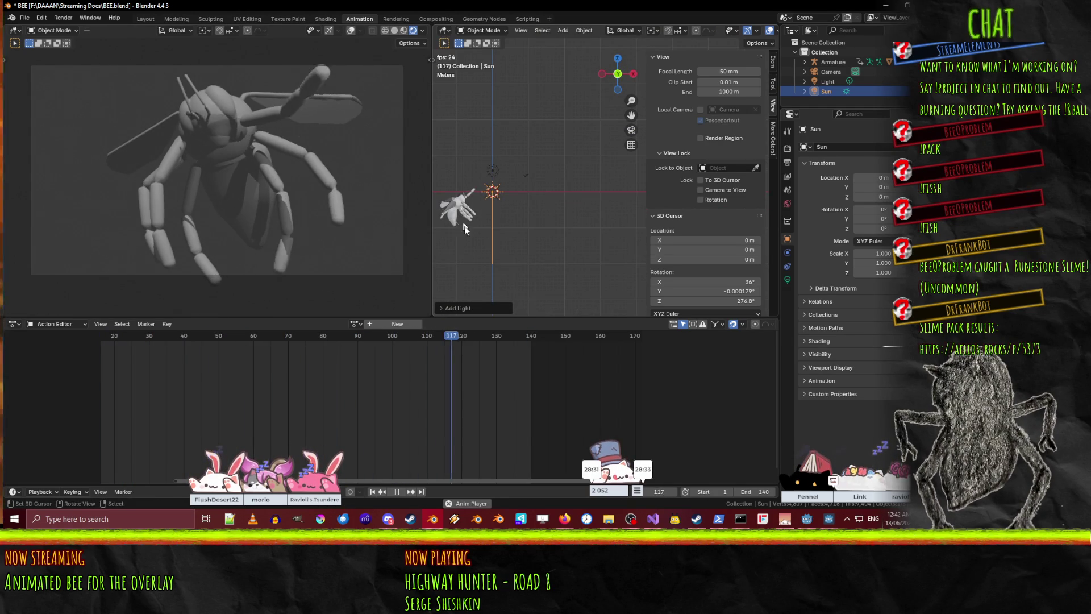
pyautogui.press('g')
pyautogui.press('z')
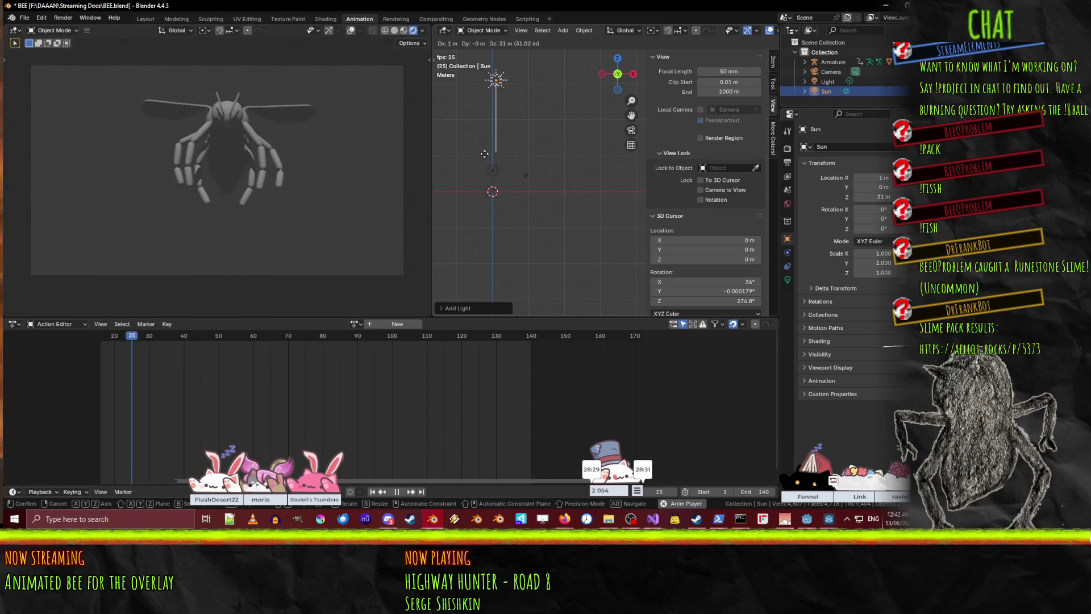
pyautogui.click(482, 156)
# - Tilt the Sun about 40°, then rotate it again from the side view
pyautogui.press('r')
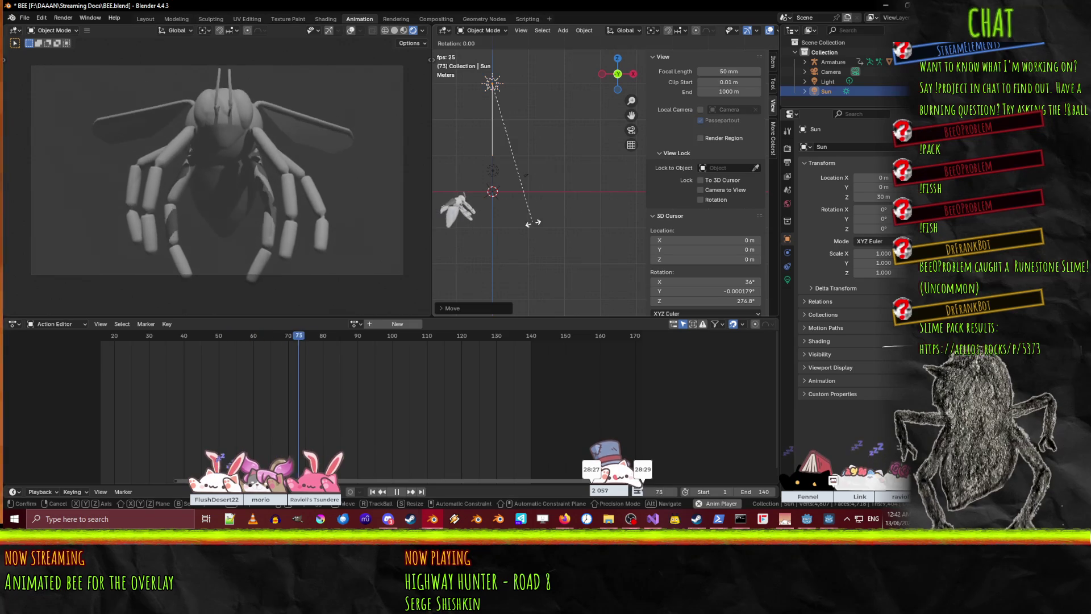
pyautogui.click(439, 221)
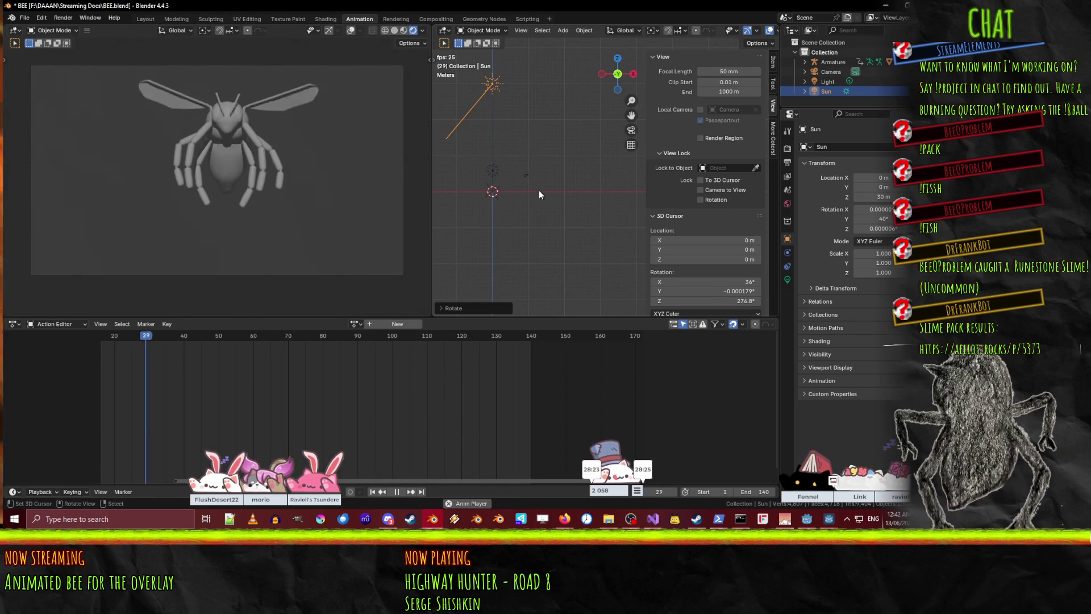
pyautogui.press('KP_7')
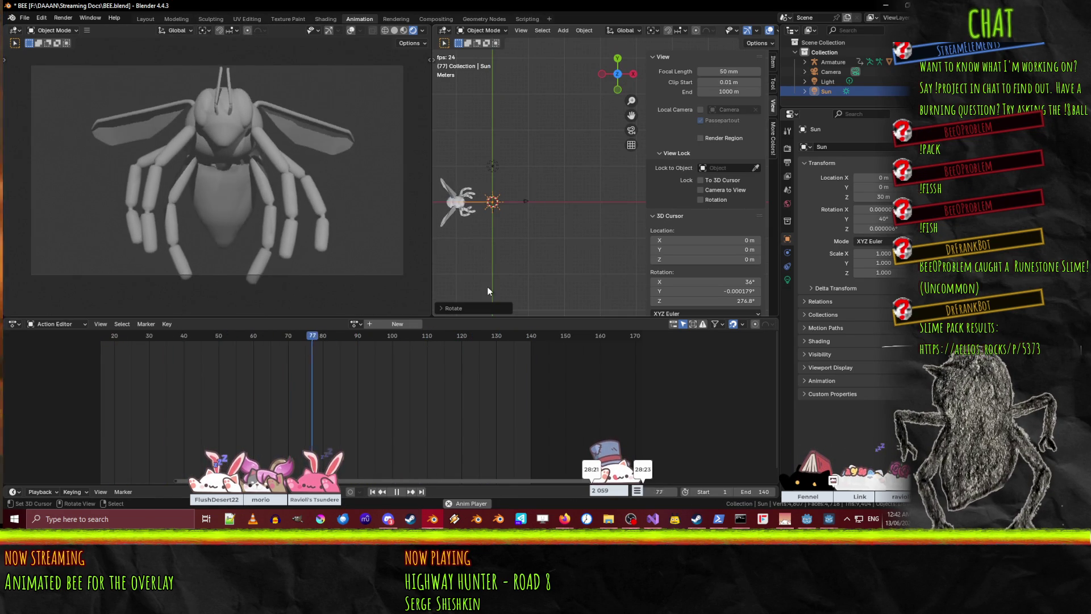
pyautogui.press('KP_1')
pyautogui.press('KP_3')
pyautogui.press('r')
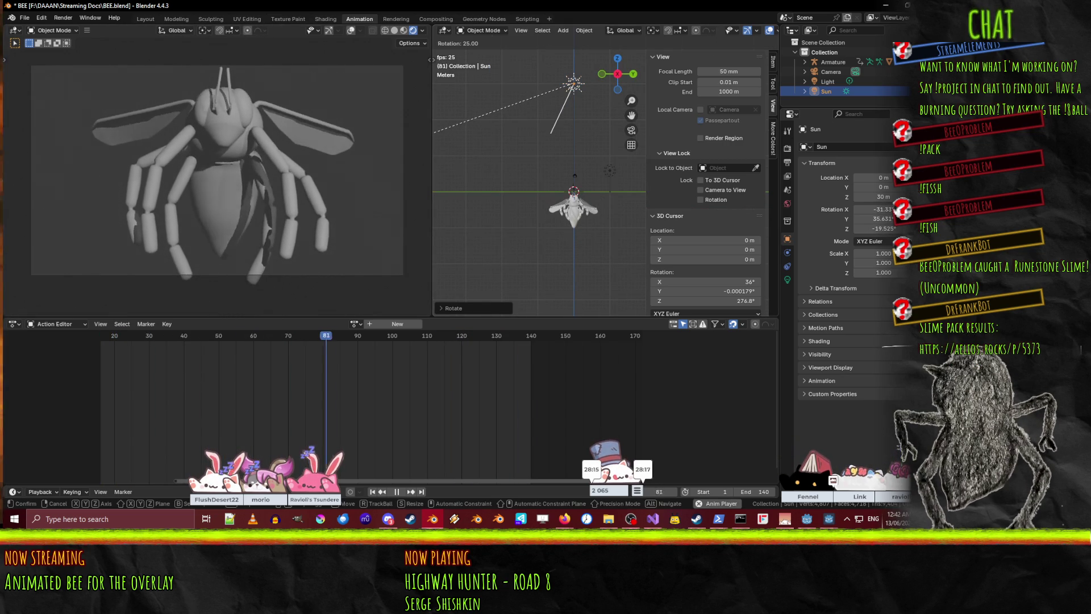
pyautogui.press('Escape')
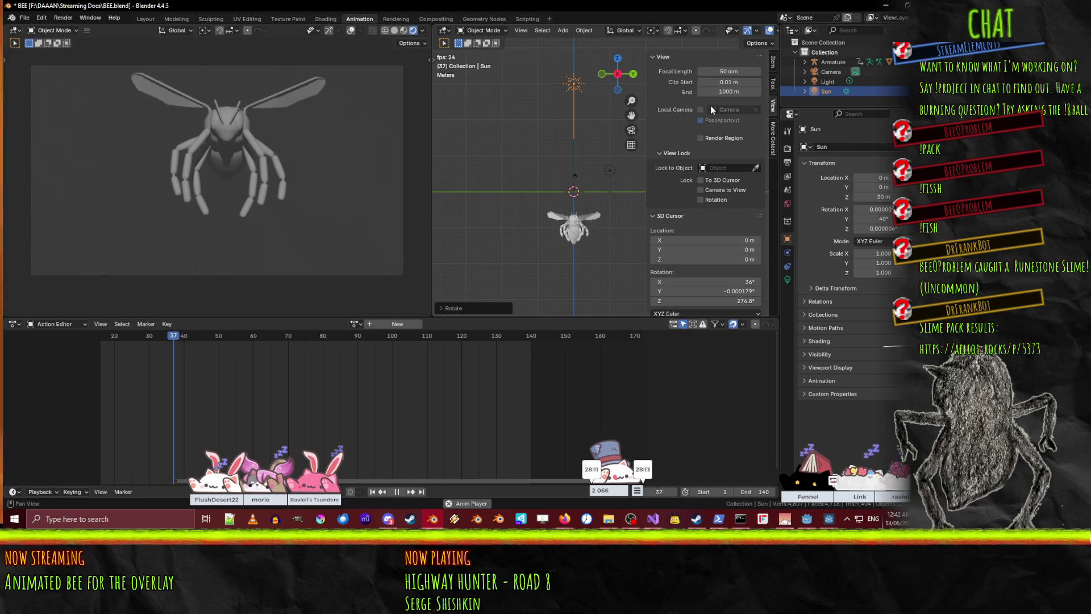
pyautogui.press('r')
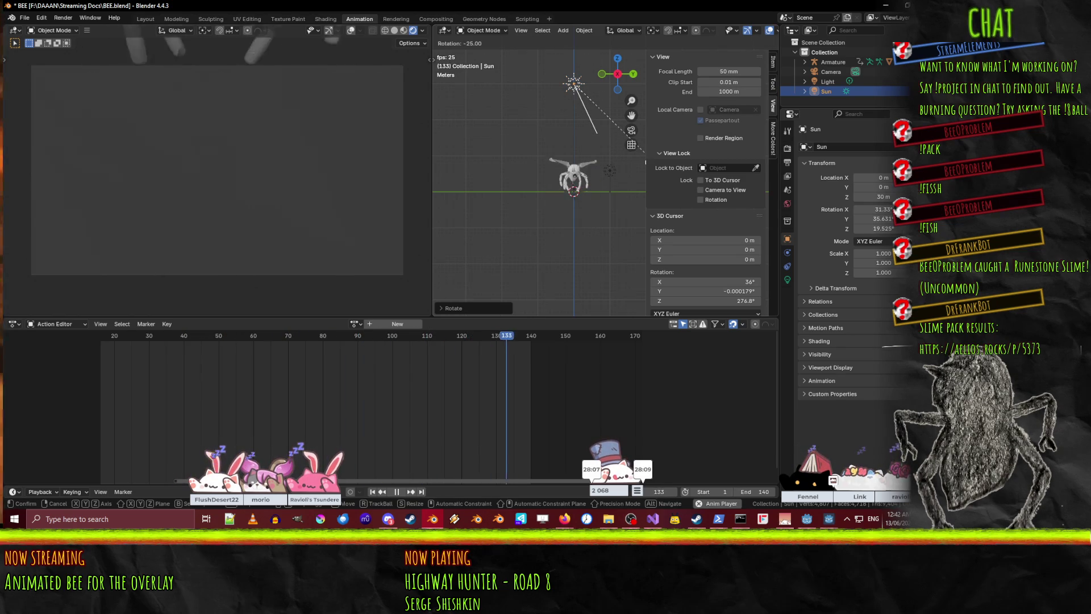
pyautogui.click(618, 169)
pyautogui.click(617, 175)
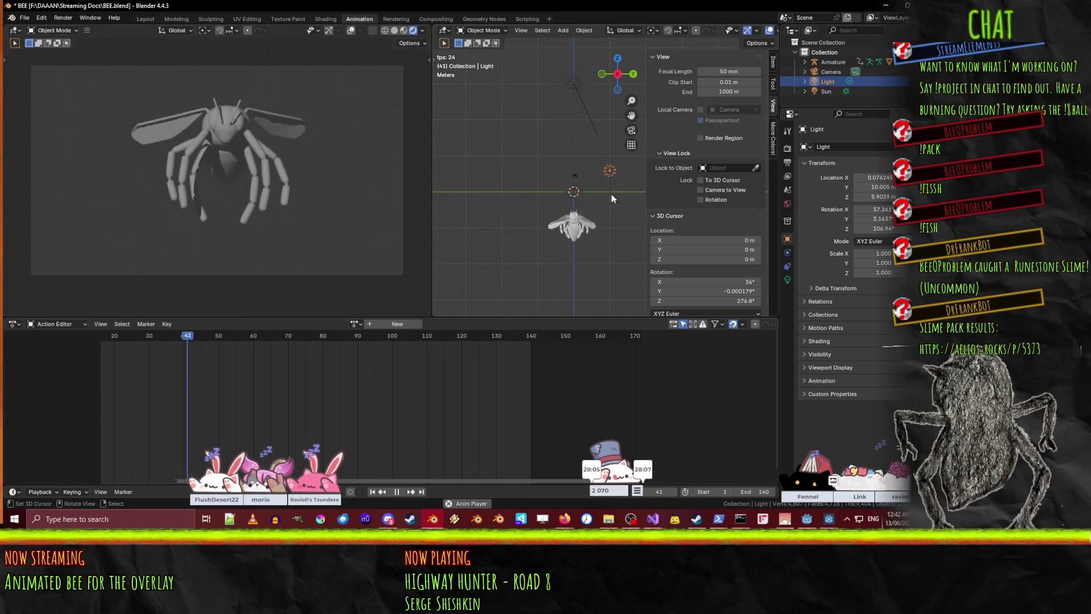
# - Move the original Light to about X -7.92 m, Y -9.99 m, Z -20.1 m, below the bee
pyautogui.press('g')
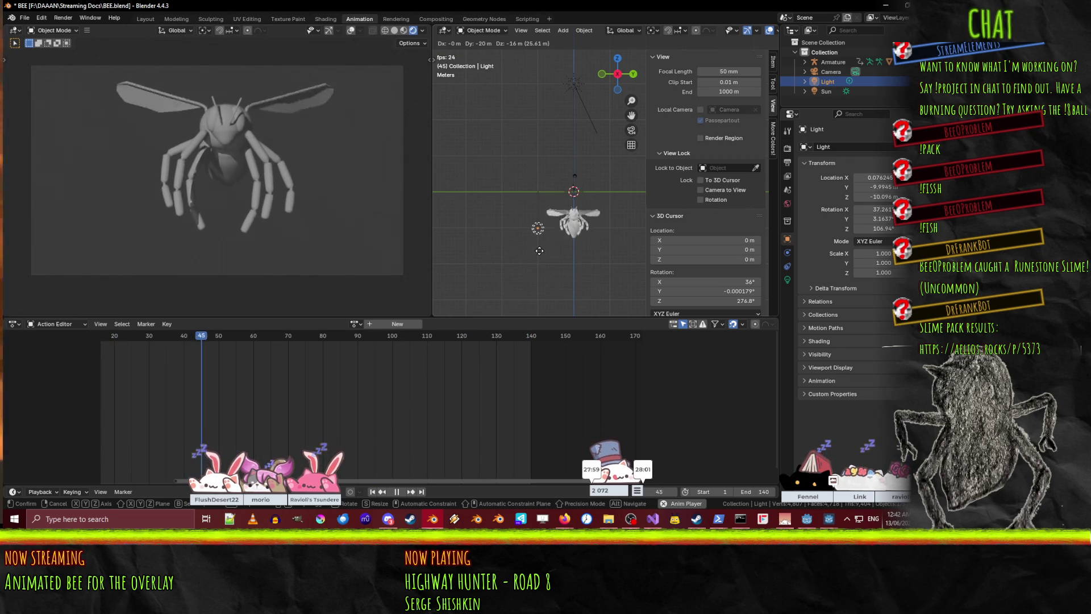
pyautogui.click(540, 250)
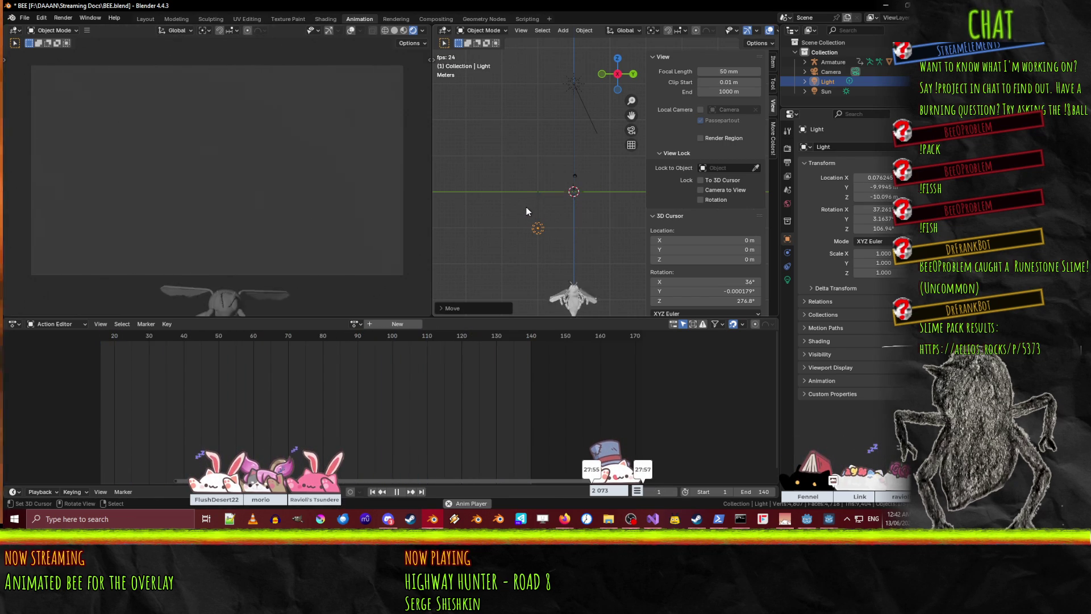
pyautogui.press('KP_1')
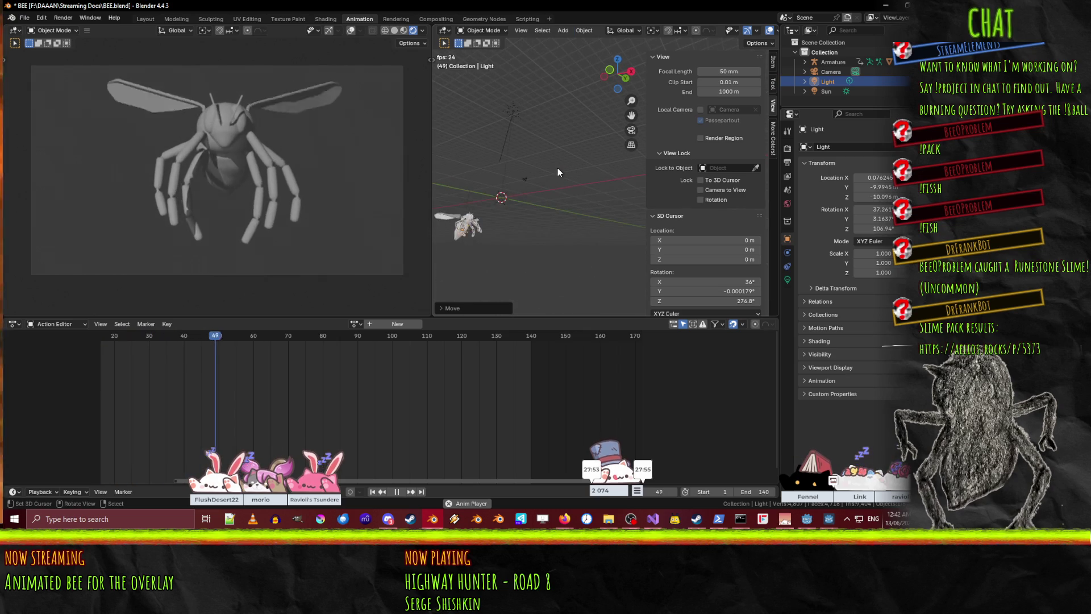
pyautogui.keyDown('shift'); pyautogui.moveTo(492, 230); pyautogui.dragTo(523, 162, button='middle'); pyautogui.keyUp('shift')
pyautogui.press('g')
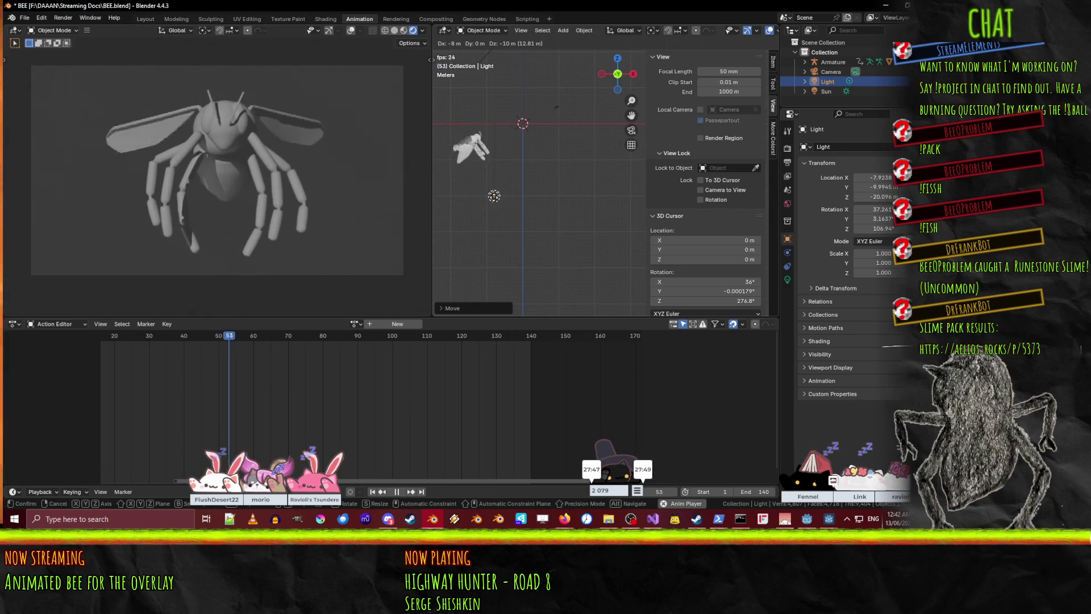
pyautogui.click(493, 197)
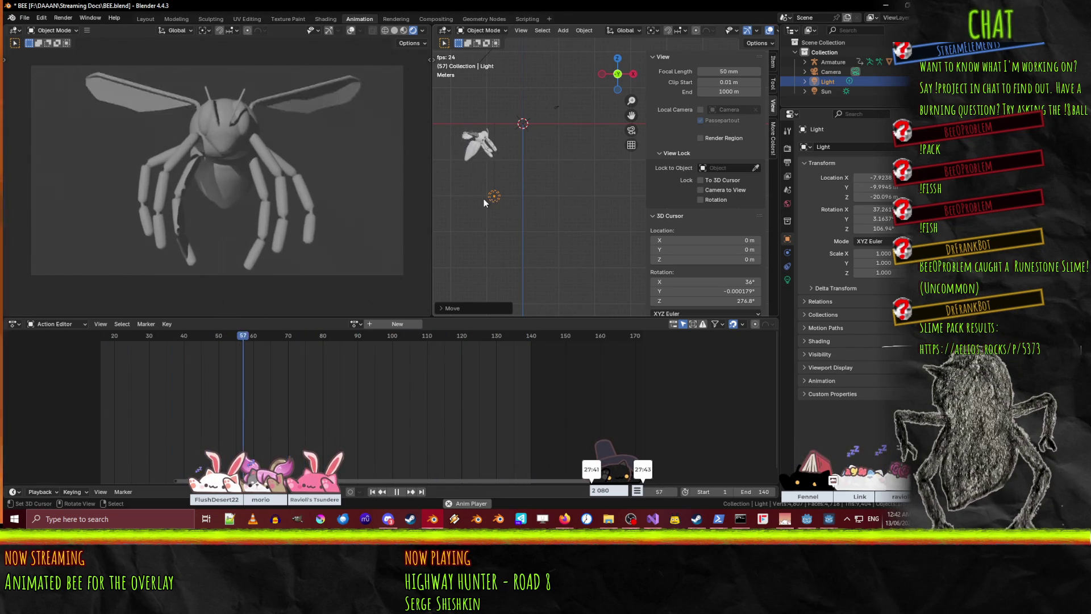
pyautogui.moveTo(484, 203)
pyautogui.mouseDown(button='middle')
pyautogui.moveTo(534, 148)
pyautogui.moveTo(543, 158)
pyautogui.moveTo(506, 159)
pyautogui.moveTo(517, 197)
pyautogui.moveTo(571, 106)
pyautogui.mouseUp(button='middle')
# - Rotate the Sun lamp in top view so its Z rotation goes from 19.525° to 44.525°
pyautogui.click(559, 128)
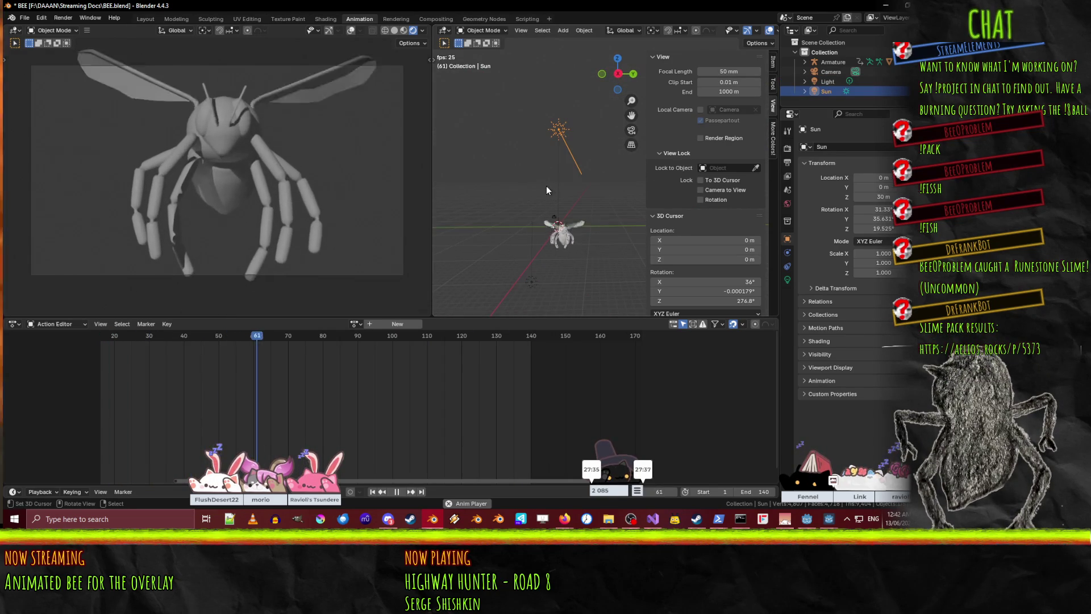
pyautogui.press('KP_7')
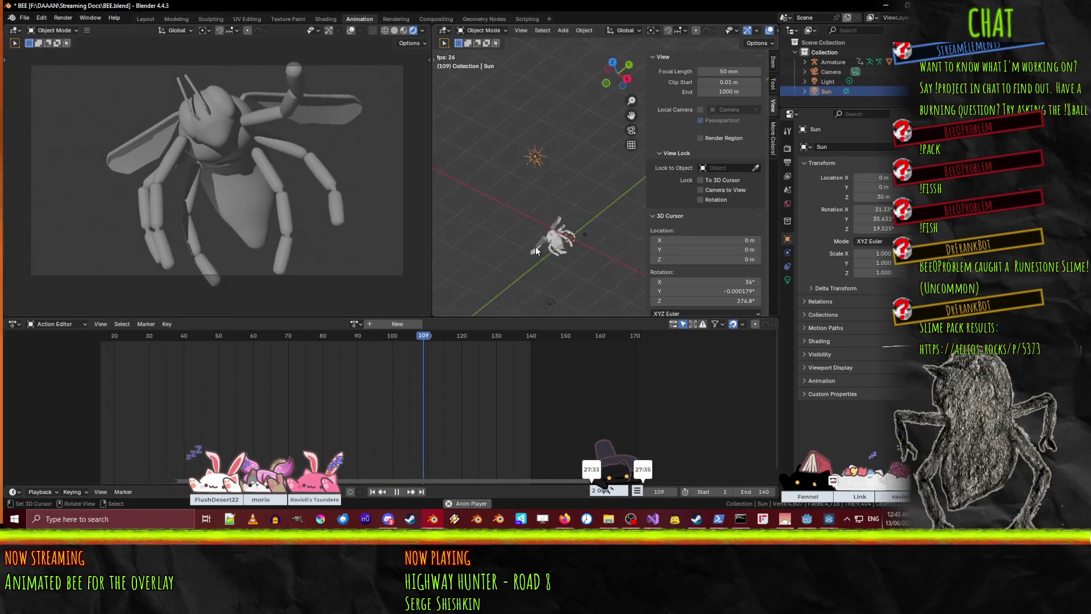
pyautogui.press('r')
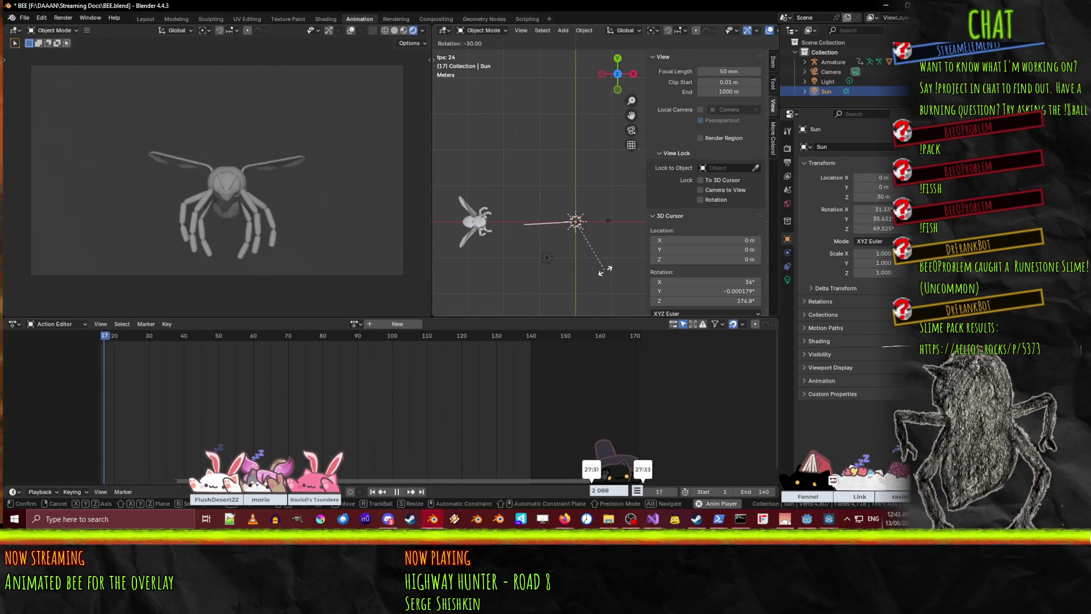
pyautogui.click(598, 271)
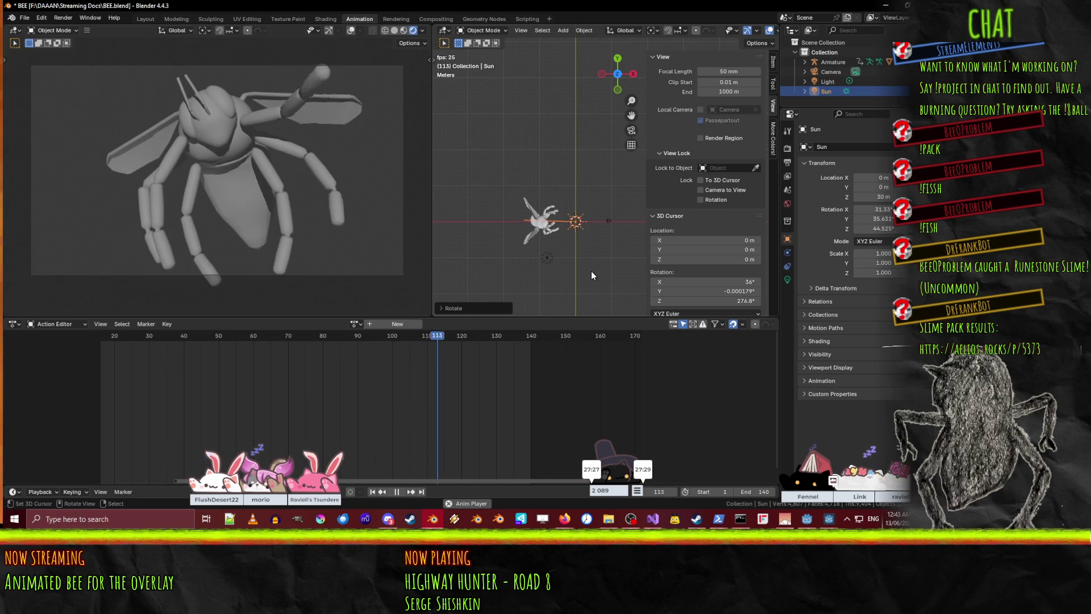
pyautogui.moveTo(591, 272)
pyautogui.mouseDown(button='middle')
pyautogui.moveTo(486, 177)
pyautogui.moveTo(489, 165)
pyautogui.moveTo(515, 176)
pyautogui.mouseUp(button='middle')
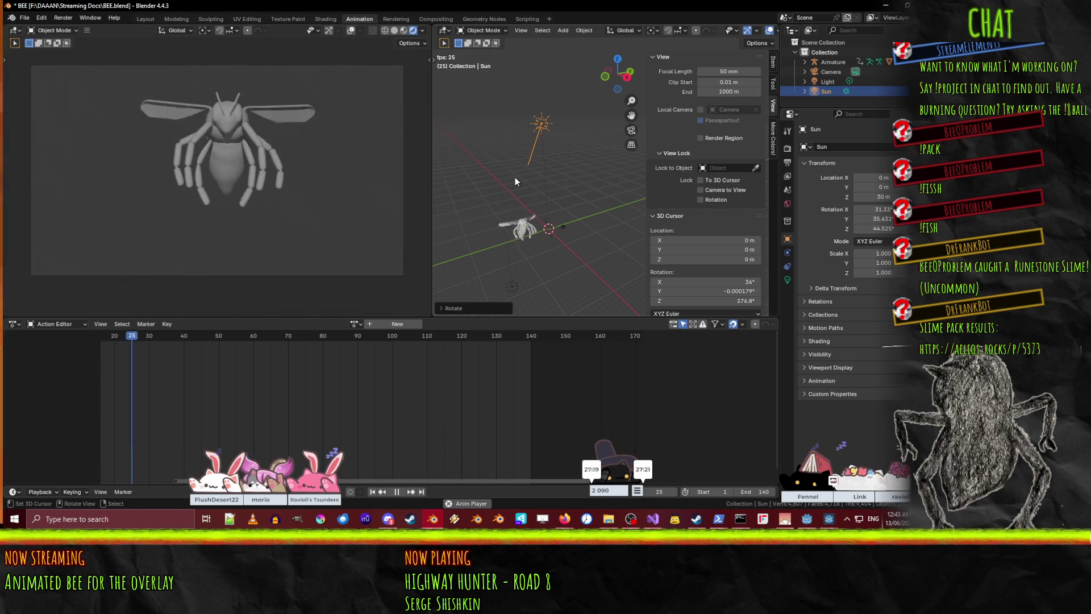
pyautogui.click(564, 228)
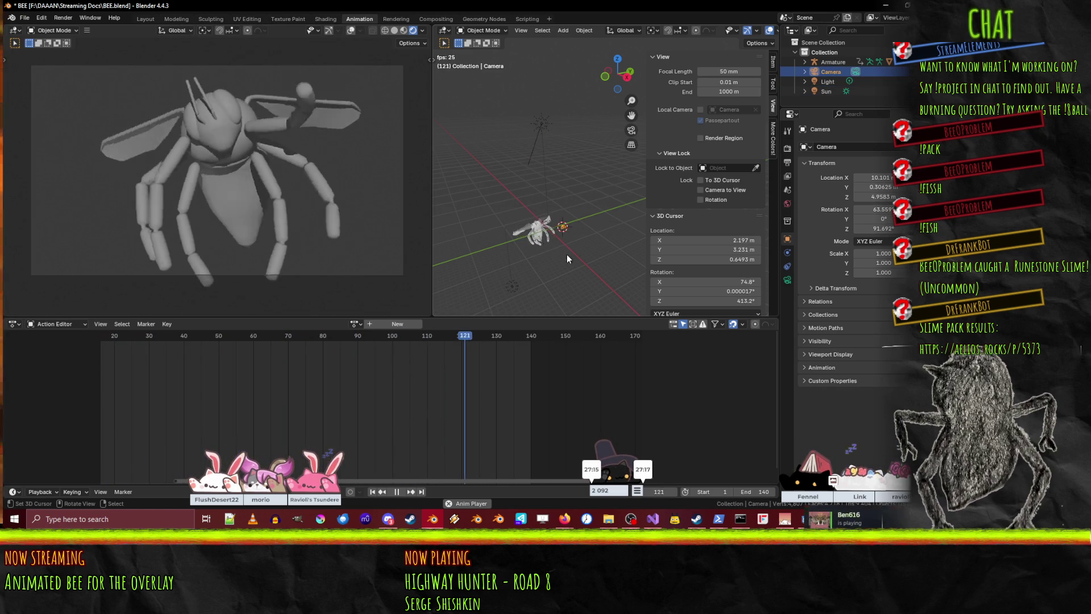
# - Move the camera along its local axes to X 12.591 m, Z 6.1973 m, then save
pyautogui.press('g')
pyautogui.press('x')
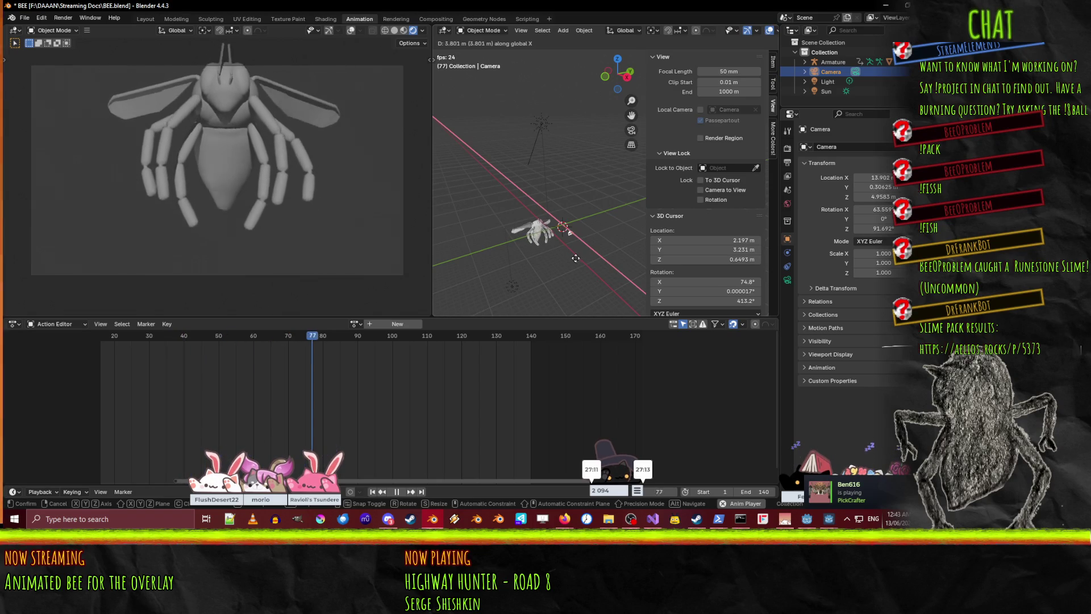
pyautogui.press('z')
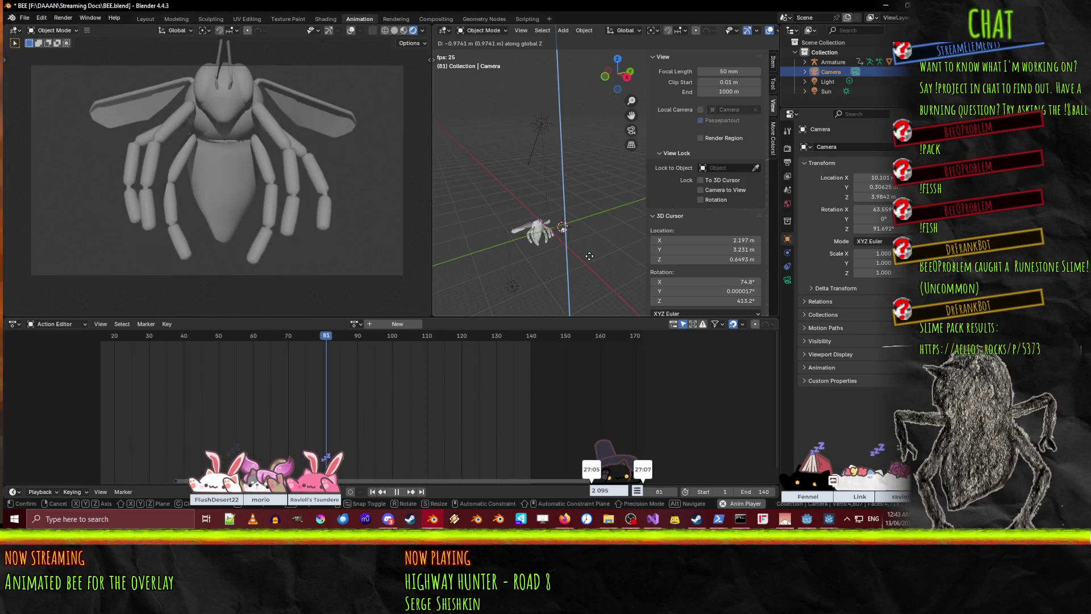
pyautogui.rightClick(588, 254)
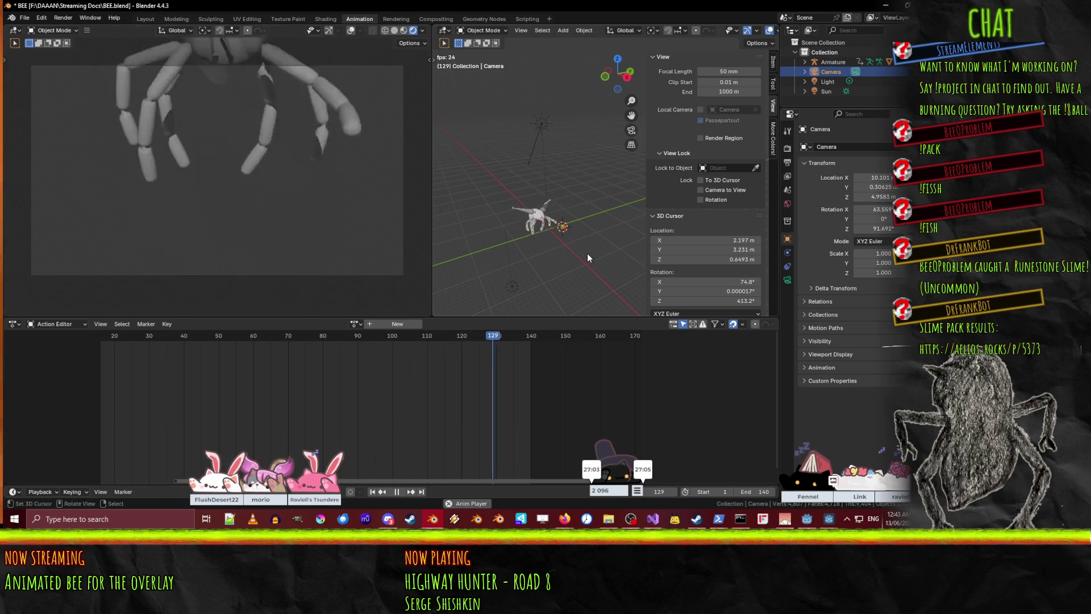
pyautogui.press('g')
pyautogui.press('x')
pyautogui.press('x')
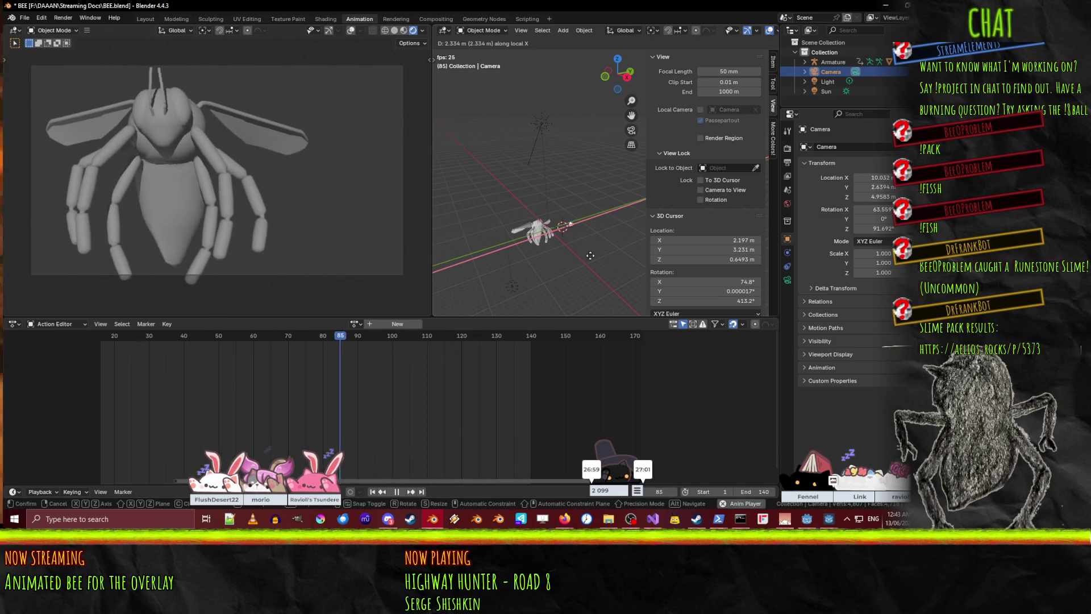
pyautogui.press('x')
pyautogui.press('z')
pyautogui.press('z')
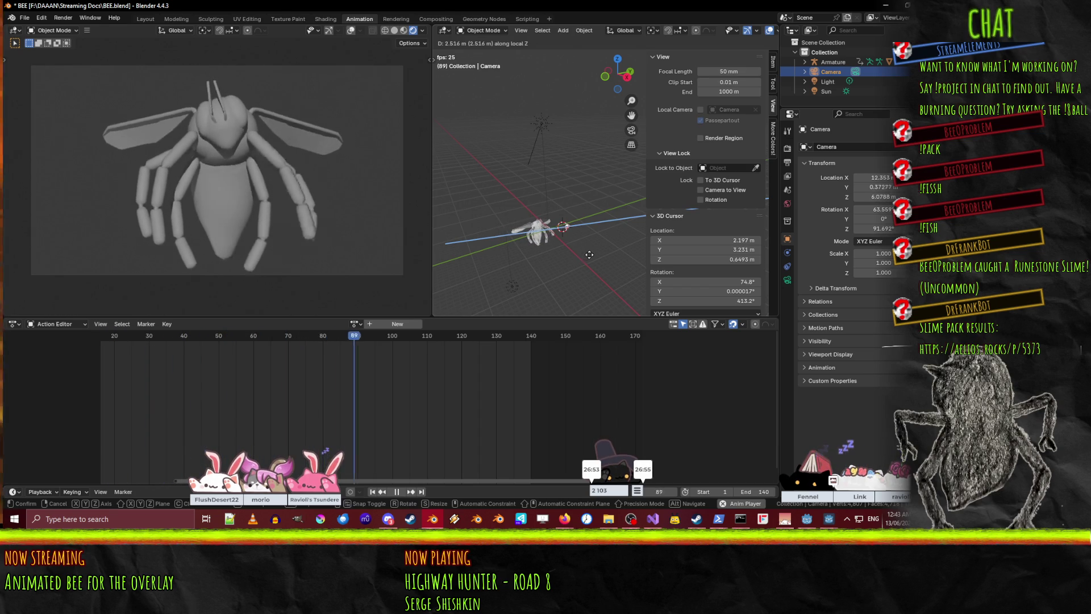
pyautogui.click(590, 255)
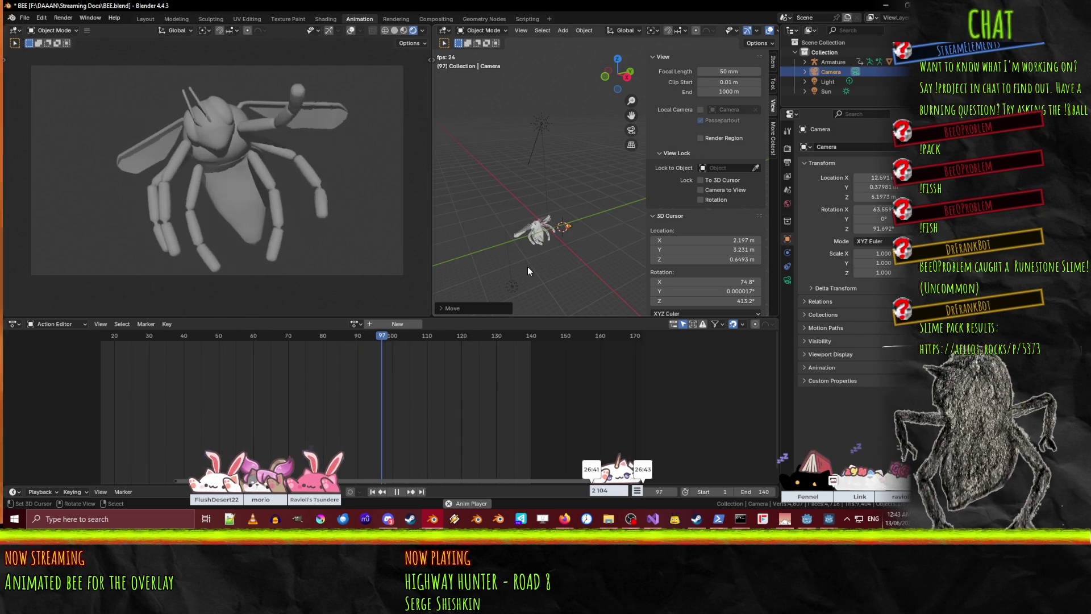
pyautogui.hotkey('ctrl', 's')
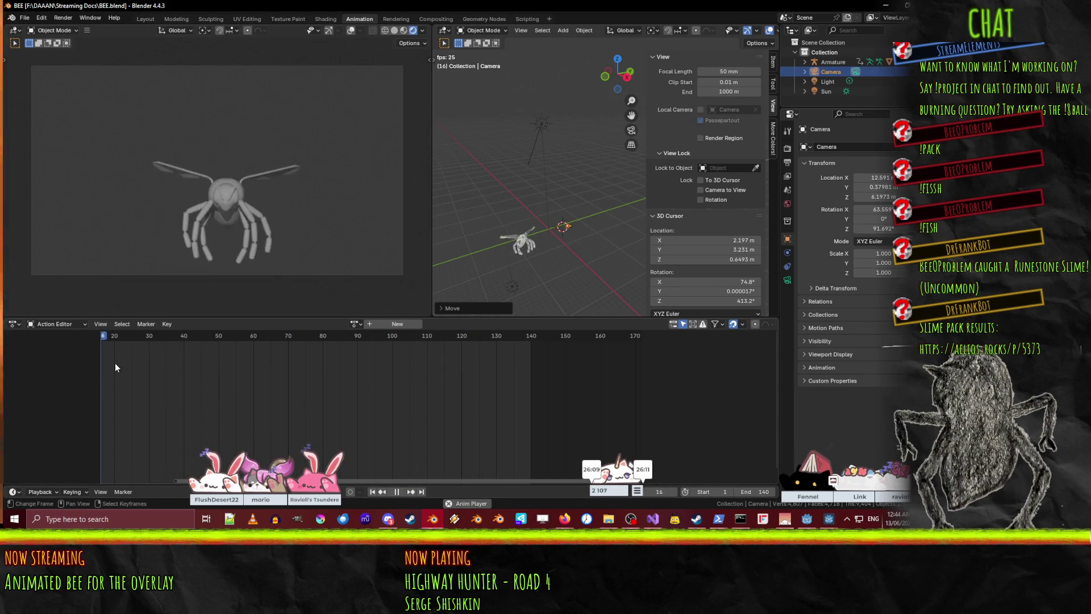
# - Stop playback at frame 50 and glance at the Rendering workspace before returning
pyautogui.click(403, 494)
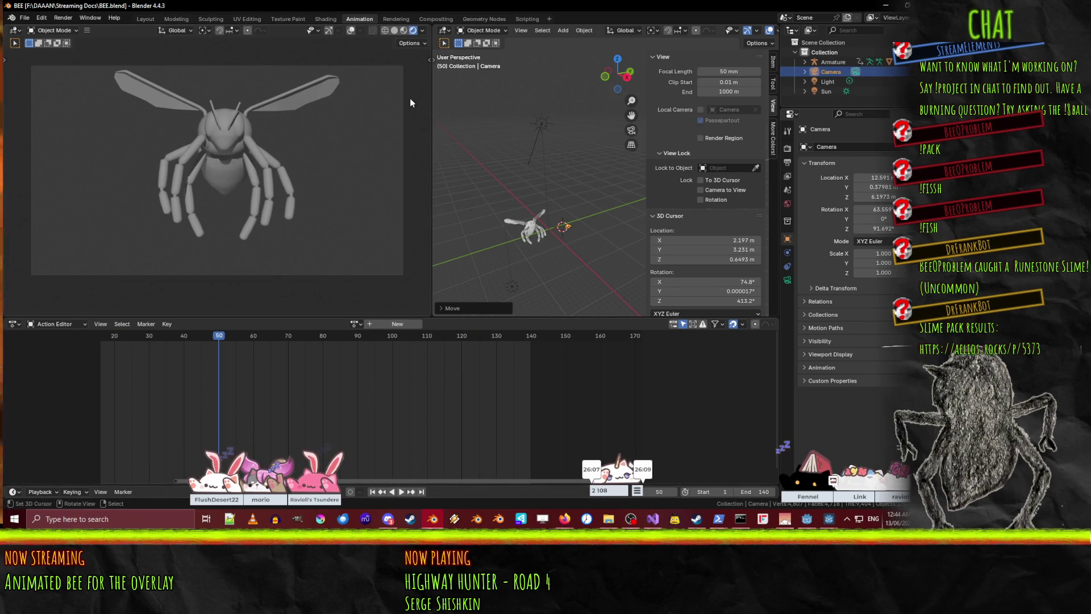
pyautogui.click(390, 21)
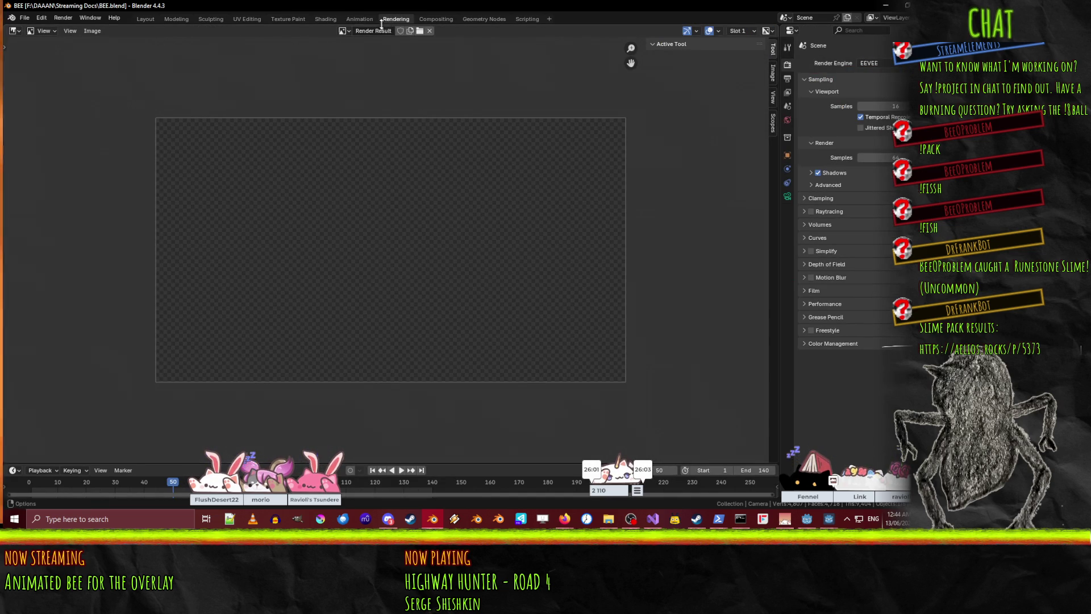
pyautogui.click(369, 20)
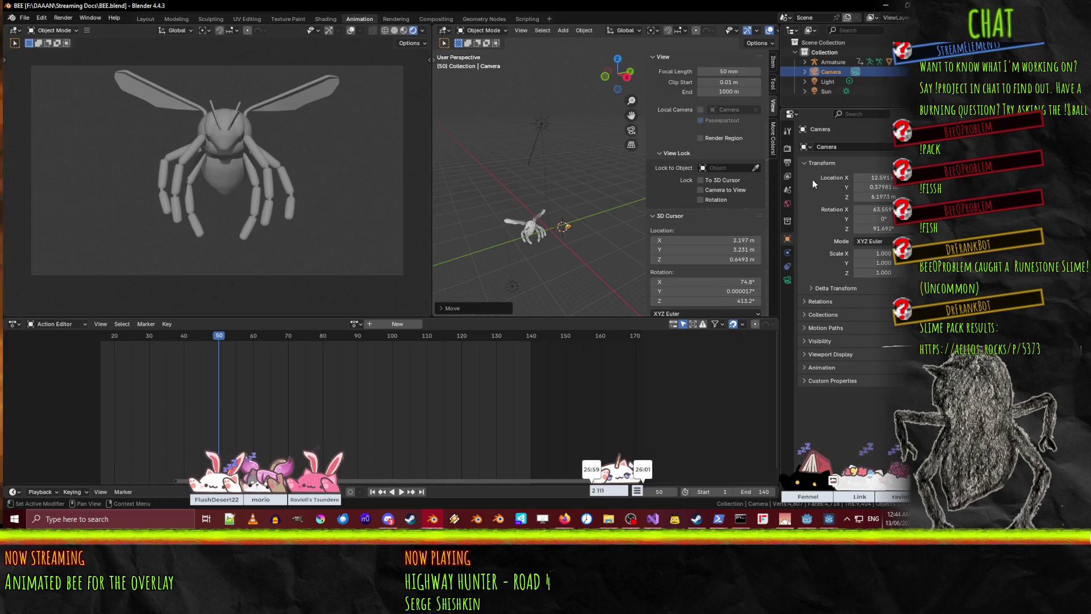
# - Review the Camera and Render property tabs, then show the World settings and select the bee
pyautogui.click(788, 280)
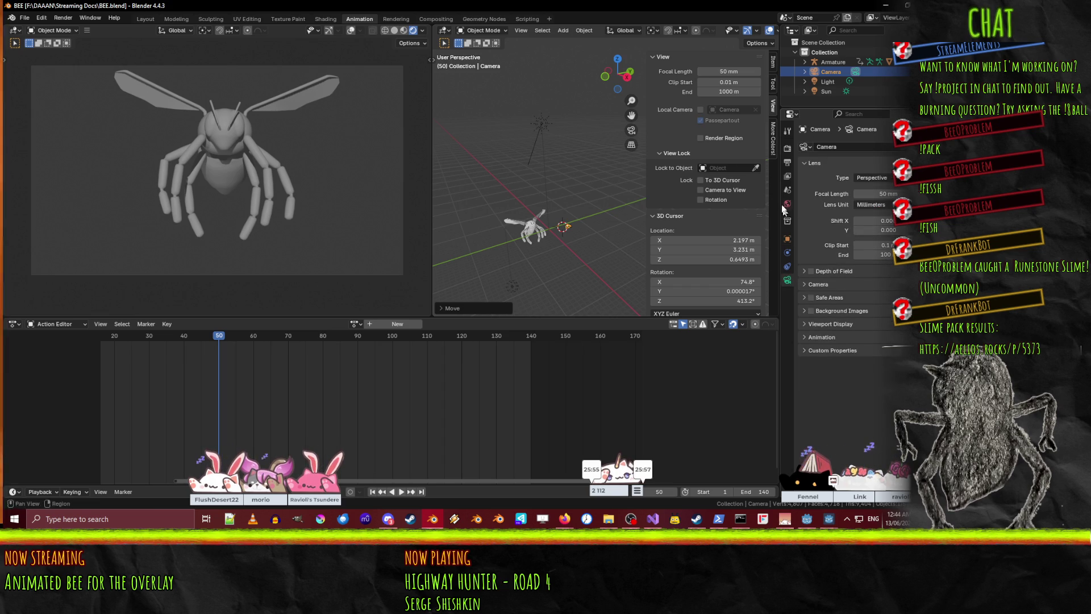
pyautogui.click(788, 150)
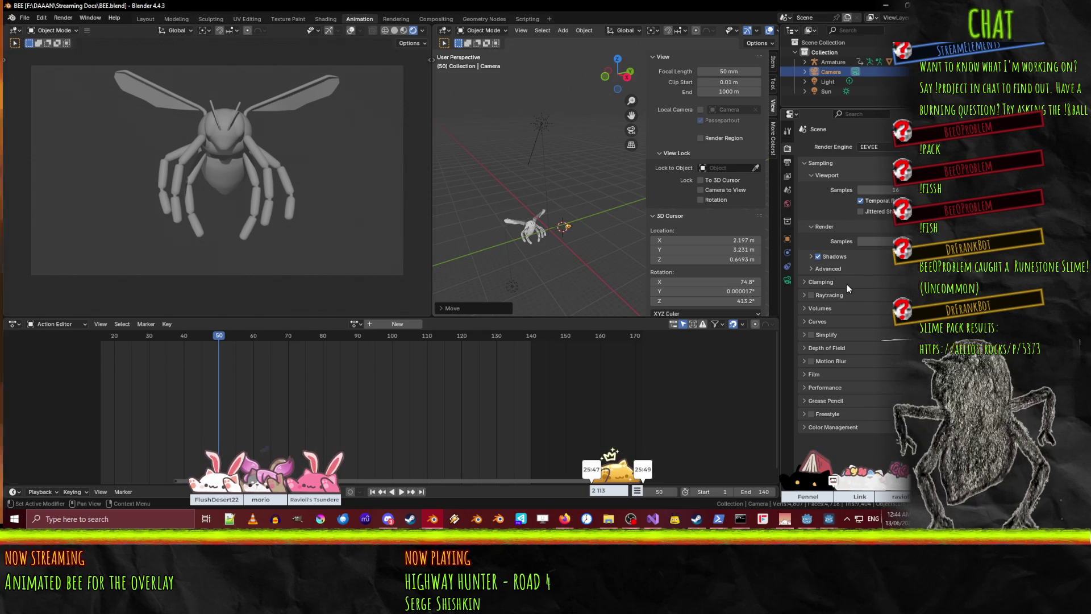
pyautogui.click(837, 347)
pyautogui.click(837, 345)
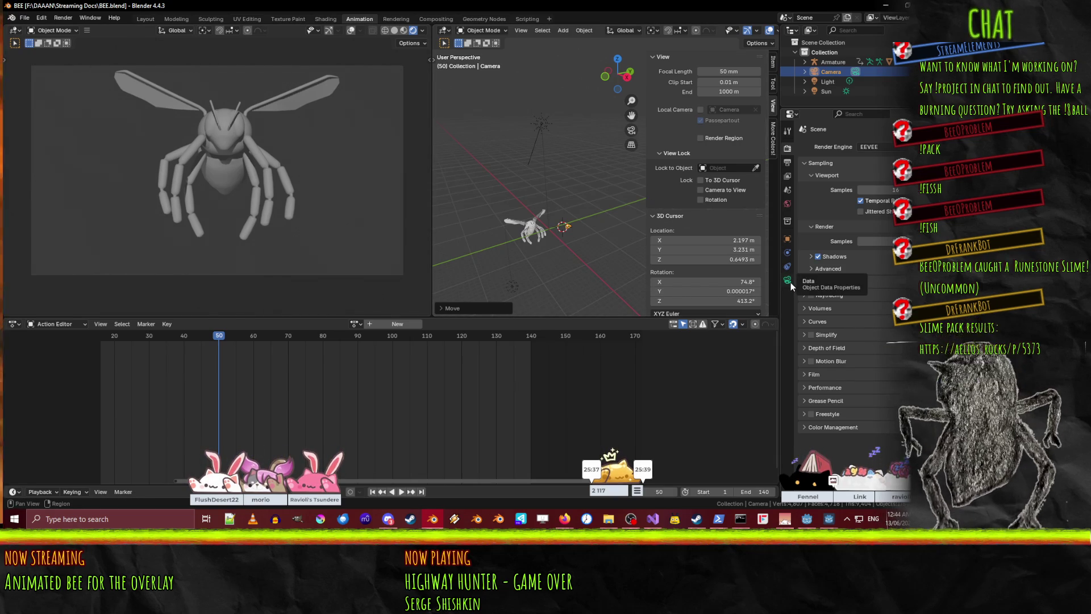
pyautogui.click(787, 211)
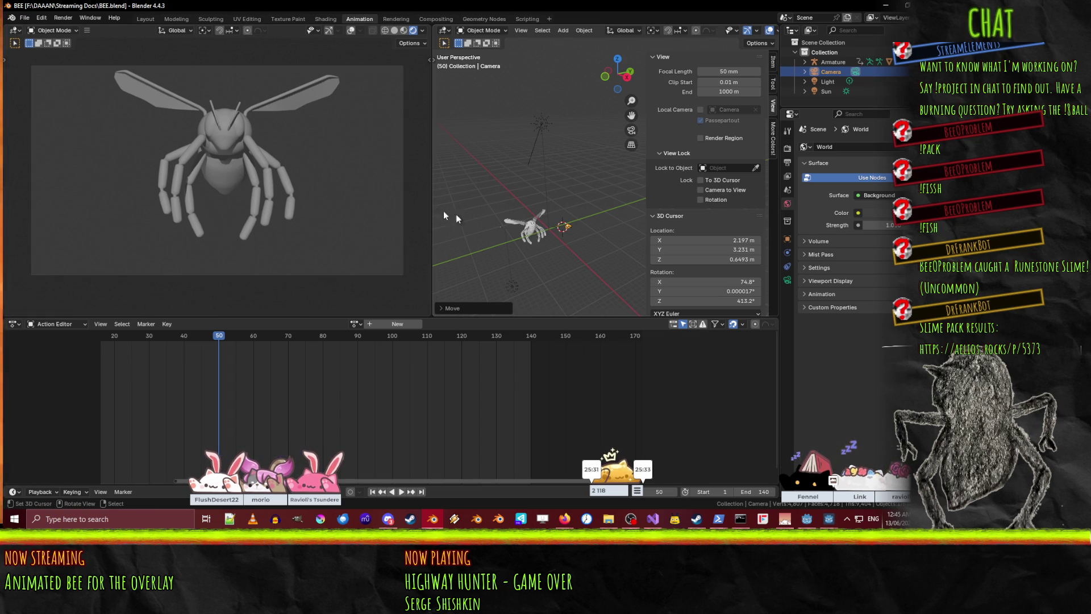
pyautogui.click(512, 235)
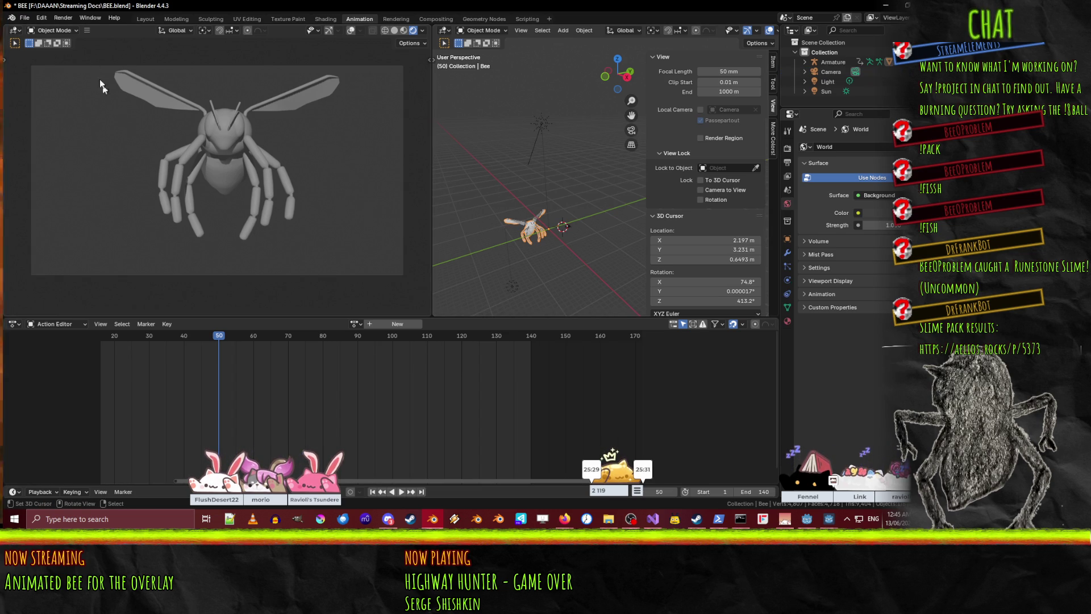
pyautogui.click(482, 30)
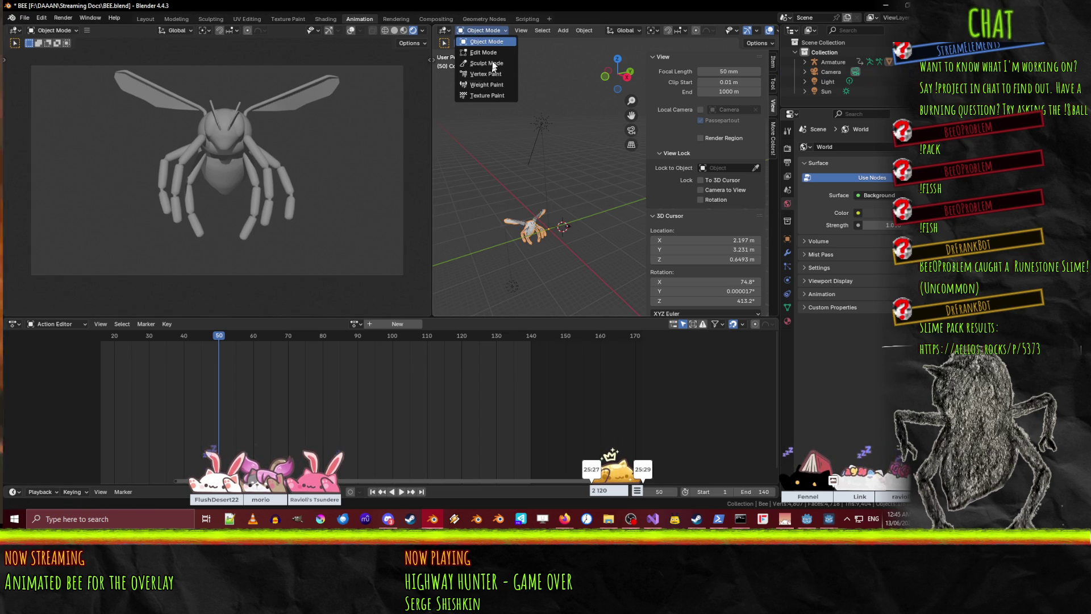
# - Give the armature's Follow action a fake user and save BEE.blend
pyautogui.click(537, 220)
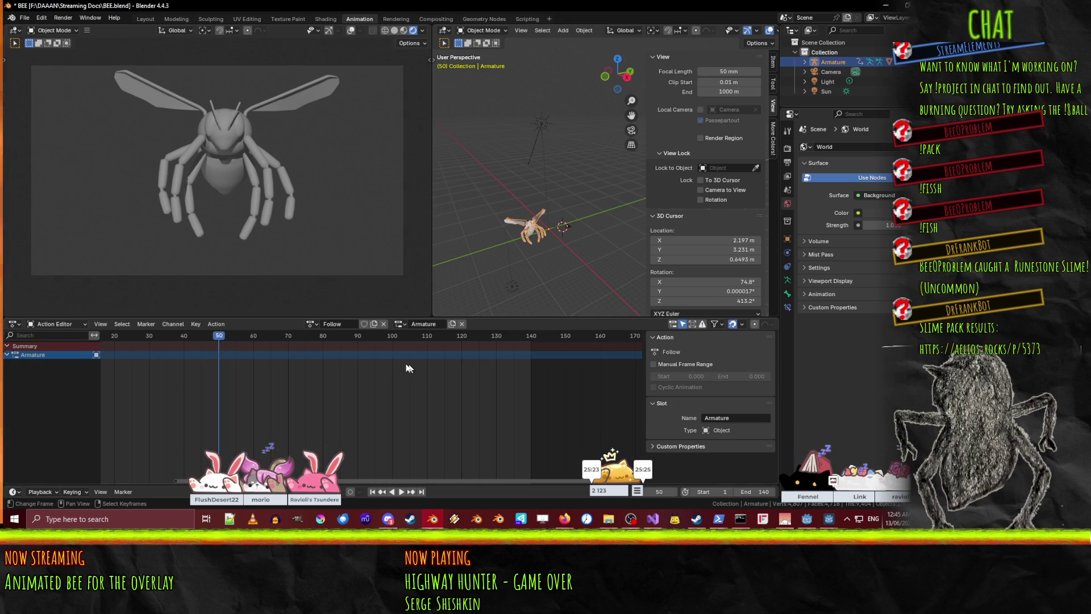
pyautogui.click(311, 324)
pyautogui.click(313, 323)
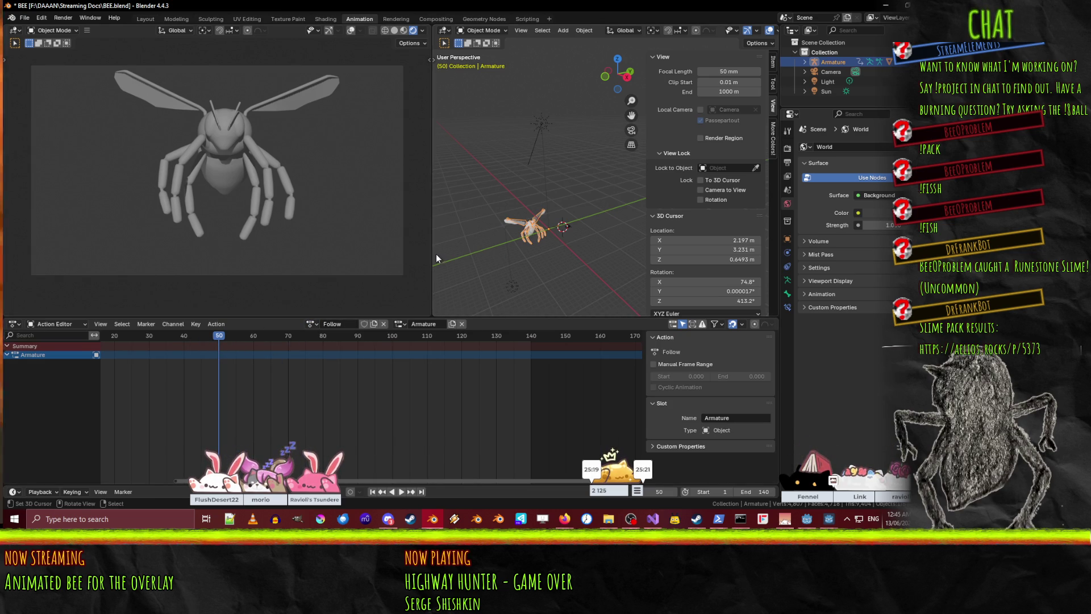
pyautogui.press('Tab')
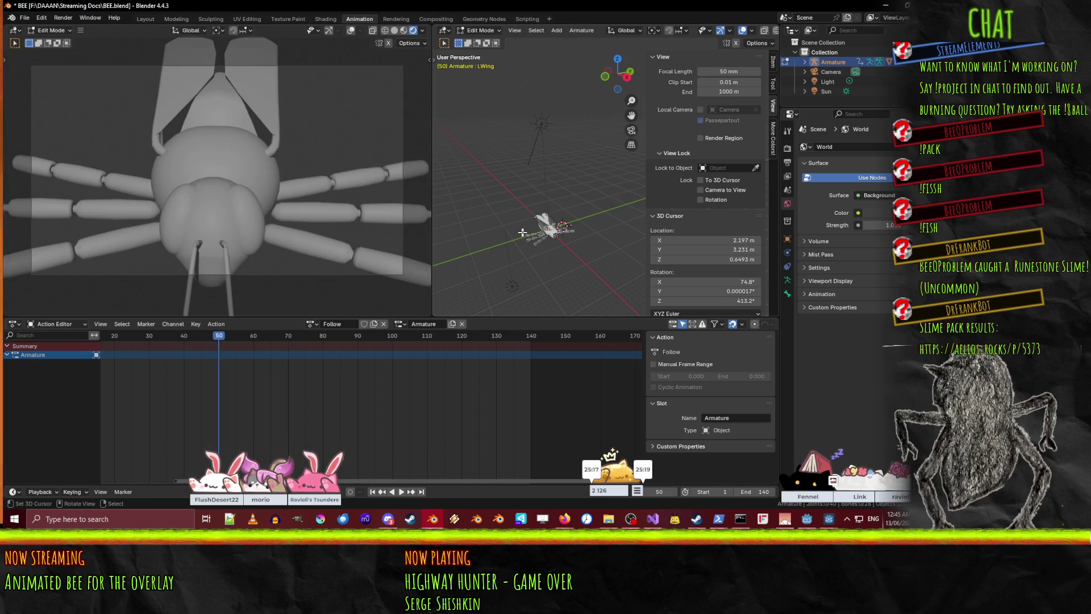
pyautogui.scroll(5, 552, 256)
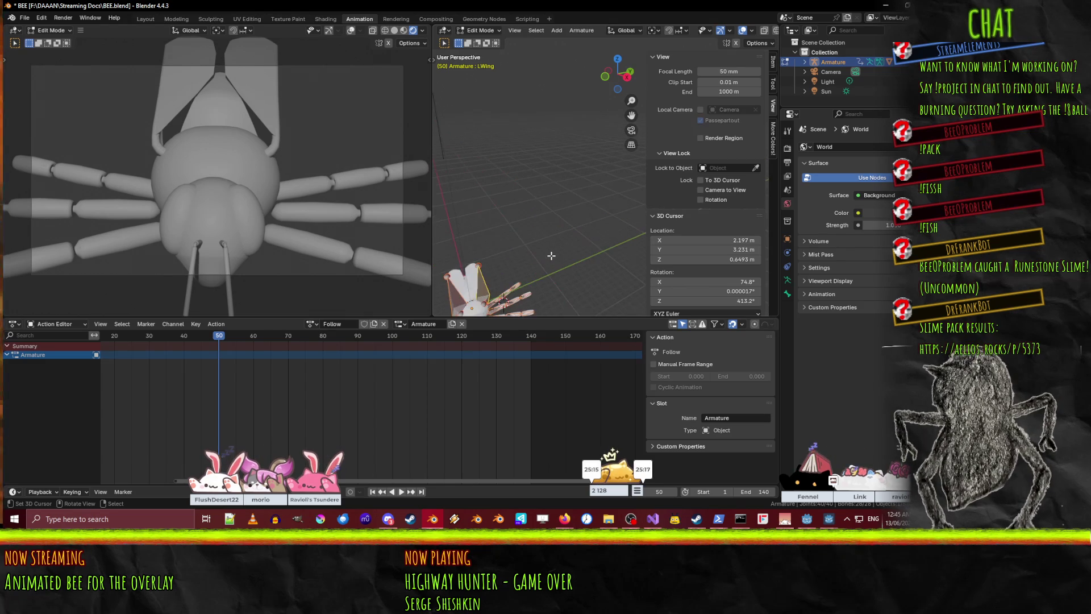
pyautogui.press('Tab')
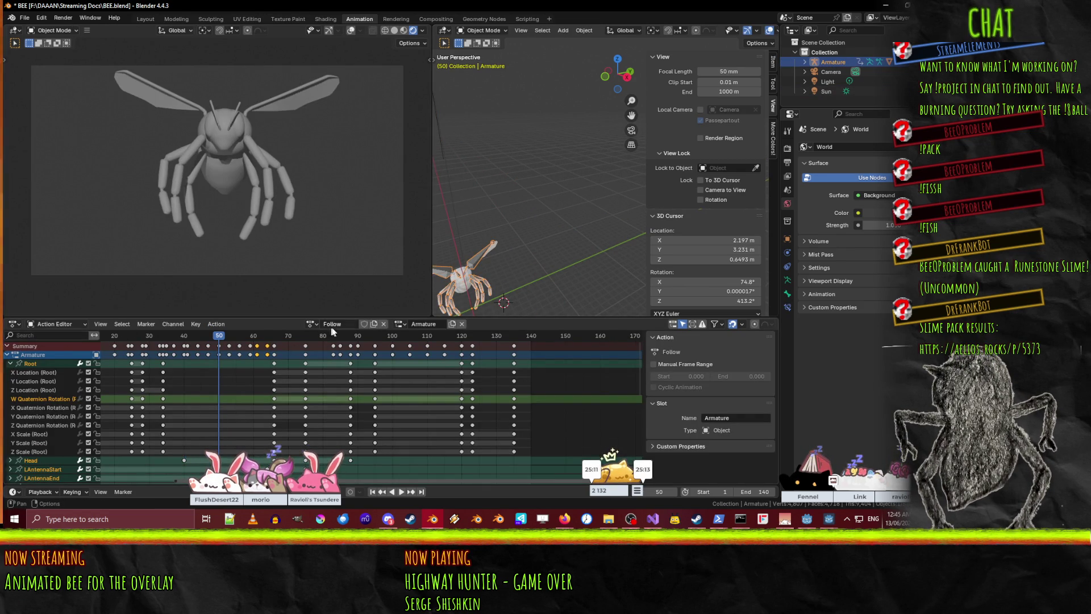
pyautogui.click(361, 325)
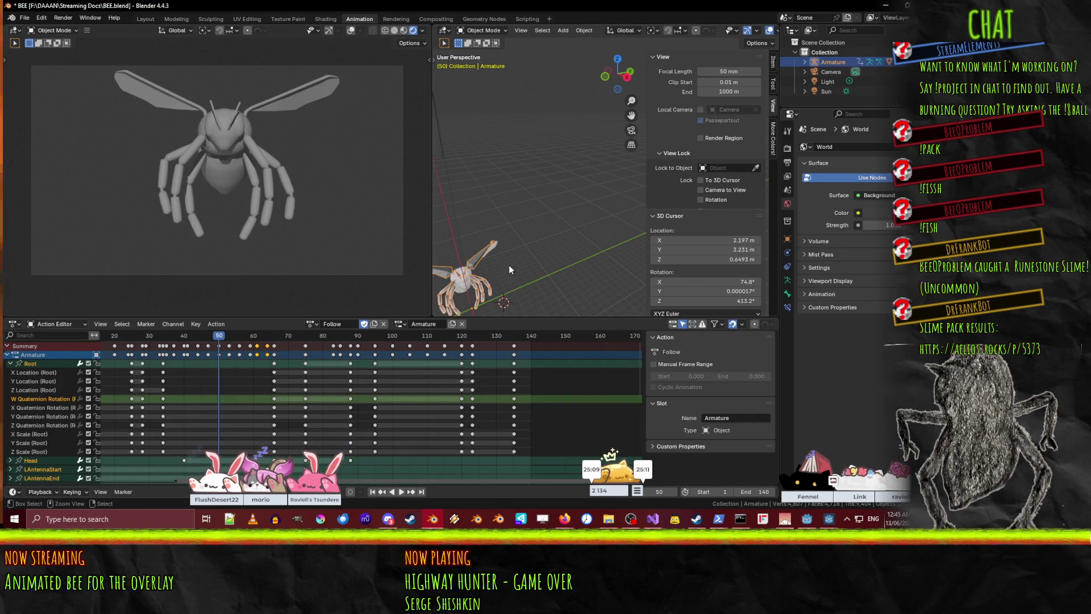
pyautogui.hotkey('ctrl', 's')
# - Orbit around the bee, then switch to the browser showing bee images
pyautogui.moveTo(523, 255)
pyautogui.mouseDown(button='middle')
pyautogui.moveTo(532, 255)
pyautogui.moveTo(508, 282)
pyautogui.moveTo(645, 115)
pyautogui.moveTo(560, 176)
pyautogui.mouseUp(button='middle')
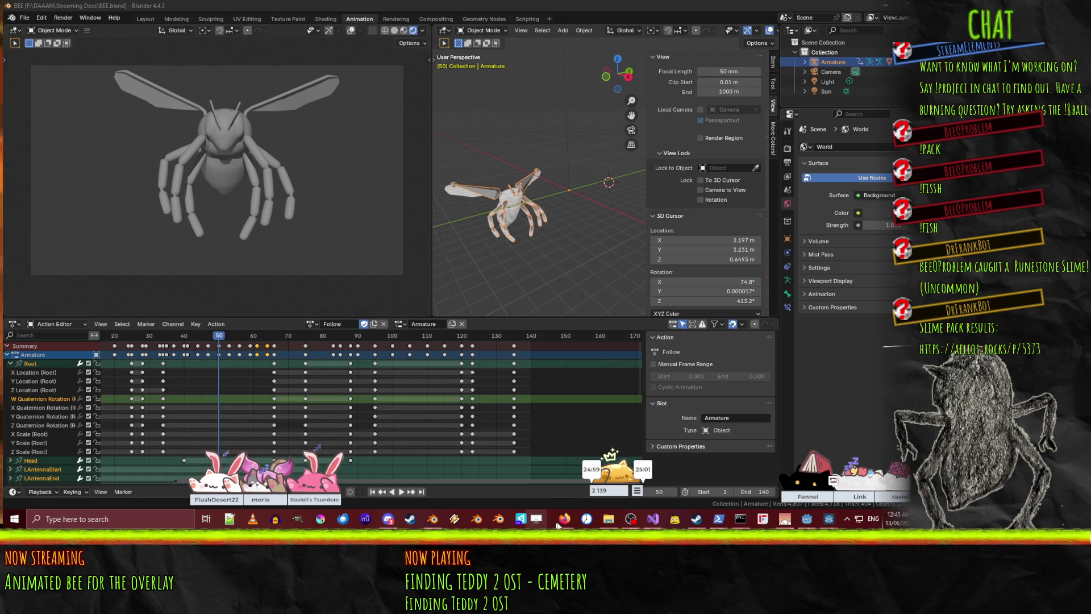
pyautogui.moveTo(564, 519)
pyautogui.click(486, 493)
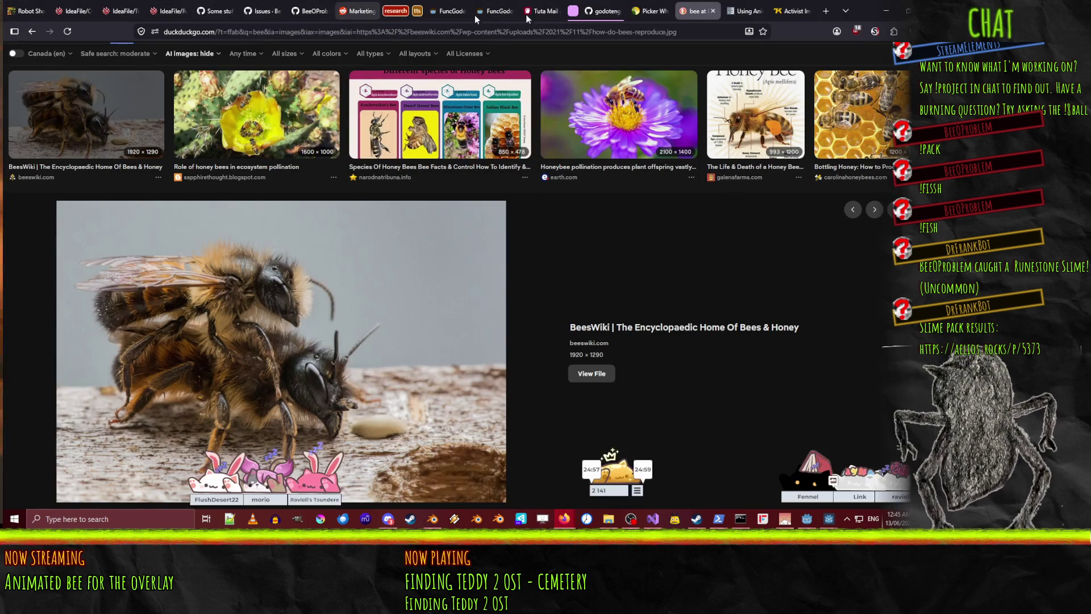
# - Search the web for 'render' and open the Blender Manual's Rendering Animations page
pyautogui.click(793, 10)
pyautogui.click(276, 31)
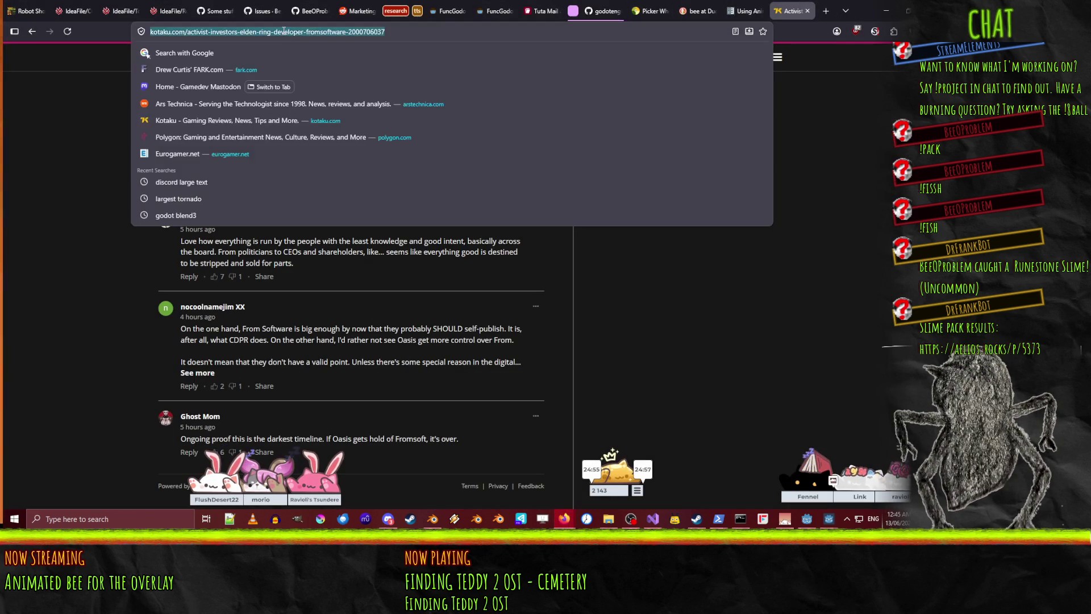
pyautogui.write('render animation b')
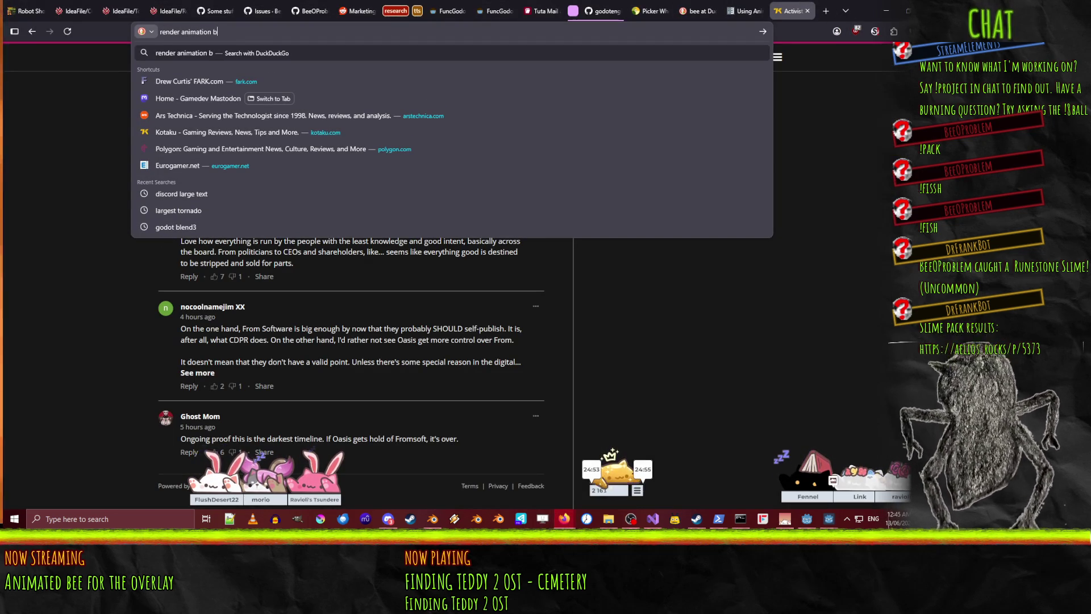
pyautogui.write('lender')
pyautogui.press('Return')
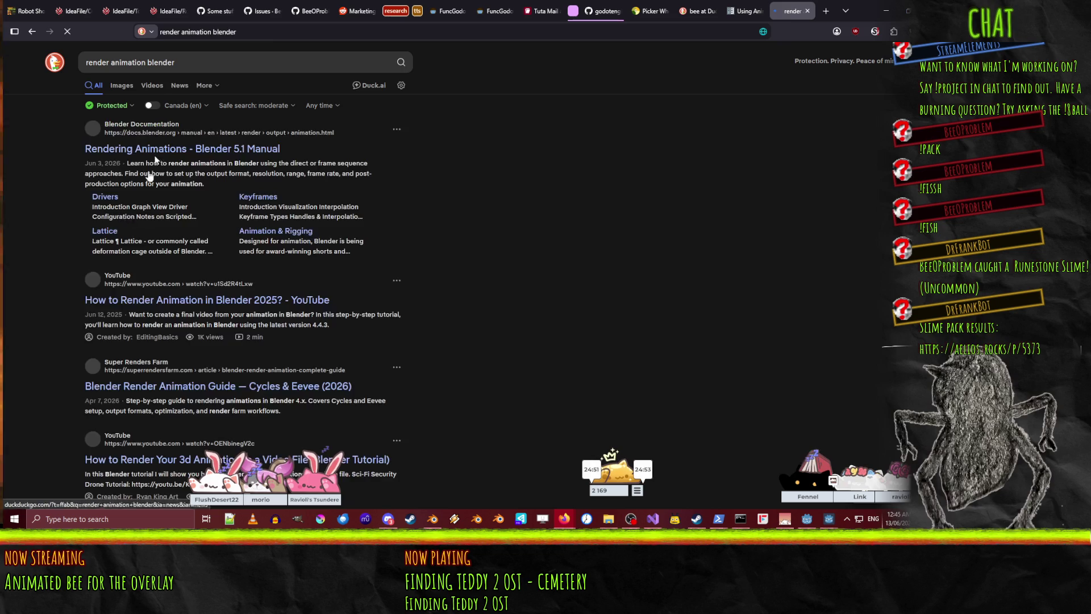
pyautogui.click(195, 163)
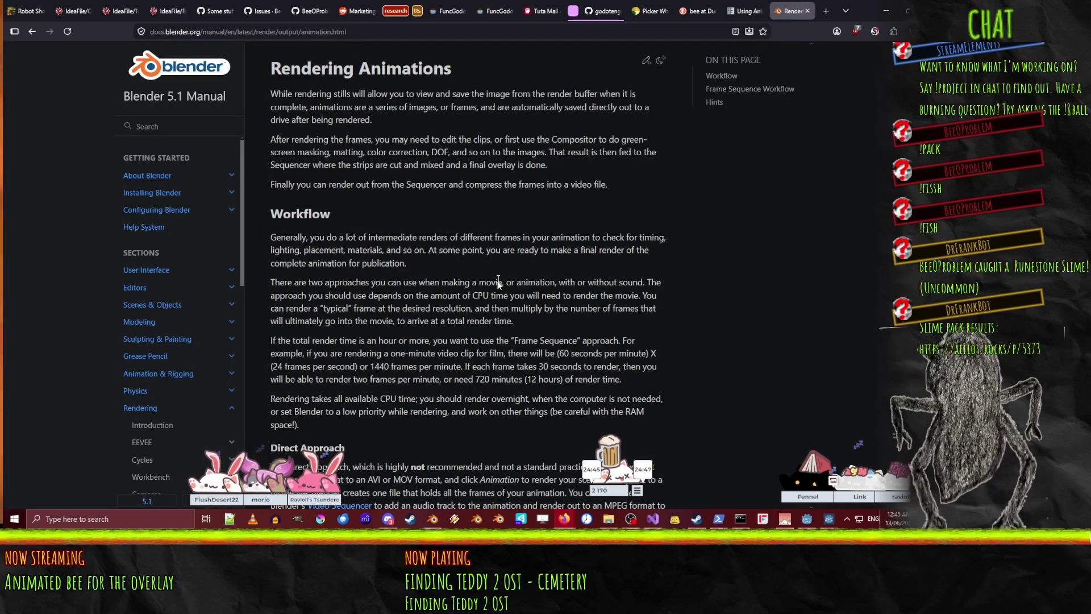
# - Scroll the manual page to read the Frame Sequence Workflow steps for image sequences
pyautogui.scroll(-3, 388, 216)
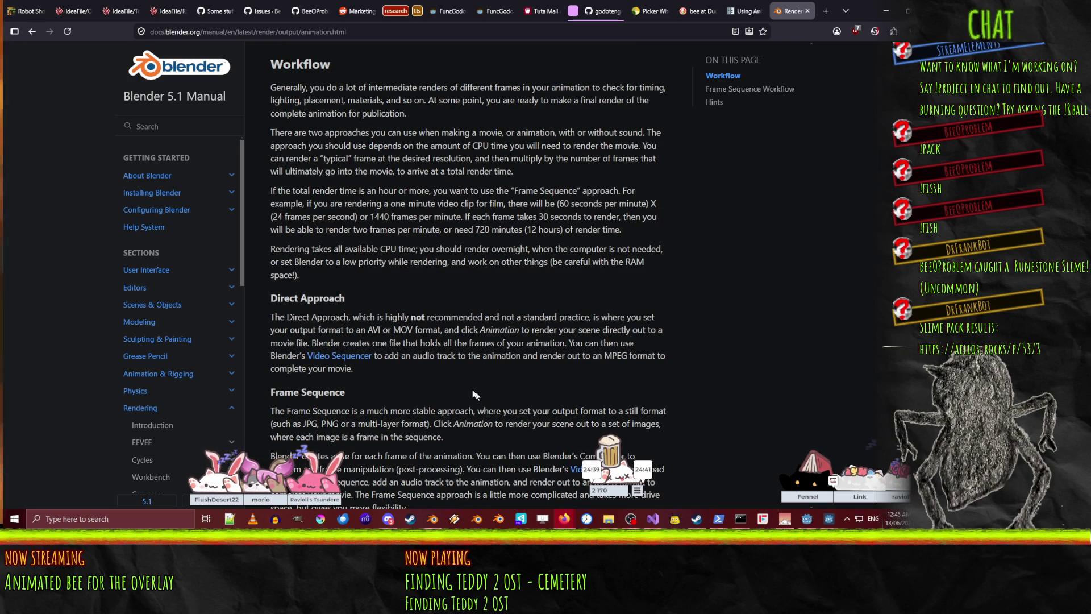
pyautogui.scroll(-1, 495, 367)
pyautogui.scroll(-3, 496, 367)
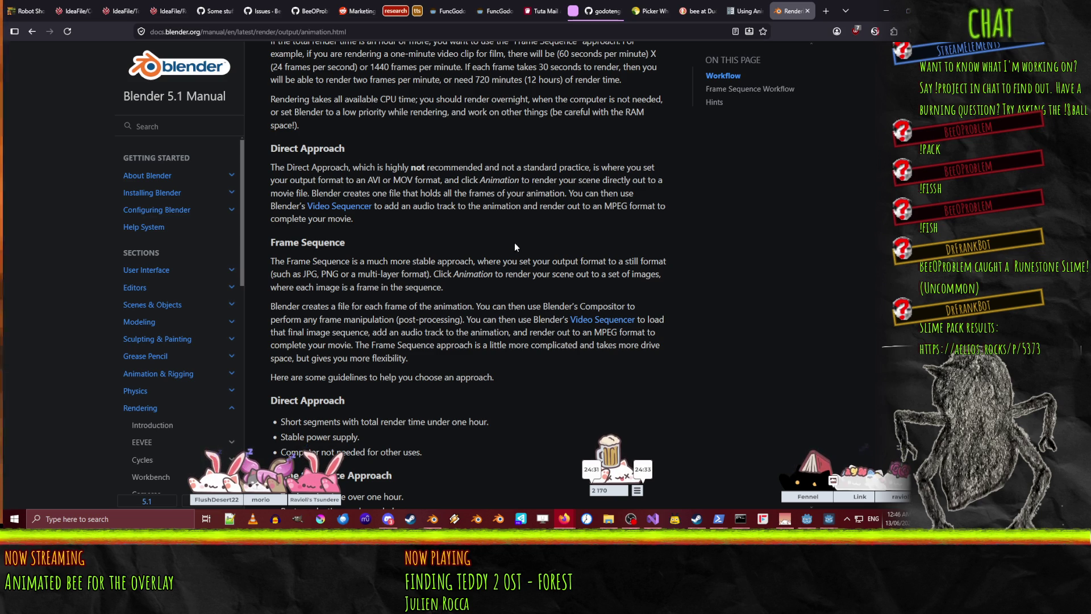
pyautogui.scroll(-3, 521, 240)
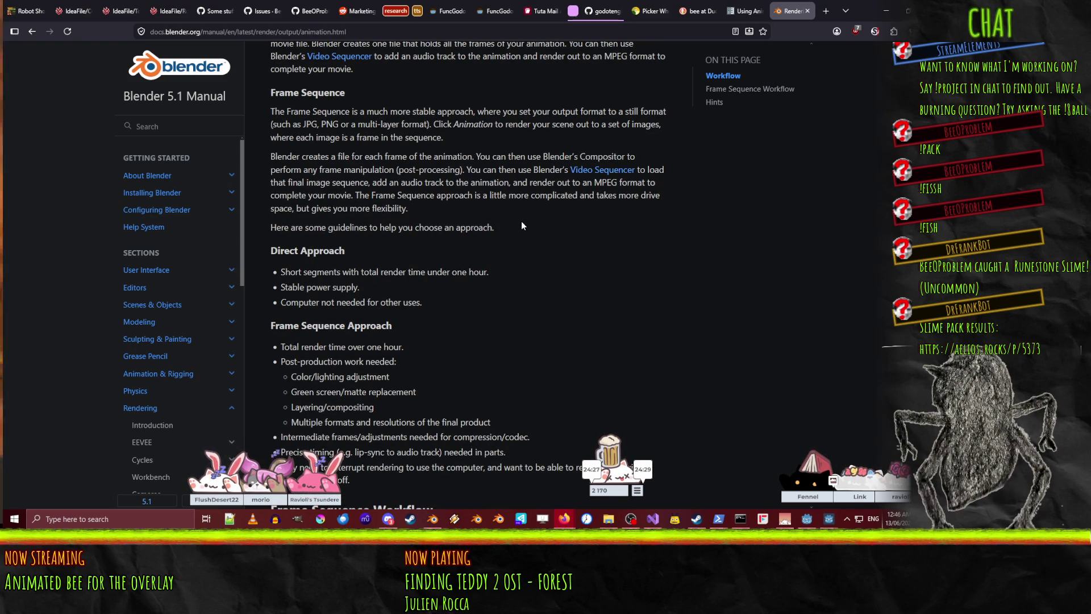
pyautogui.scroll(-2, 522, 222)
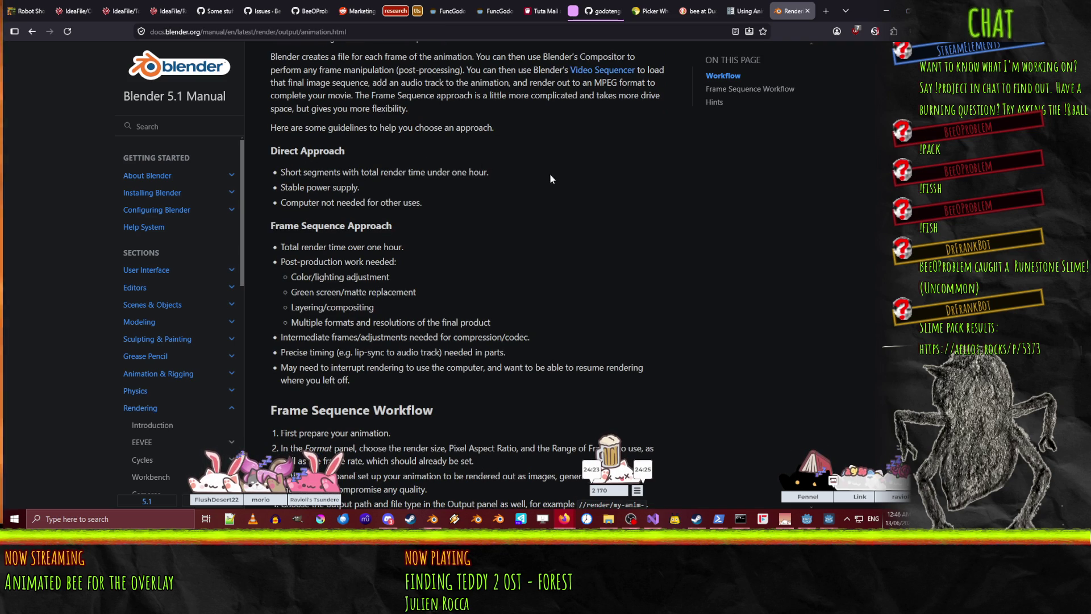
pyautogui.scroll(-6, 495, 185)
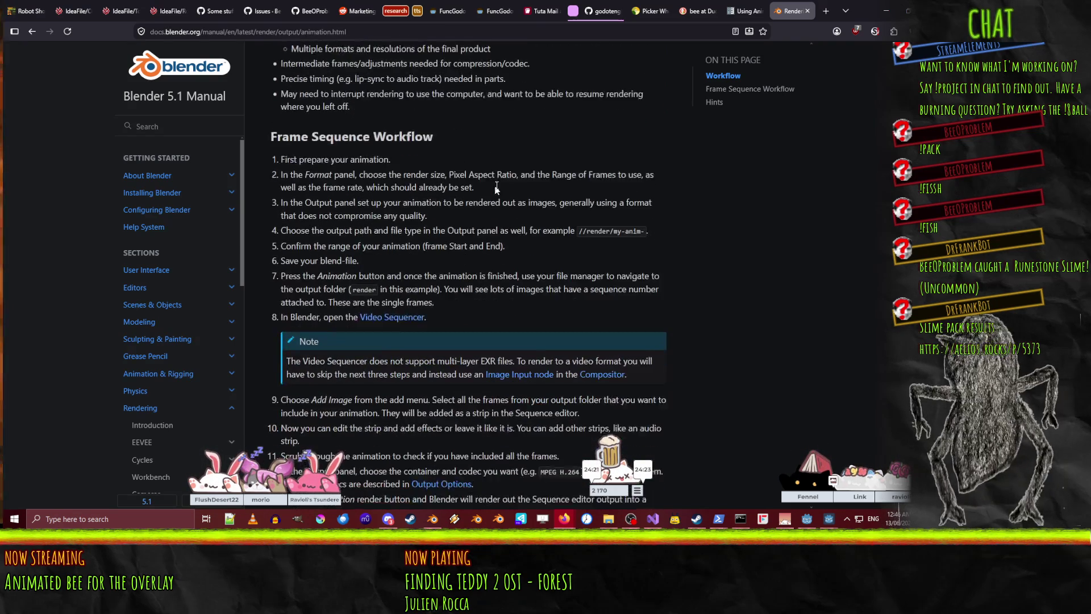
pyautogui.scroll(7, 492, 214)
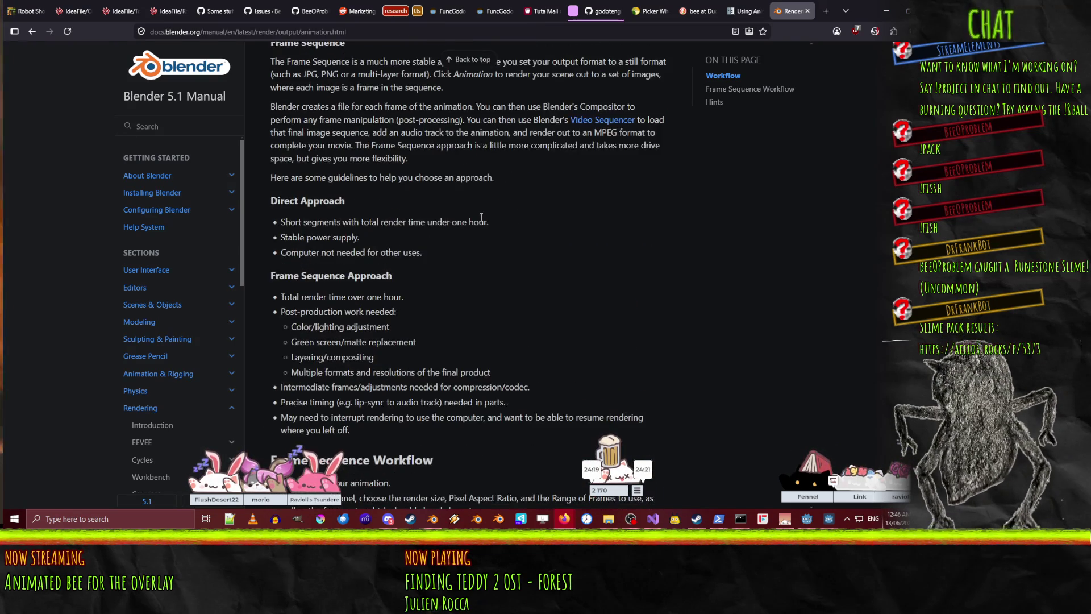
pyautogui.scroll(5, 578, 227)
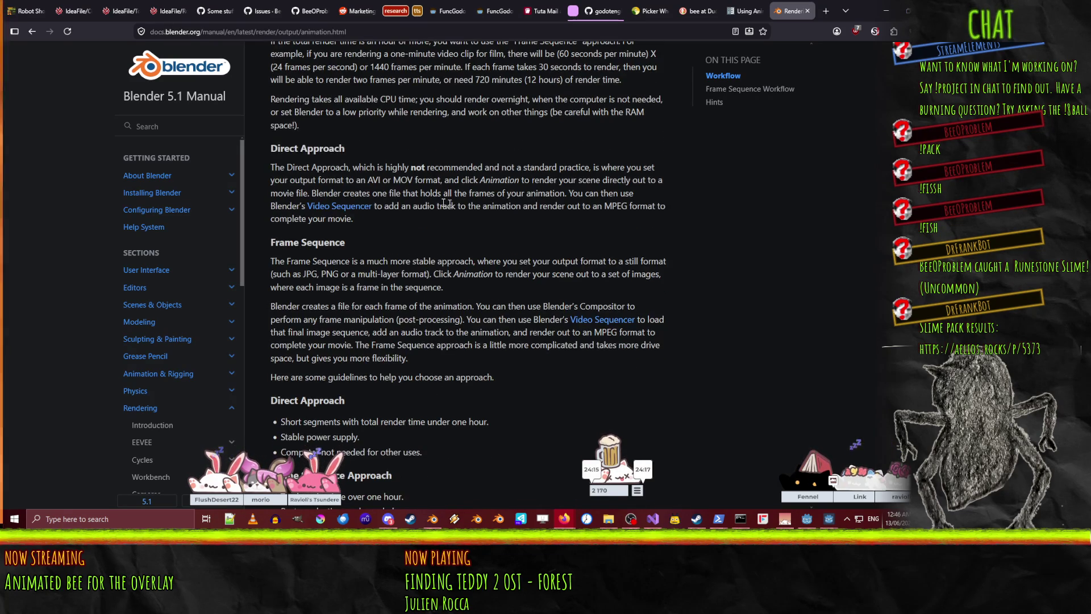
pyautogui.scroll(-8, 493, 228)
pyautogui.scroll(-5, 538, 210)
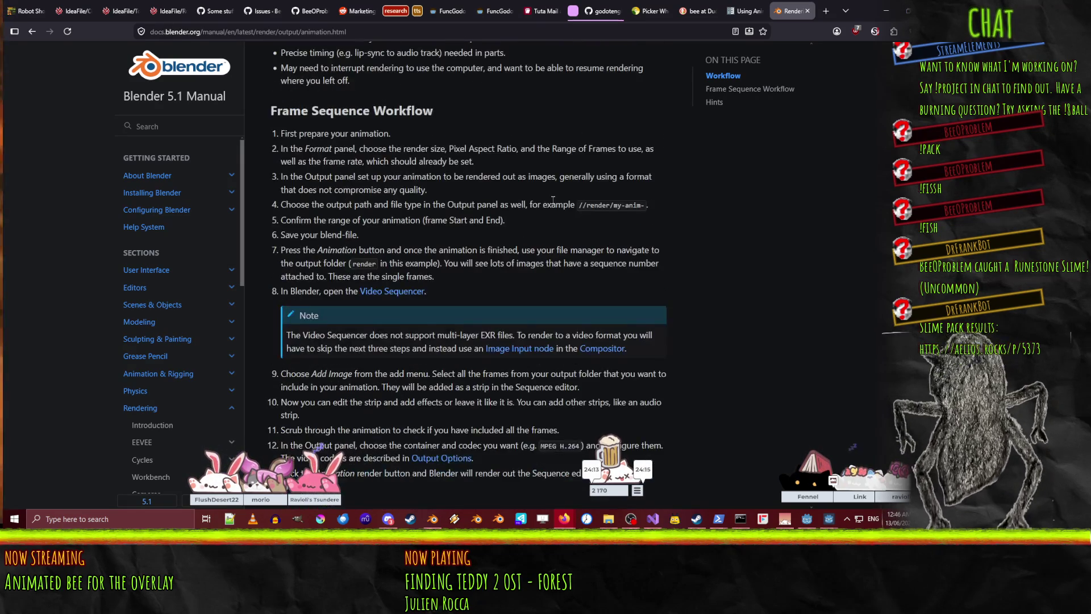
pyautogui.scroll(2, 540, 200)
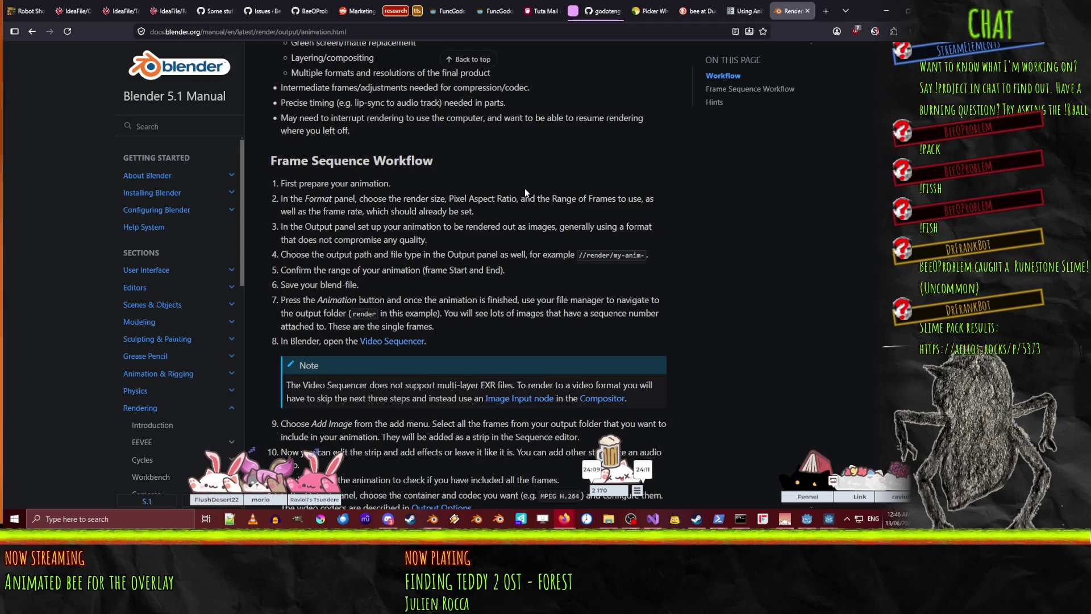
pyautogui.scroll(-1, 517, 185)
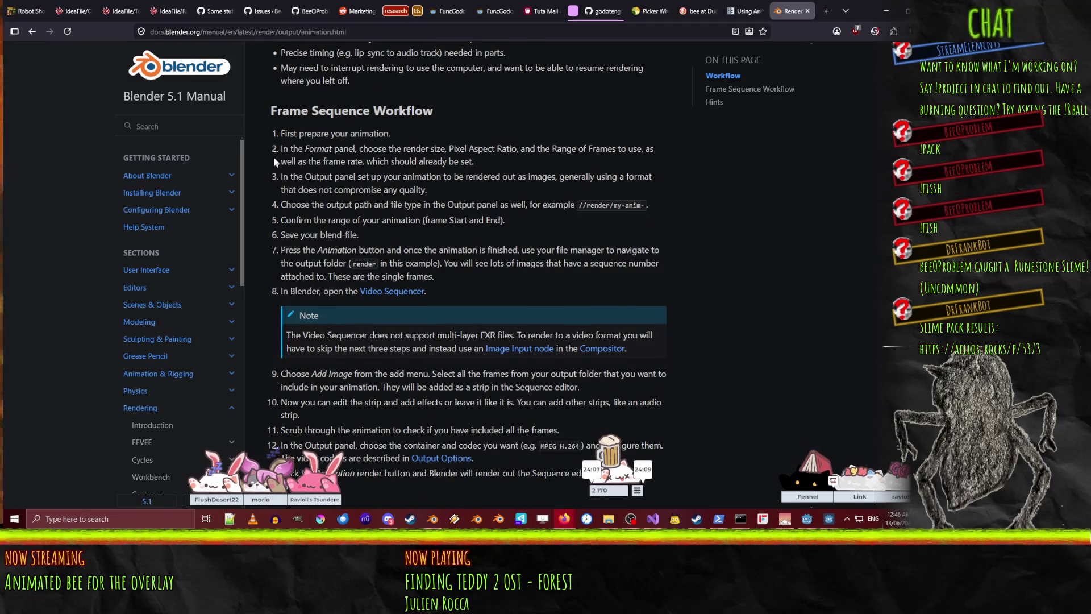
pyautogui.scroll(-6, 472, 171)
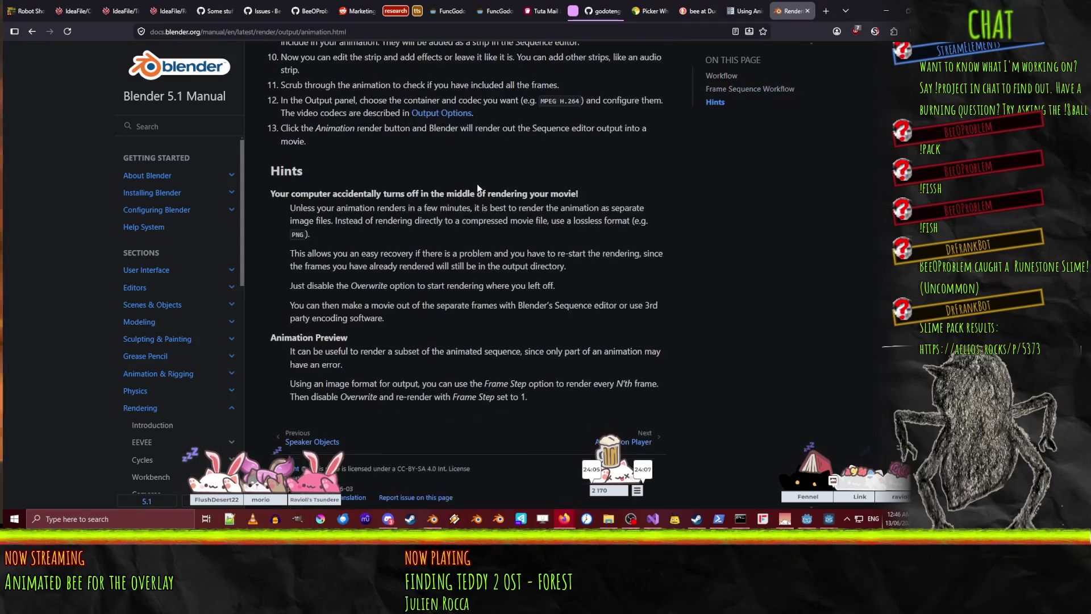
pyautogui.scroll(5, 476, 183)
pyautogui.scroll(1, 474, 184)
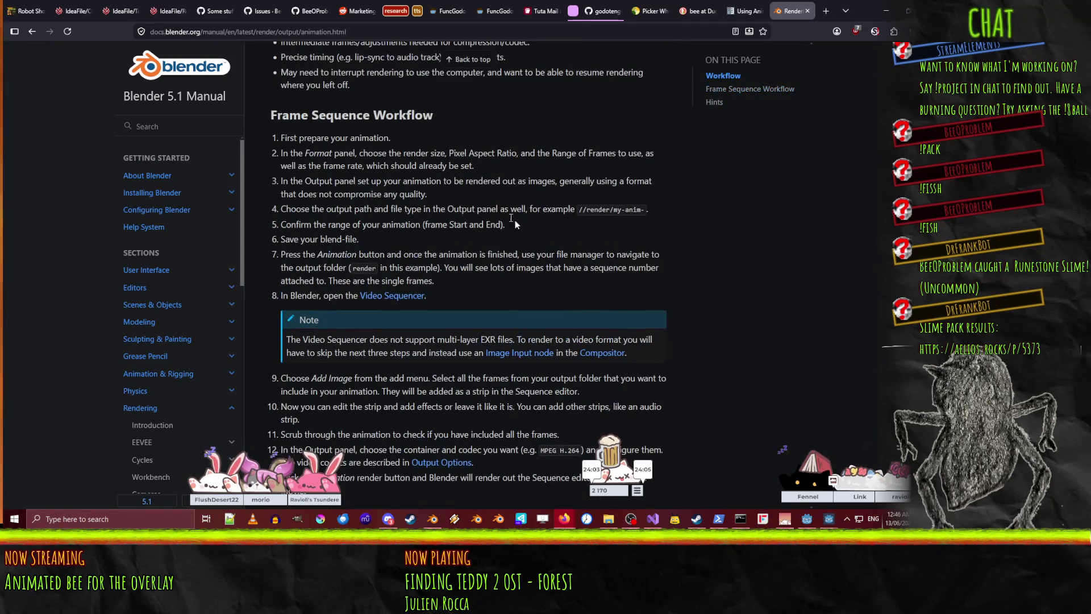
pyautogui.moveTo(570, 521)
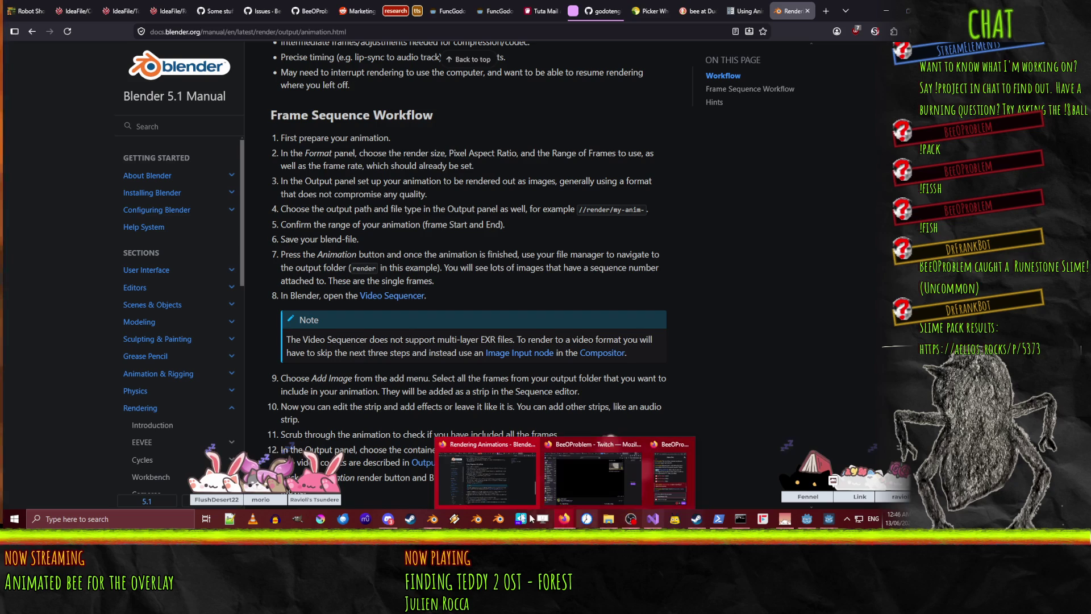
pyautogui.click(443, 523)
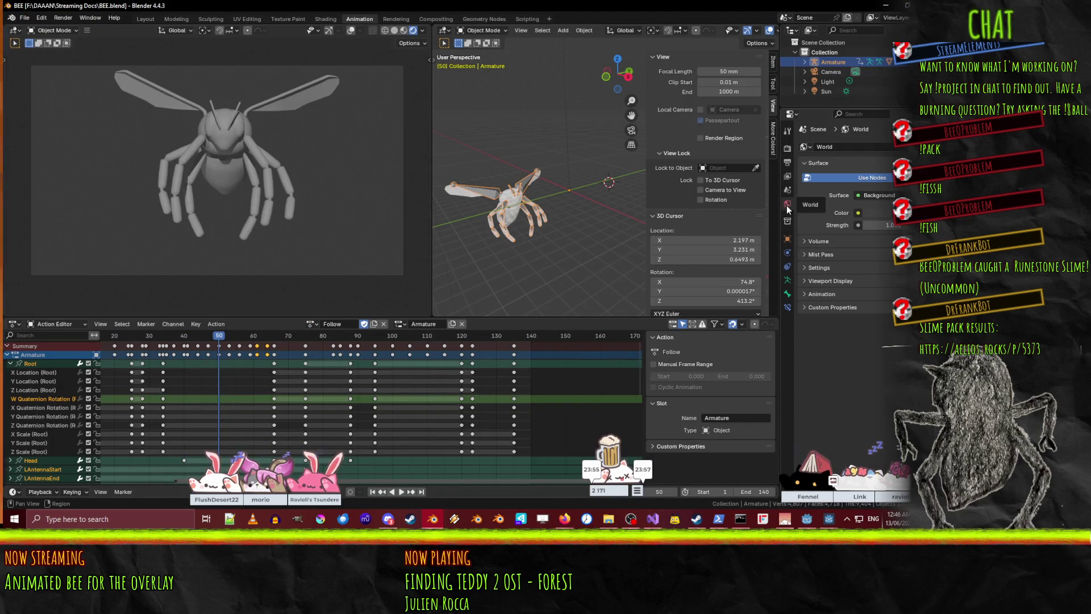
# - Show Render properties with Sampling collapsed, then Output properties: frames to 140, PNG to /tmp\
pyautogui.click(789, 115)
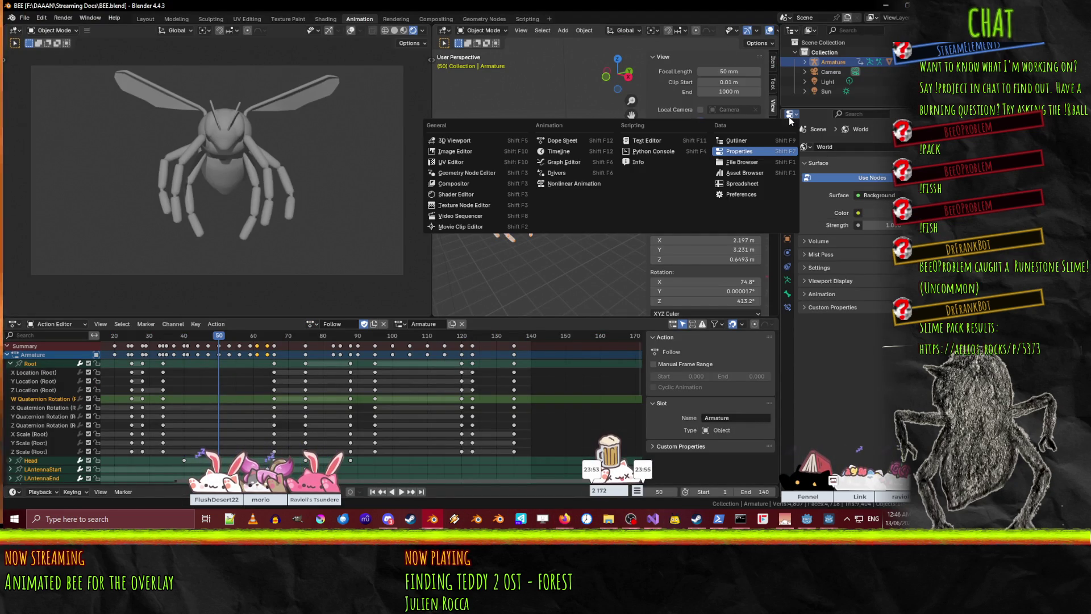
pyautogui.click(788, 117)
pyautogui.click(786, 132)
pyautogui.click(786, 148)
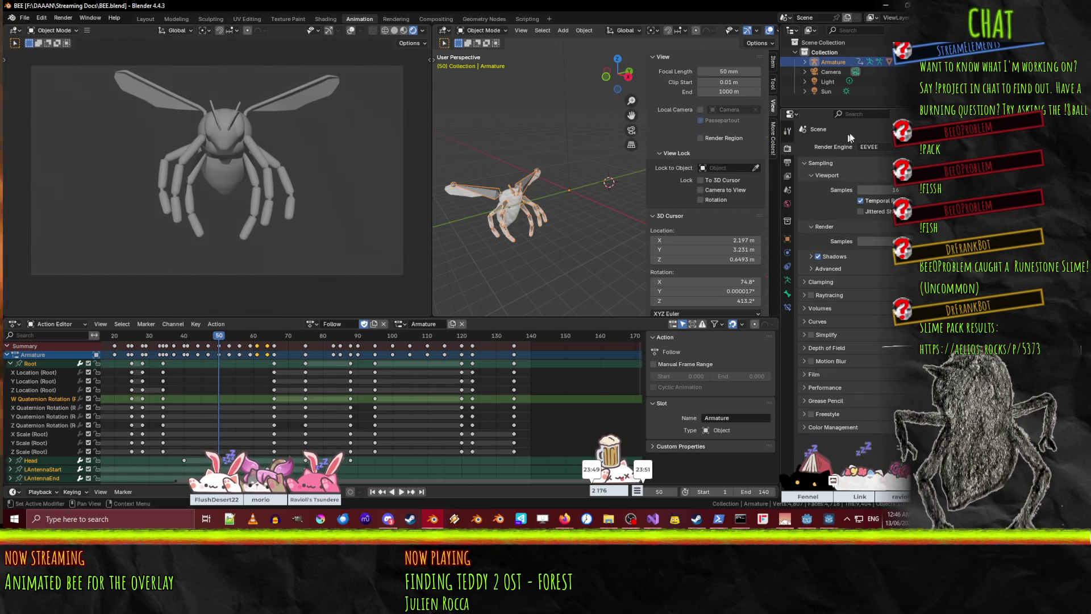
pyautogui.click(820, 167)
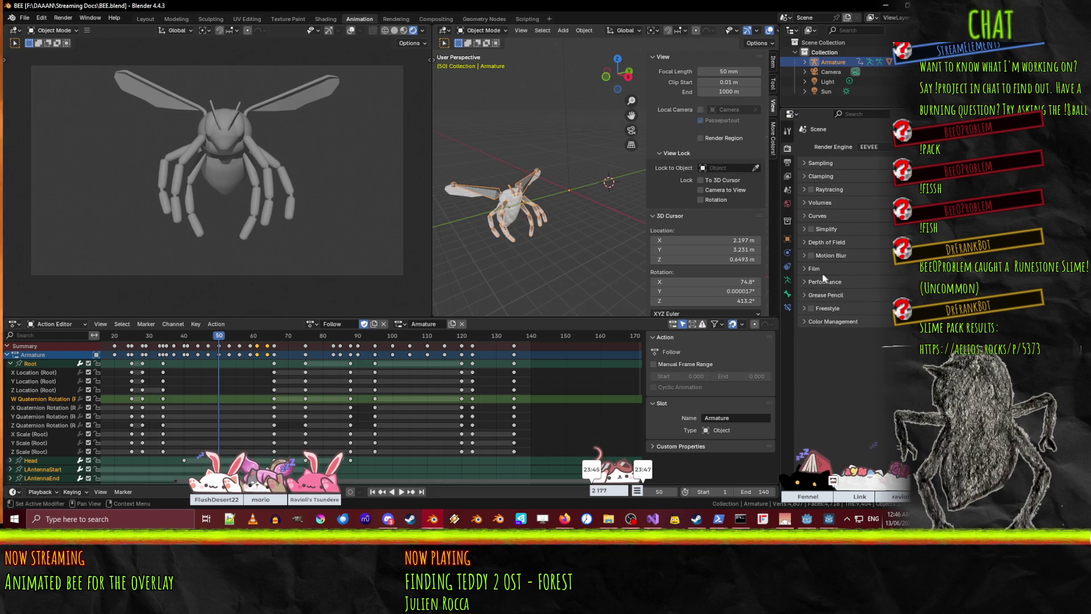
pyautogui.click(786, 162)
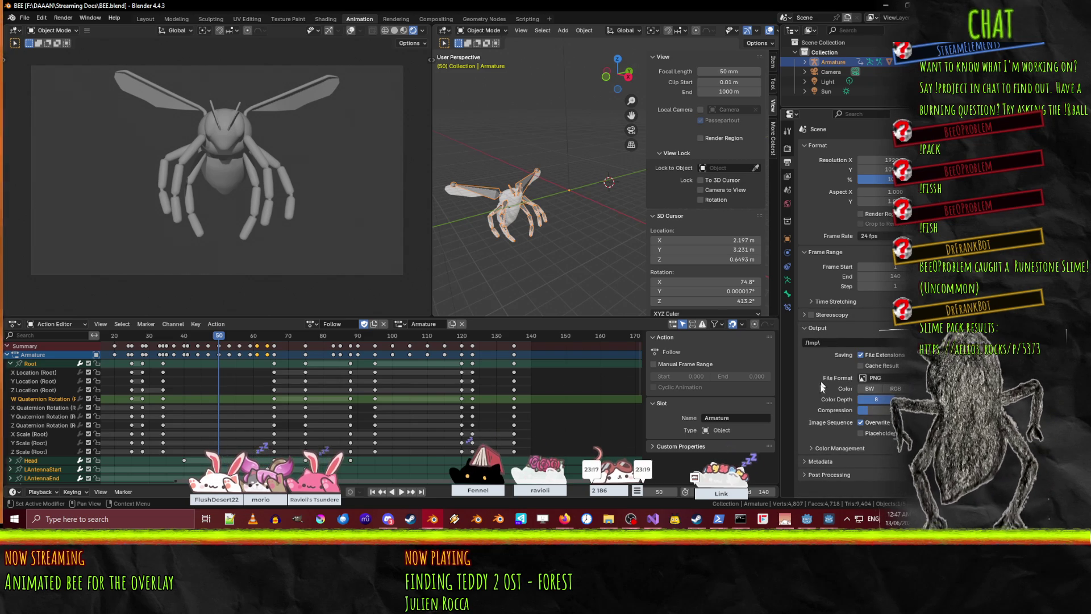
# - Change the output file format from PNG to FFmpeg Video
pyautogui.click(875, 378)
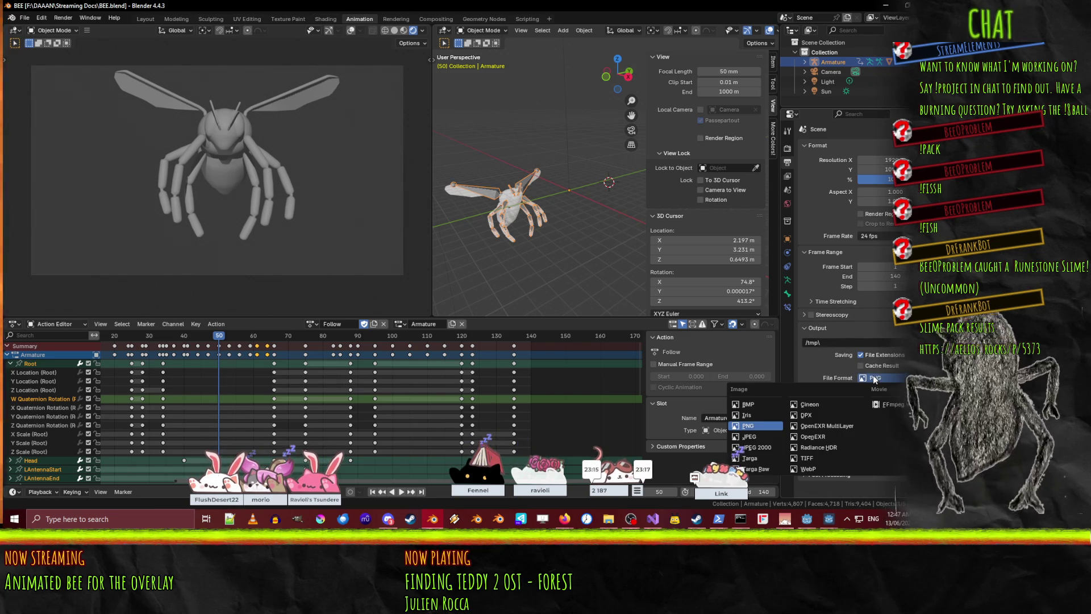
pyautogui.click(892, 404)
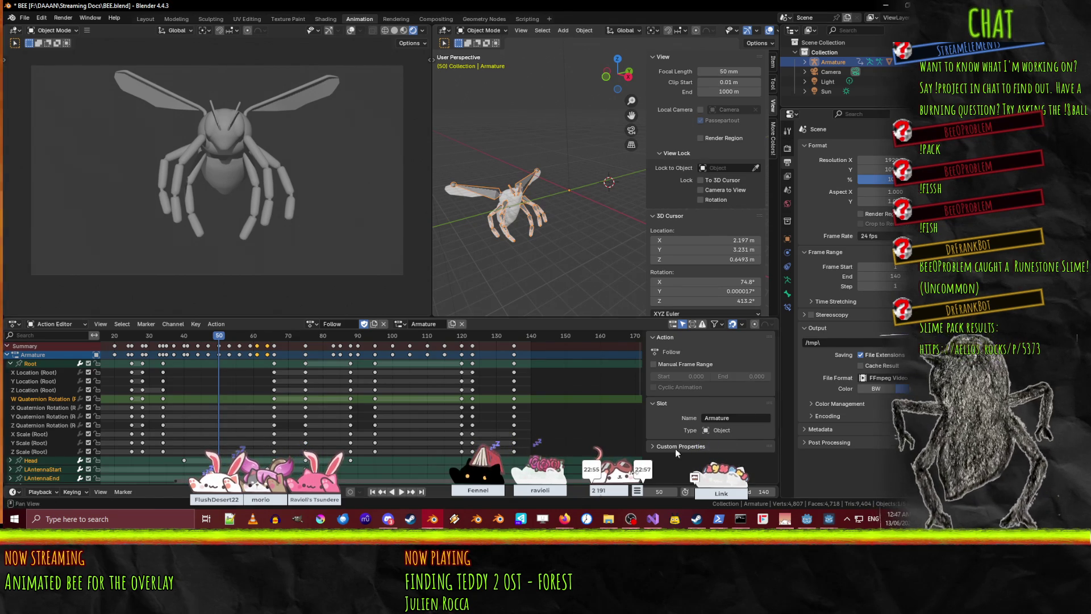
pyautogui.click(564, 519)
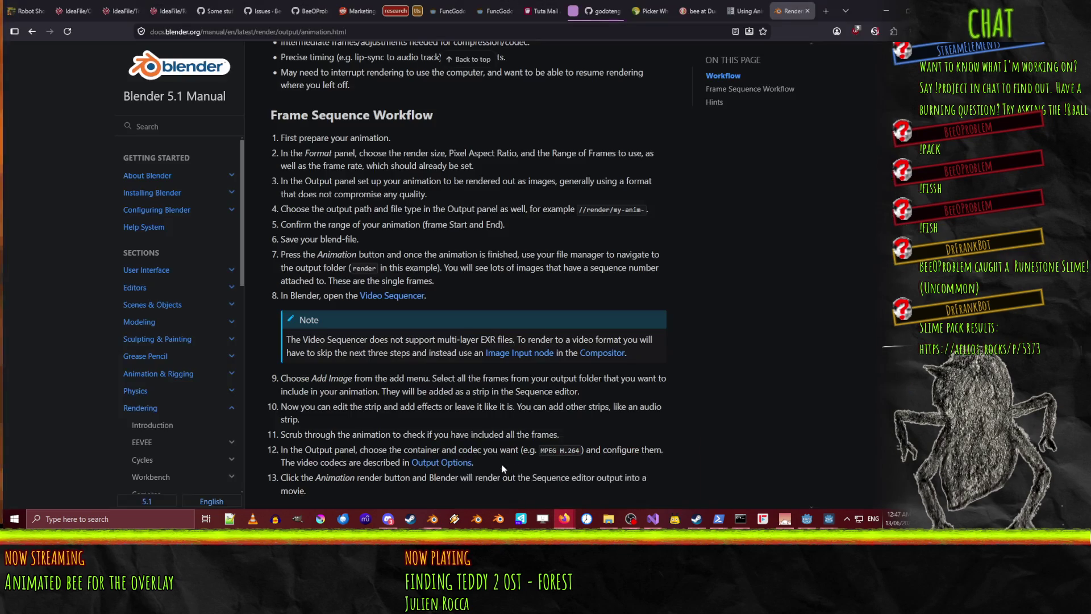
# - Search 'blender background color' and read the Stack Exchange answers on a white render background
pyautogui.click(684, 495)
pyautogui.write('bl')
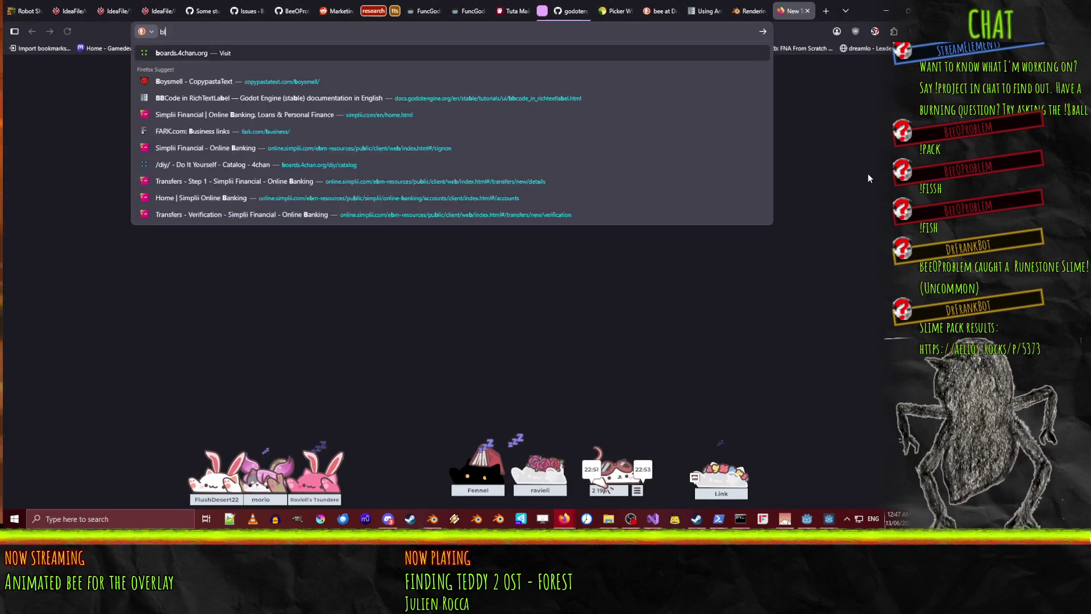
pyautogui.write('ender background color')
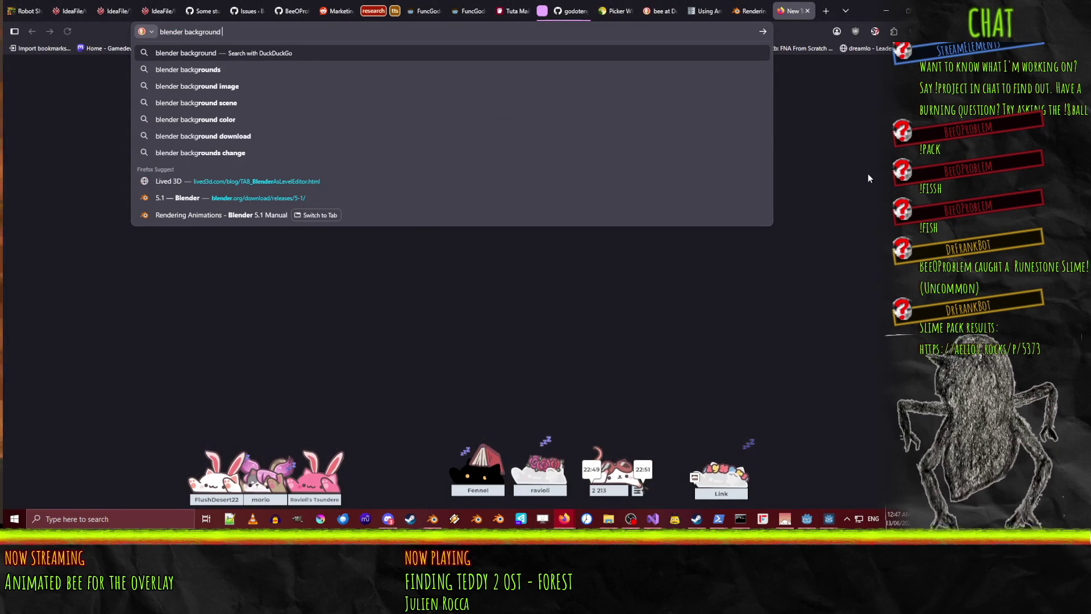
pyautogui.press('Return')
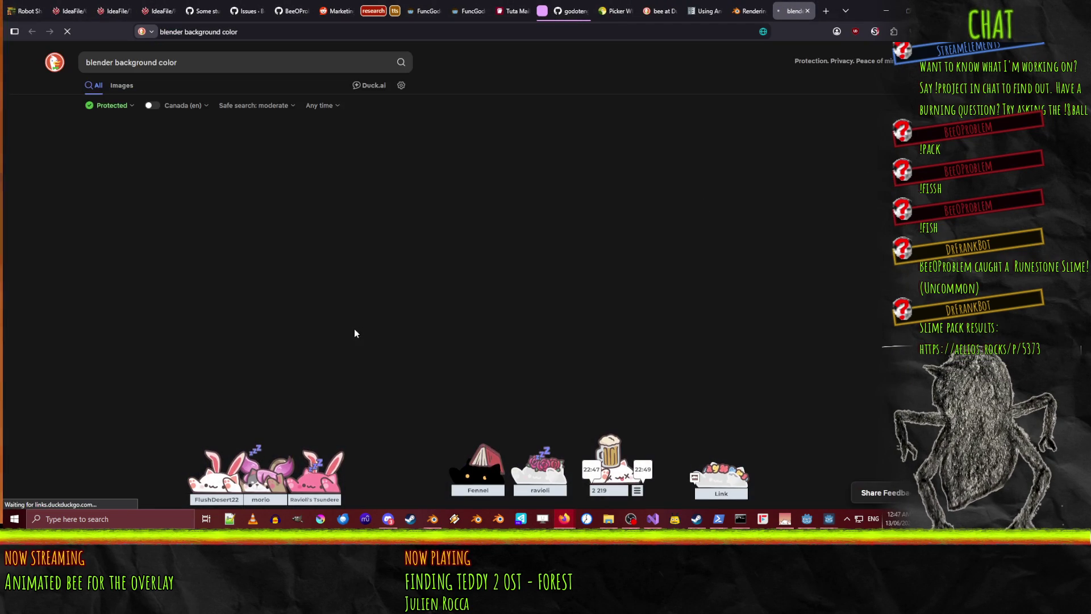
pyautogui.click(120, 151)
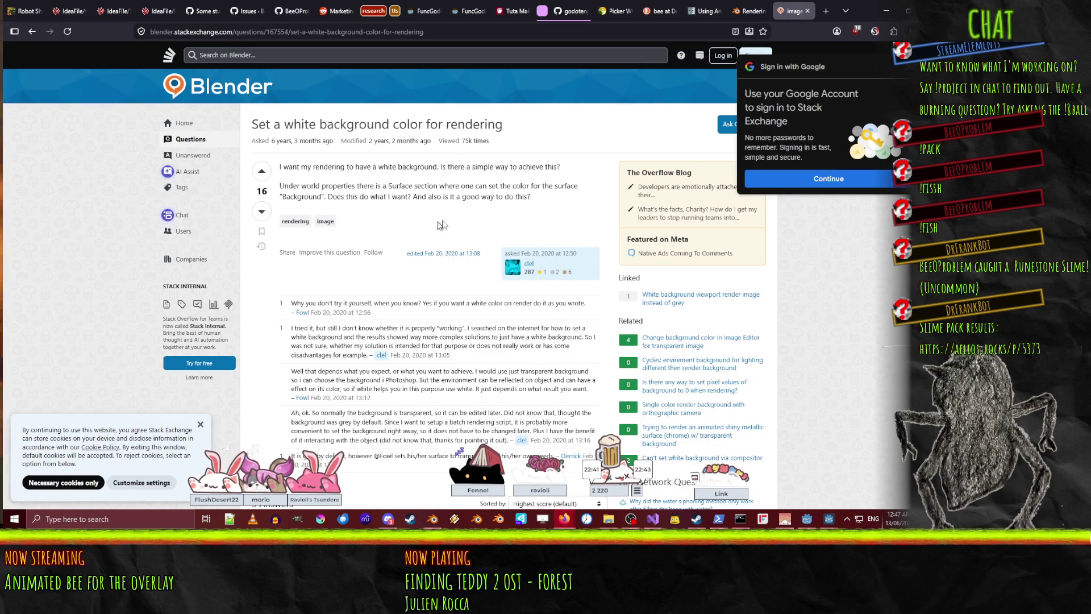
pyautogui.scroll(-7, 466, 212)
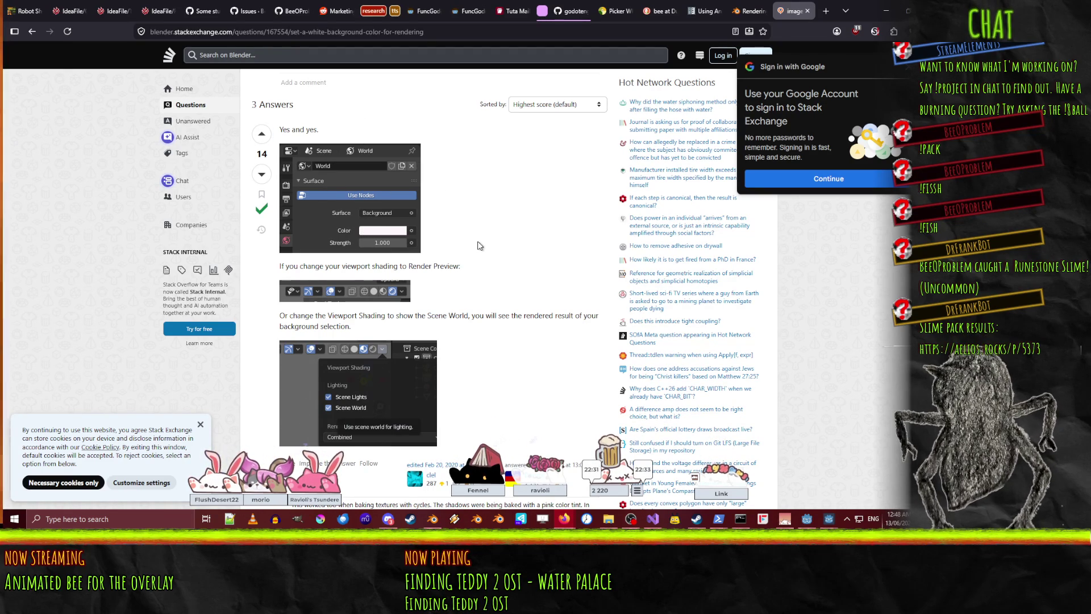
pyautogui.scroll(-3, 494, 231)
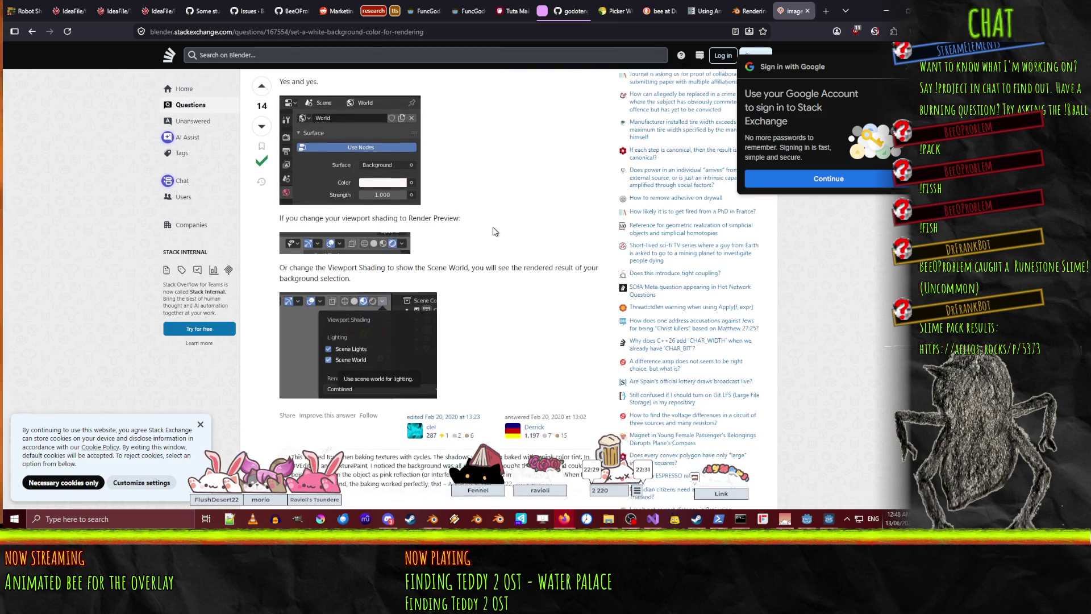